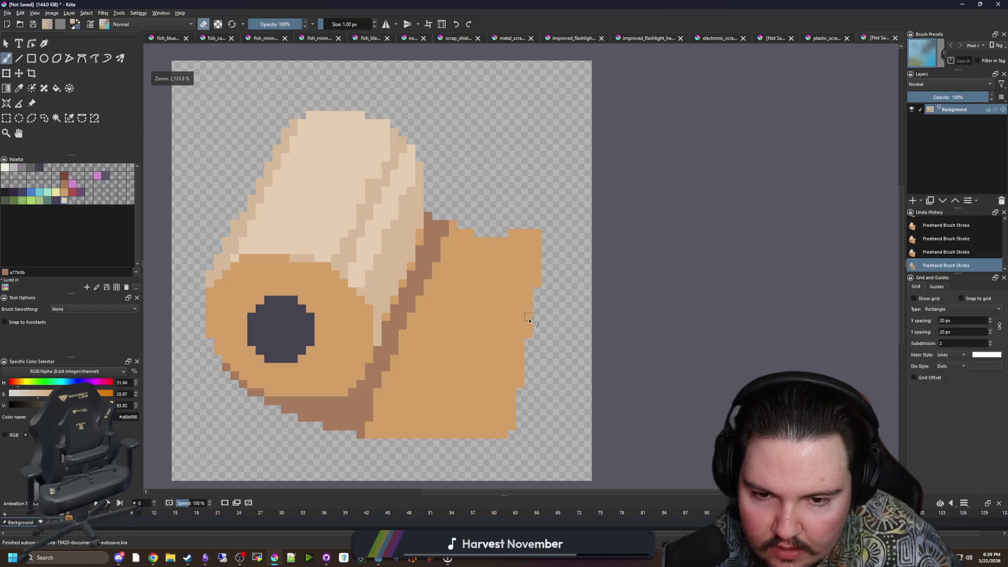
Repaint the roll's loose flap light tan with brush strokes and a fill.
key(p)
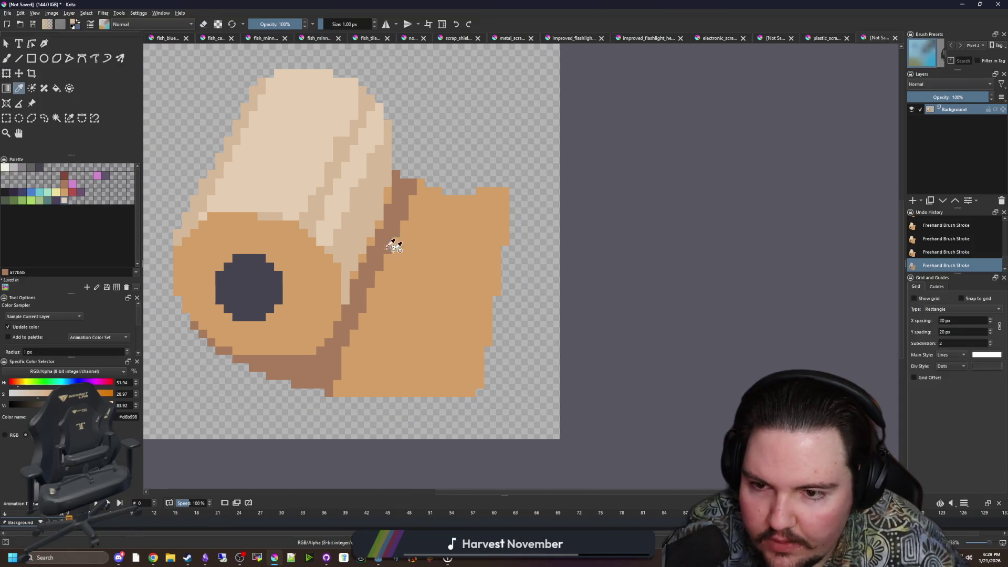
scroll(394, 245, up, 1)
key(b)
mouse_move(490, 144)
mouse_down()
mouse_move(477, 252)
mouse_move(452, 307)
mouse_move(443, 444)
mouse_up()
drag(469, 302, 484, 263)
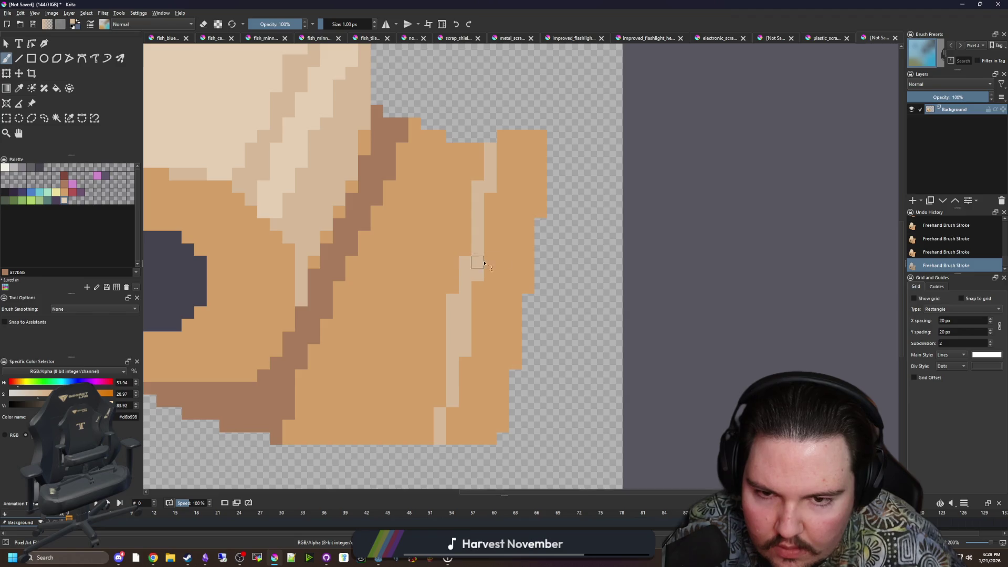
key(f)
click(506, 260)
scroll(446, 288, down, 2)
Sample the brown edge colour and paint a brown stepped edge along the flap.
key(p)
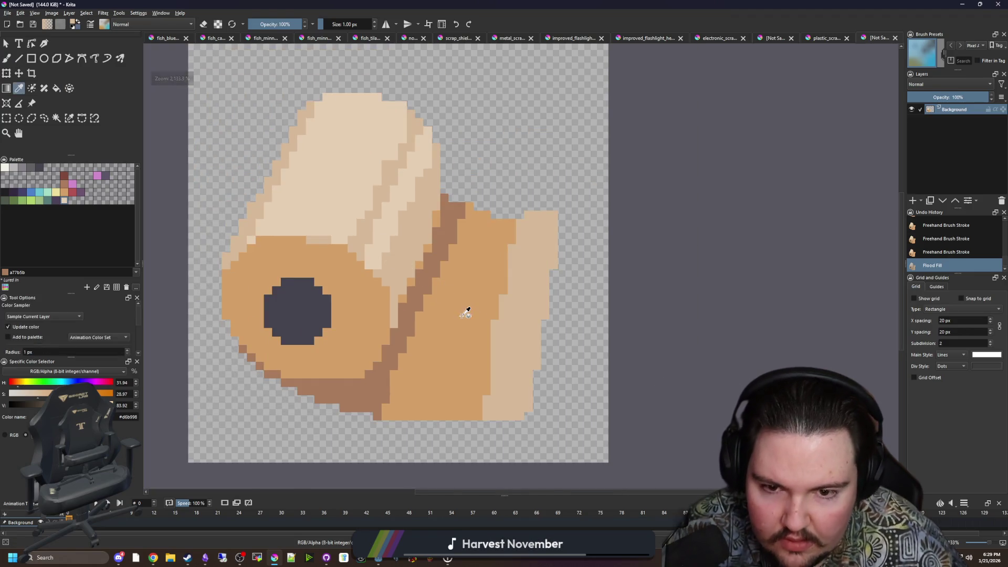
scroll(466, 314, up, 2)
click(389, 247)
key(b)
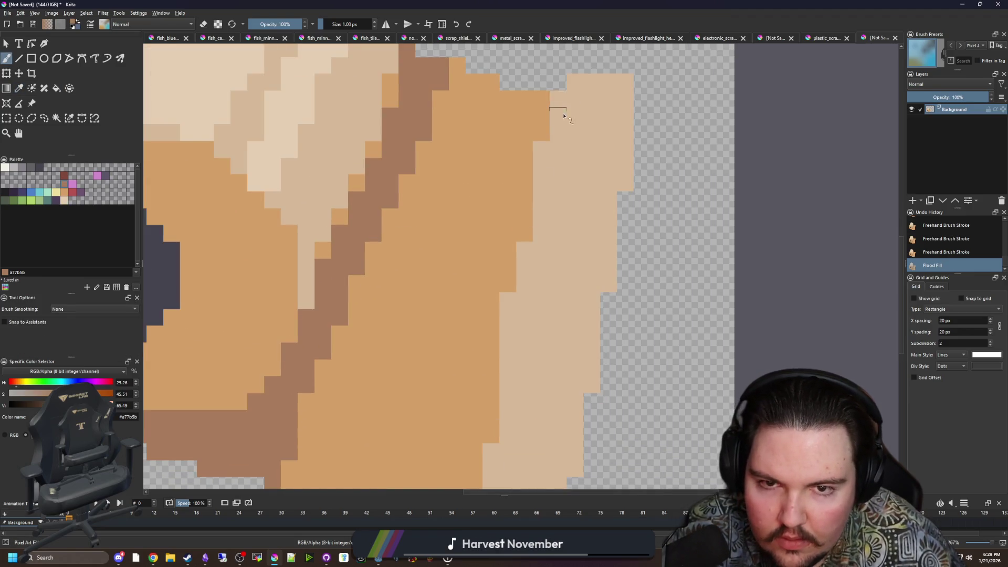
mouse_move(565, 115)
mouse_down()
mouse_move(542, 152)
mouse_move(511, 357)
mouse_up()
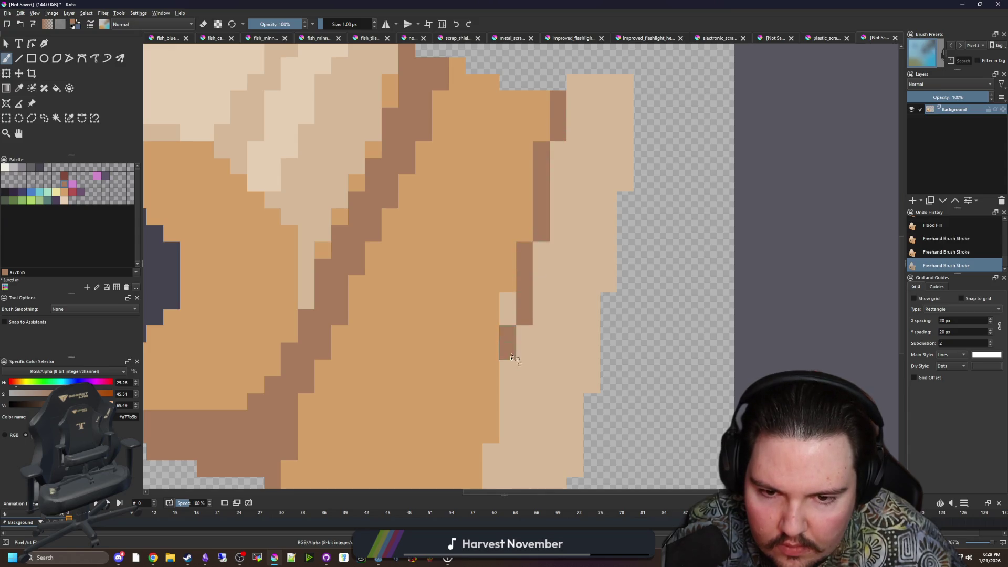
scroll(508, 268, down, 3)
drag(514, 241, 498, 355)
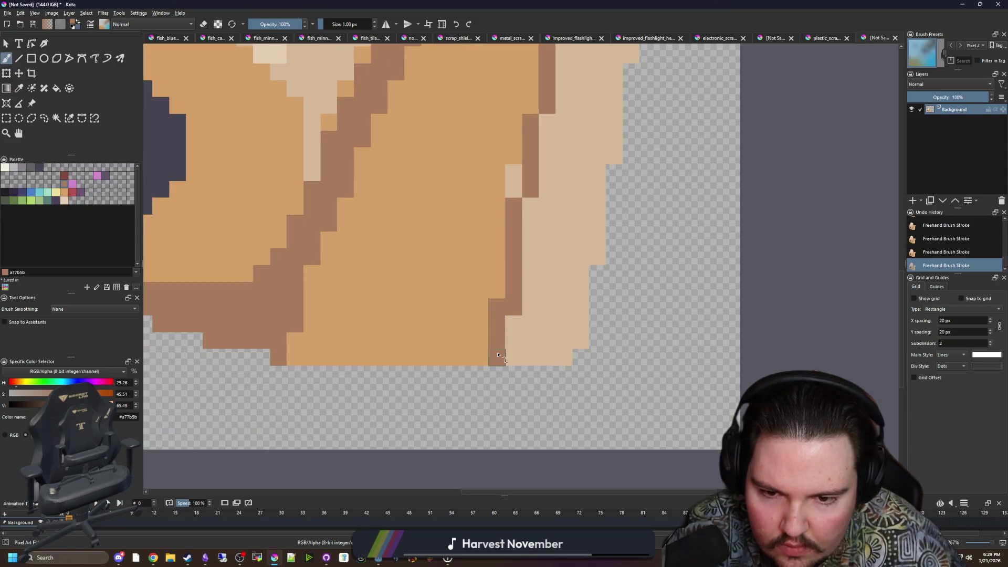
scroll(497, 355, up, 2)
Pick up the orange body colour and repaint two tan flap pixels orange.
ctrl+click(480, 252)
drag(500, 247, 500, 262)
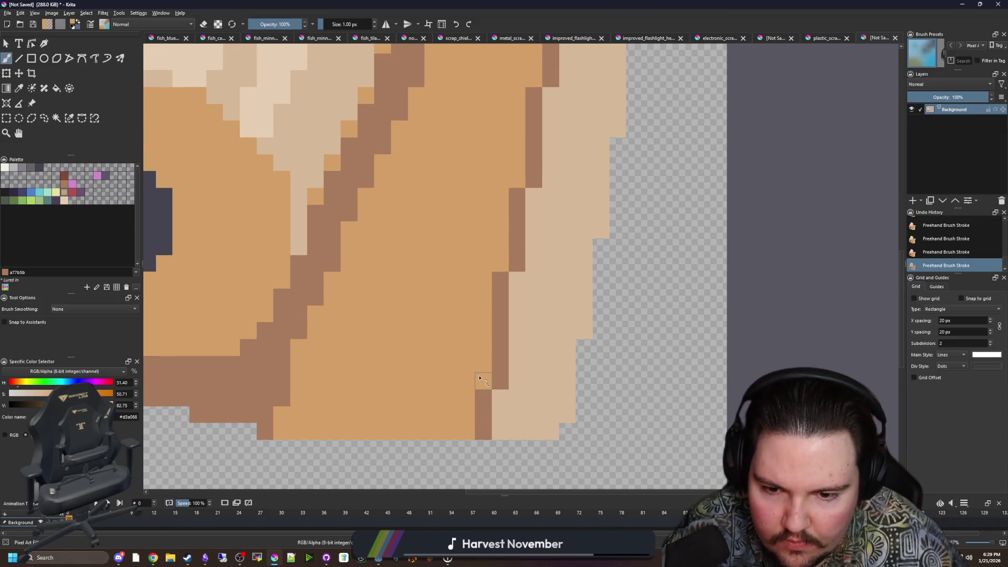
scroll(479, 378, down, 5)
key(p)
click(412, 250)
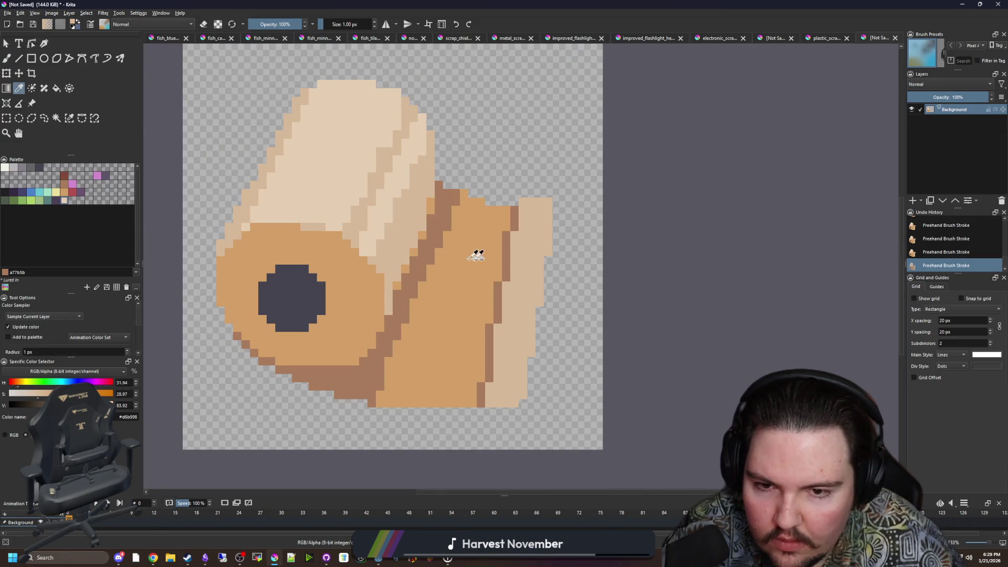
click(477, 256)
scroll(480, 247, up, 5)
Touch up more flap pixels in orange near the top and bottom, undoing the last two strokes.
key(b)
mouse_move(527, 226)
mouse_down()
mouse_move(528, 278)
mouse_move(497, 343)
mouse_up()
scroll(528, 243, down, 2)
click(547, 53)
drag(479, 425, 479, 442)
click(530, 459)
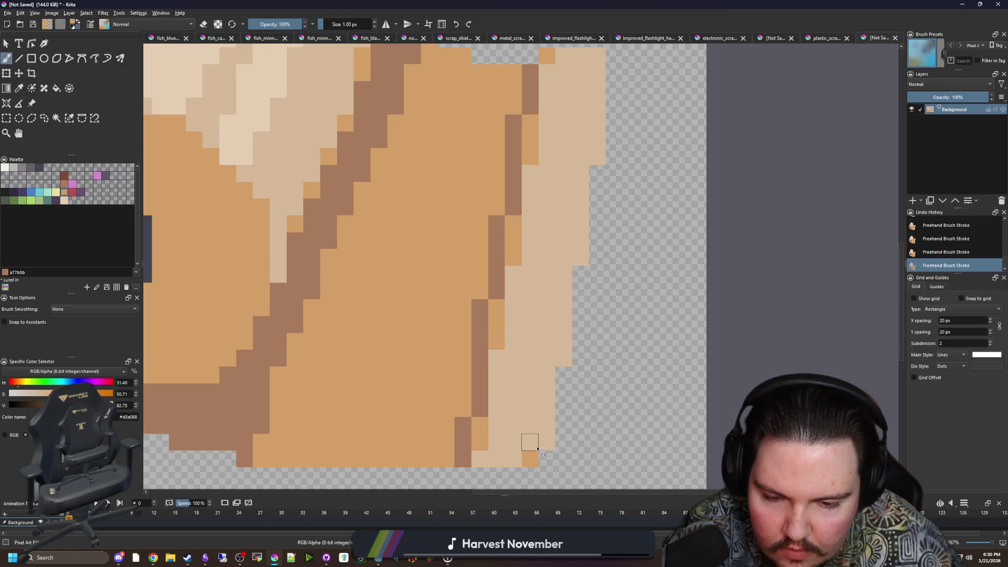
key(ctrl+z)
key(ctrl+z)
Erase the dark brown pixels along the sprite's bottom edge.
scroll(528, 407, down, 8)
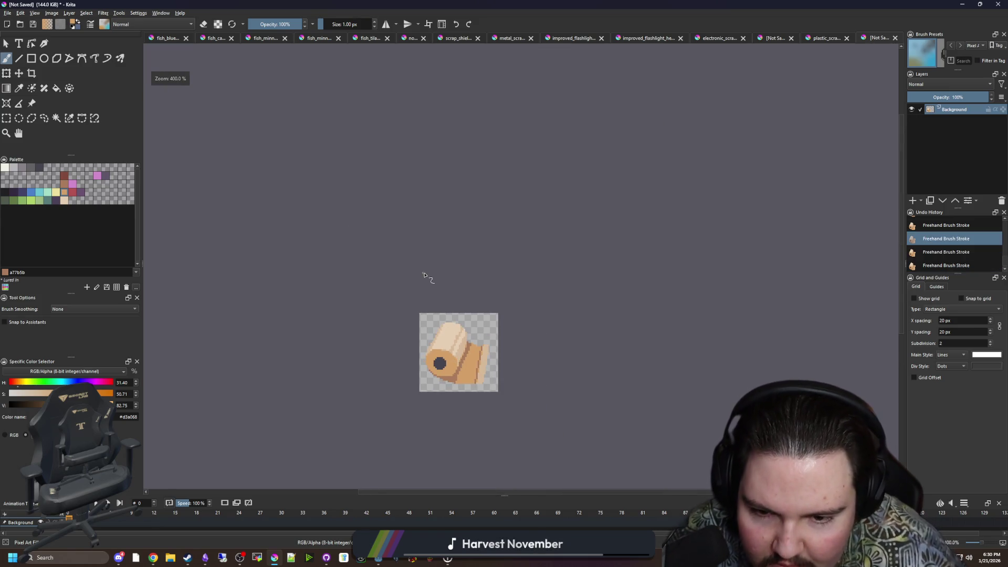
scroll(479, 367, up, 10)
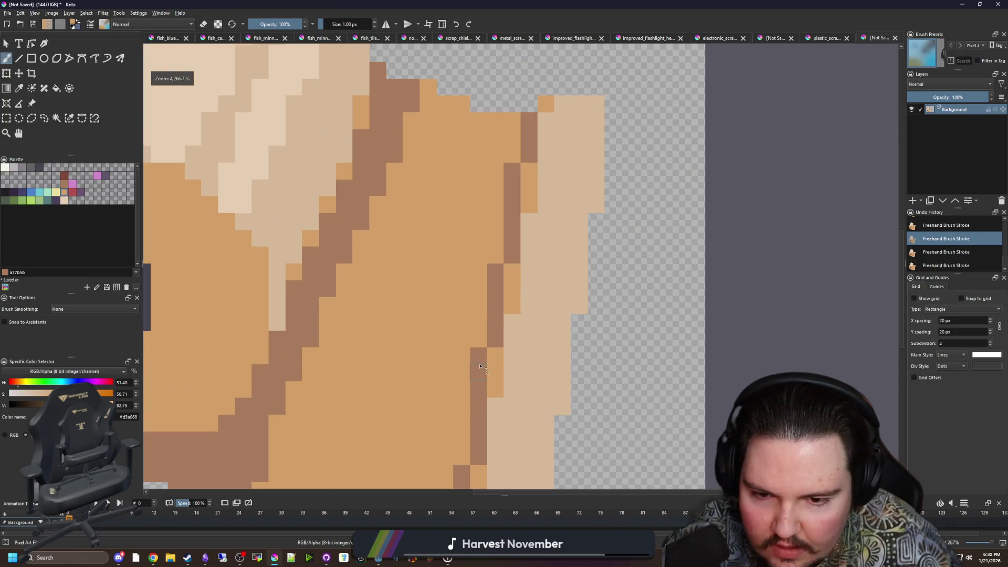
scroll(479, 366, down, 6)
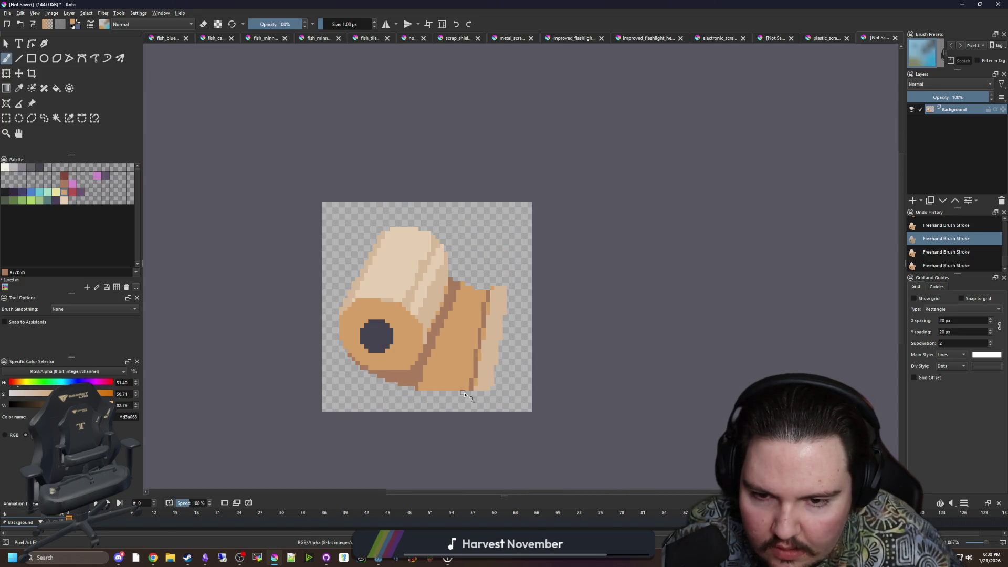
scroll(464, 394, up, 2)
scroll(451, 393, up, 2)
key(e)
click(279, 360)
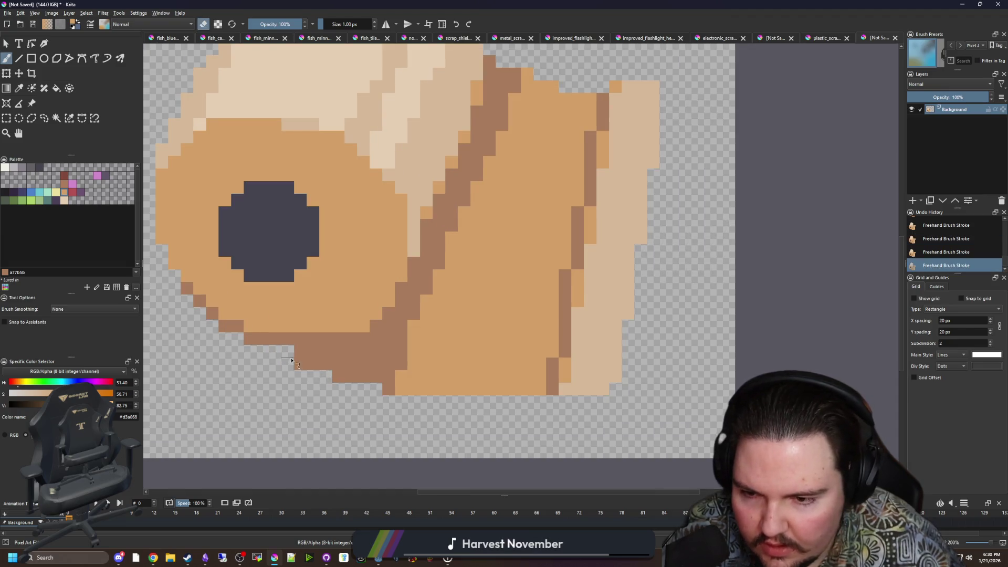
mouse_move(291, 360)
mouse_down()
mouse_move(399, 391)
mouse_move(443, 388)
mouse_up()
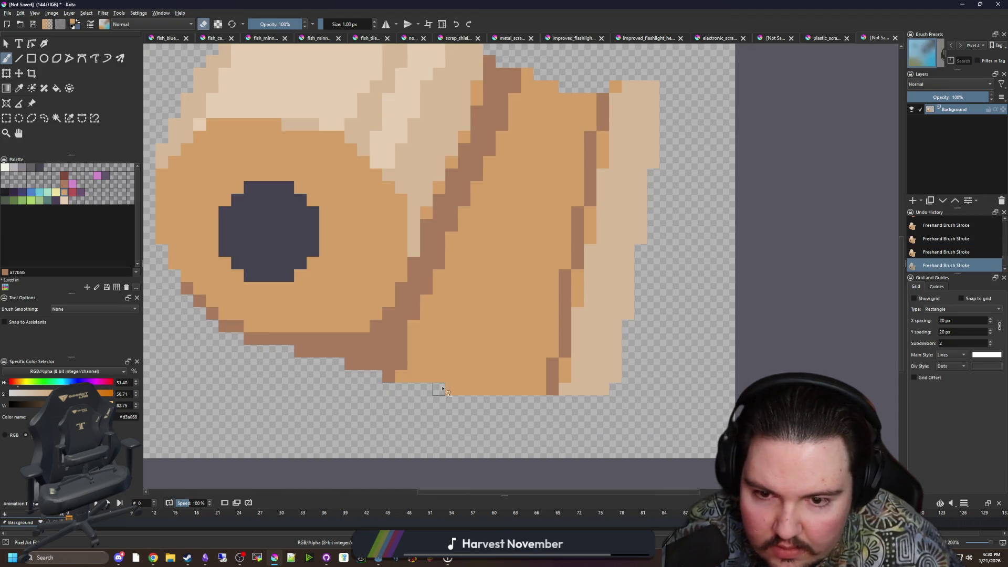
Shift the roll sprite down on the canvas with the Move tool.
scroll(443, 388, down, 4)
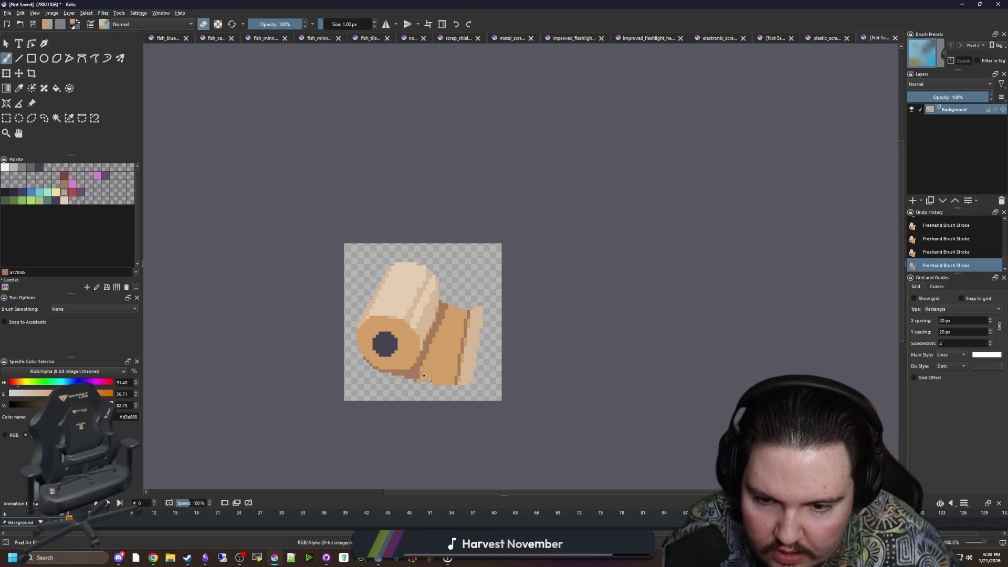
scroll(439, 385, down, 2)
scroll(432, 386, up, 3)
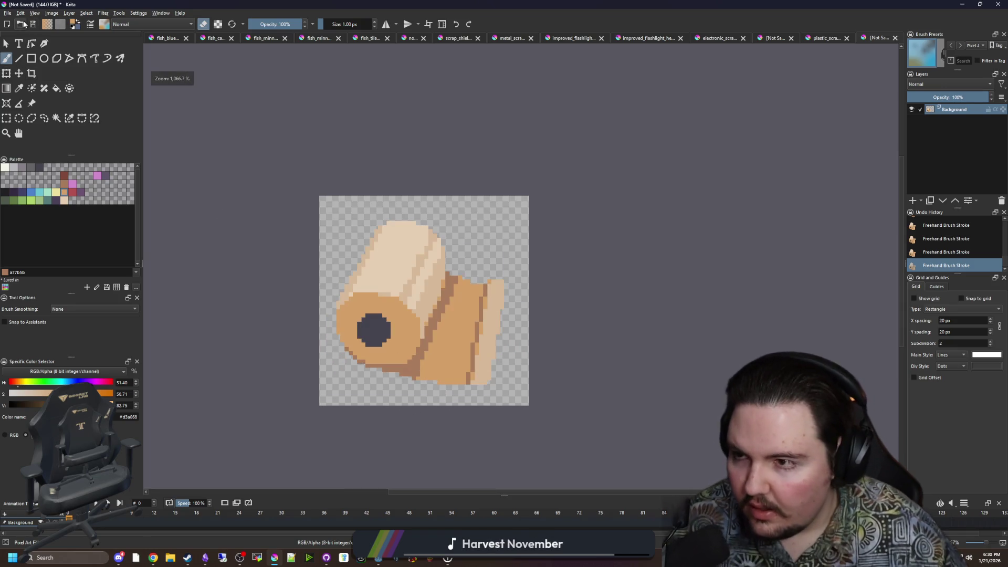
click(19, 73)
scroll(444, 354, up, 1)
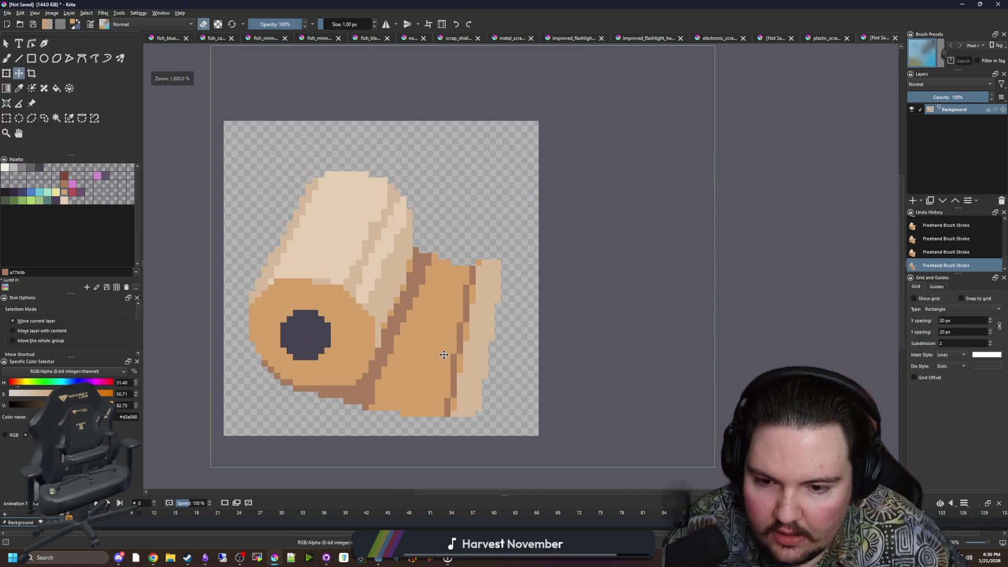
drag(444, 355, 444, 368)
click(12, 14)
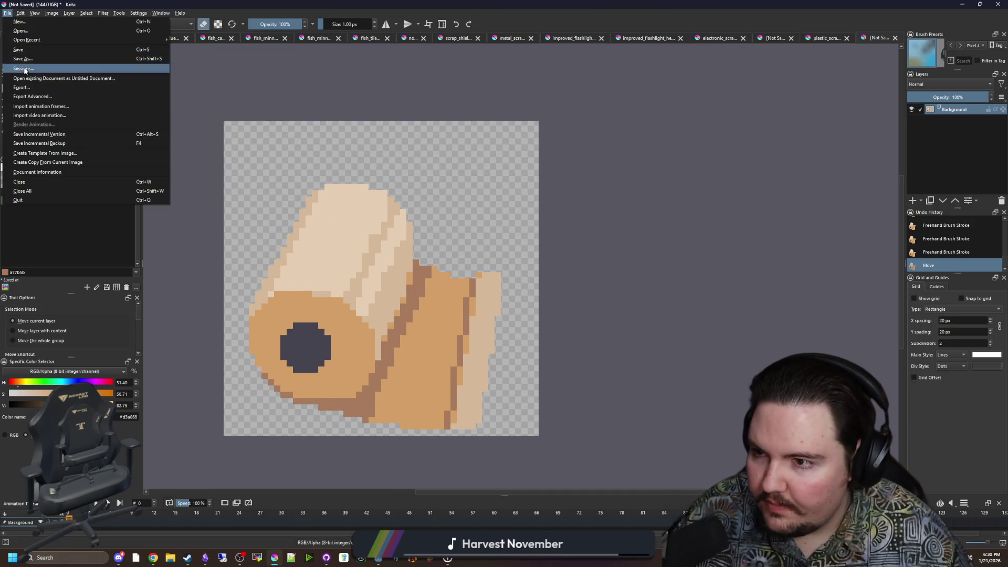
Save the sprite as 'bandage' in PNG image format and accept the PNG options.
click(27, 69)
text(bandage)
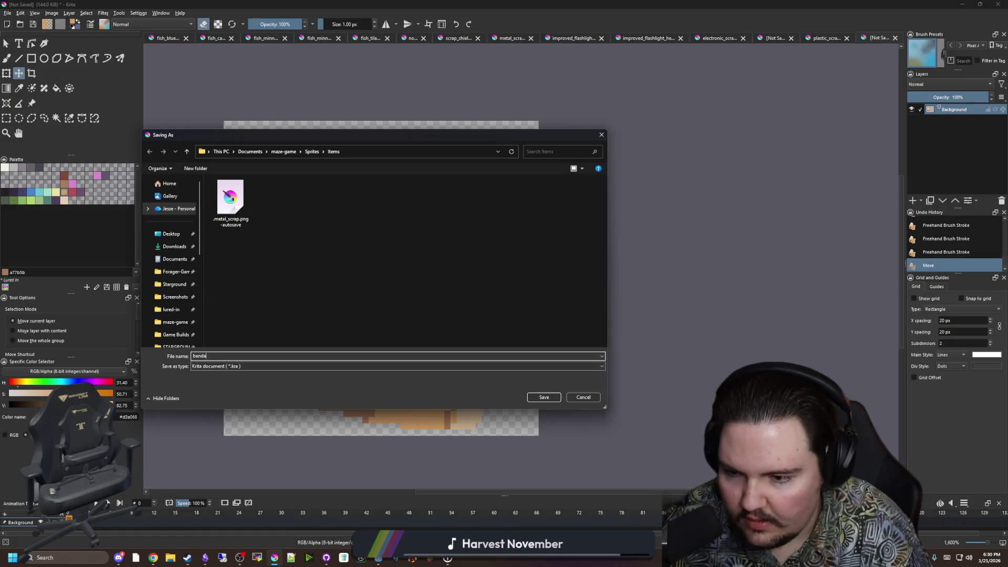
click(239, 367)
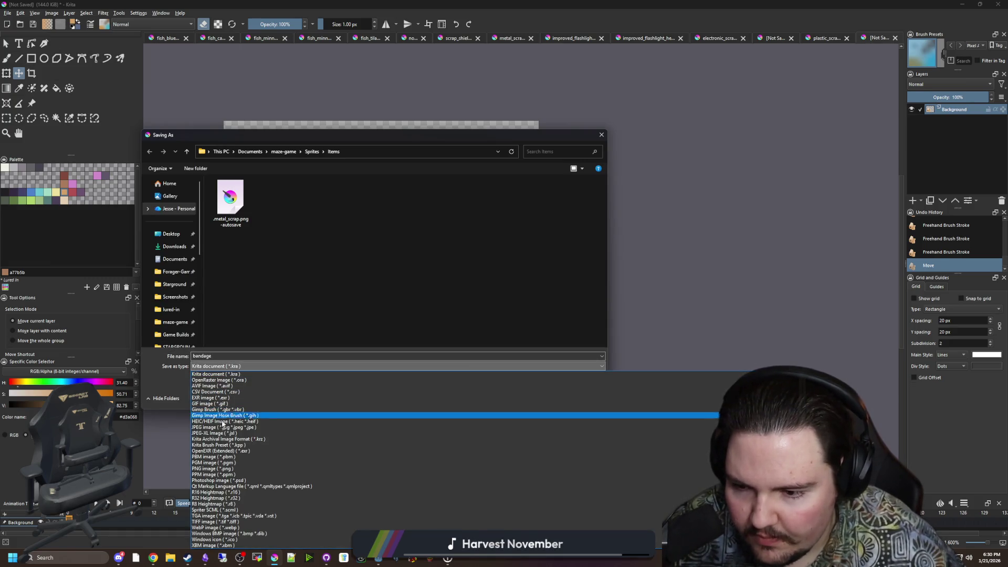
click(252, 468)
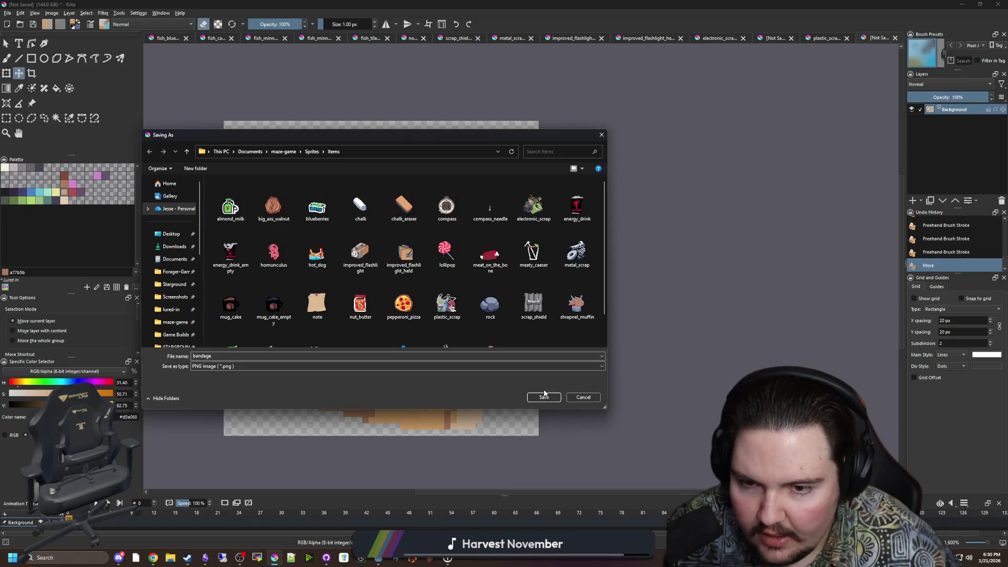
click(545, 399)
click(532, 353)
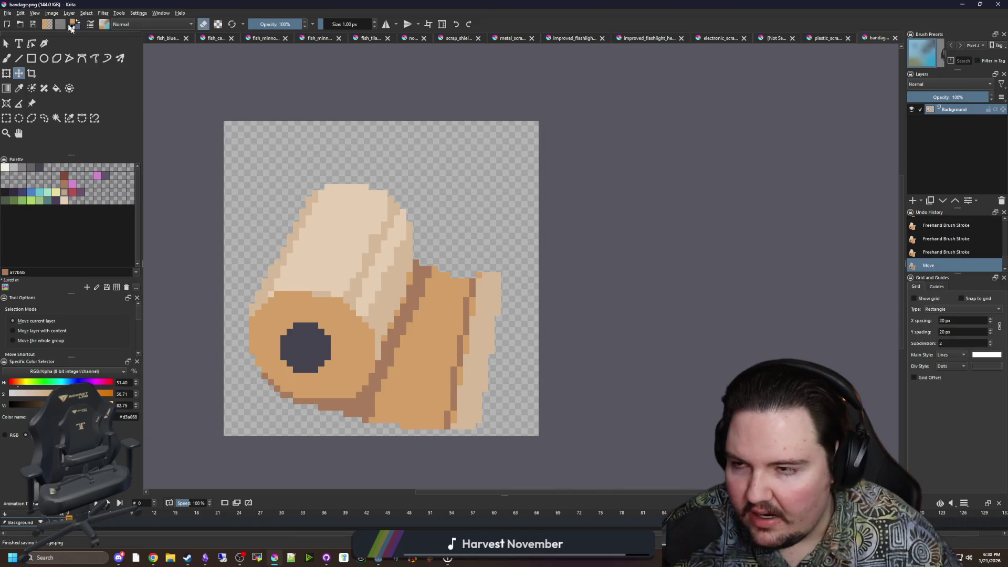
click(8, 13)
Create a new 50 × 50 px document and clear it to a transparent canvas.
click(21, 23)
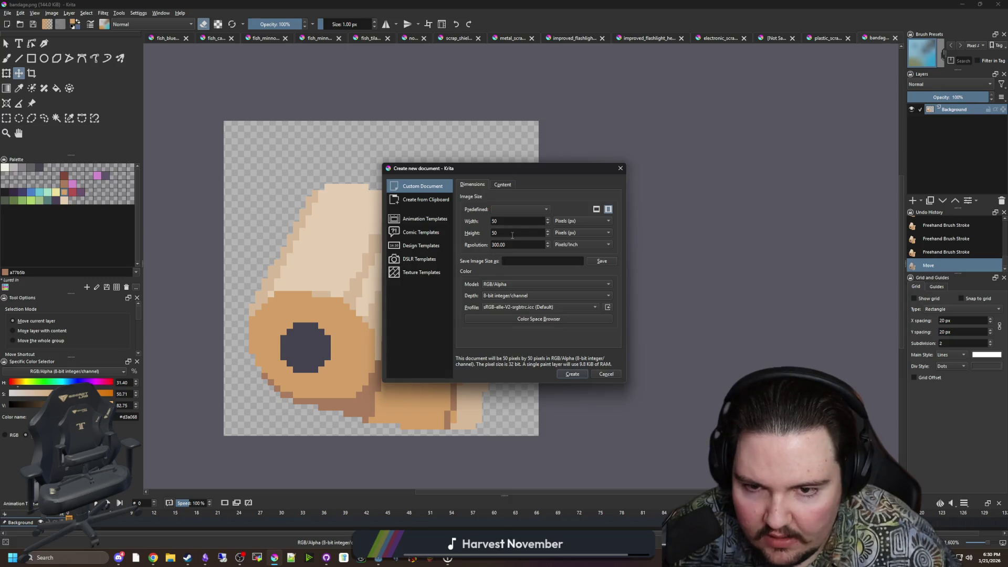
click(572, 374)
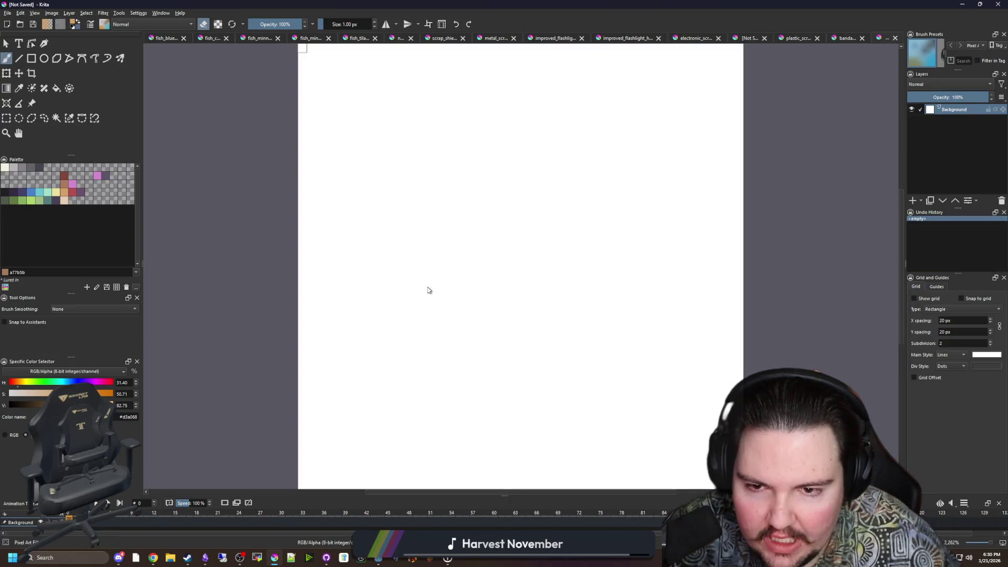
key(ctrl+r)
drag(282, 153, 607, 394)
key(Delete)
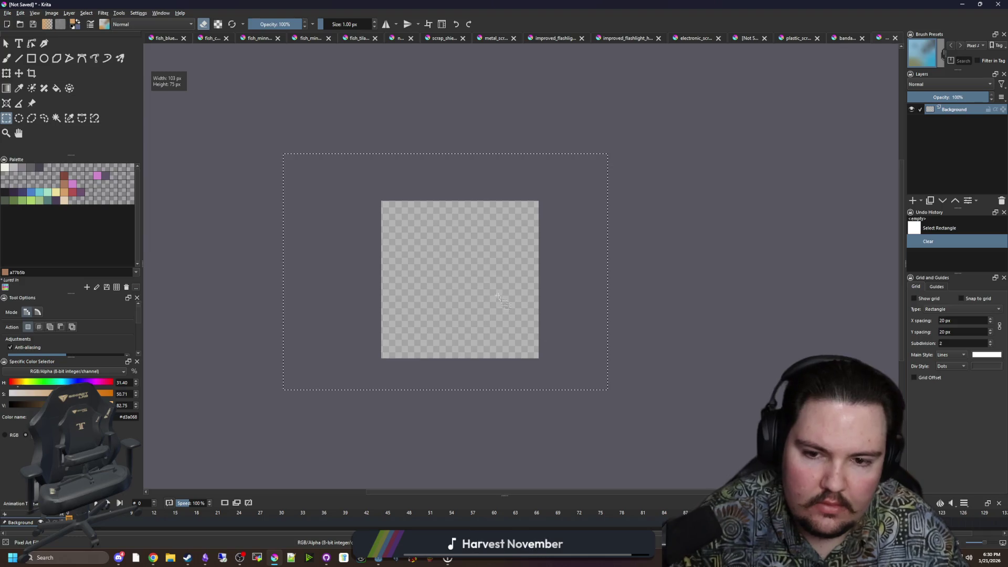
key(ctrl+shift+a)
scroll(511, 316, up, 2)
key(b)
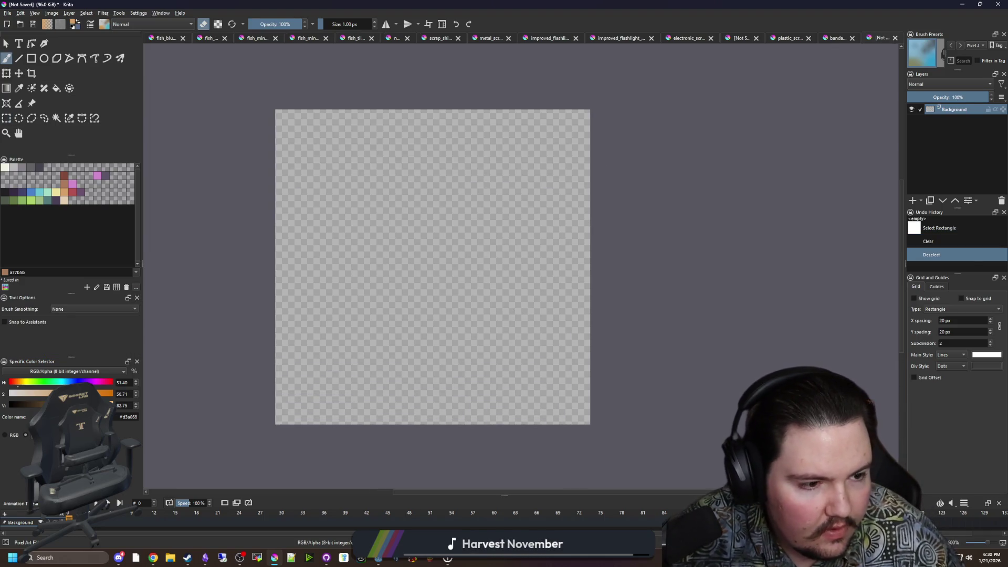
Check in the browser whether the red cross symbol is copyrighted.
key(alt+Tab)
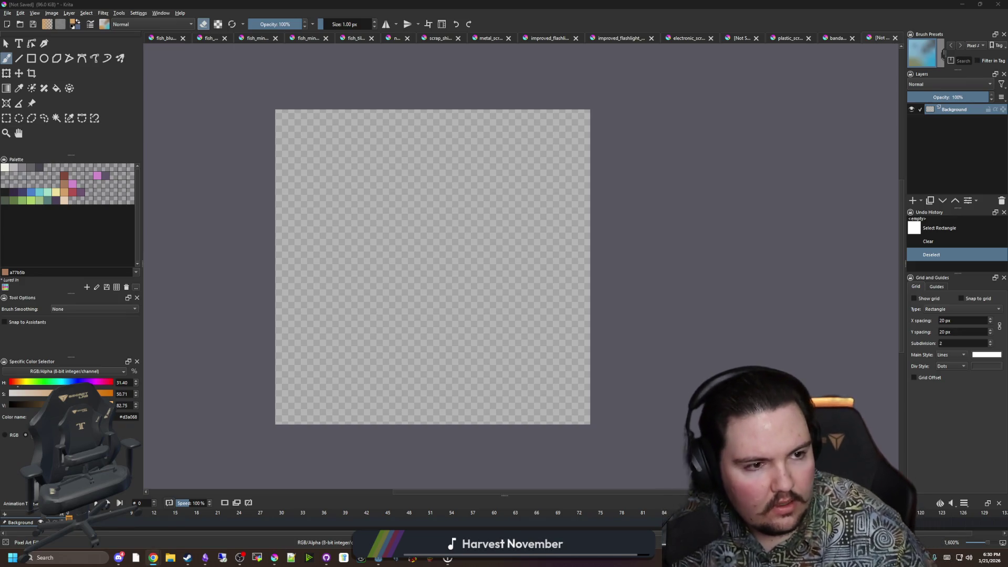
key(alt+Tab)
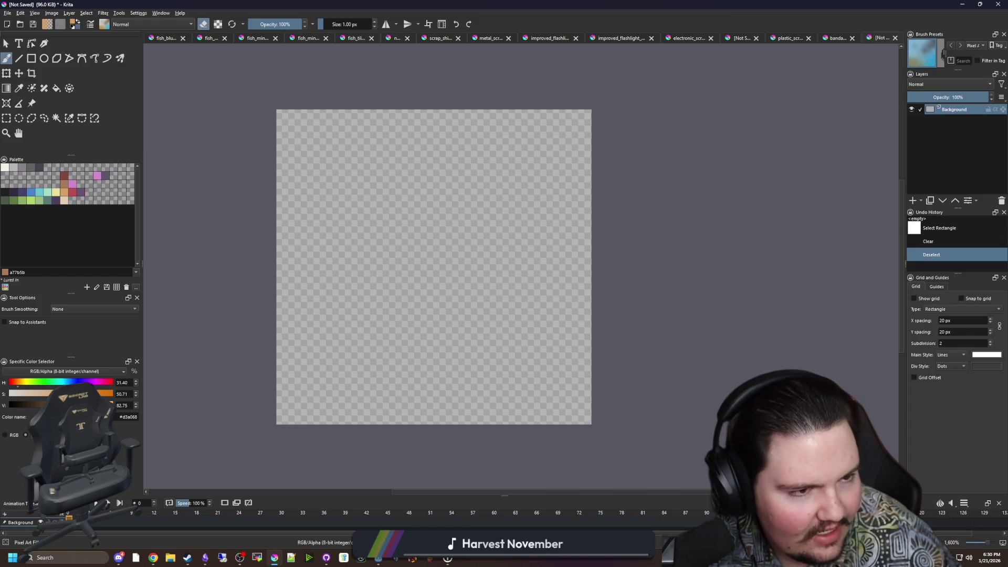
key(alt+Tab)
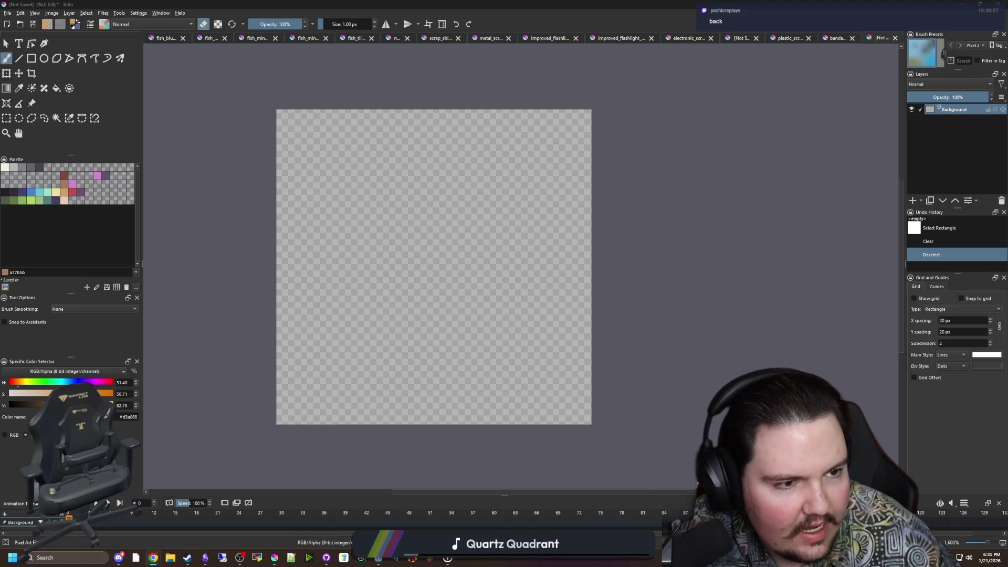
key(alt+Tab)
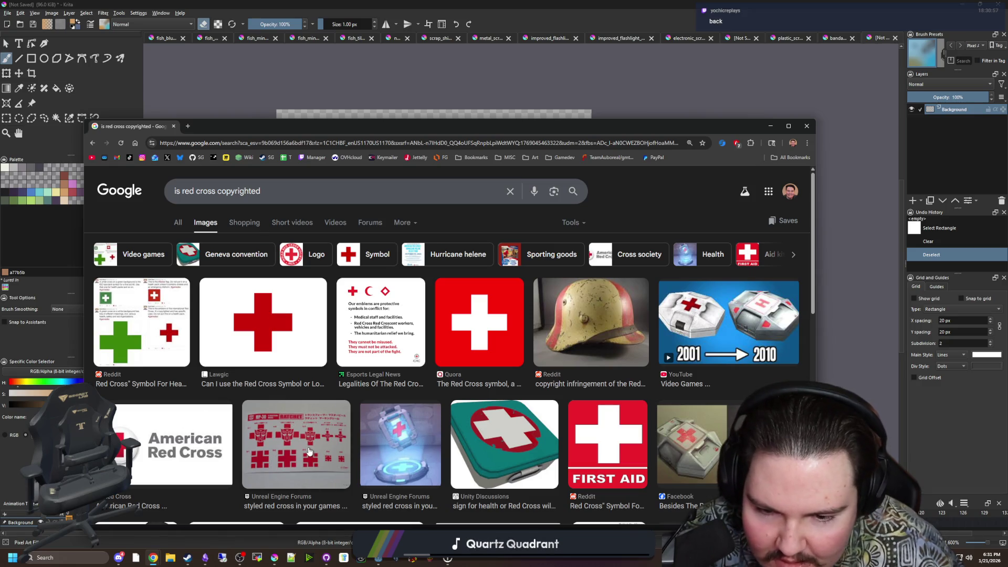
scroll(310, 451, down, 3)
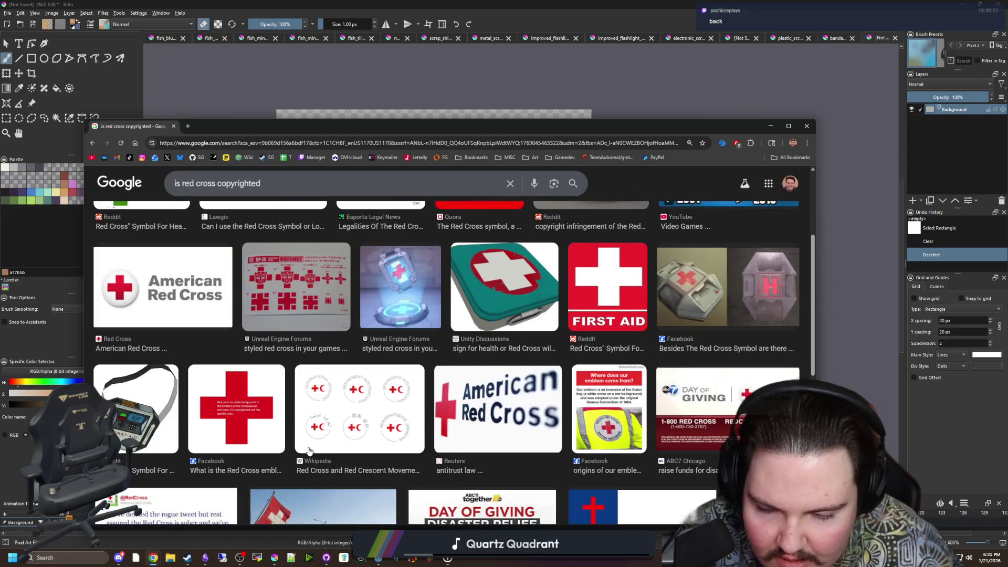
scroll(309, 450, up, 3)
key(alt+Tab)
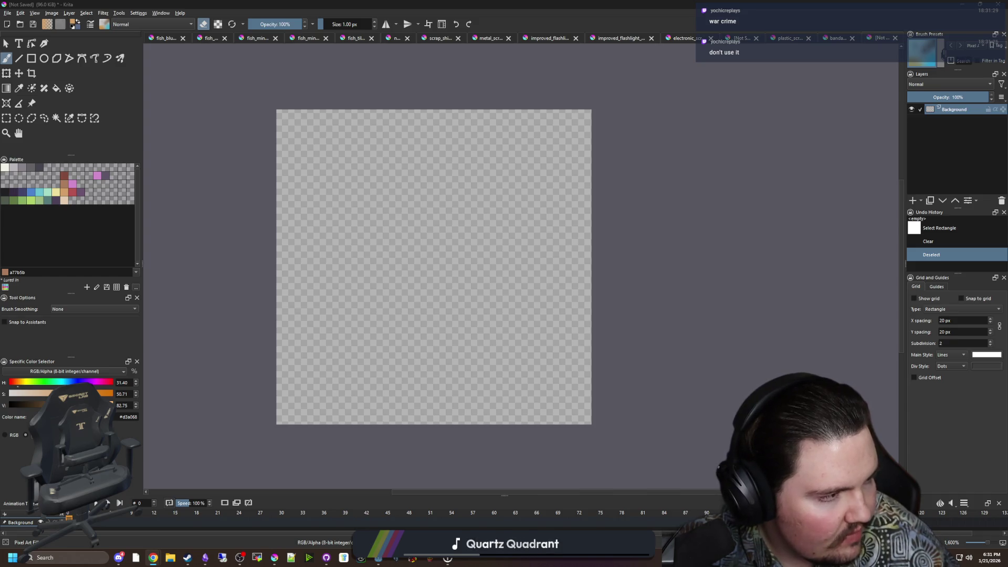
Draw the box outline in red b45252 and flood-fill it solid.
click(70, 194)
key(e)
scroll(332, 271, up, 1)
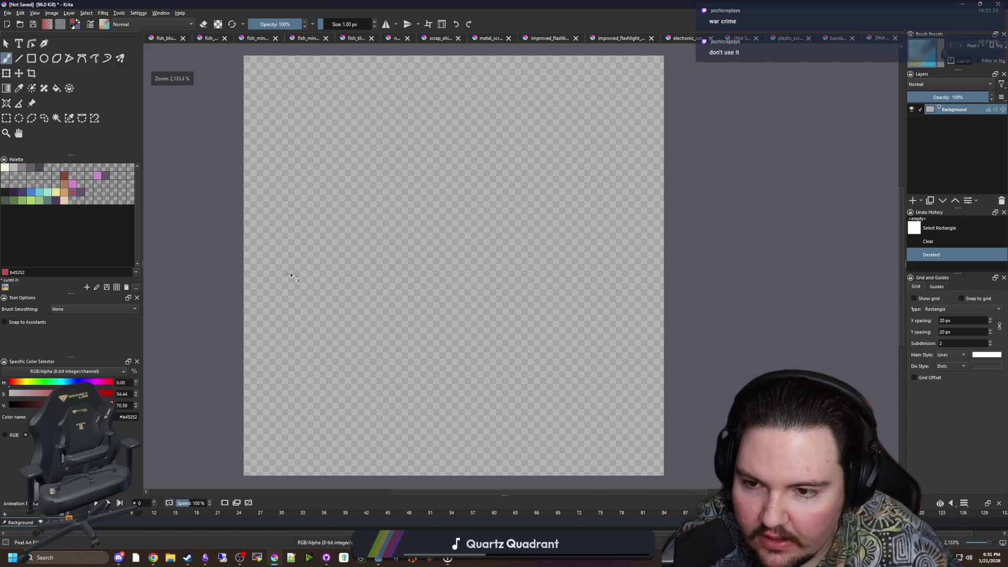
scroll(287, 272, down, 1)
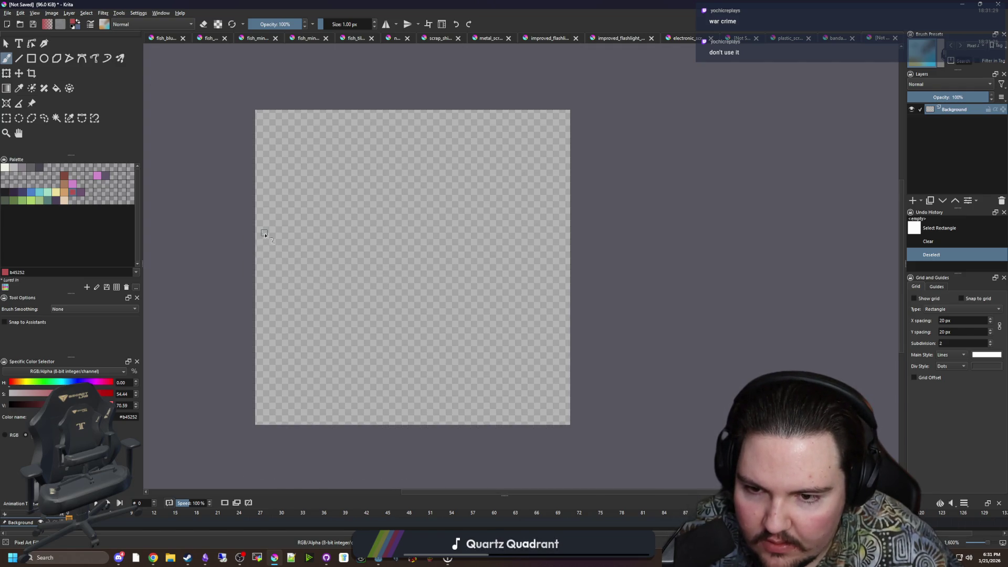
mouse_move(264, 271)
mouse_down()
mouse_move(394, 416)
mouse_move(558, 362)
mouse_move(458, 206)
mouse_move(425, 199)
mouse_move(266, 271)
mouse_up()
key(f)
click(405, 315)
Fix the box edges: extend the upper-right, redraw the lower-left, fill gaps, erase the stray left column.
scroll(474, 329, up, 1)
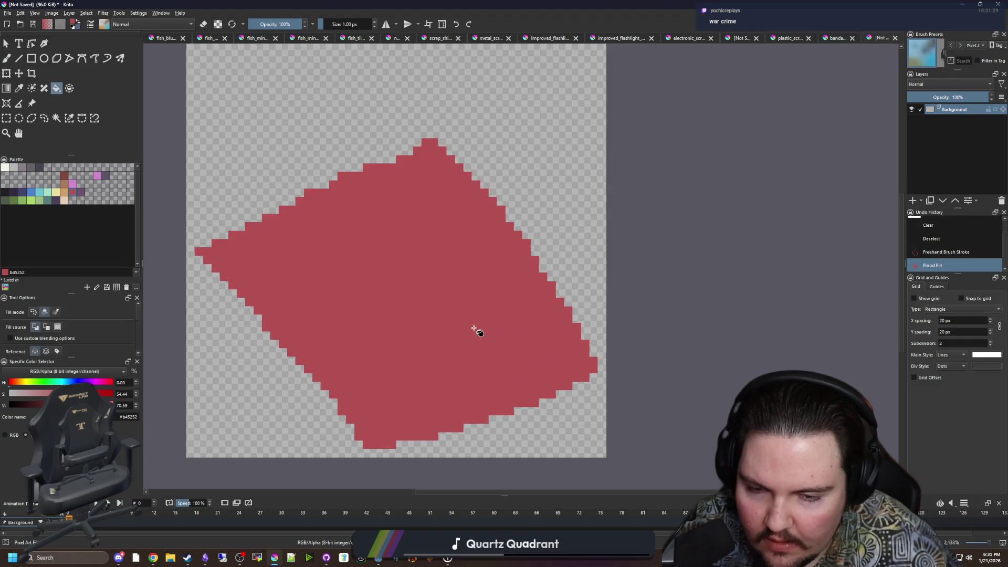
key(b)
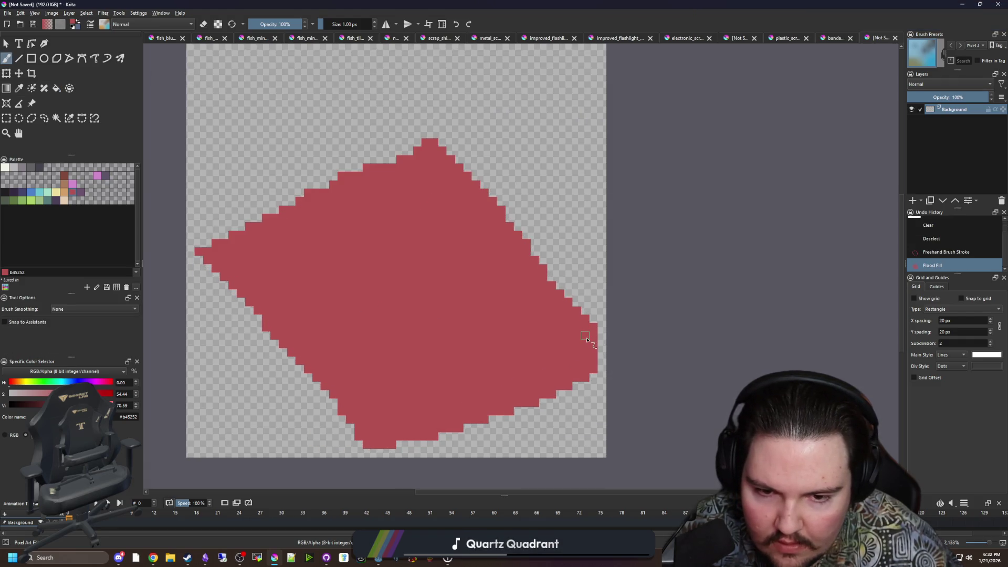
mouse_move(586, 340)
mouse_down()
mouse_move(593, 308)
mouse_move(551, 269)
mouse_move(584, 309)
mouse_up()
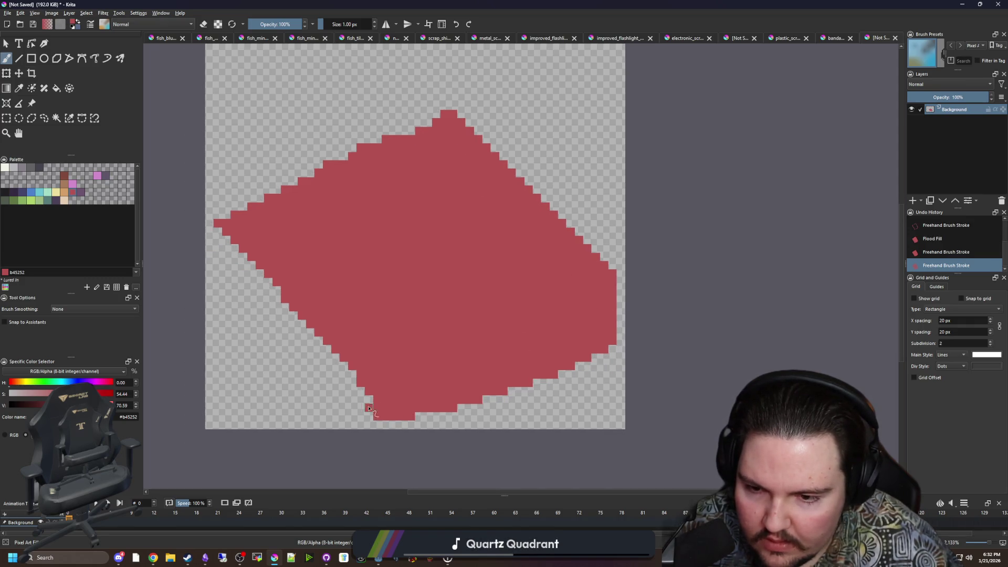
mouse_move(369, 408)
mouse_down()
mouse_move(215, 290)
mouse_move(207, 239)
mouse_move(216, 277)
mouse_up()
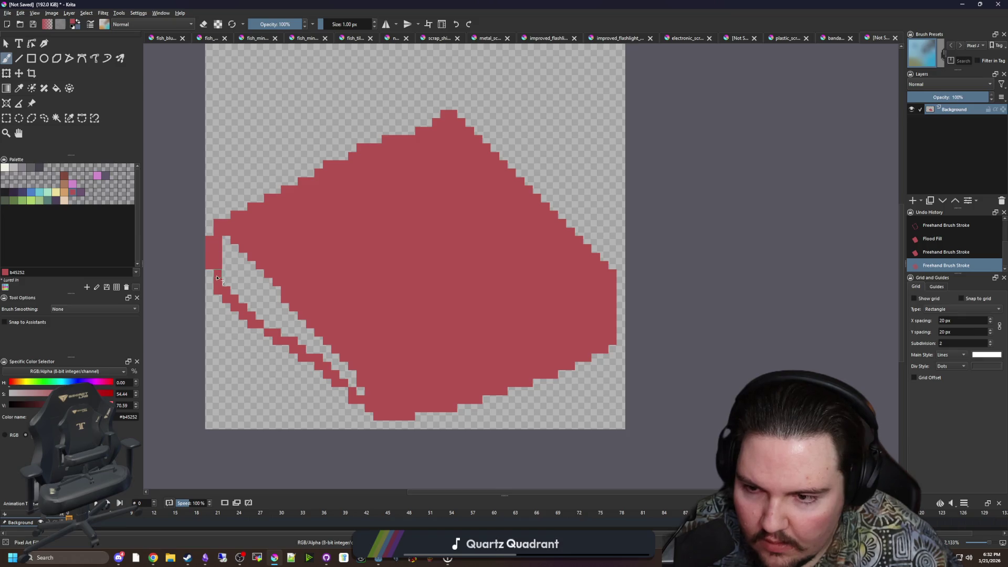
key(f)
click(254, 299)
click(376, 396)
key(b)
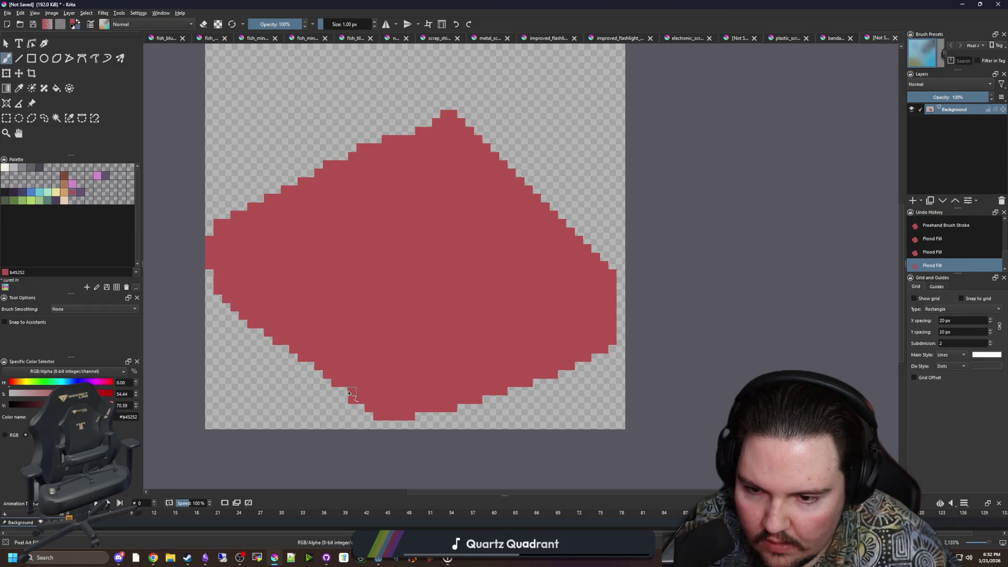
click(350, 393)
key(e)
drag(210, 241, 210, 270)
scroll(383, 349, down, 1)
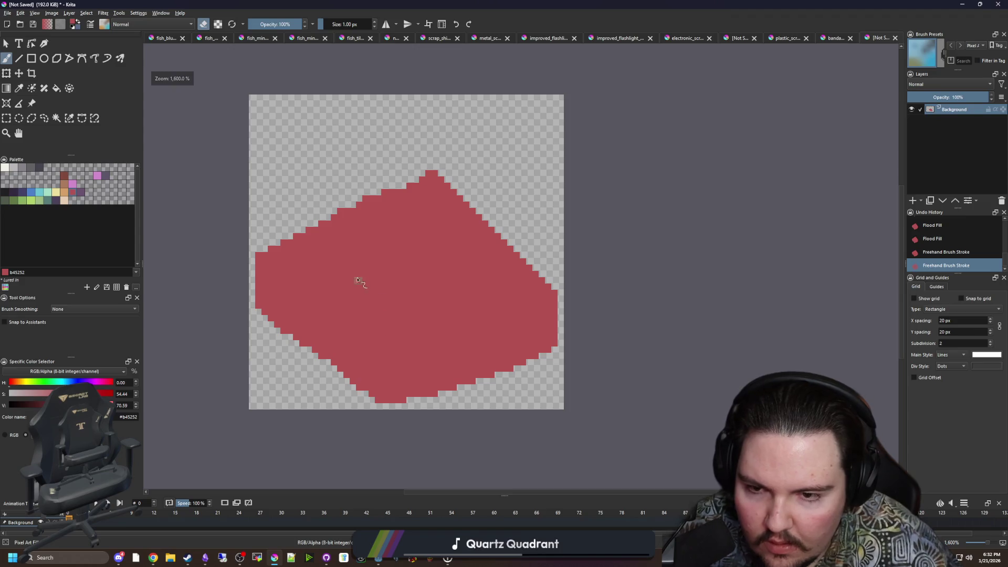
scroll(360, 344, up, 1)
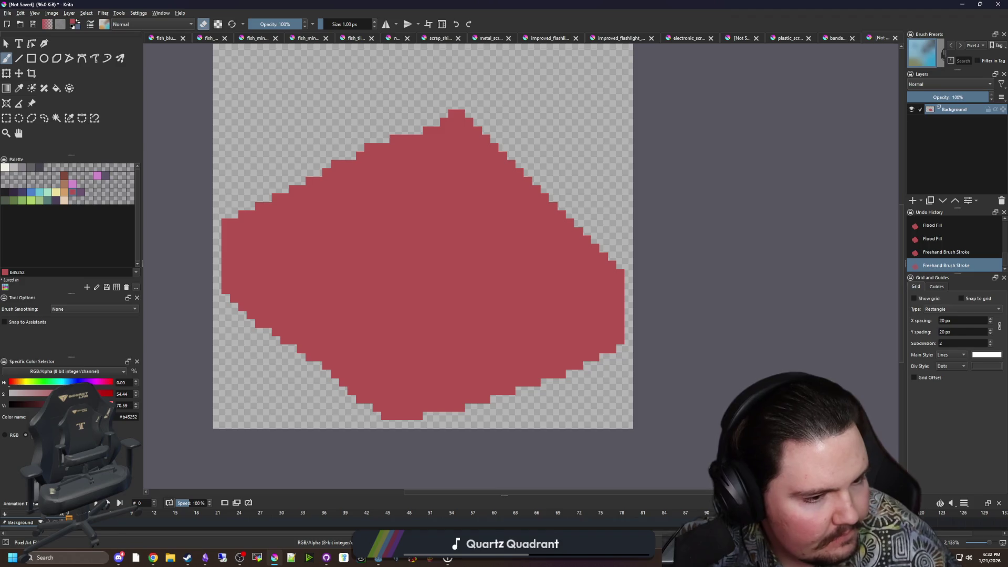
Move the red box shape up on the canvas.
key(alt+Tab)
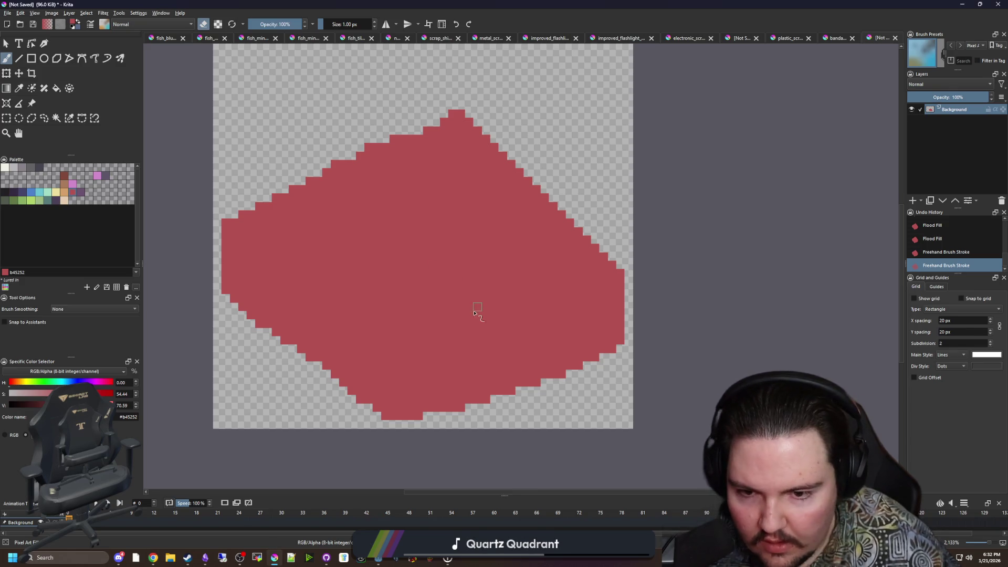
scroll(358, 322, up, 4)
scroll(393, 367, down, 4)
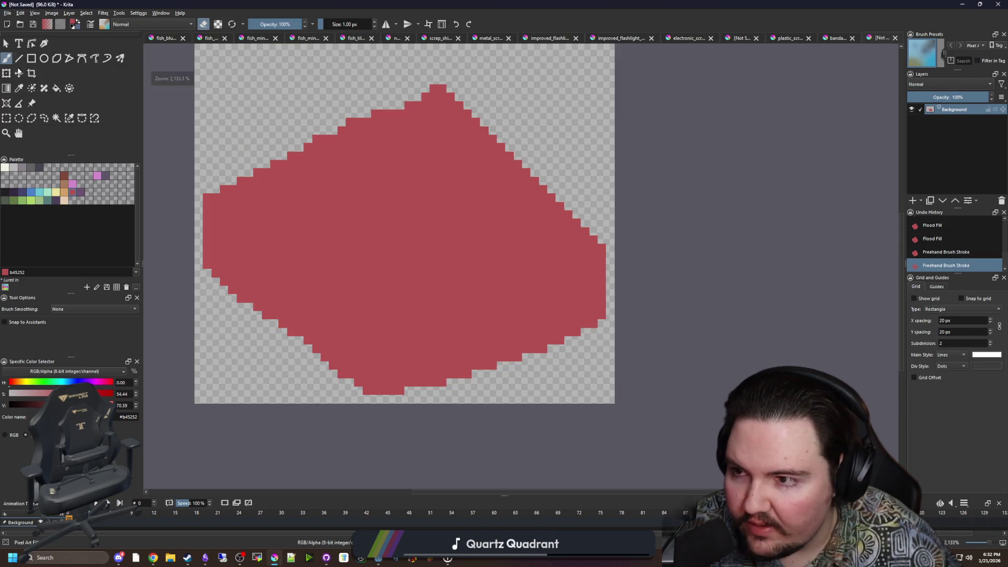
click(19, 73)
scroll(367, 274, down, 1)
mouse_move(367, 275)
mouse_down()
mouse_move(387, 288)
mouse_move(390, 273)
mouse_up()
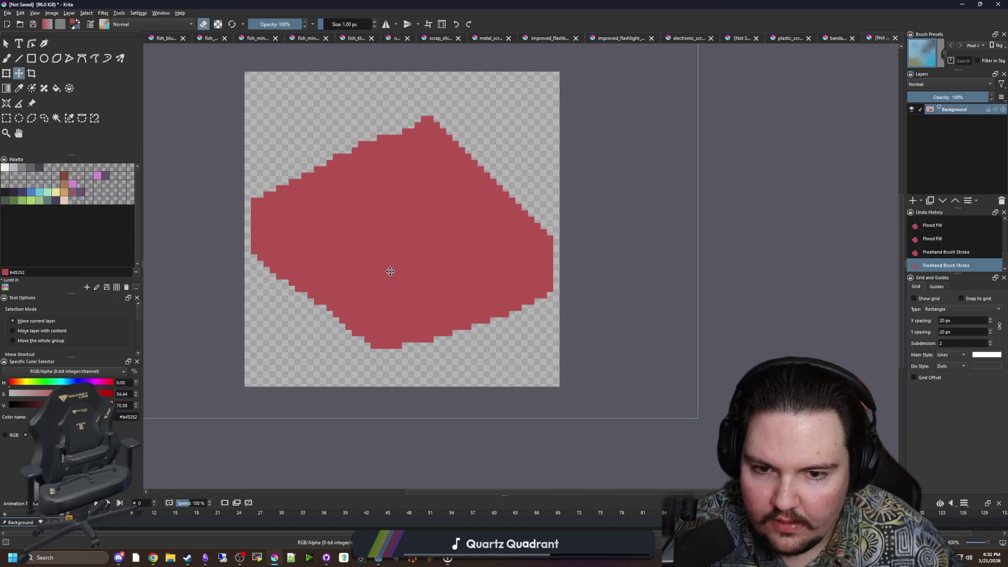
Fill in red pixels below the lower edge and even it into clean stair steps.
key(b)
scroll(411, 362, up, 4)
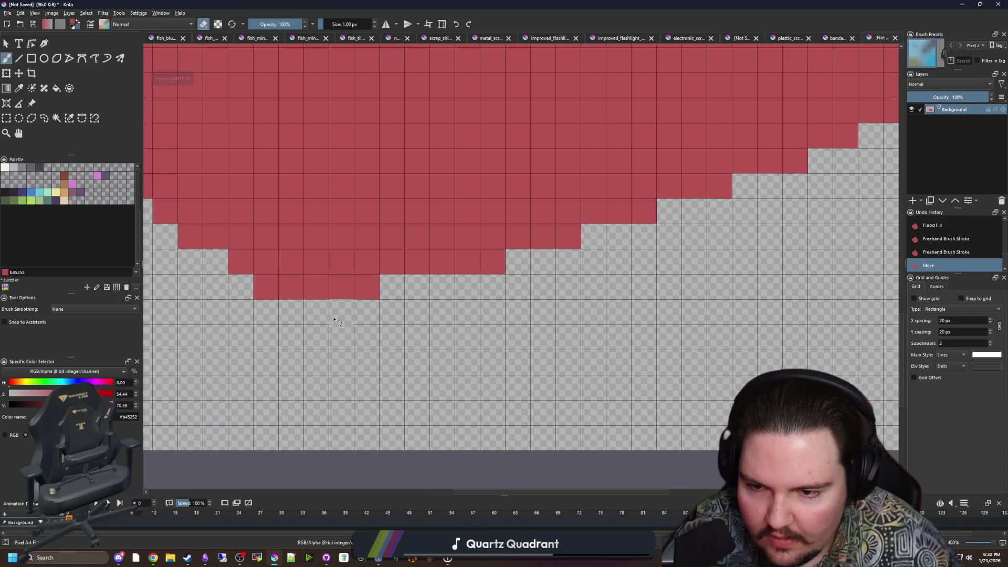
key(e)
mouse_move(292, 312)
mouse_down()
mouse_move(390, 315)
mouse_move(542, 234)
mouse_move(416, 309)
mouse_up()
scroll(420, 317, down, 2)
drag(506, 271, 517, 286)
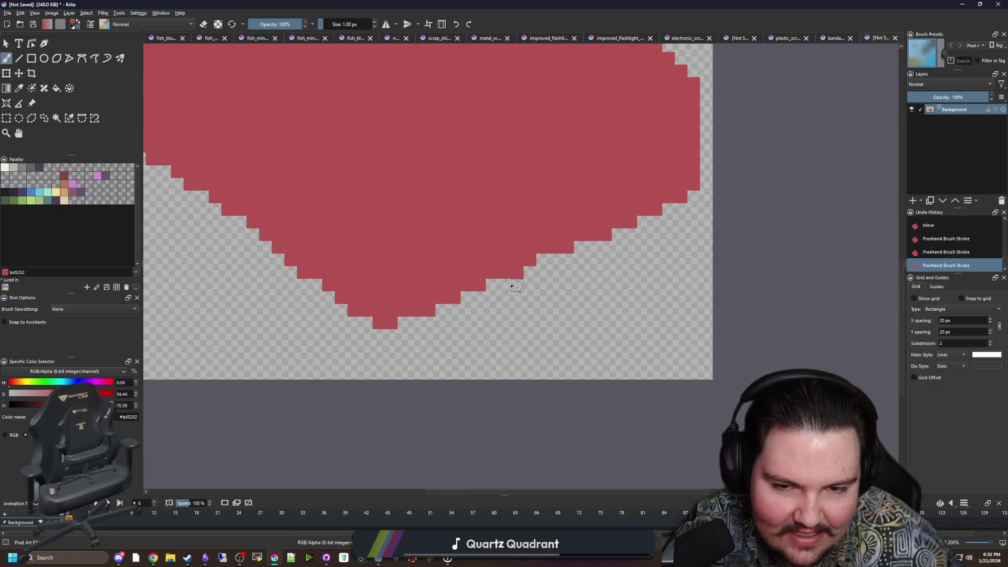
click(492, 286)
scroll(466, 355, down, 3)
scroll(449, 269, up, 1)
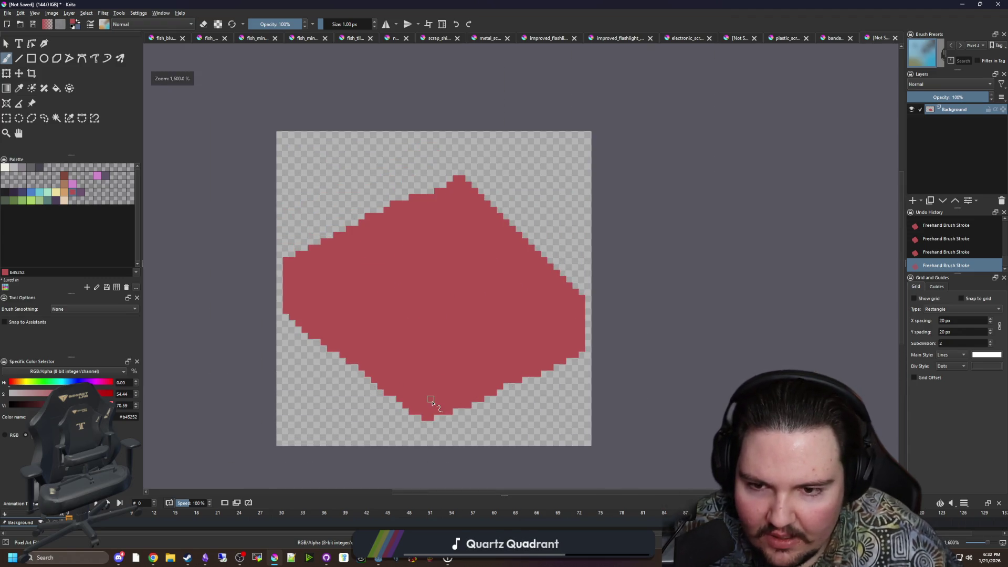
scroll(429, 407, up, 1)
click(80, 193)
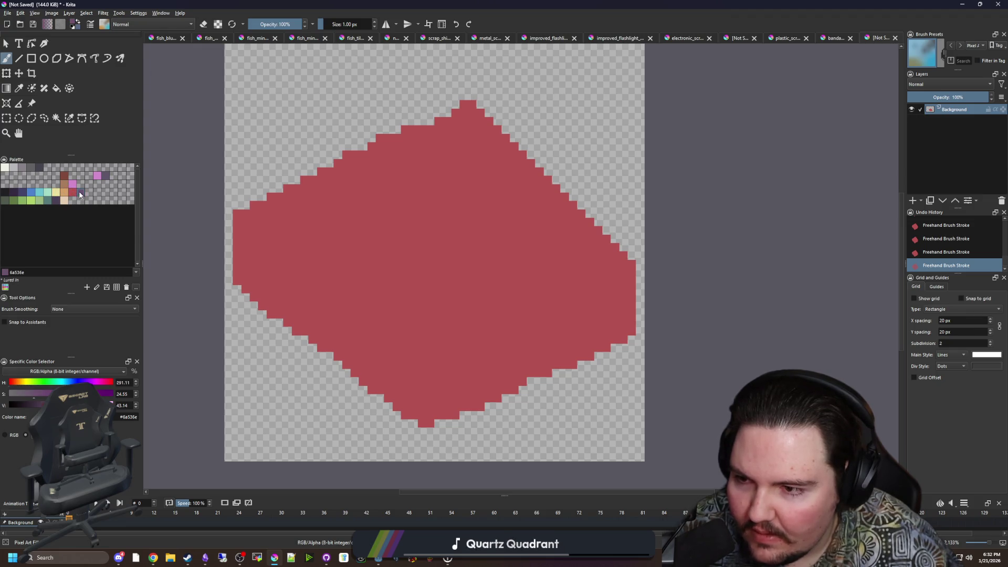
click(360, 248)
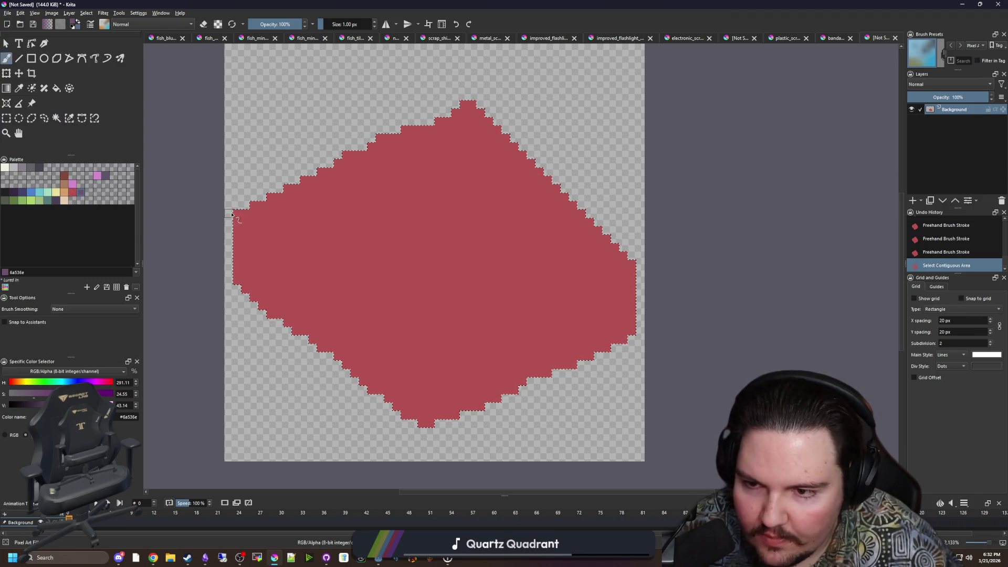
Draw a purple 6a536e edge line and flood-fill the box's left face purple.
drag(236, 213, 382, 320)
key(ctrl+z)
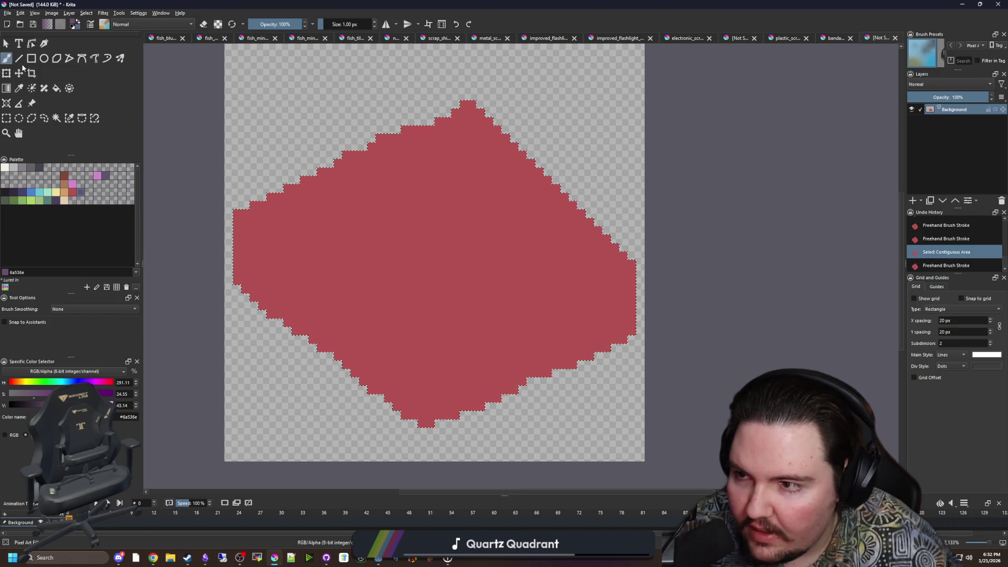
click(20, 60)
drag(239, 211, 431, 373)
key(b)
key(f)
drag(430, 420, 425, 346)
click(410, 387)
scroll(446, 392, up, 2)
ctrl+click(451, 367)
key(b)
scroll(427, 357, down, 2)
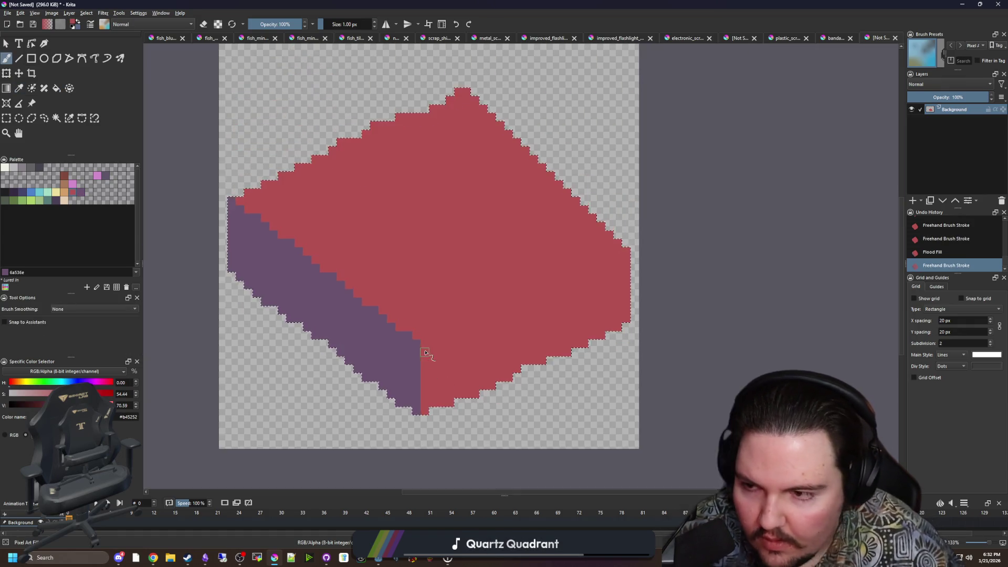
Brighten the sampled box red and fill the top face with it behind a drawn edge line.
click(64, 177)
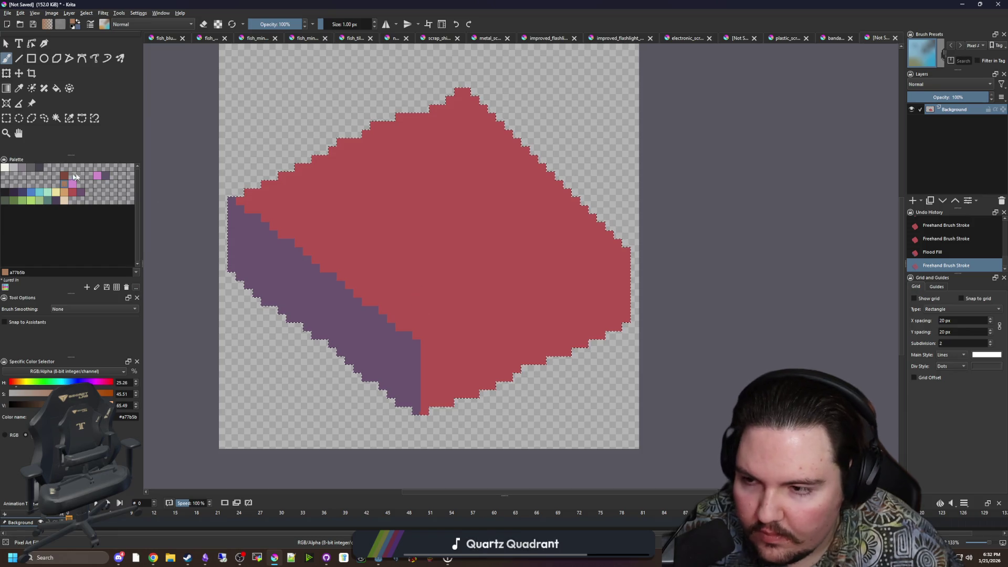
key(p)
click(447, 260)
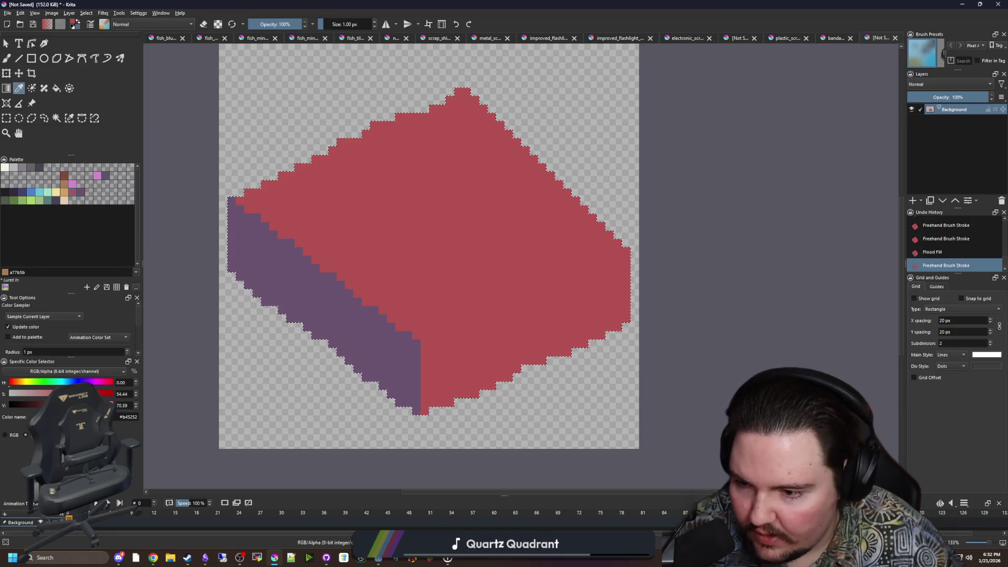
drag(83, 405, 99, 406)
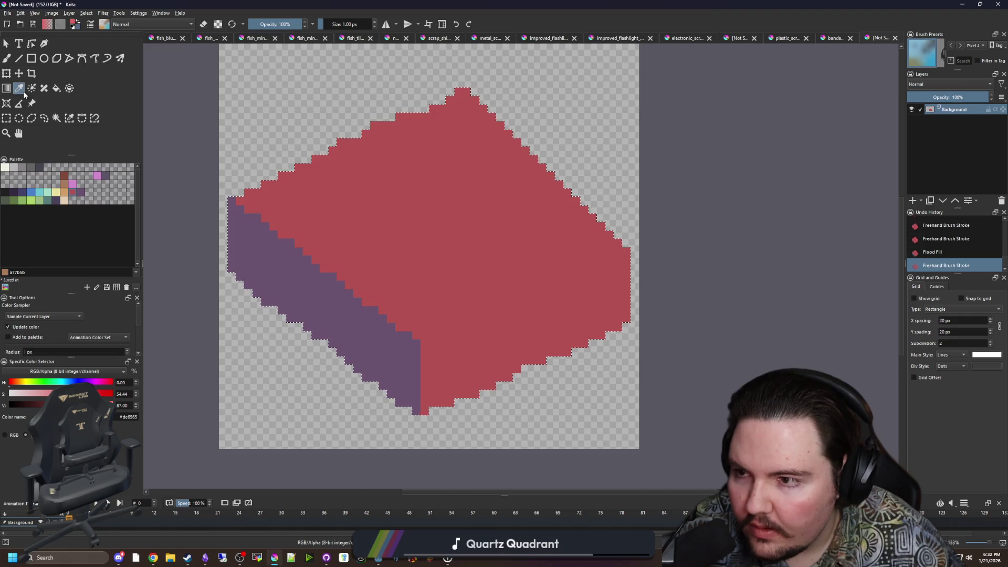
click(19, 58)
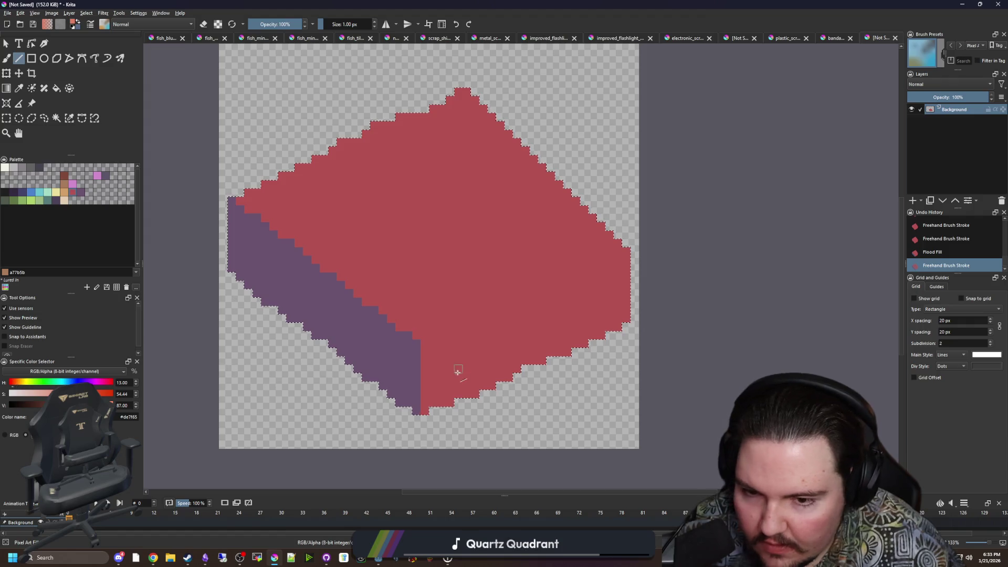
drag(421, 346, 630, 255)
key(f)
click(454, 236)
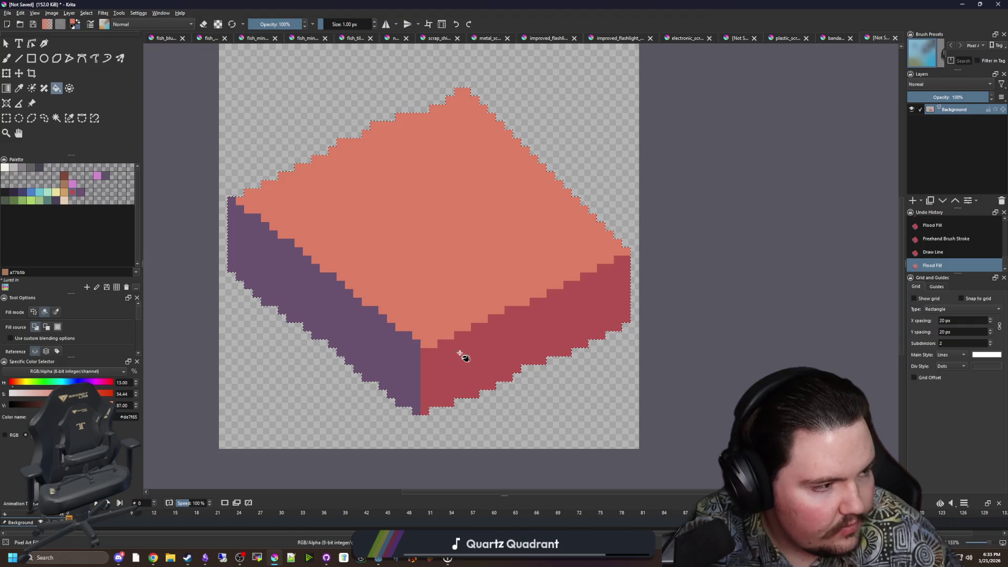
Sample the side colours and add red pixels along the box's right and top-right edges.
scroll(412, 378, up, 1)
key(p)
click(412, 364)
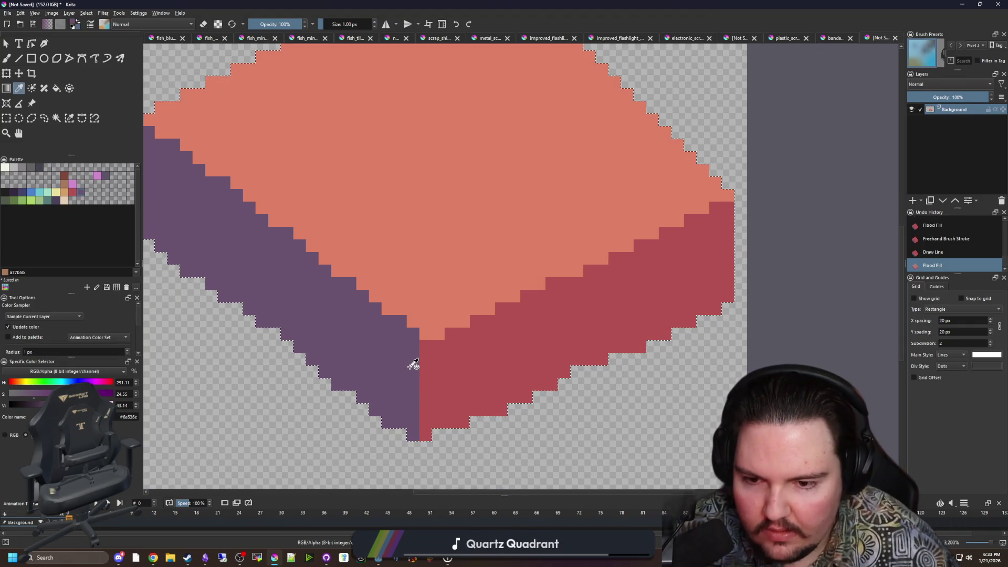
key(b)
ctrl+click(486, 408)
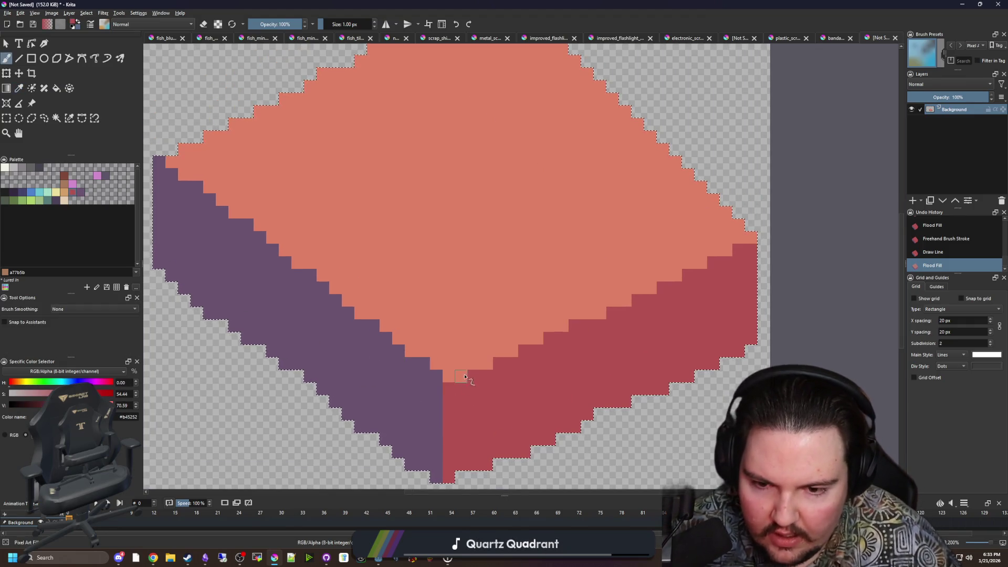
click(465, 376)
scroll(464, 376, down, 2)
scroll(702, 267, up, 5)
click(700, 253)
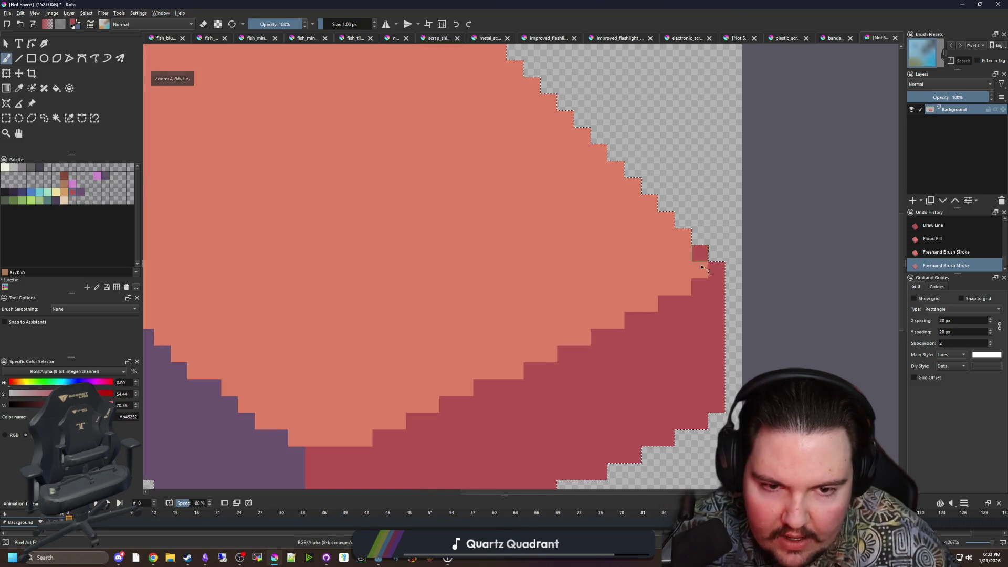
click(702, 267)
Paint two dark-red rows above the top corner, with a pixel on each side of the peak.
drag(495, 203, 558, 288)
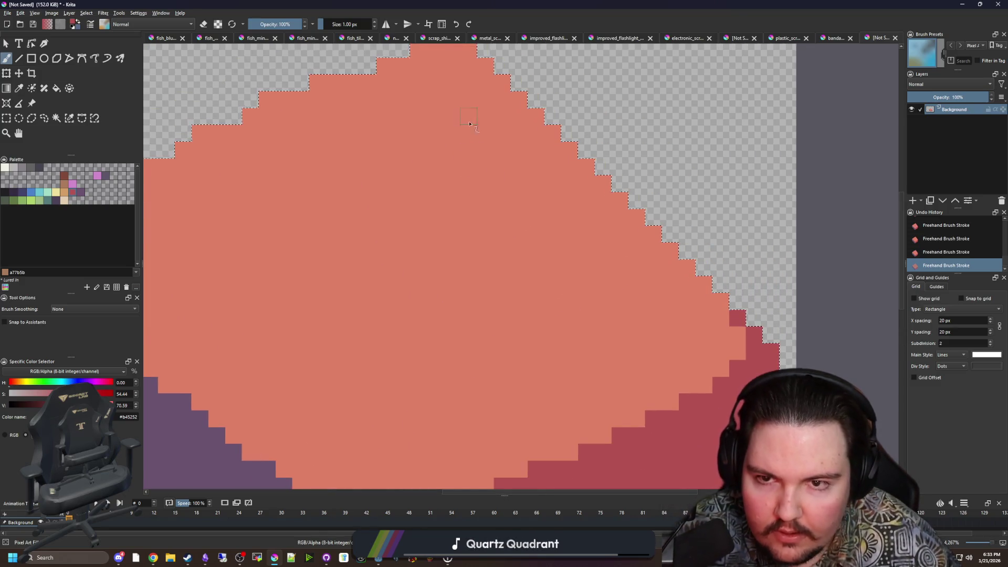
scroll(470, 124, up, 3)
mouse_move(488, 179)
mouse_down()
mouse_move(512, 178)
mouse_move(530, 196)
mouse_up()
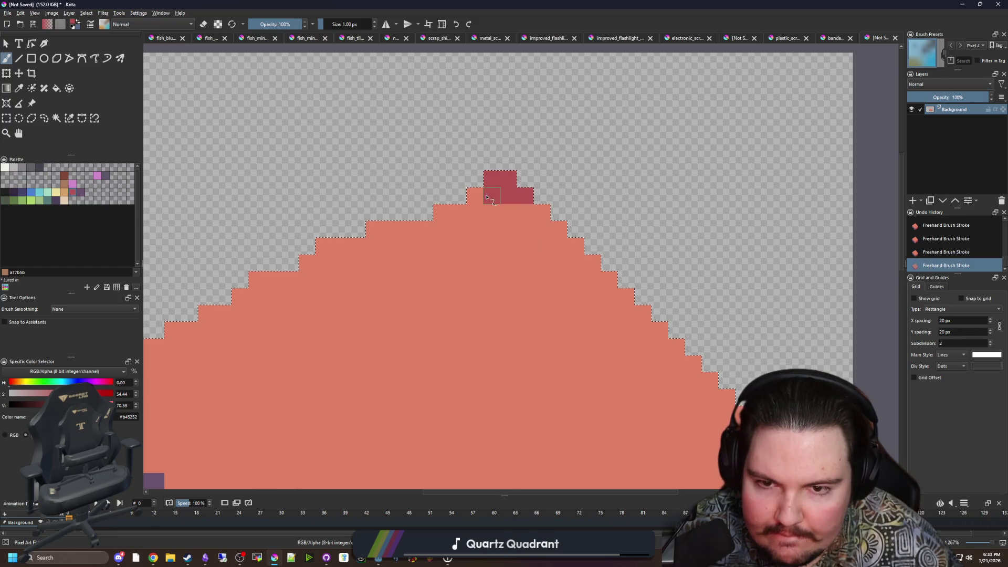
click(537, 212)
click(441, 212)
Paint purple steps up from the box's left corner, undoing a stray erase and deselect.
drag(372, 258, 547, 169)
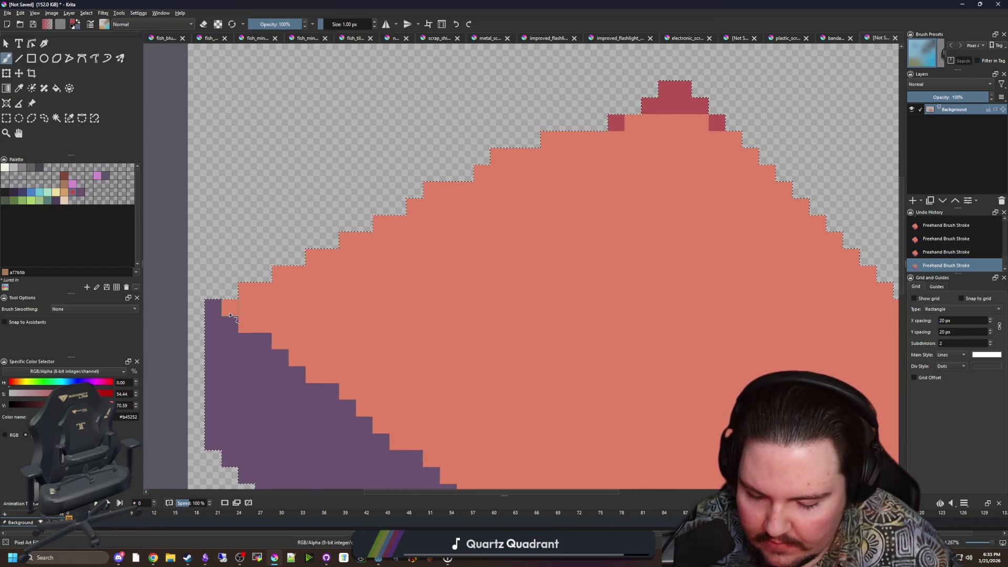
ctrl+click(212, 320)
drag(231, 310, 281, 274)
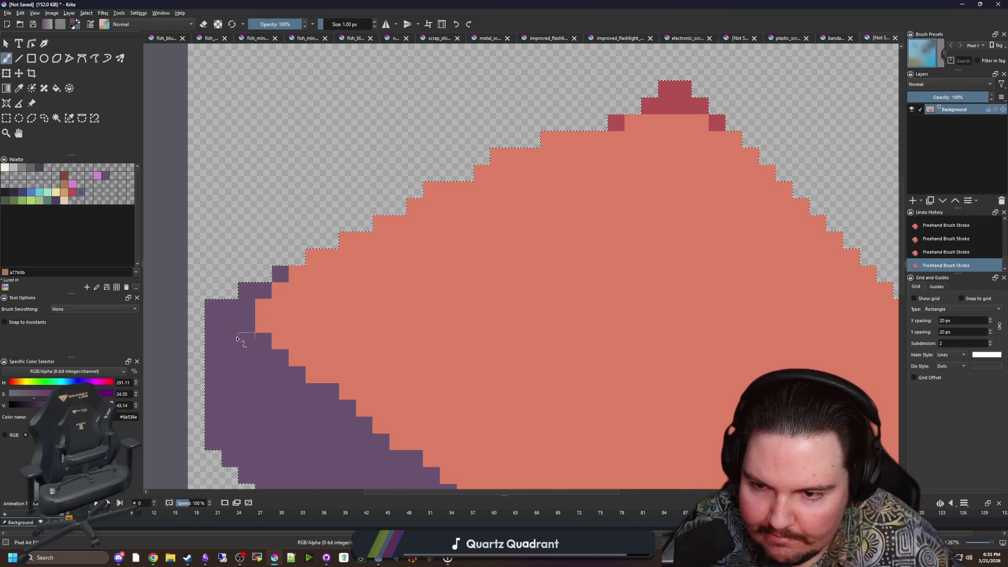
scroll(237, 339, down, 5)
key(ctrl+shift+a)
scroll(231, 330, up, 2)
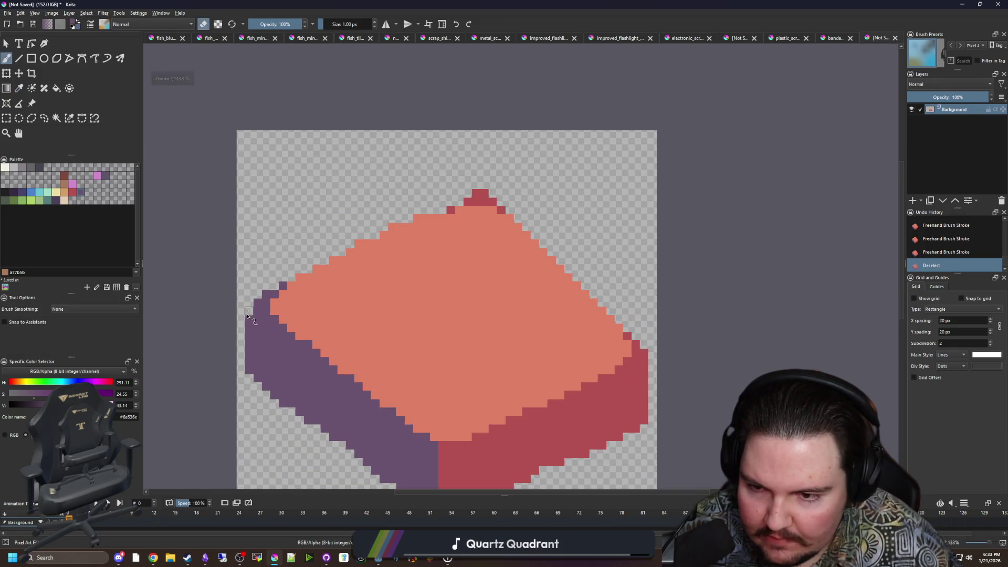
drag(248, 315, 250, 367)
key(ctrl+z)
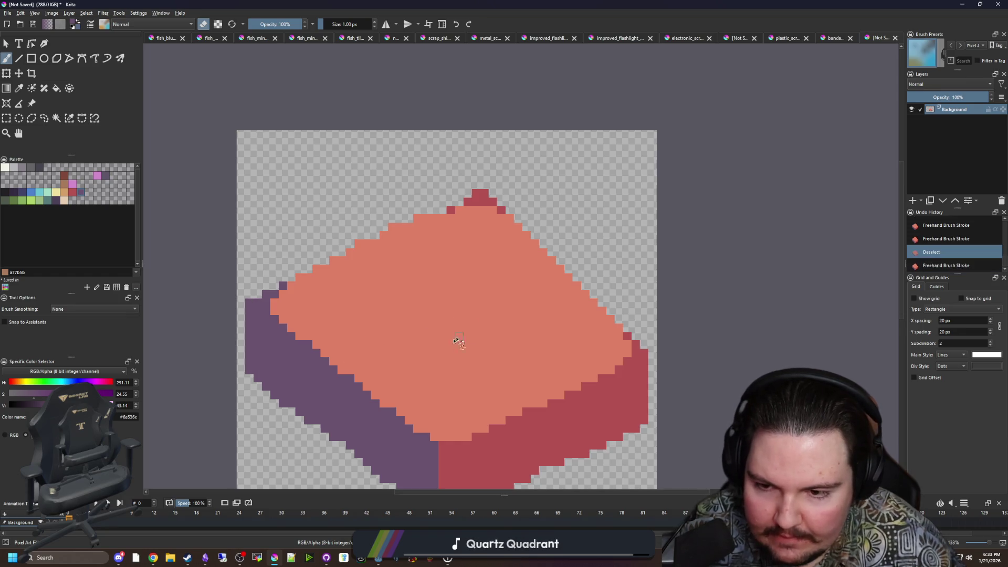
scroll(419, 304, down, 4)
scroll(340, 315, up, 5)
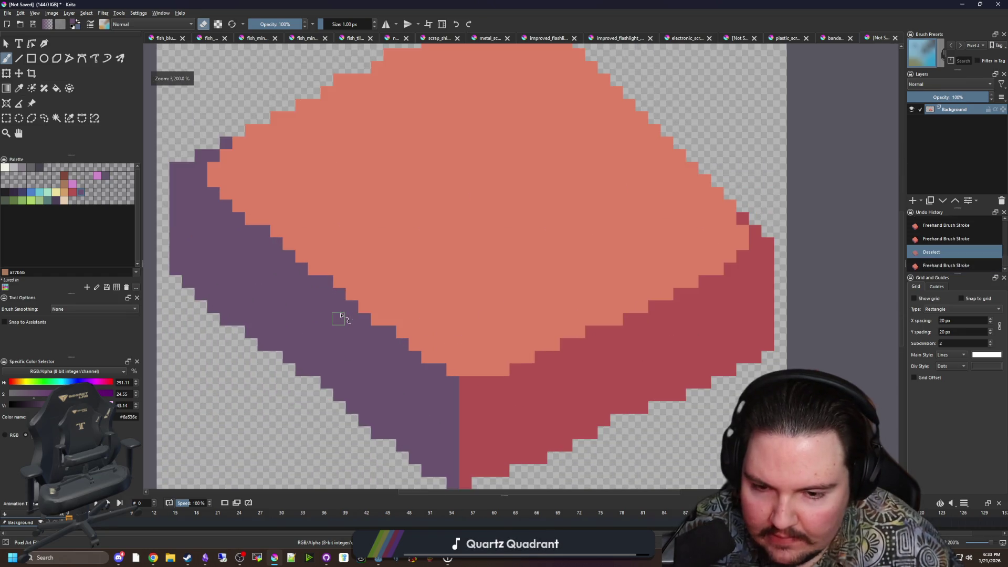
key(ctrl+z)
Sample the right face's red and start a red diagonal line across the top face.
key(p)
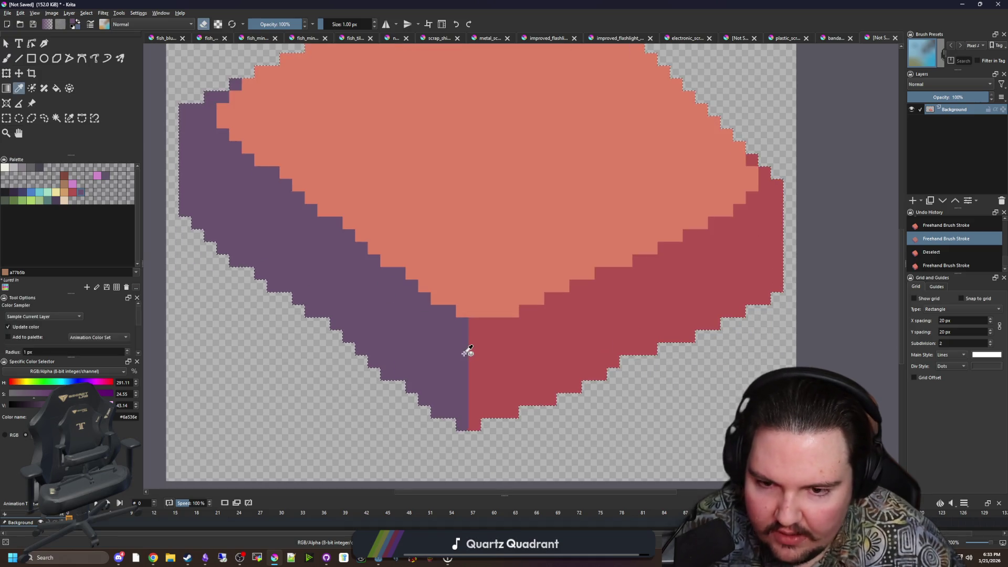
click(468, 351)
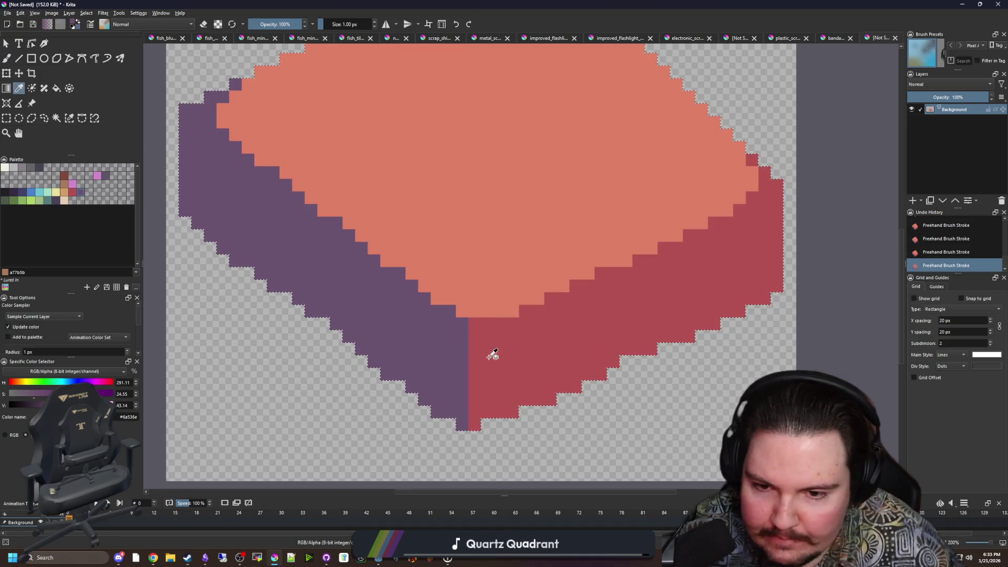
click(492, 355)
scroll(493, 356, down, 2)
key(b)
mouse_move(209, 215)
mouse_down()
mouse_move(428, 388)
mouse_move(507, 375)
mouse_move(705, 280)
mouse_move(612, 155)
mouse_move(528, 74)
mouse_move(210, 216)
mouse_up()
Extend the dark-red inset line around the lid and repaint stray edge pixels salmon.
mouse_move(412, 129)
mouse_down()
mouse_move(399, 115)
mouse_move(436, 103)
mouse_up()
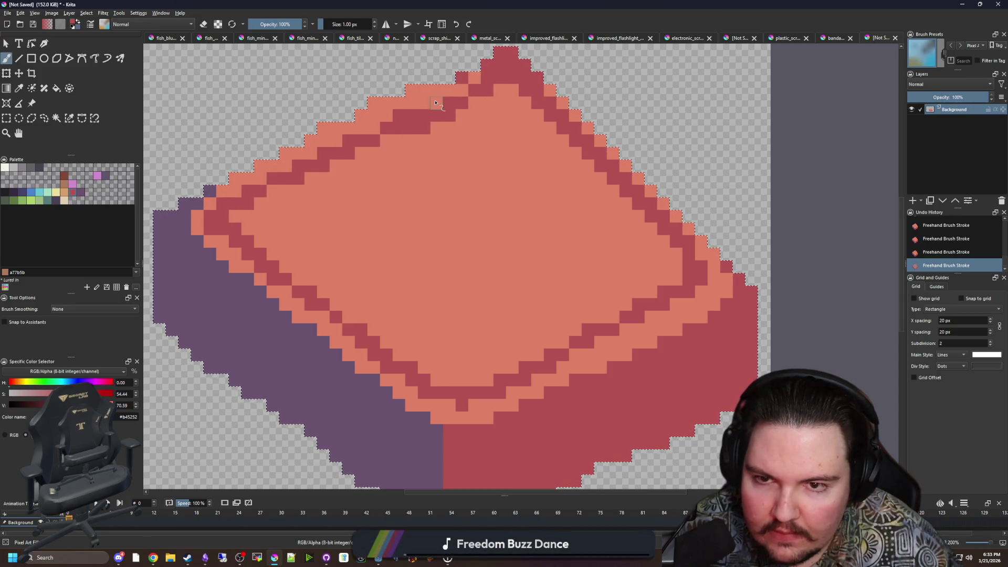
click(437, 103)
ctrl+click(435, 179)
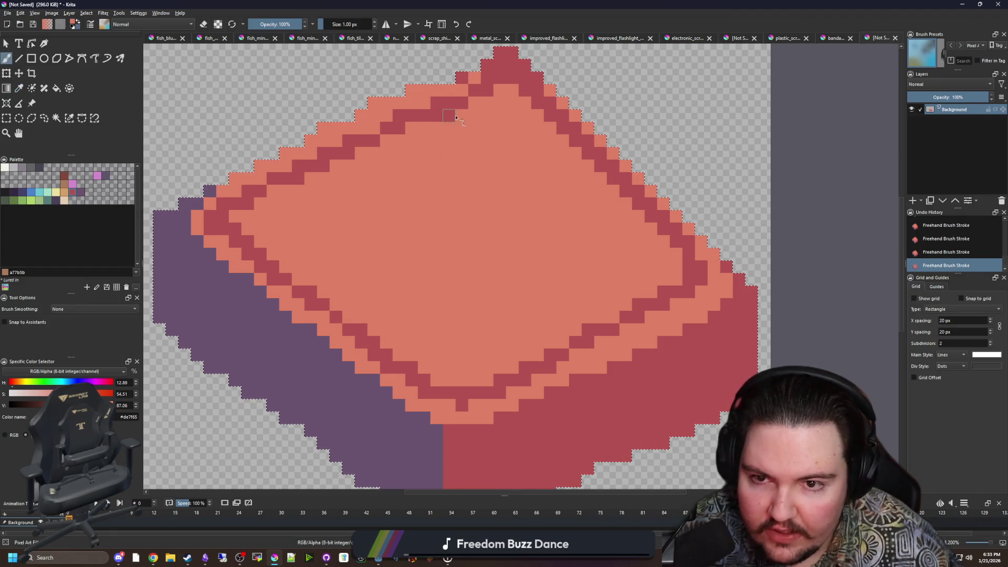
click(449, 116)
click(487, 91)
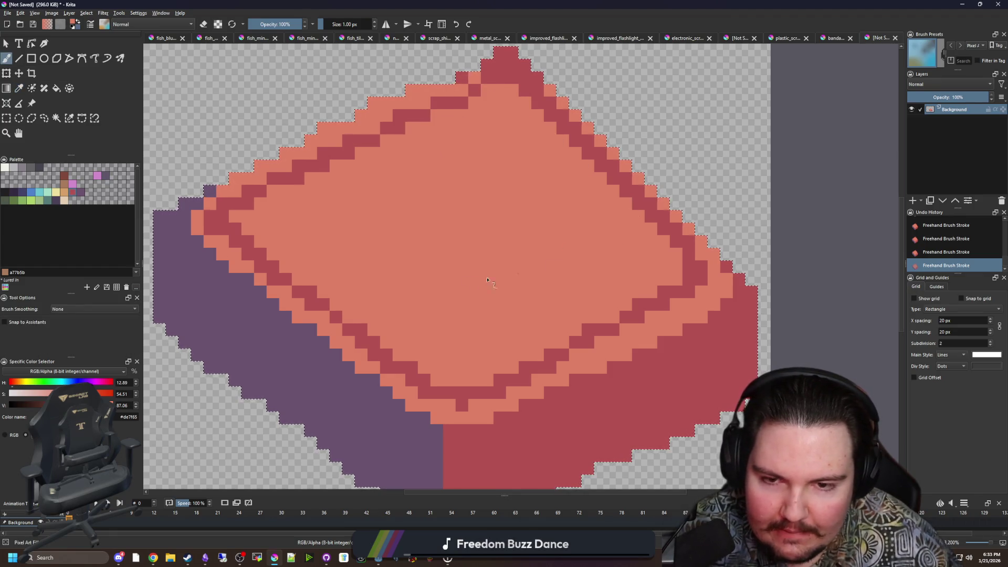
Tidy the inset line's bottom corner with dark-red and salmon pixels.
scroll(487, 280, down, 4)
scroll(407, 329, up, 5)
ctrl+click(473, 337)
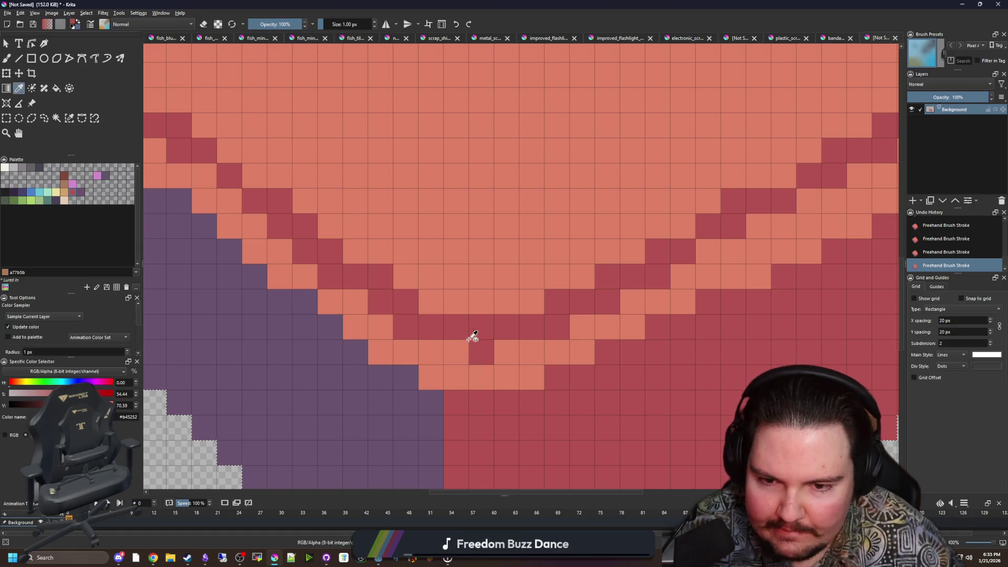
mouse_move(456, 351)
mouse_down()
mouse_move(499, 349)
mouse_move(462, 328)
mouse_up()
ctrl+click(491, 299)
Choose near-black #212123 and select both the purple left face and the red right face.
scroll(462, 329, down, 3)
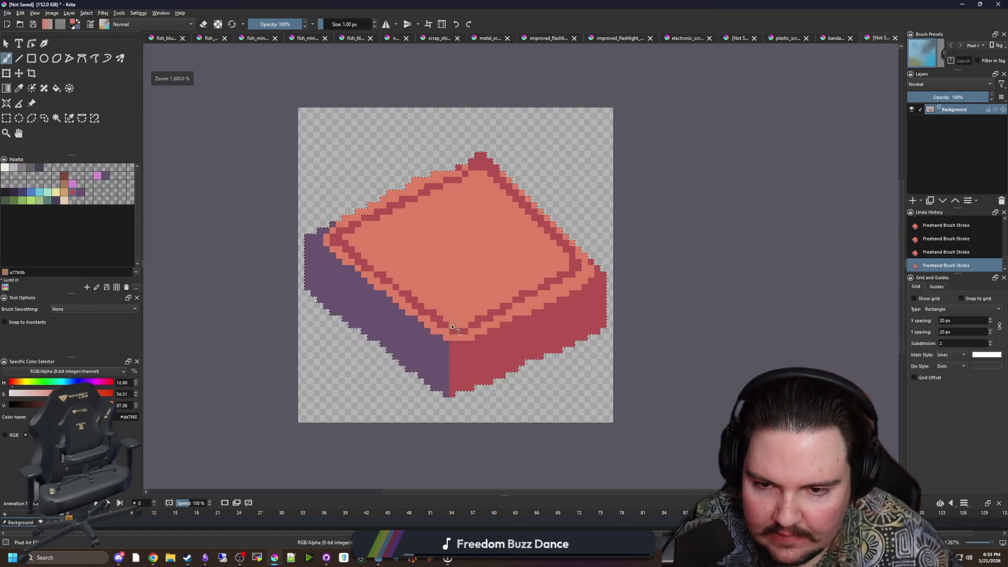
scroll(443, 355, up, 2)
key(p)
click(441, 419)
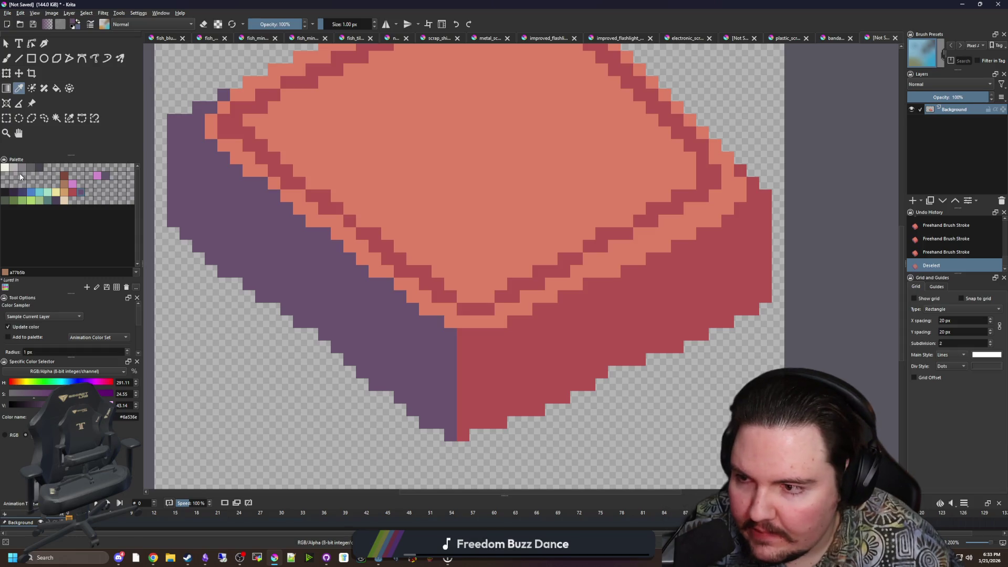
click(7, 192)
click(315, 289)
shift+click(556, 360)
Paint a near-black seam along the top of the selected side faces, then deselect.
key(b)
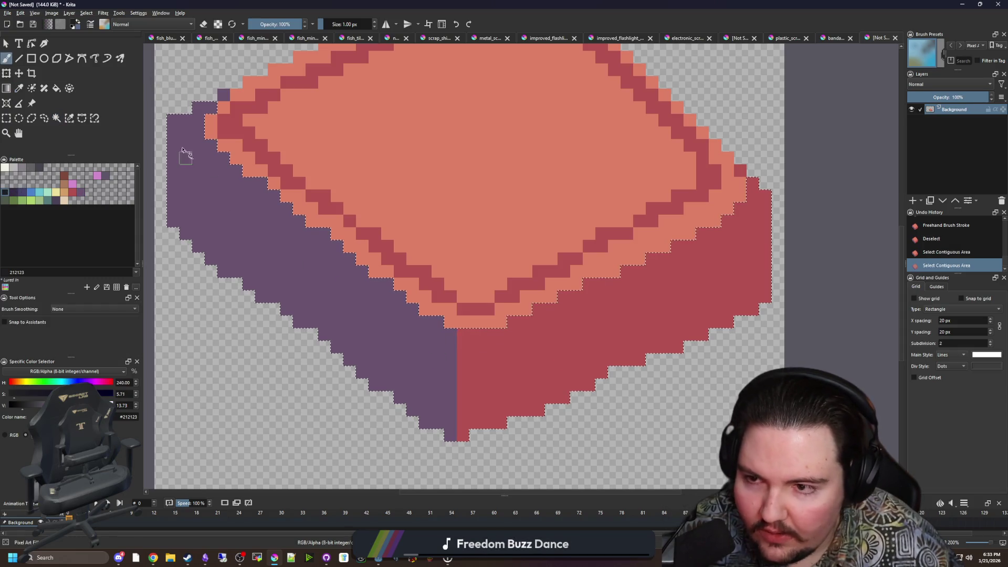
mouse_move(174, 120)
mouse_down()
mouse_move(173, 146)
mouse_move(413, 333)
mouse_move(483, 352)
mouse_move(613, 309)
mouse_move(683, 252)
mouse_move(767, 209)
mouse_up()
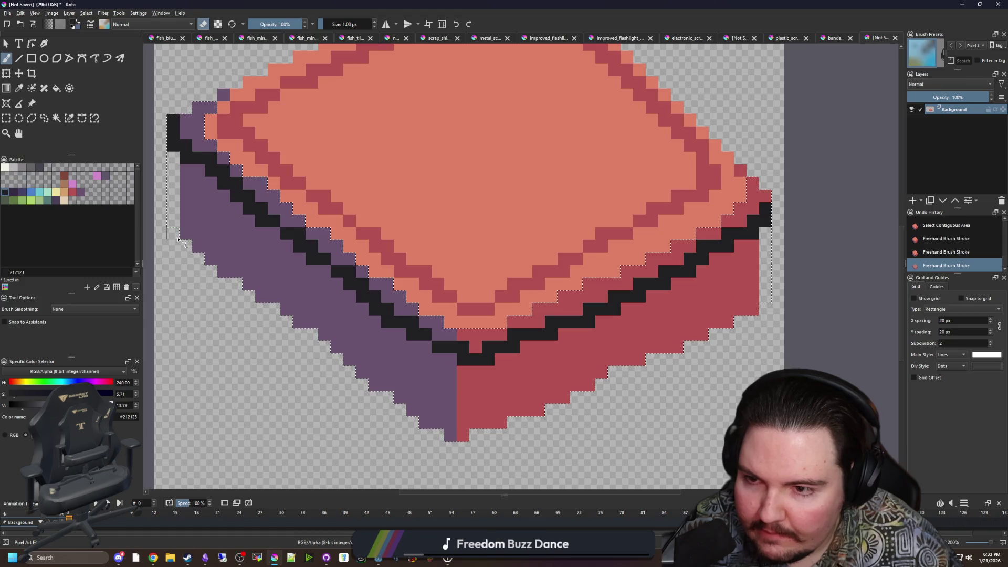
key(ctrl+shift+a)
scroll(351, 340, down, 4)
scroll(357, 321, up, 5)
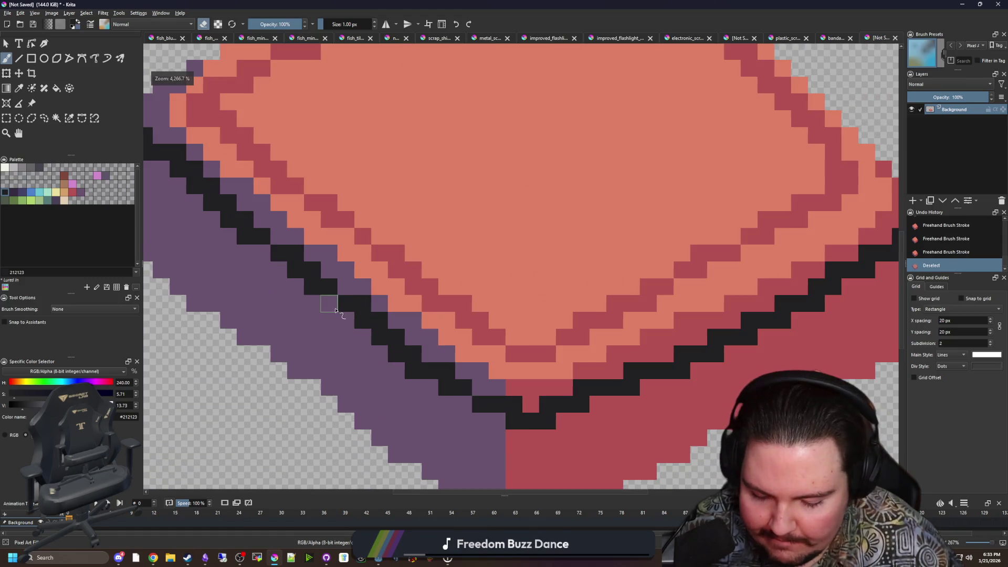
Reshape the seam's bottom step with four black pixels.
key(p)
scroll(336, 309, down, 8)
scroll(300, 255, up, 9)
scroll(274, 235, down, 6)
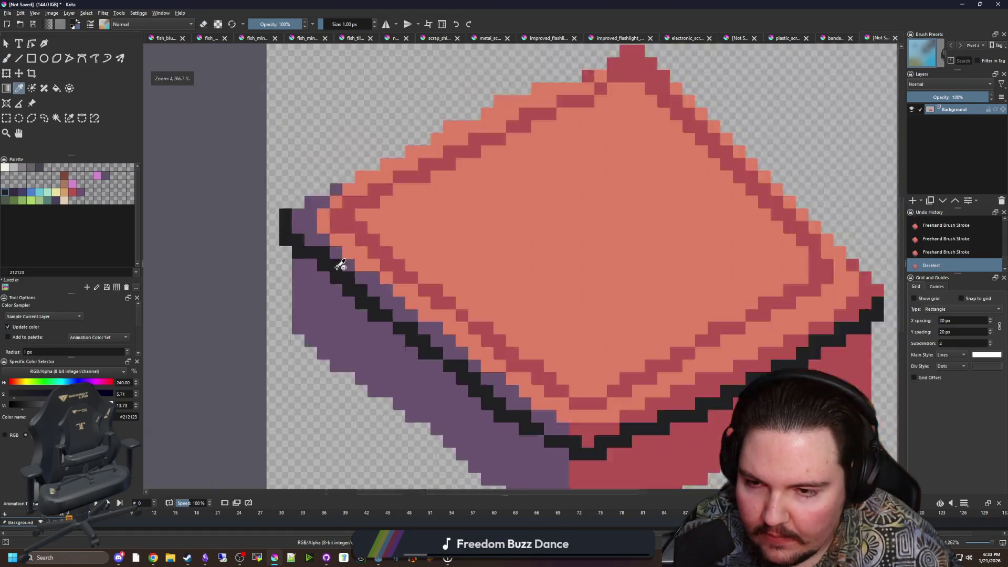
scroll(423, 333, up, 6)
key(b)
click(384, 335)
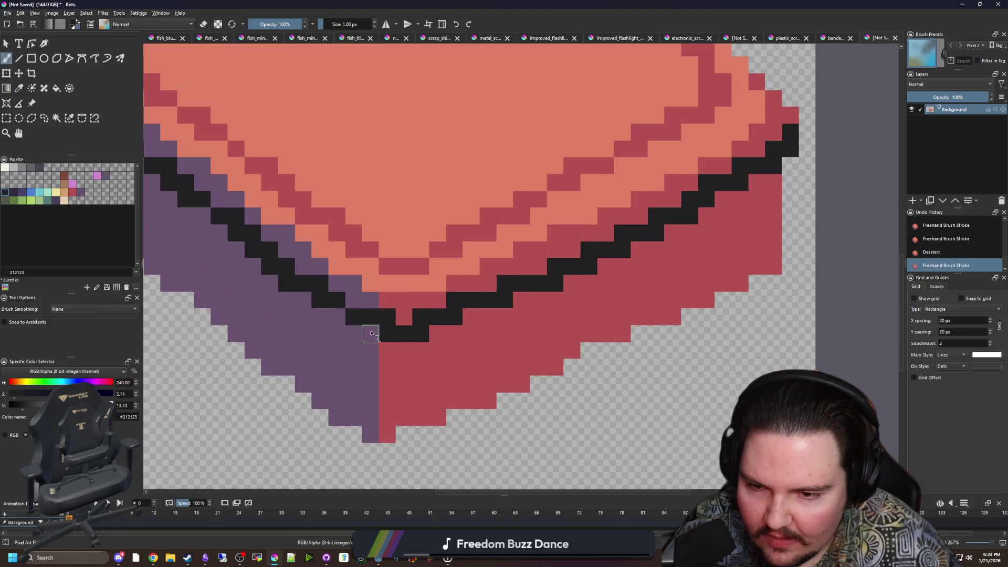
click(371, 334)
click(337, 317)
click(438, 334)
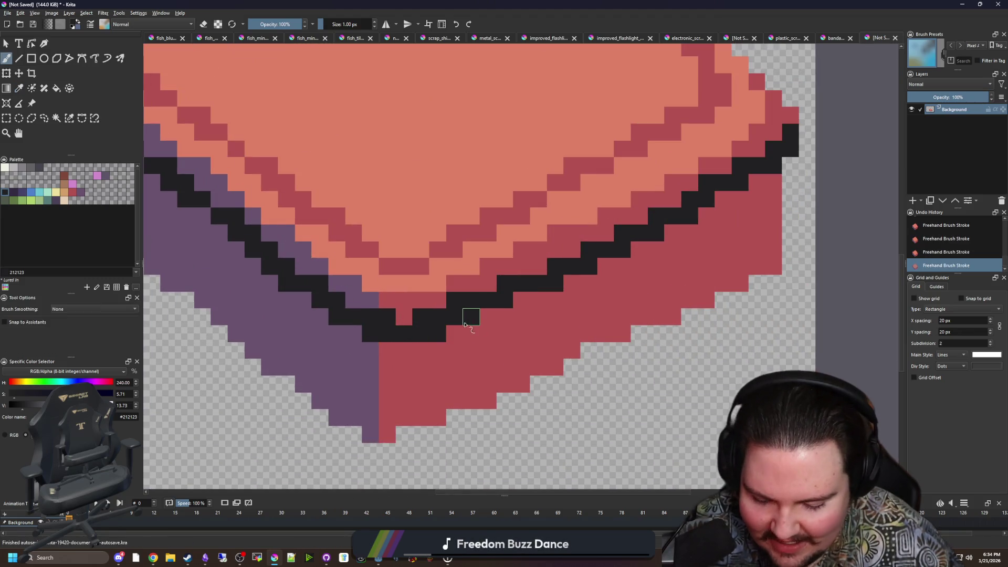
Even out the seam by swapping stray pixels between purple and near-black.
ctrl+click(371, 353)
click(383, 320)
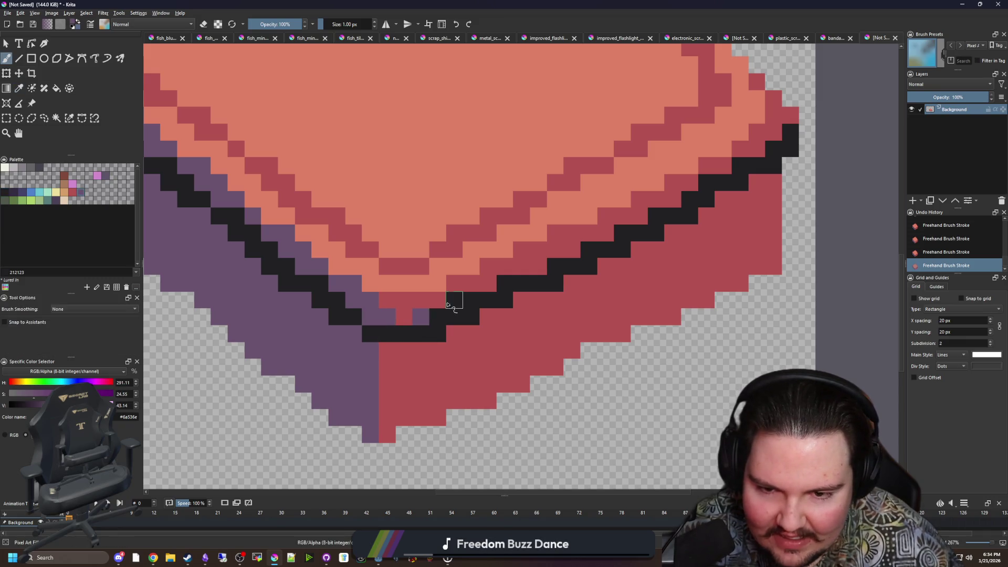
click(449, 303)
ctrl+click(489, 300)
click(504, 301)
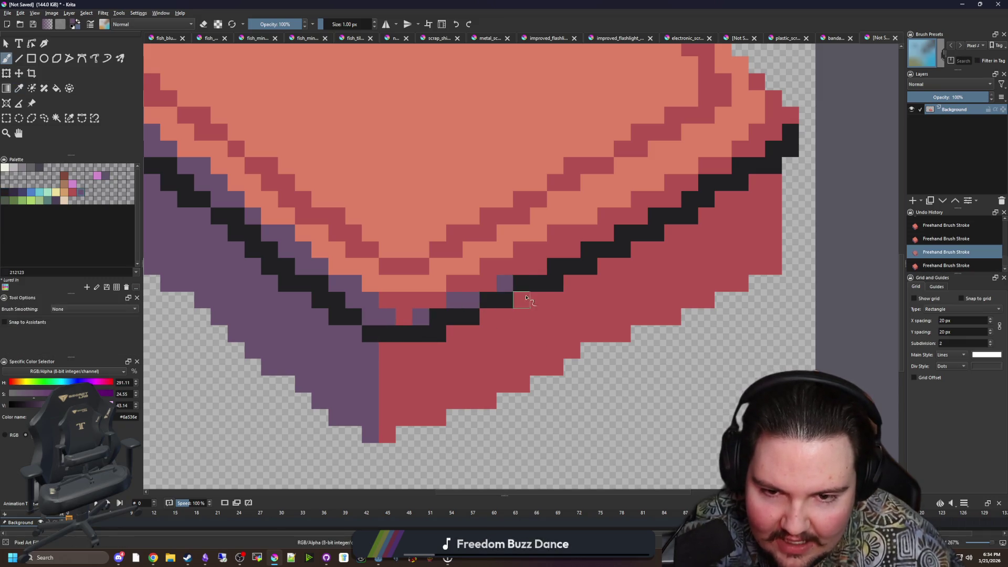
ctrl+click(504, 284)
click(555, 283)
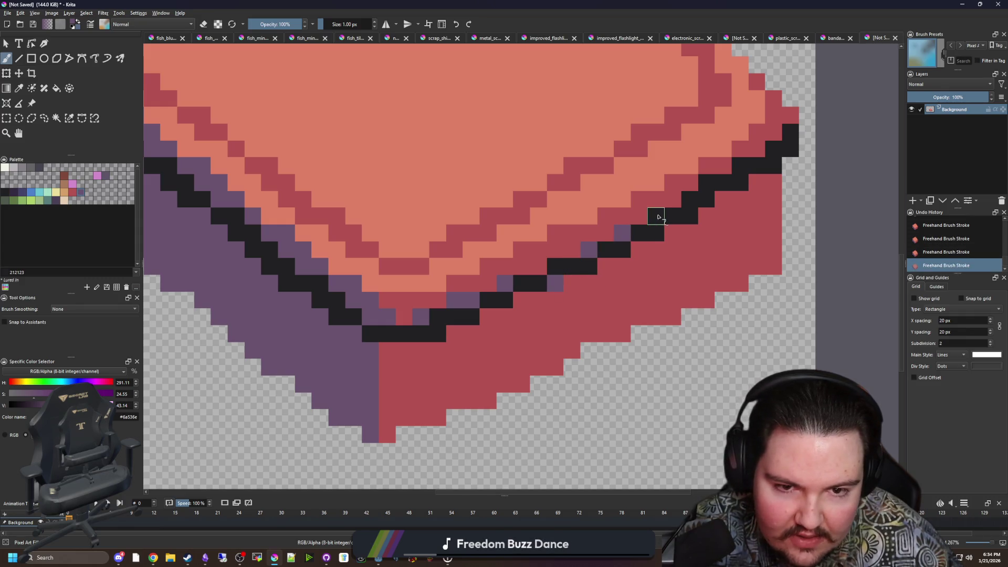
drag(649, 253, 518, 313)
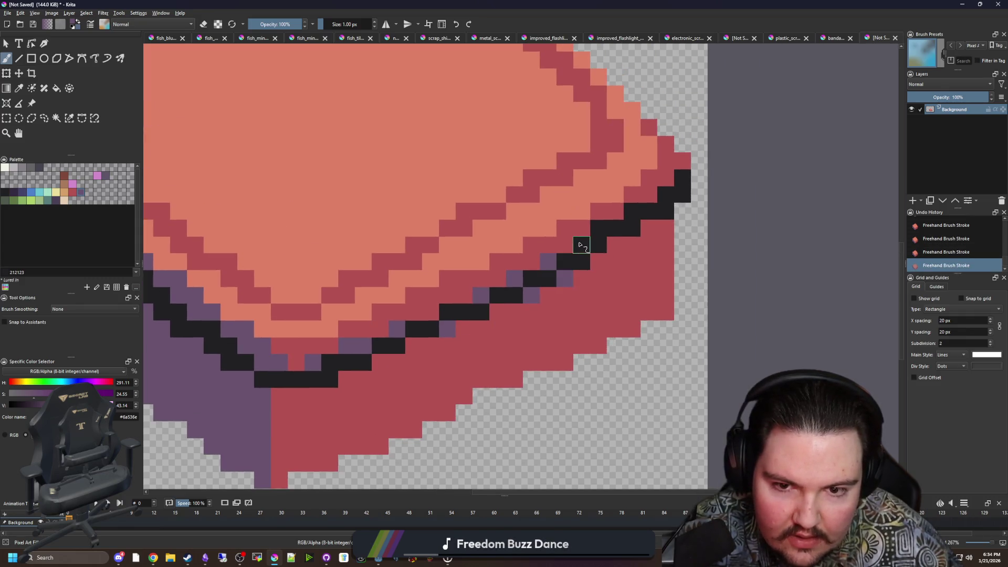
scroll(631, 220, down, 10)
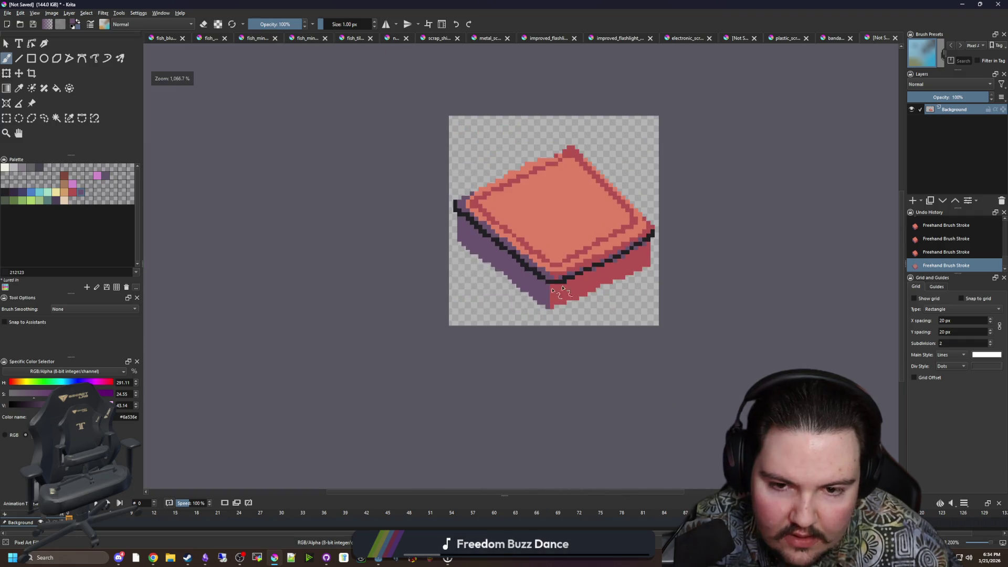
scroll(517, 291, up, 10)
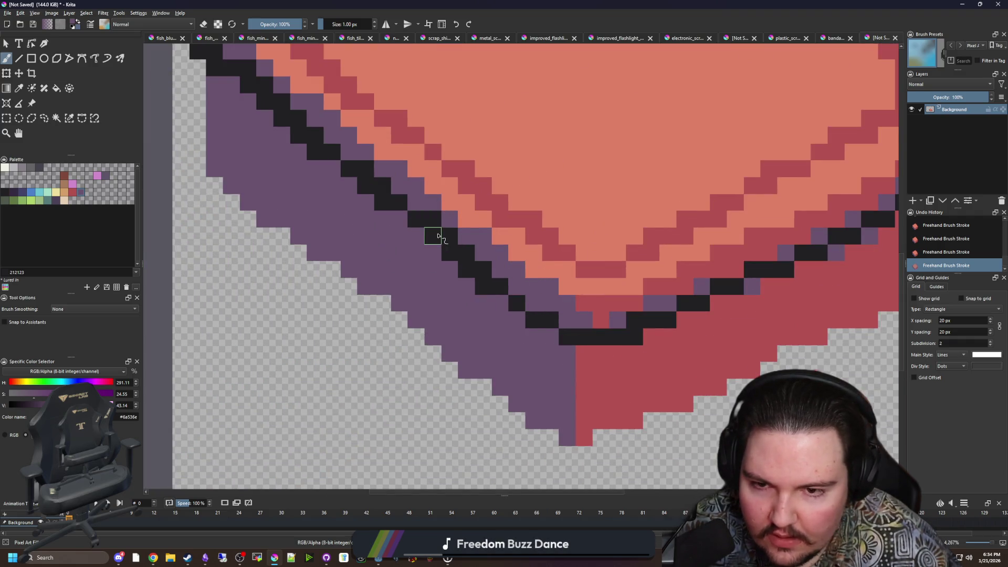
Straighten the seam's stepping by repainting several black and purple pixels.
click(438, 236)
ctrl+click(450, 223)
click(450, 236)
click(429, 224)
drag(360, 184, 322, 322)
key(ctrl+z)
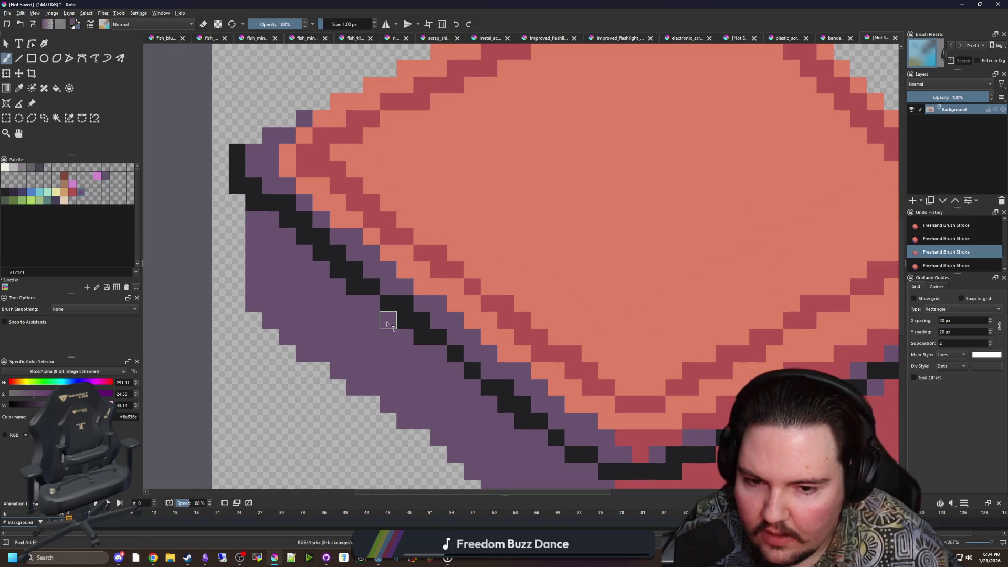
click(355, 288)
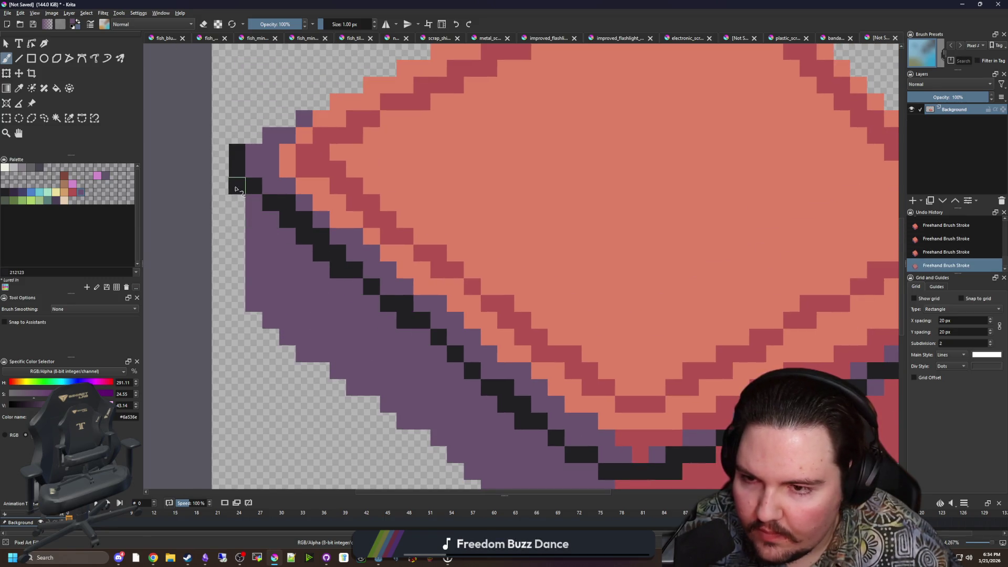
Try dark grey and dark purple swatches on outline pixels, undoing each trial.
click(40, 167)
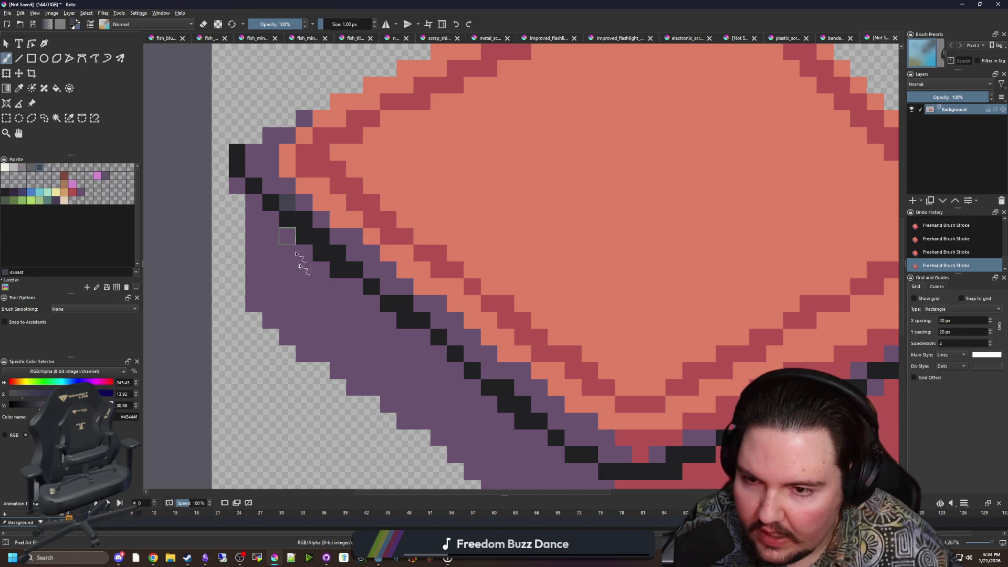
key(ctrl+z)
click(15, 192)
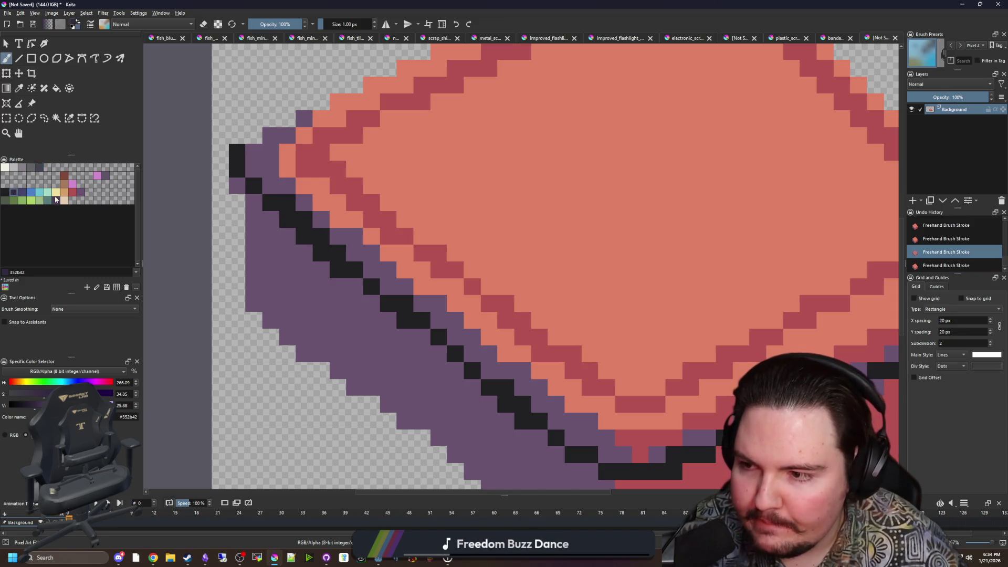
click(286, 204)
key(ctrl+z)
Flood-fill the black lid outline with dark grey #45444f.
click(22, 192)
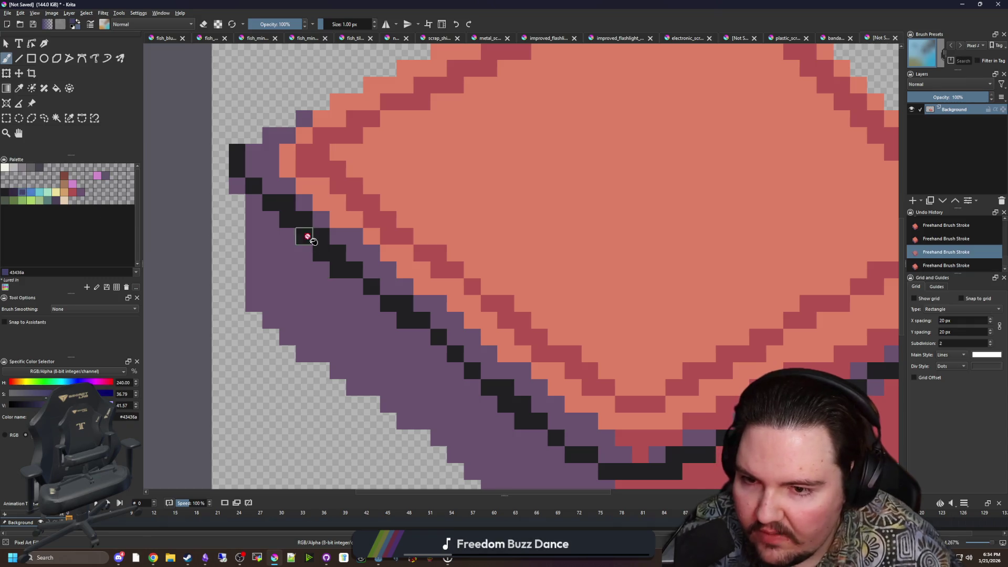
key(f)
click(317, 234)
scroll(317, 234, down, 1)
key(ctrl+z)
key(ctrl+shift+z)
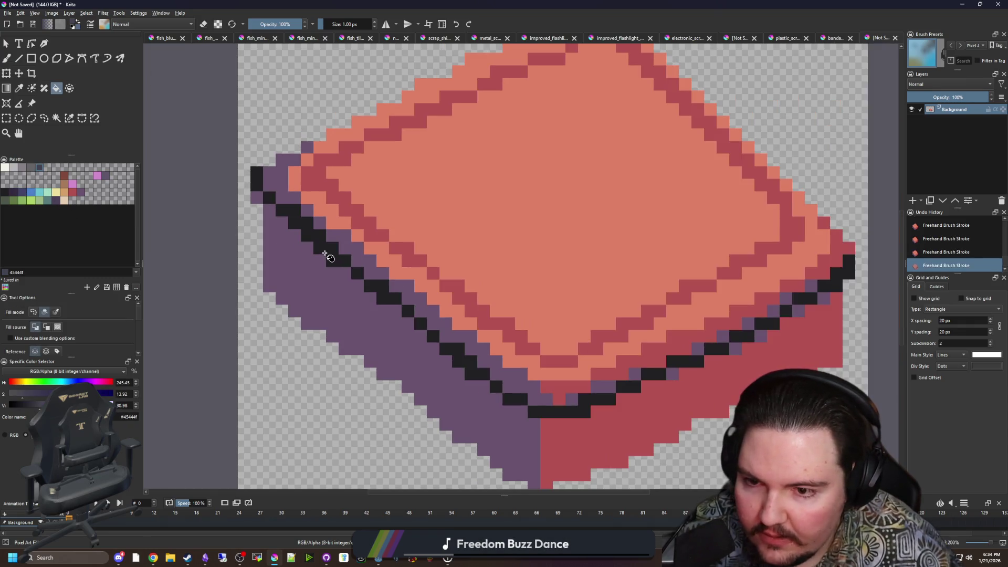
key(ctrl+z)
click(346, 265)
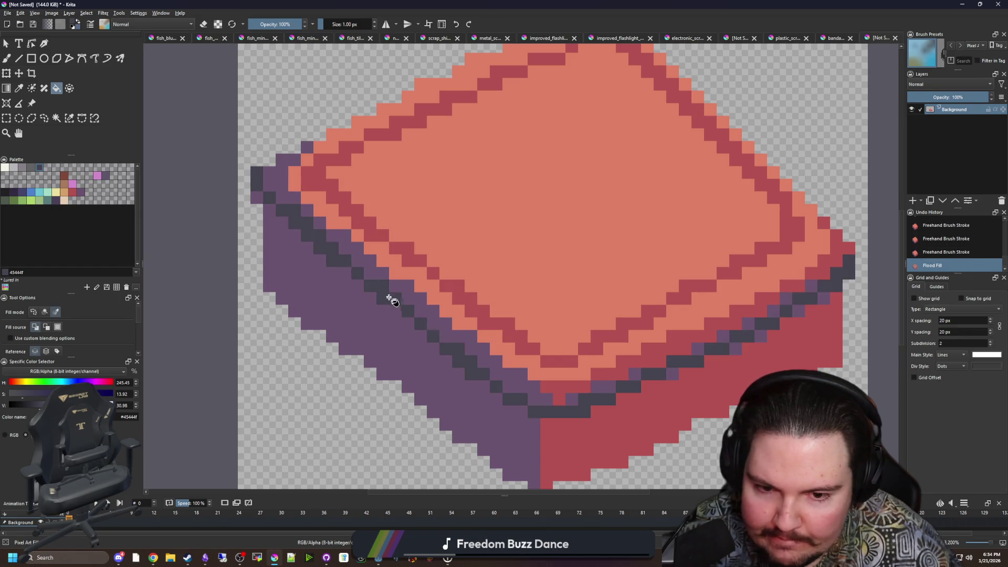
scroll(387, 305, down, 3)
scroll(413, 320, down, 2)
scroll(341, 289, up, 8)
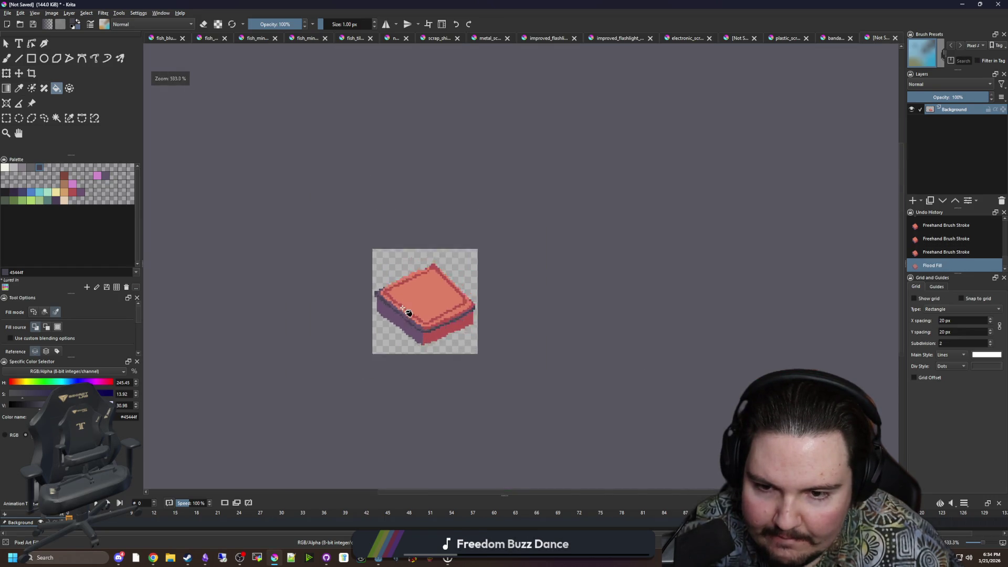
Erase the stray pixels along the lid's left edge.
key(b)
key(e)
mouse_move(339, 263)
mouse_down()
mouse_move(338, 373)
mouse_move(311, 141)
mouse_up()
scroll(295, 236, down, 5)
scroll(405, 226, down, 1)
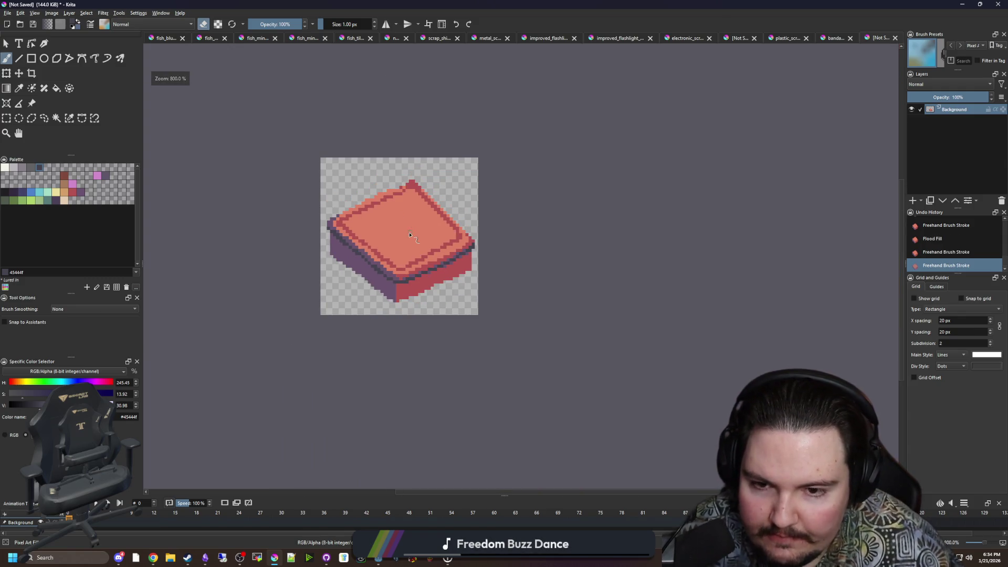
scroll(399, 210, up, 8)
Sample the salmon lid colour and paint over the dark cells at the top peak.
key(p)
click(333, 190)
key(b)
key(e)
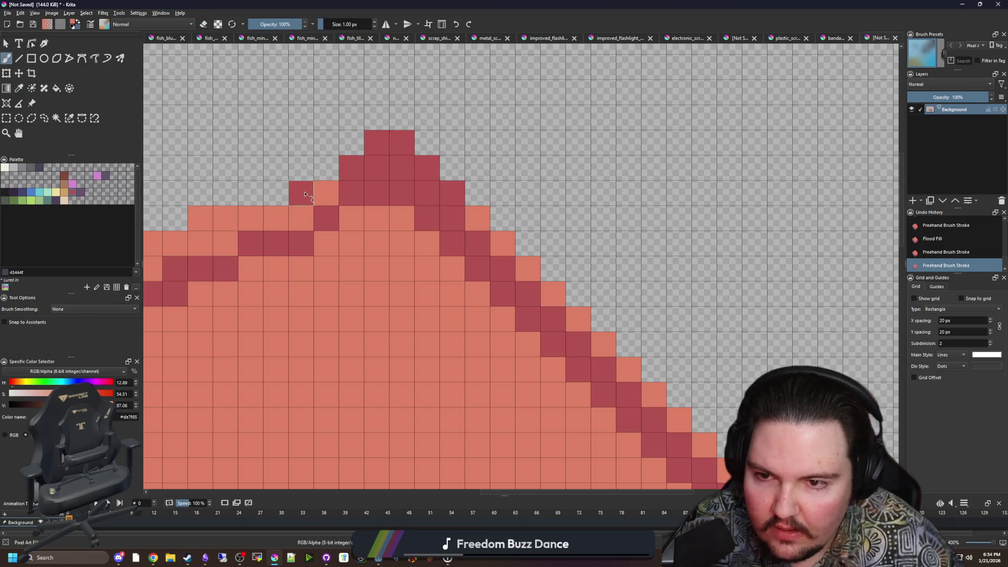
mouse_move(301, 192)
mouse_down()
mouse_move(410, 169)
mouse_move(448, 191)
mouse_move(427, 189)
mouse_move(446, 205)
mouse_up()
scroll(443, 183, down, 5)
scroll(360, 250, up, 6)
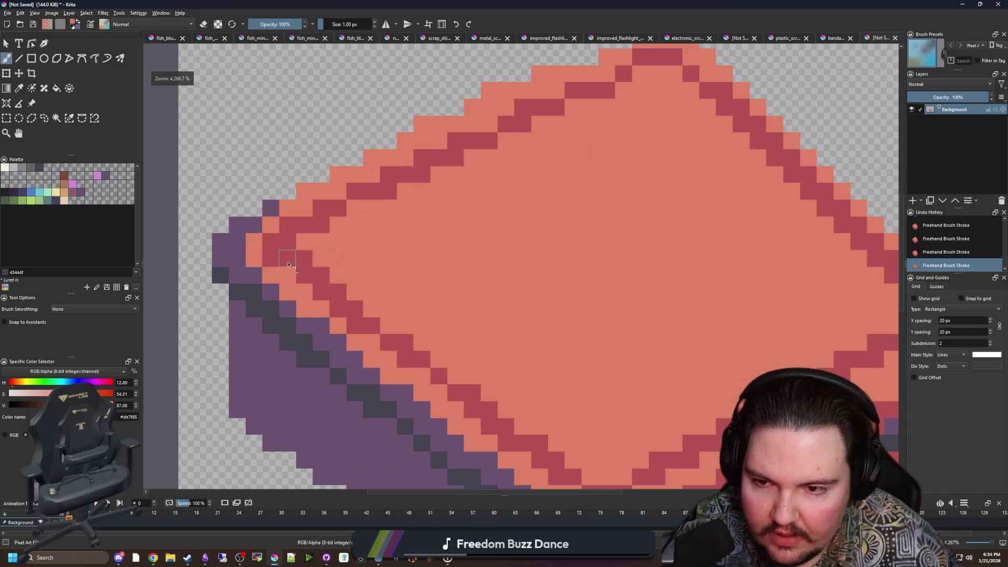
scroll(371, 279, down, 7)
scroll(421, 289, up, 4)
scroll(421, 288, up, 3)
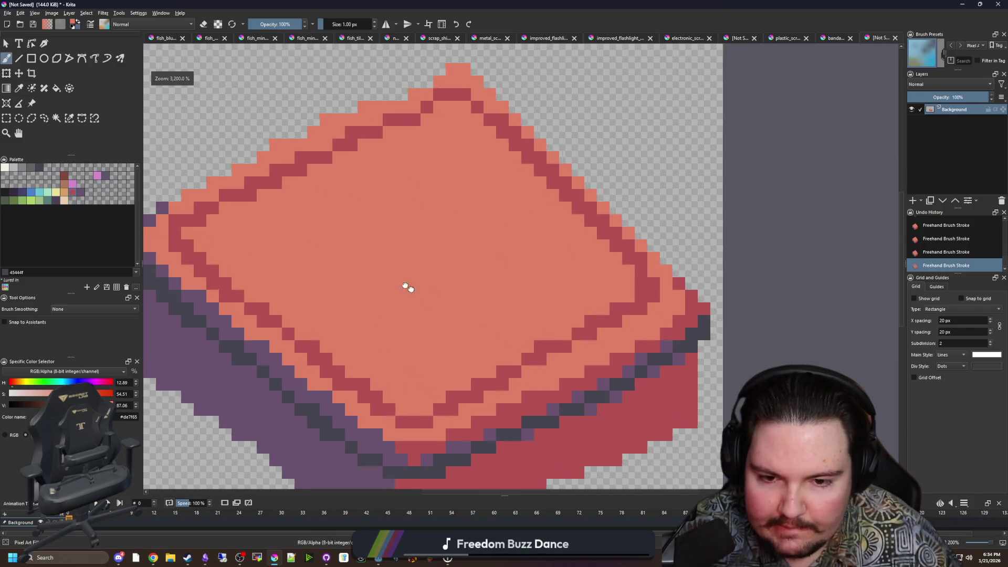
scroll(408, 286, down, 3)
Choose the dark purple for the latch and bring the lid's front edge into view.
click(16, 195)
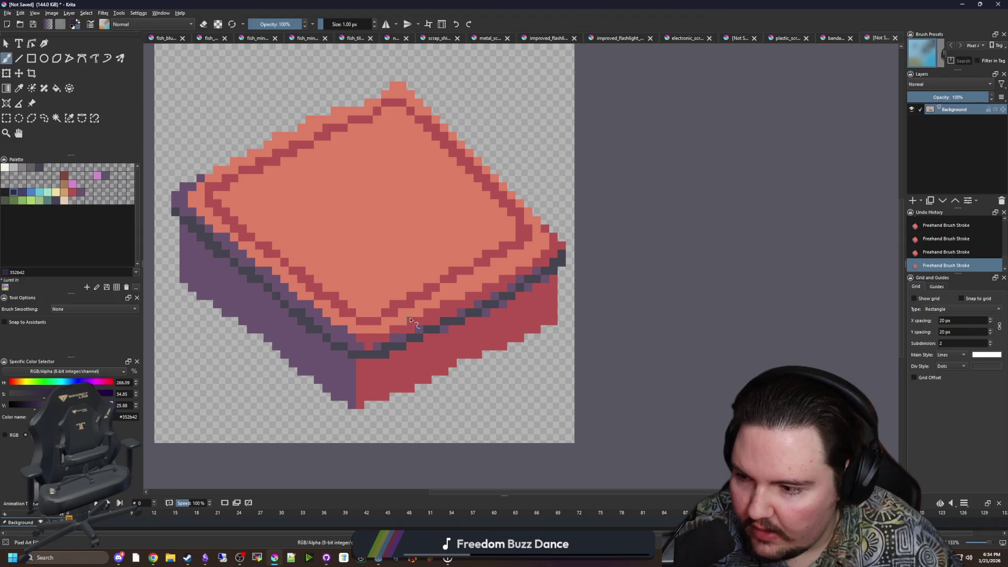
scroll(425, 317, up, 2)
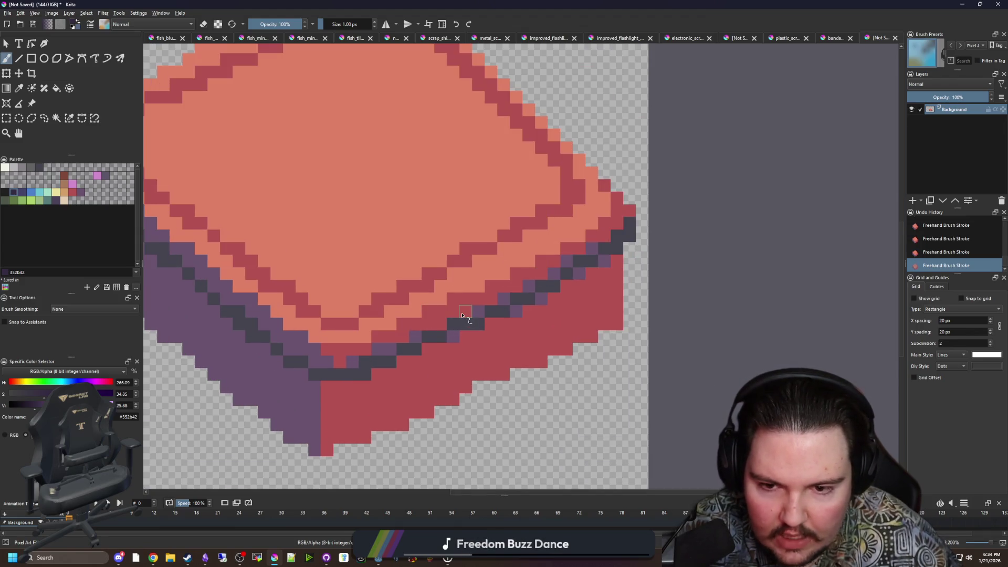
mouse_move(457, 322)
mouse_down()
mouse_move(451, 265)
mouse_move(514, 247)
mouse_move(517, 323)
mouse_move(489, 336)
mouse_move(470, 268)
mouse_move(499, 263)
mouse_move(484, 293)
mouse_up()
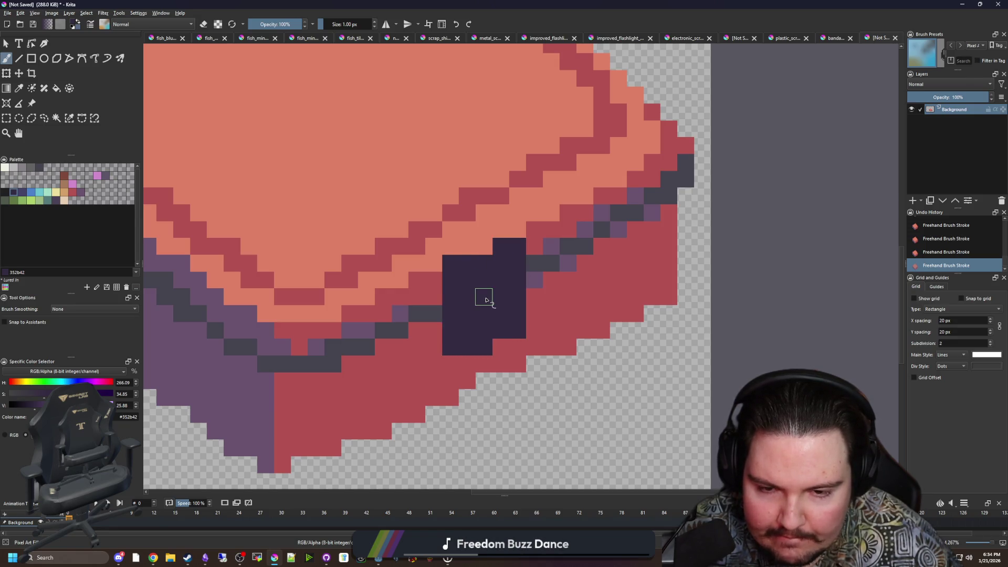
Paint a dark purple #352b42 latch block with a dark grey #45444f top.
drag(474, 239, 445, 298)
ctrl+click(512, 314)
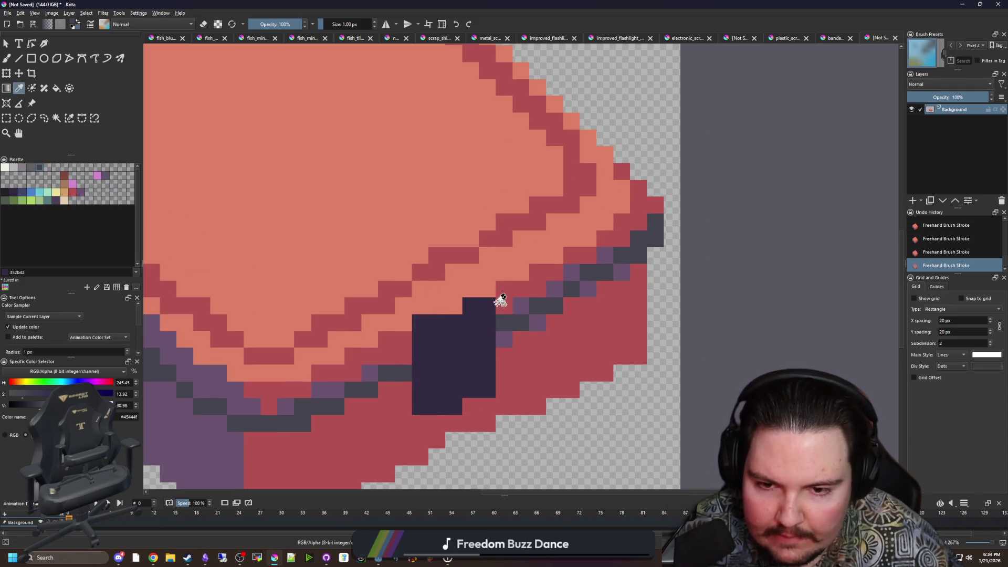
click(487, 289)
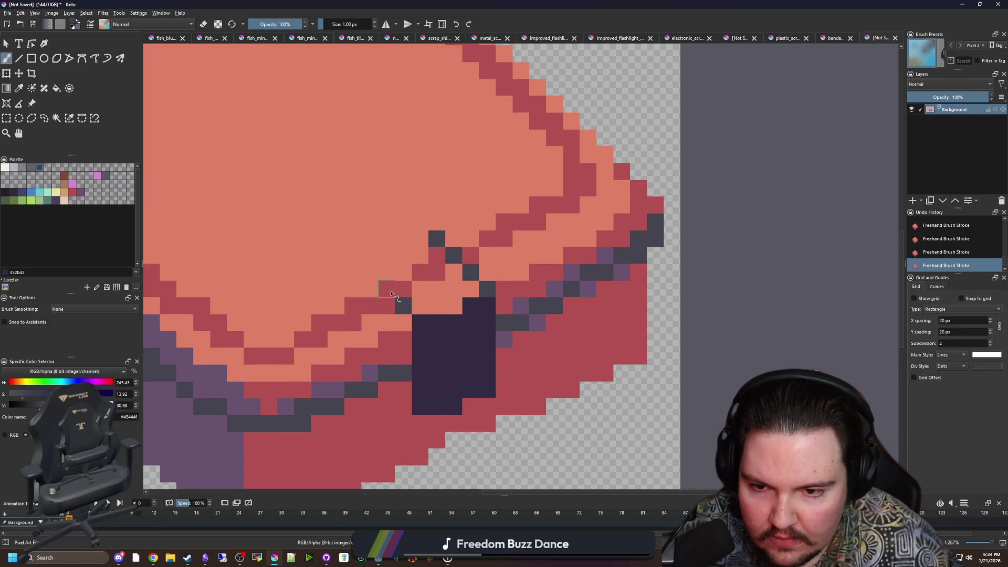
mouse_move(372, 274)
mouse_down()
mouse_move(420, 252)
mouse_move(464, 288)
mouse_move(455, 296)
mouse_move(468, 270)
mouse_up()
Reshape the dark purple latch column and add a dark grey pixel to it.
ctrl+click(456, 315)
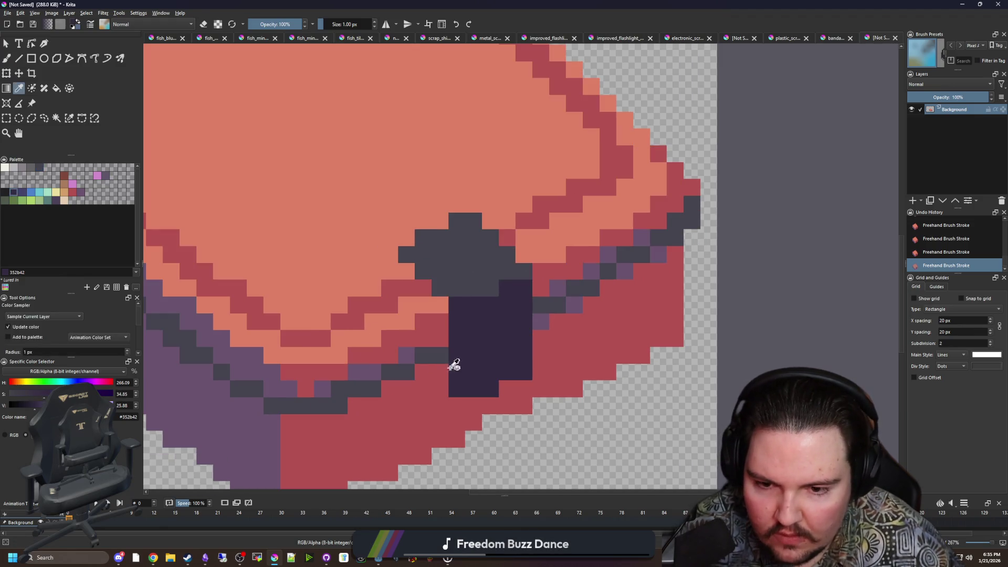
drag(452, 360, 426, 294)
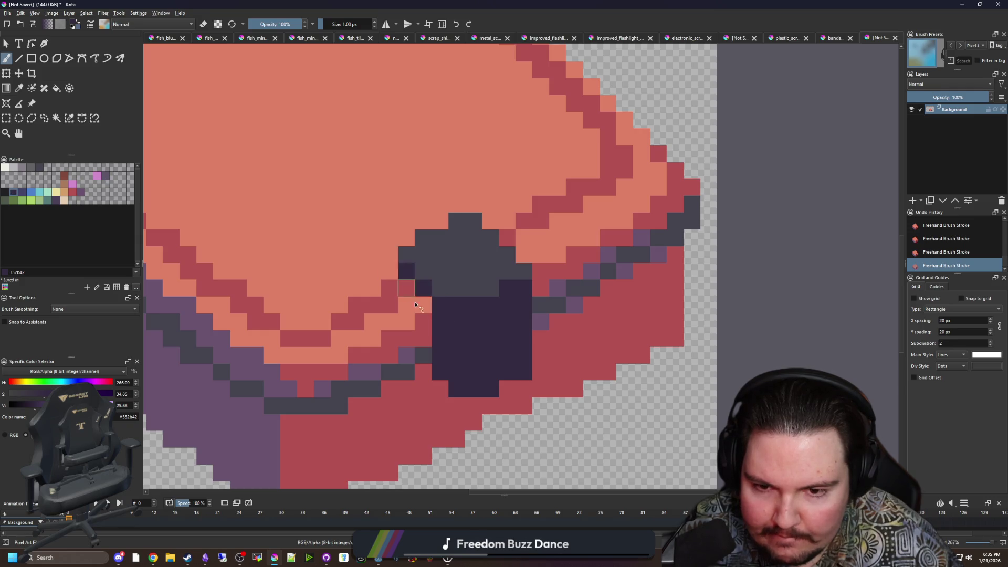
scroll(416, 305, down, 5)
scroll(450, 315, up, 5)
ctrl+click(438, 271)
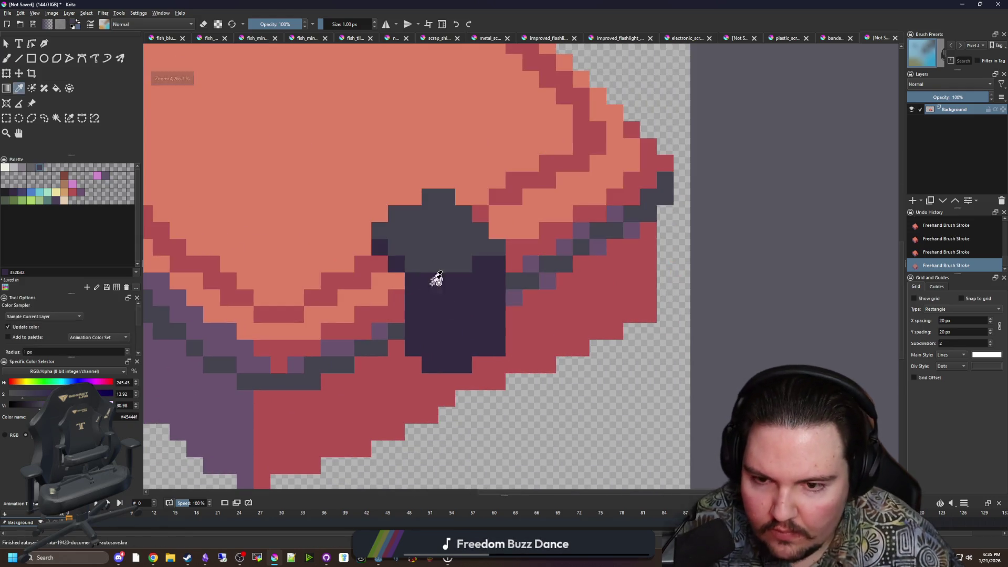
click(413, 297)
scroll(421, 335, down, 5)
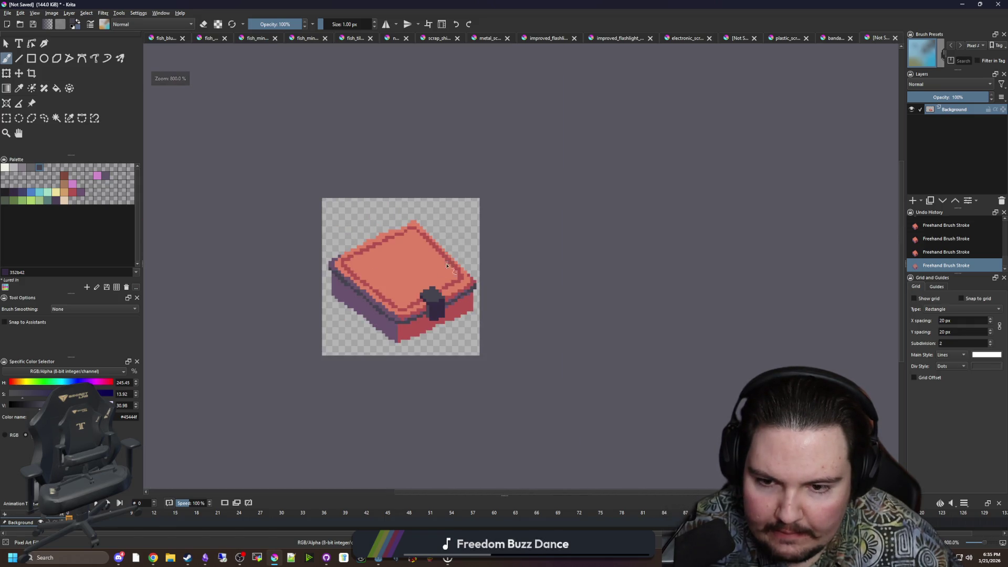
scroll(383, 268, up, 1)
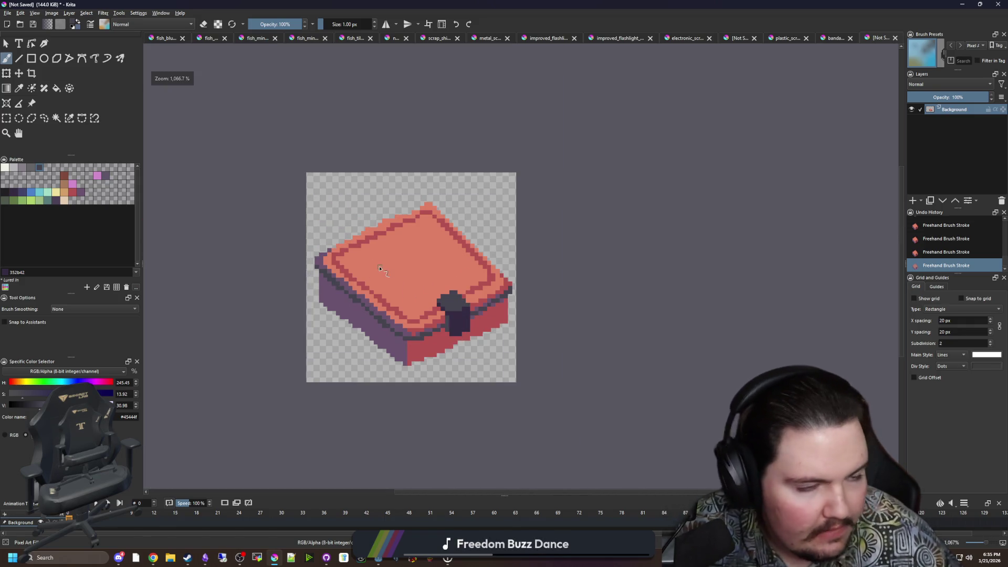
scroll(391, 266, up, 1)
scroll(384, 256, up, 1)
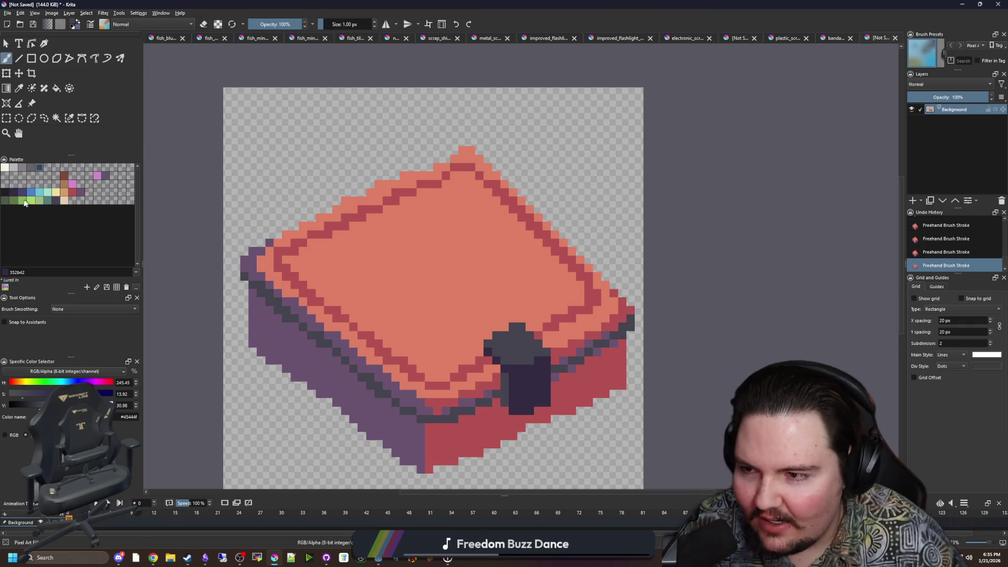
click(5, 168)
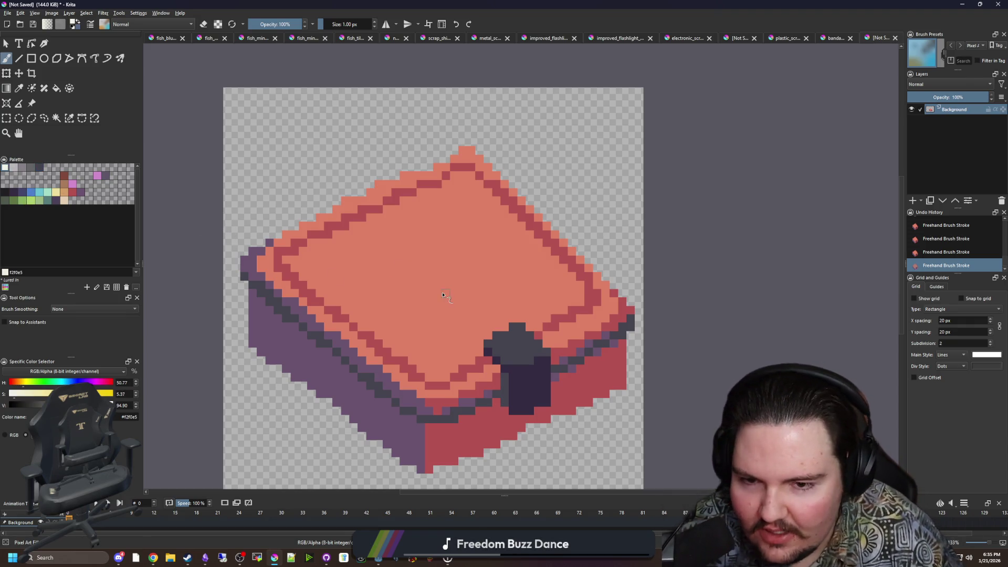
Paint the two diagonal arms of the white cross on the lid.
scroll(447, 287, up, 1)
scroll(447, 286, down, 1)
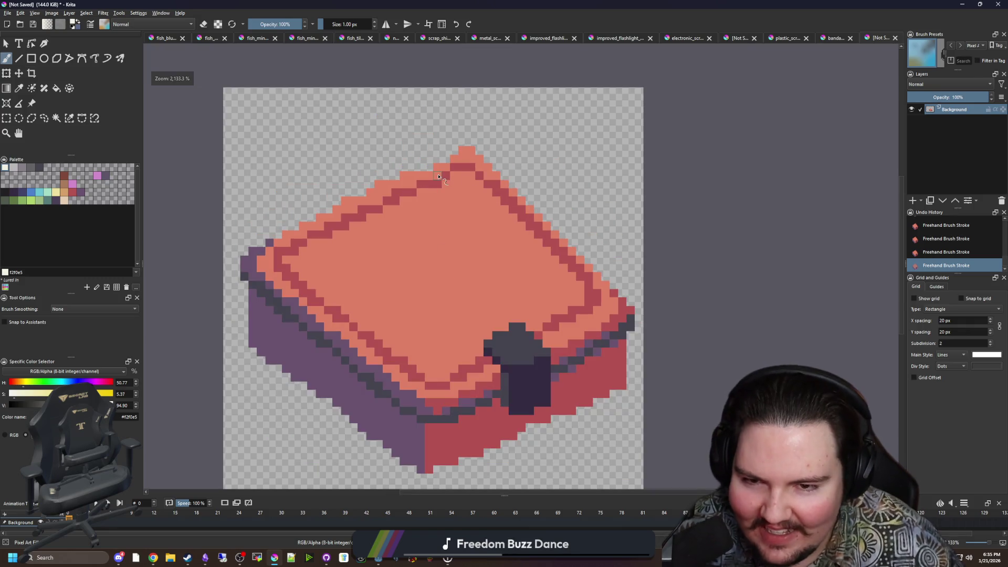
scroll(452, 283, up, 1)
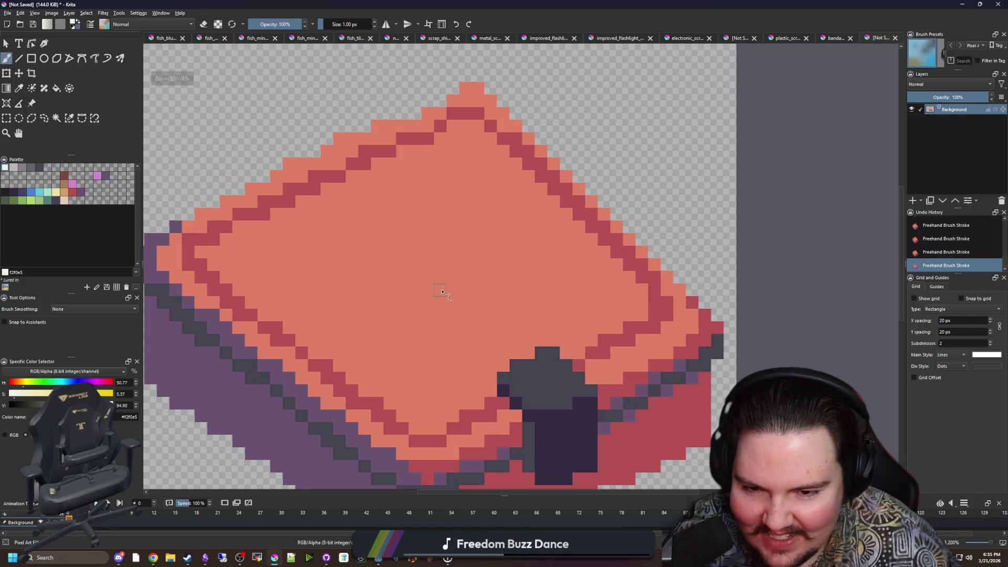
mouse_move(454, 291)
mouse_down()
mouse_move(402, 224)
mouse_move(376, 213)
mouse_up()
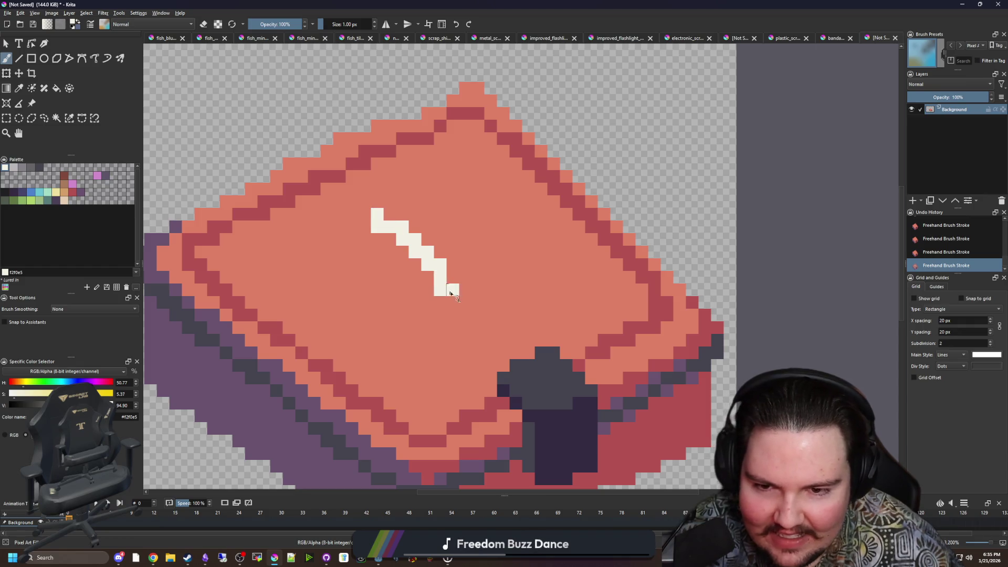
mouse_move(451, 293)
mouse_down()
mouse_move(476, 313)
mouse_move(401, 248)
mouse_up()
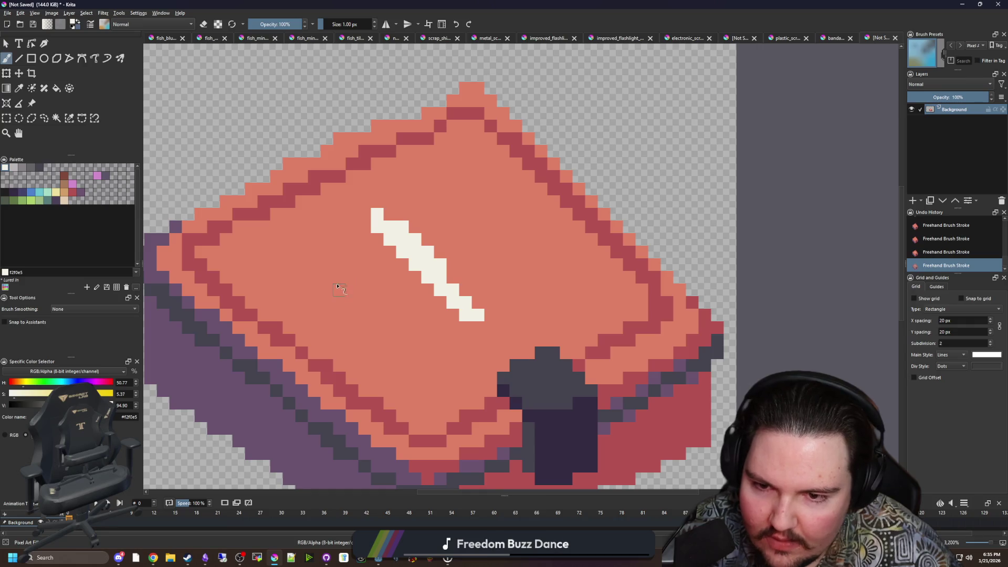
mouse_move(339, 289)
mouse_down()
mouse_move(499, 216)
mouse_move(377, 304)
mouse_move(422, 267)
mouse_move(491, 312)
mouse_move(429, 288)
mouse_up()
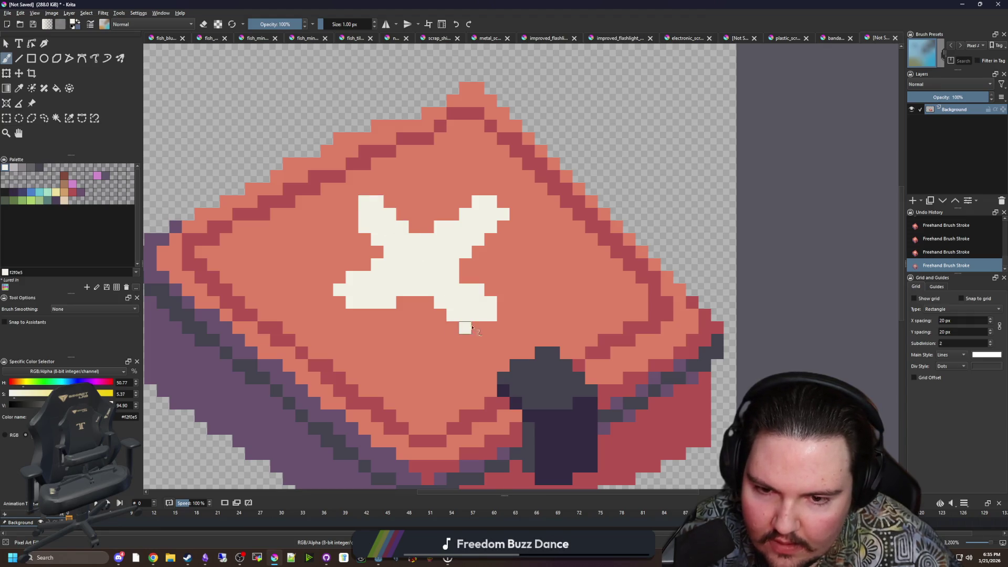
Cover a stray cross pixel in salmon and add cream pixels to the lower-left arm.
scroll(452, 299, up, 1)
ctrl+click(367, 301)
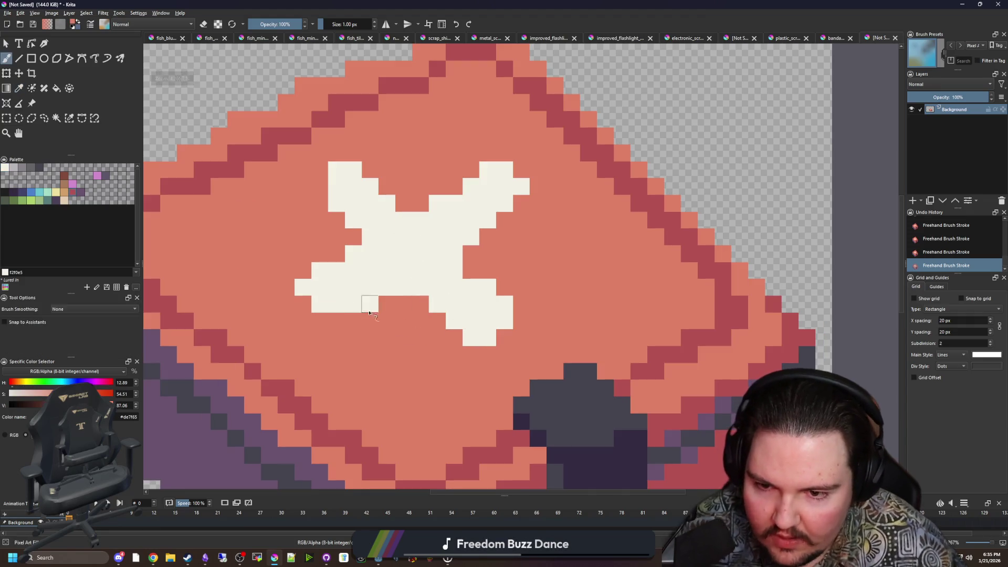
click(403, 287)
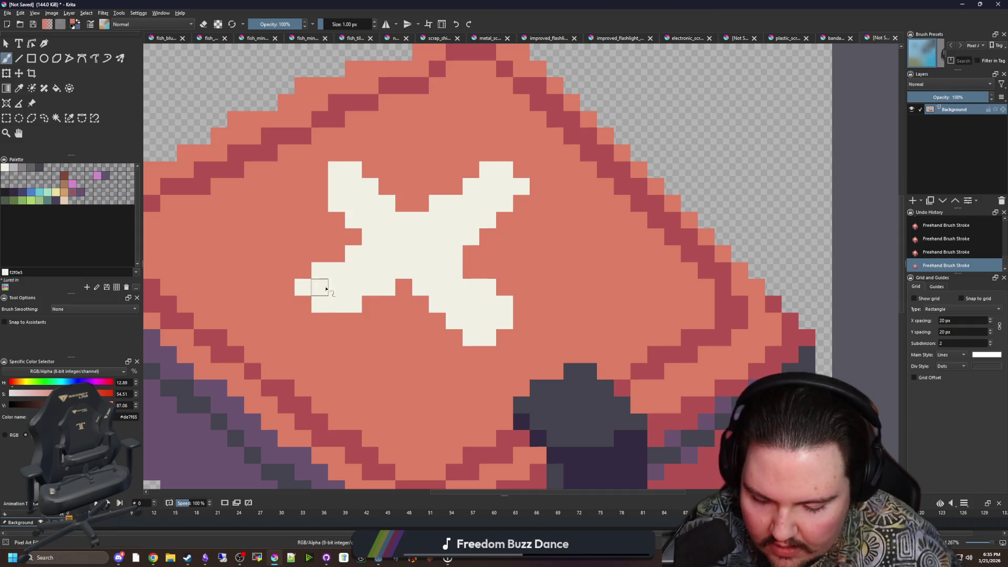
ctrl+click(327, 289)
drag(303, 303, 325, 321)
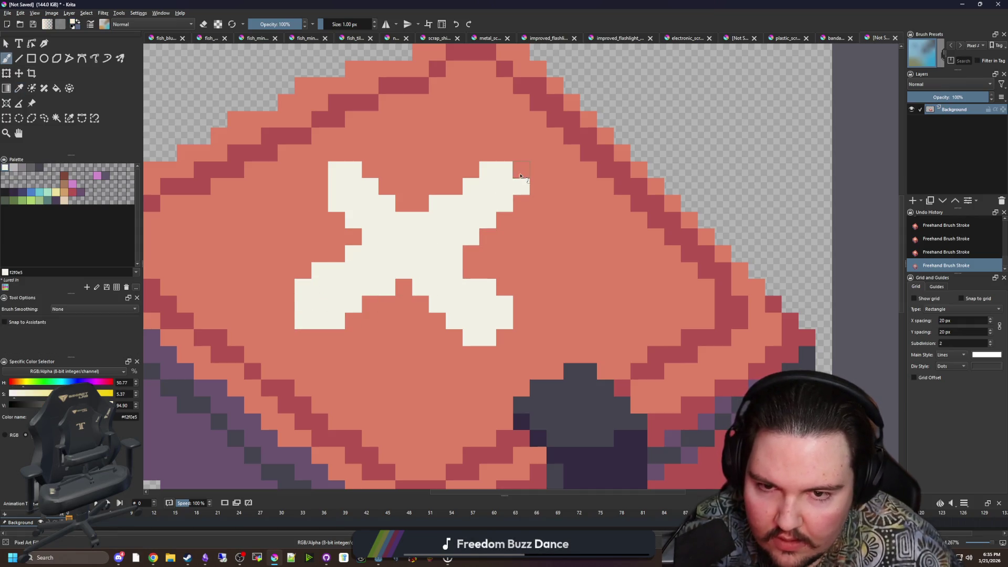
scroll(479, 261, down, 10)
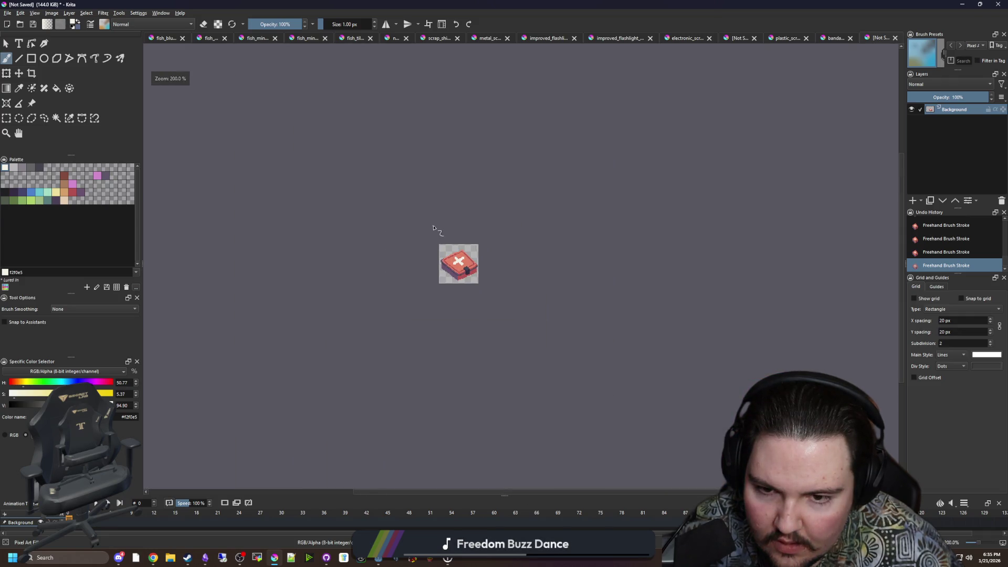
scroll(436, 262, up, 6)
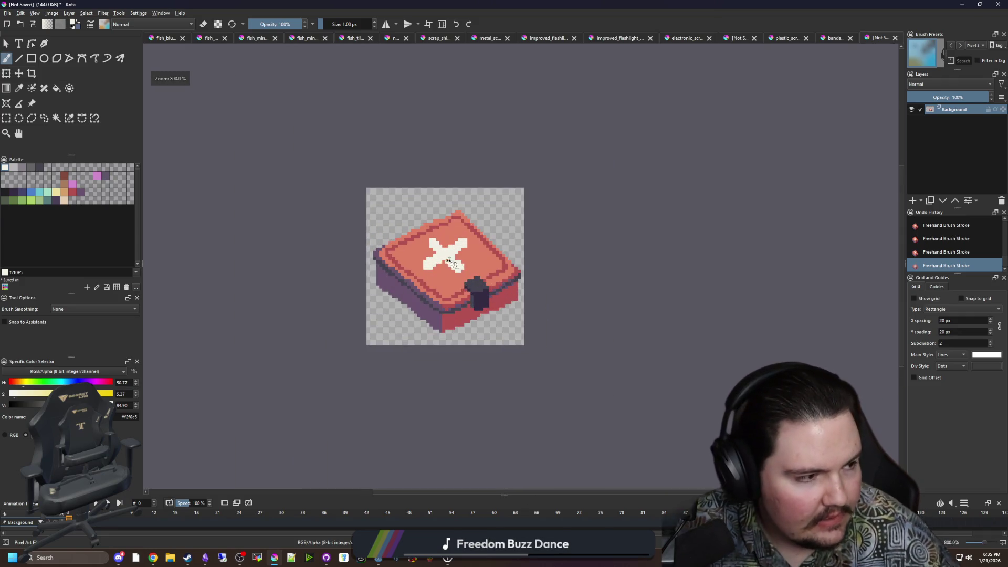
scroll(469, 257, up, 4)
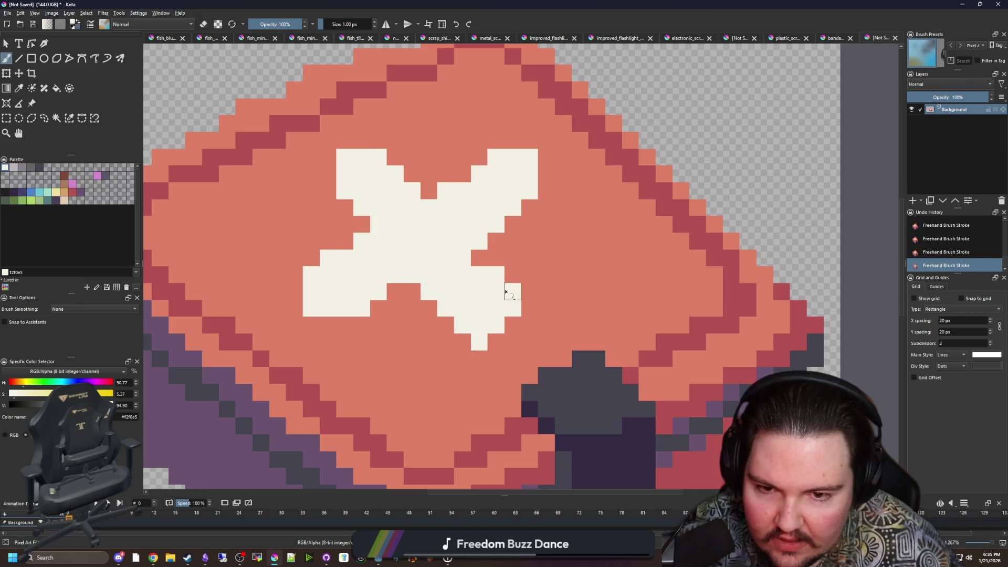
key(ctrl+z)
Fill out the cross's top-left arm and upper edge in cream, trimming top-right pixels salmon.
mouse_move(362, 139)
mouse_down()
mouse_move(378, 140)
mouse_move(412, 174)
mouse_up()
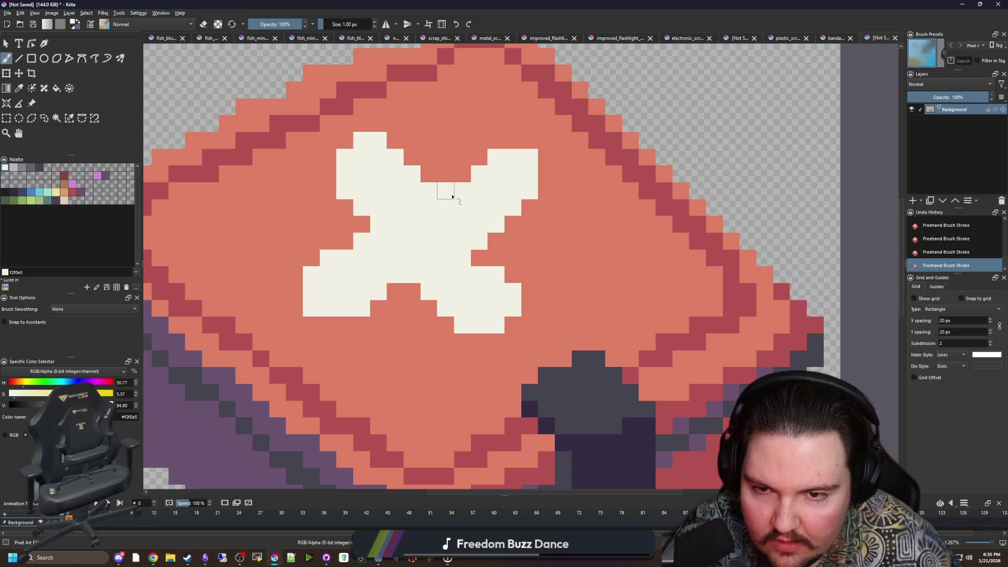
scroll(453, 196, down, 3)
scroll(446, 238, down, 3)
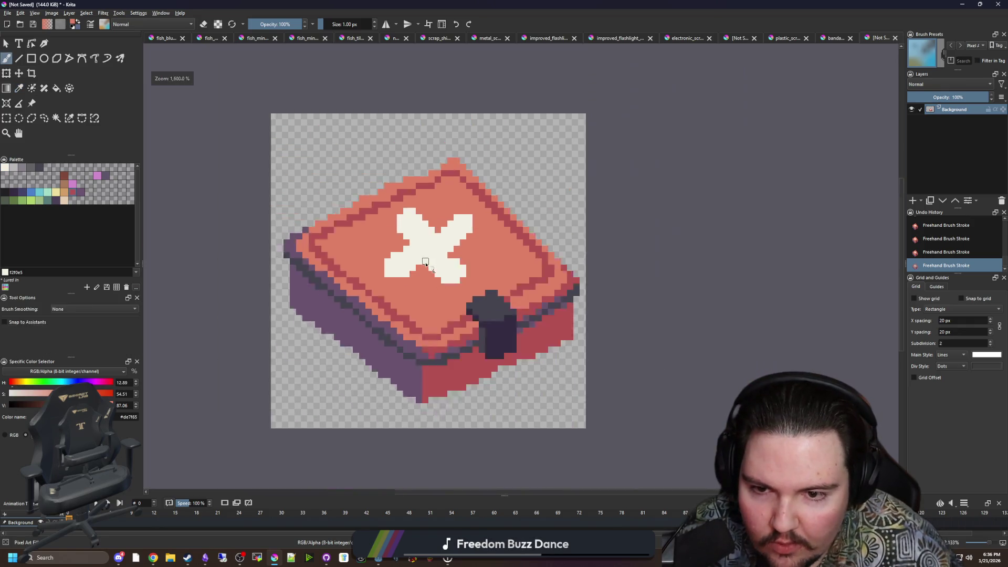
scroll(422, 256, up, 3)
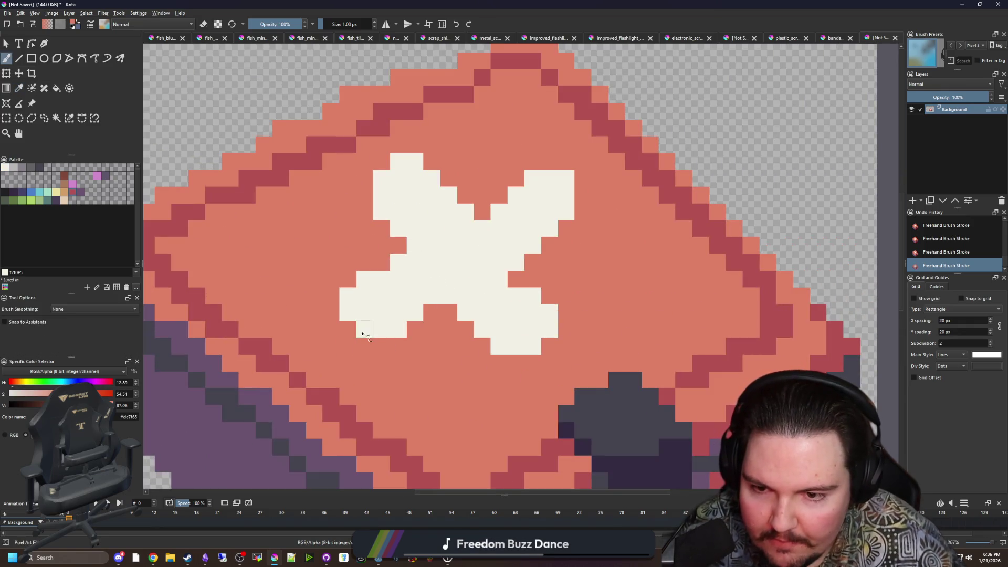
drag(567, 188, 549, 178)
scroll(455, 241, down, 3)
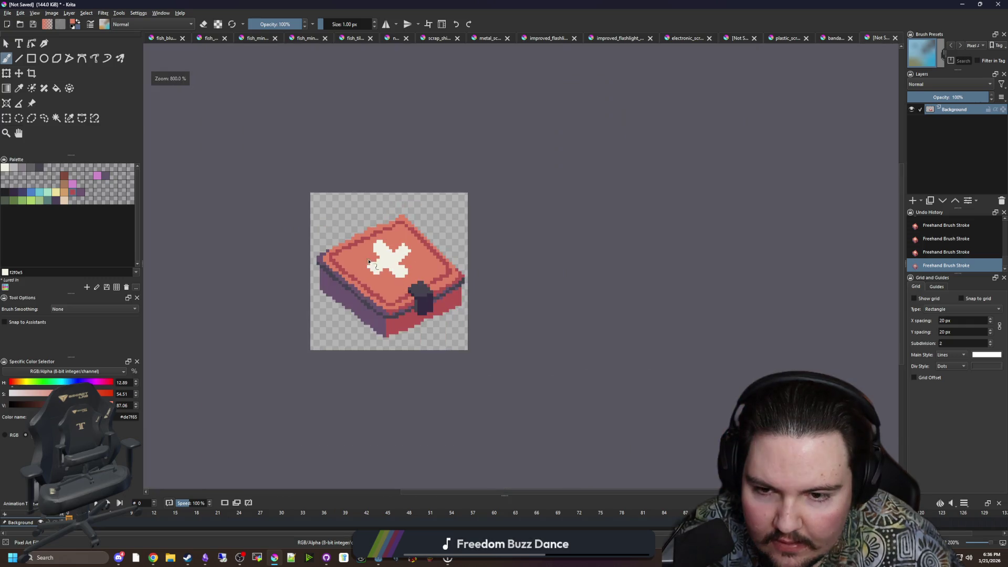
scroll(378, 234, up, 4)
scroll(375, 231, down, 6)
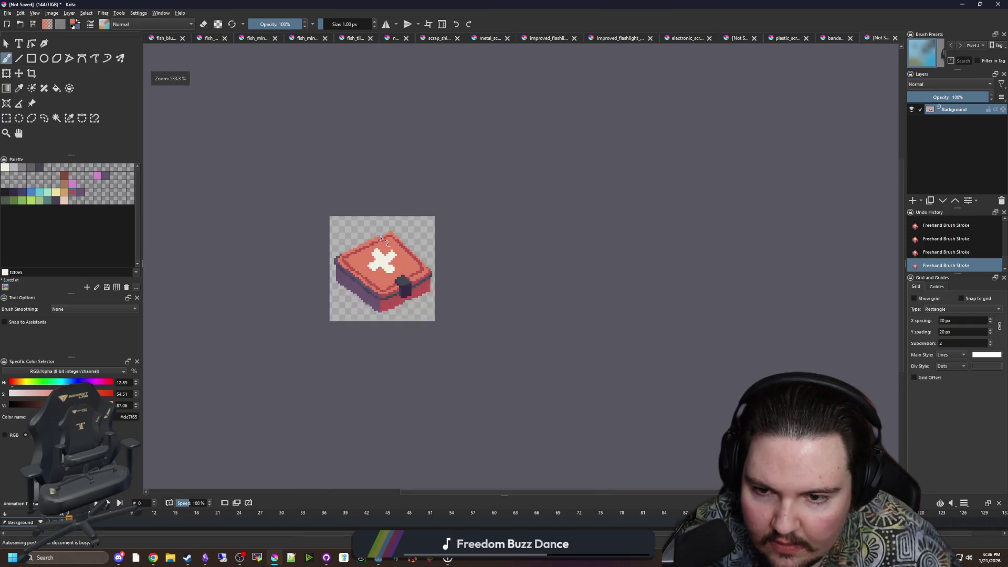
scroll(403, 215, up, 4)
scroll(402, 214, up, 3)
ctrl+click(411, 221)
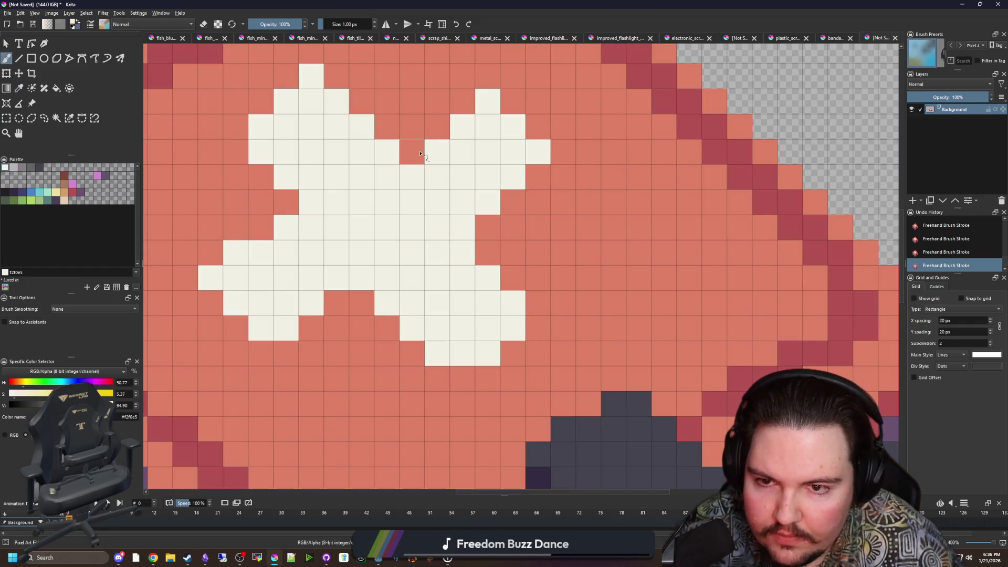
drag(413, 152, 463, 102)
drag(466, 172, 476, 231)
ctrl+click(539, 304)
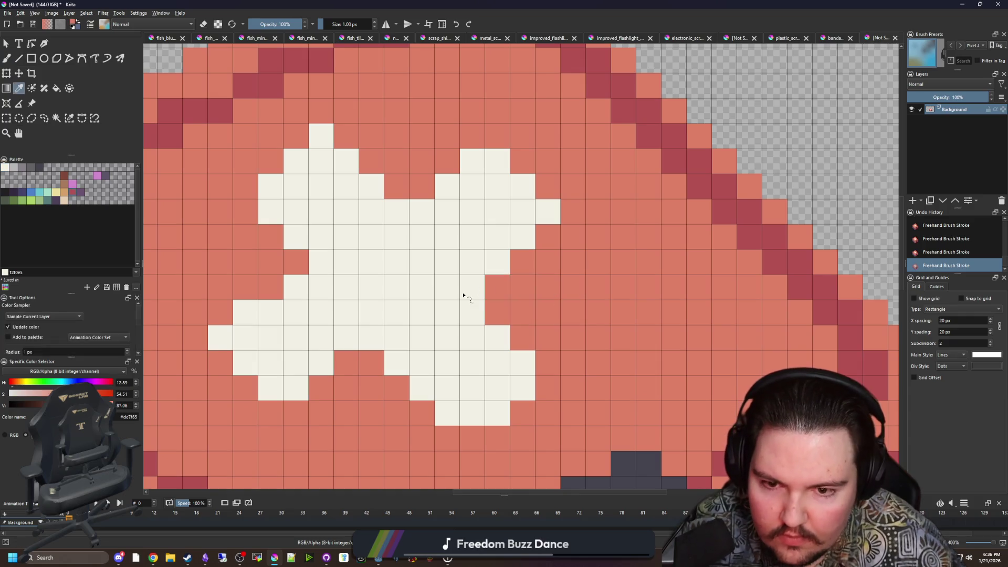
scroll(420, 209, down, 8)
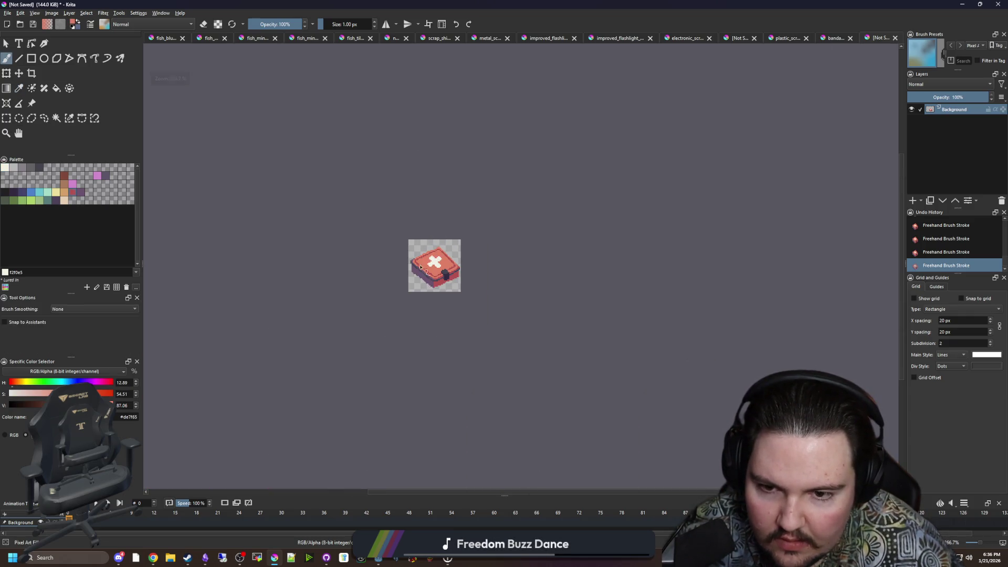
scroll(455, 227, up, 4)
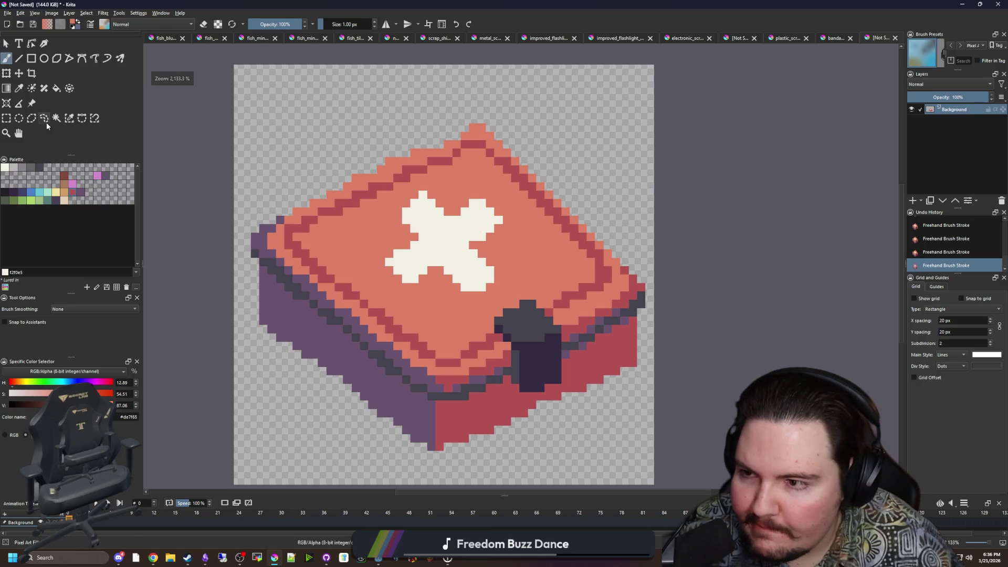
Select the white cross with Contiguous Selection and shift it slightly lower on the lid.
click(56, 118)
click(441, 236)
click(19, 73)
drag(481, 239, 481, 248)
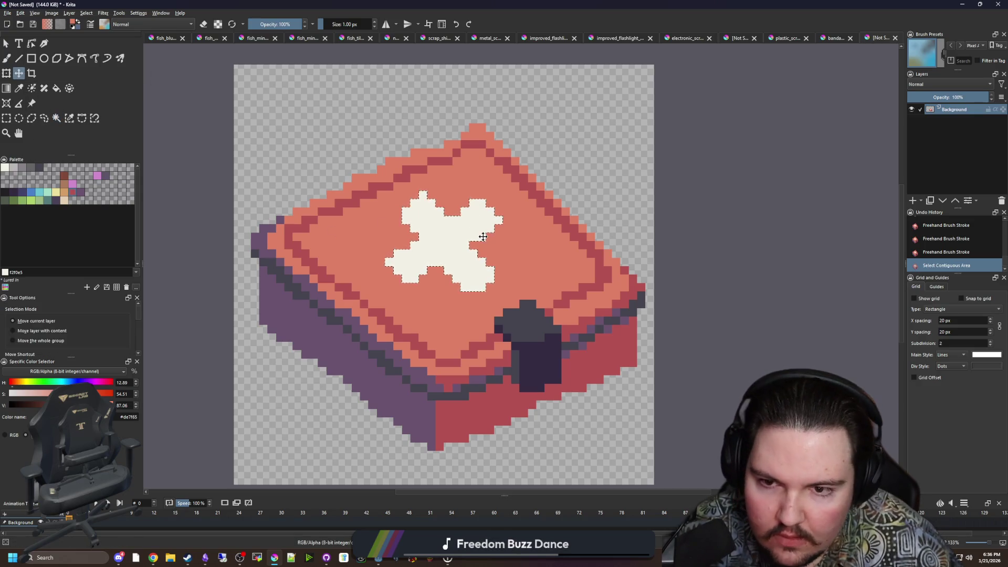
key(ctrl+shift+a)
Select the transparent gaps by similar colour and fill them salmon with a 3 px brush.
scroll(481, 248, up, 2)
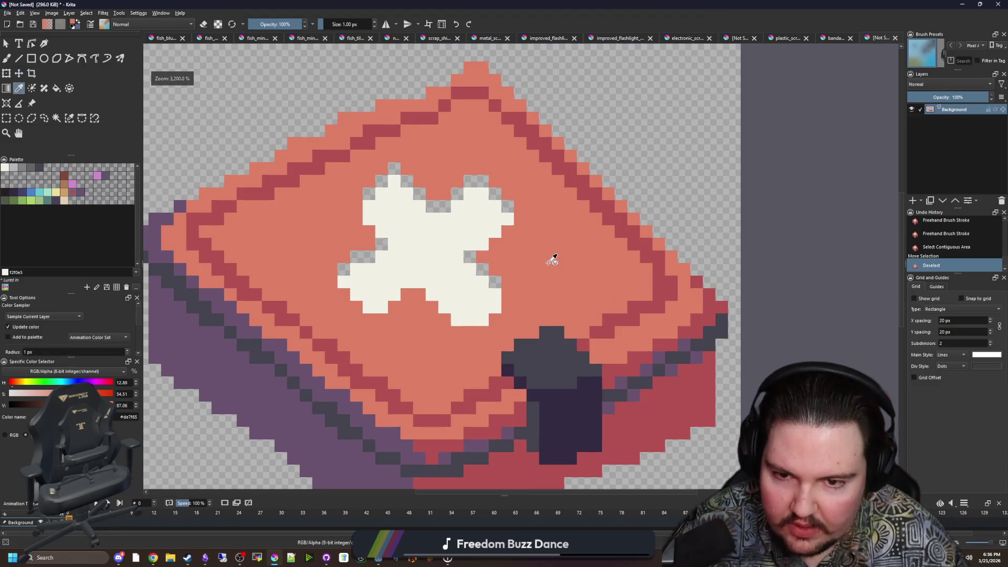
key(ctrl+r)
click(368, 193)
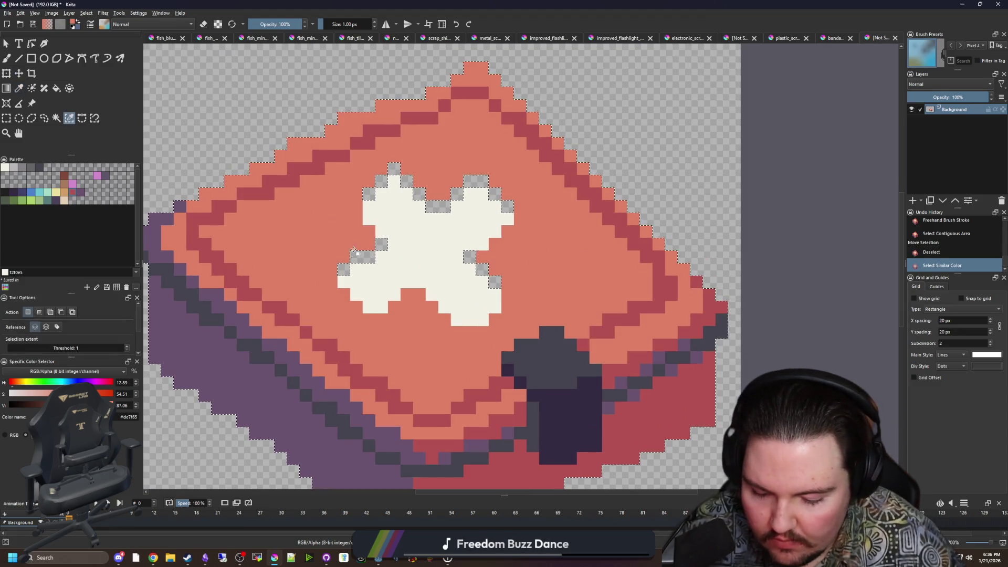
key(b)
key(bracketright)
key(bracketright)
mouse_move(370, 269)
mouse_down()
mouse_move(420, 189)
mouse_move(493, 247)
mouse_move(399, 173)
mouse_up()
key(ctrl+shift+a)
key(bracketright)
key(bracketright)
scroll(400, 255, down, 2)
scroll(371, 199, up, 1)
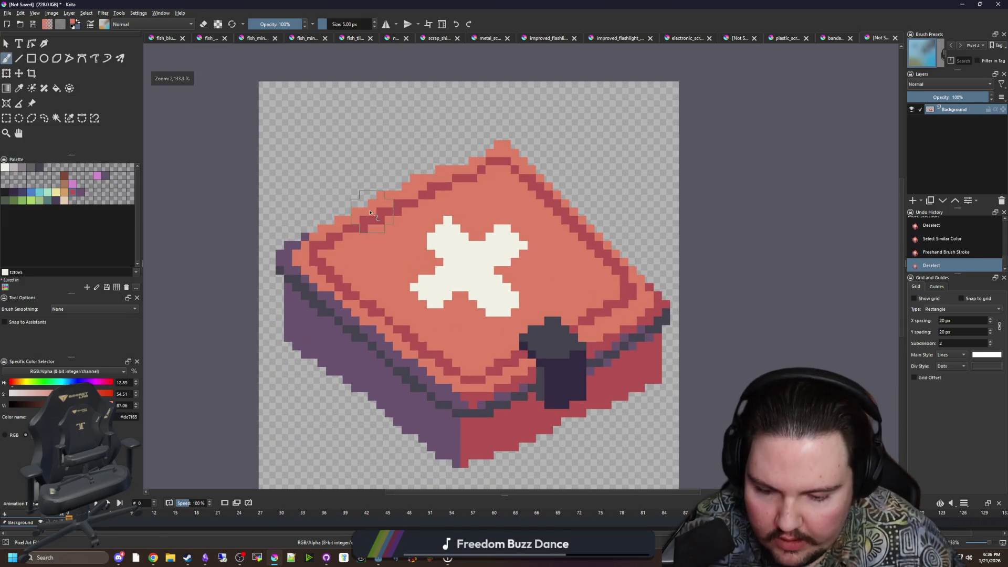
Draw a 1 px dark red handle arching over the top-left of the lid.
scroll(372, 200, up, 1)
scroll(372, 200, up, 2)
key(bracketleft)
key(bracketleft)
key(bracketleft)
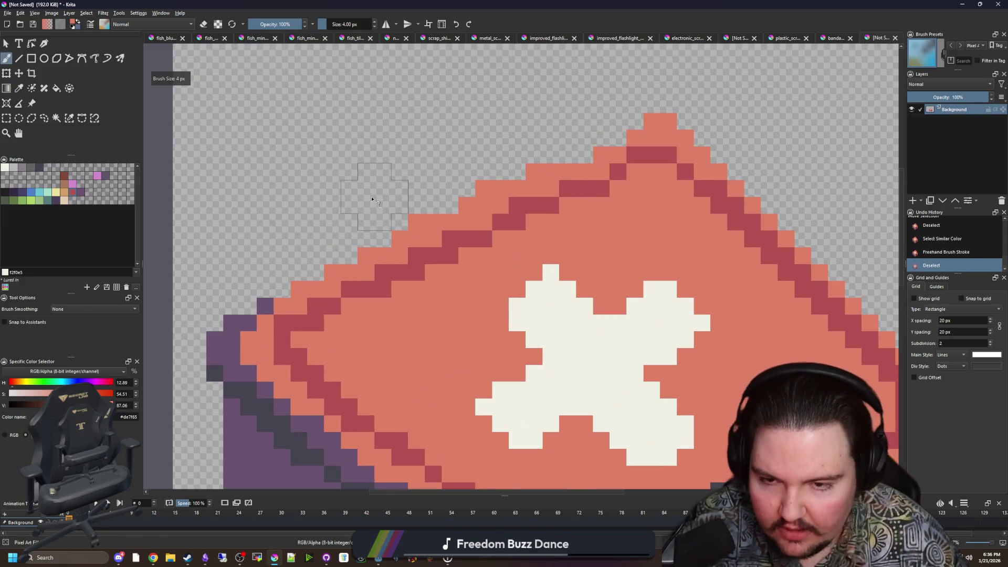
ctrl+click(419, 268)
scroll(415, 263, down, 1)
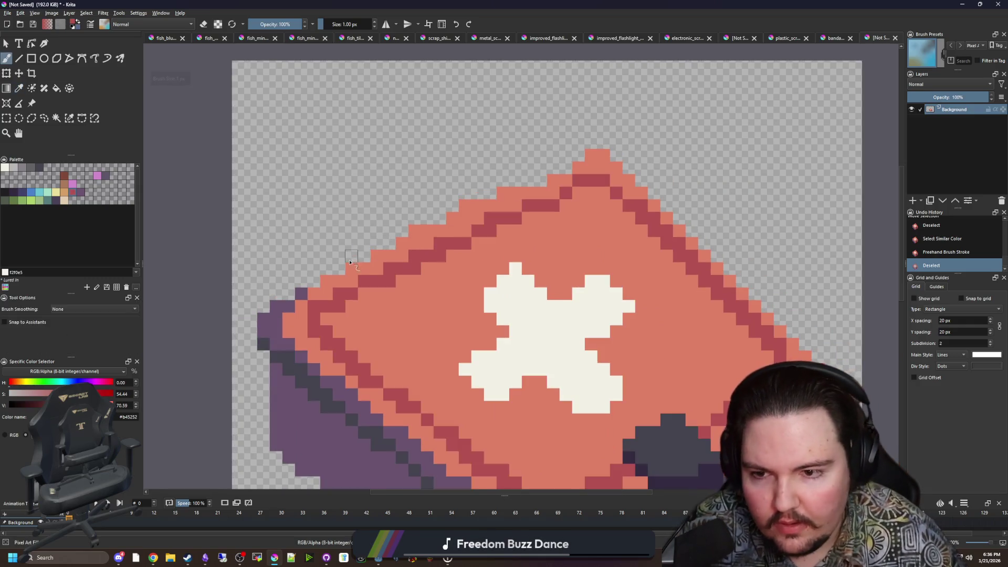
mouse_move(341, 268)
mouse_down()
mouse_move(339, 239)
mouse_move(383, 189)
mouse_move(493, 150)
mouse_move(528, 165)
mouse_move(461, 169)
mouse_move(367, 223)
mouse_up()
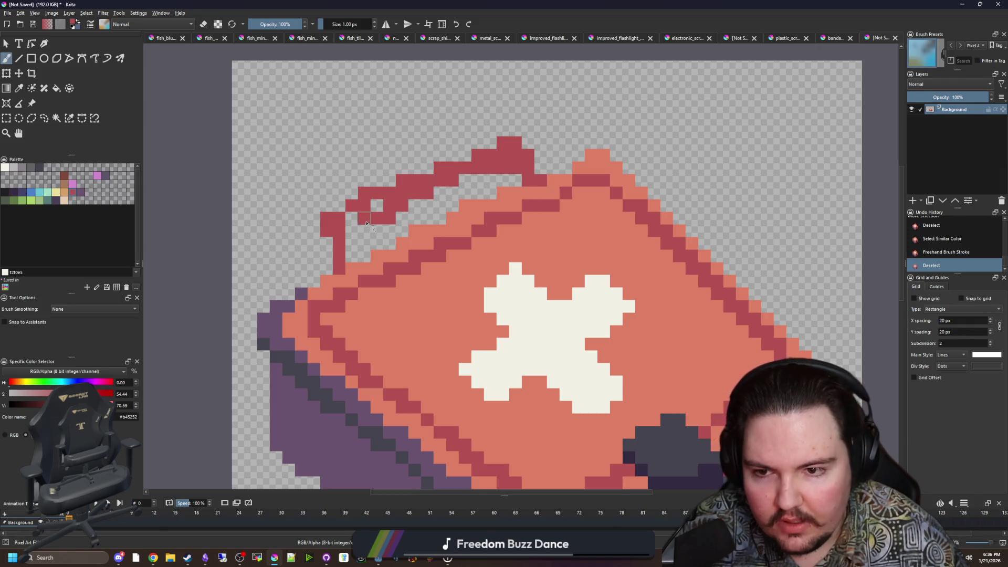
mouse_move(347, 256)
mouse_down()
mouse_move(383, 205)
mouse_move(486, 180)
mouse_up()
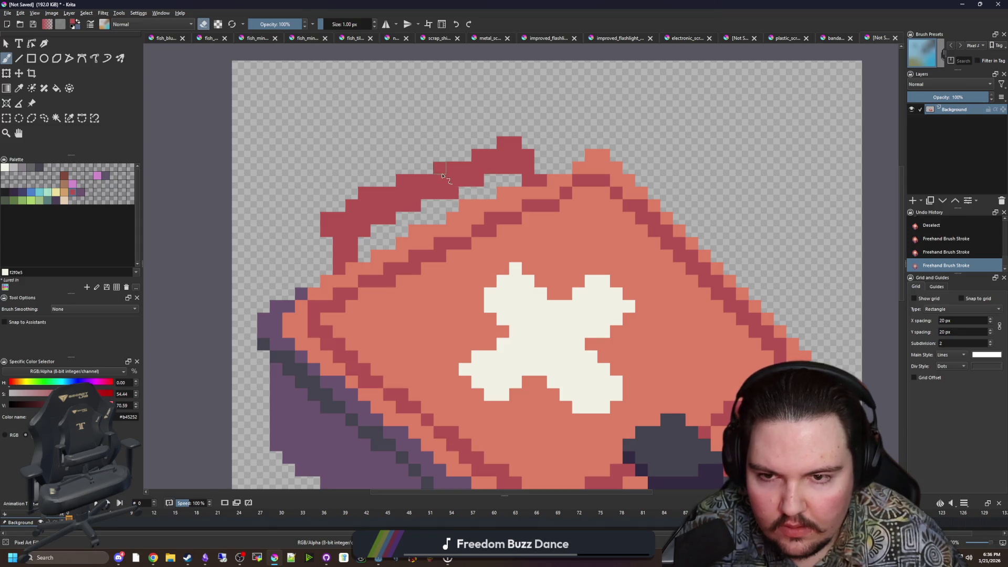
Extend the dark red handle's left side downward.
scroll(443, 176, up, 1)
key(e)
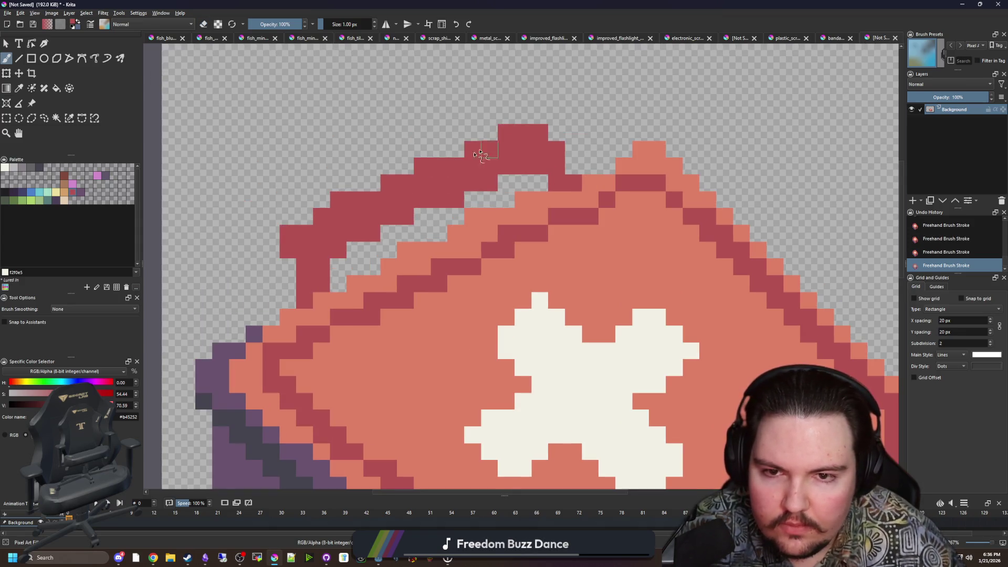
drag(295, 252, 289, 269)
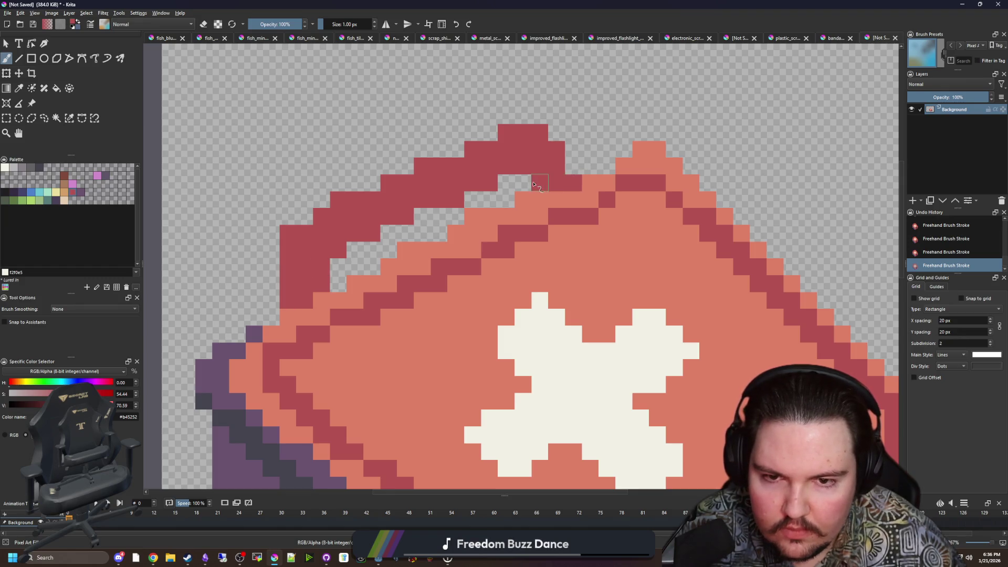
scroll(461, 169, down, 1)
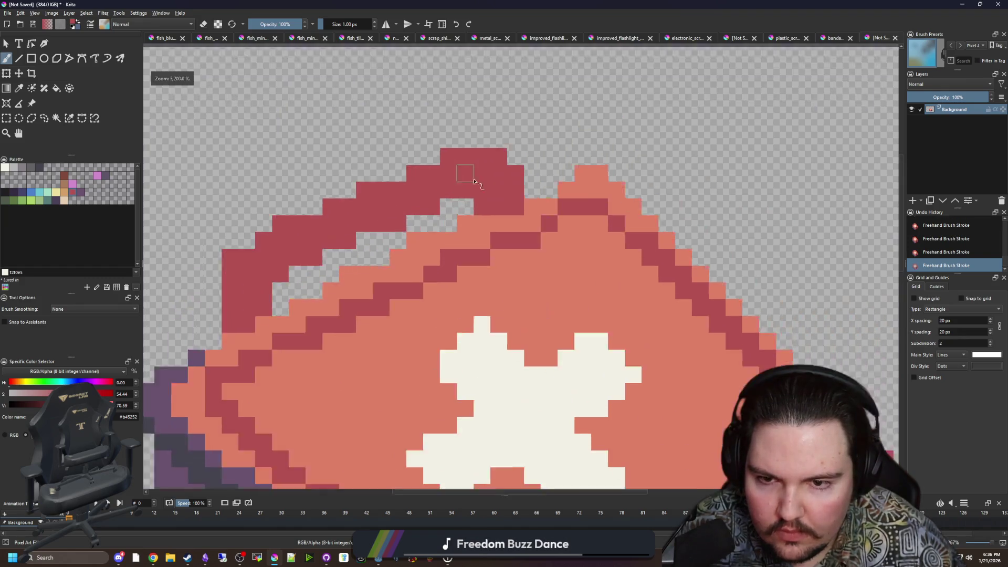
scroll(533, 164, up, 2)
key(e)
scroll(314, 270, down, 2)
scroll(313, 271, up, 2)
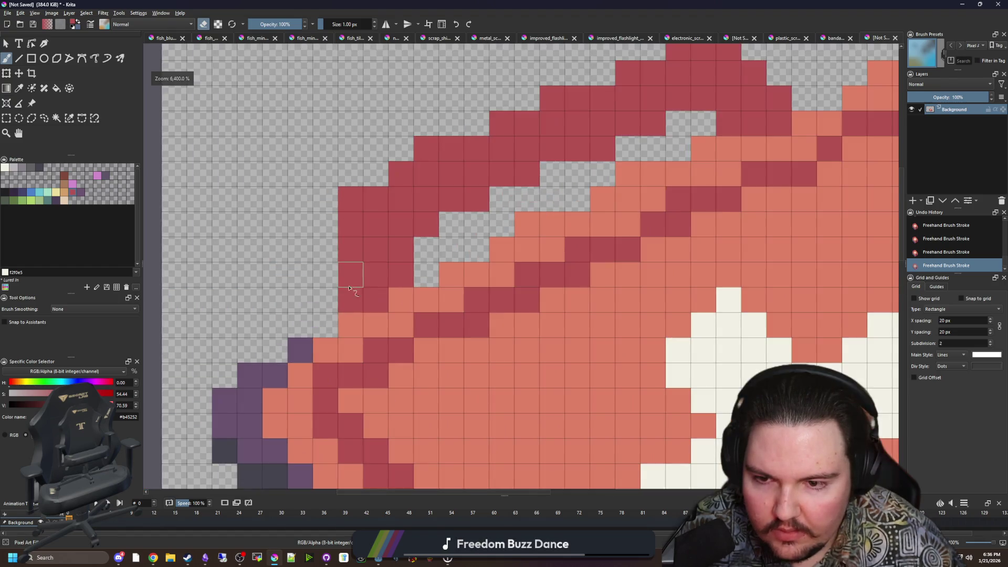
Erase a stray two-pixel patch and thicken the handle with extra dark red pixels.
drag(350, 274, 350, 300)
key(e)
drag(325, 251, 327, 225)
mouse_move(334, 274)
mouse_down()
mouse_move(371, 292)
mouse_move(423, 270)
mouse_up()
scroll(572, 226, down, 1)
scroll(572, 226, down, 6)
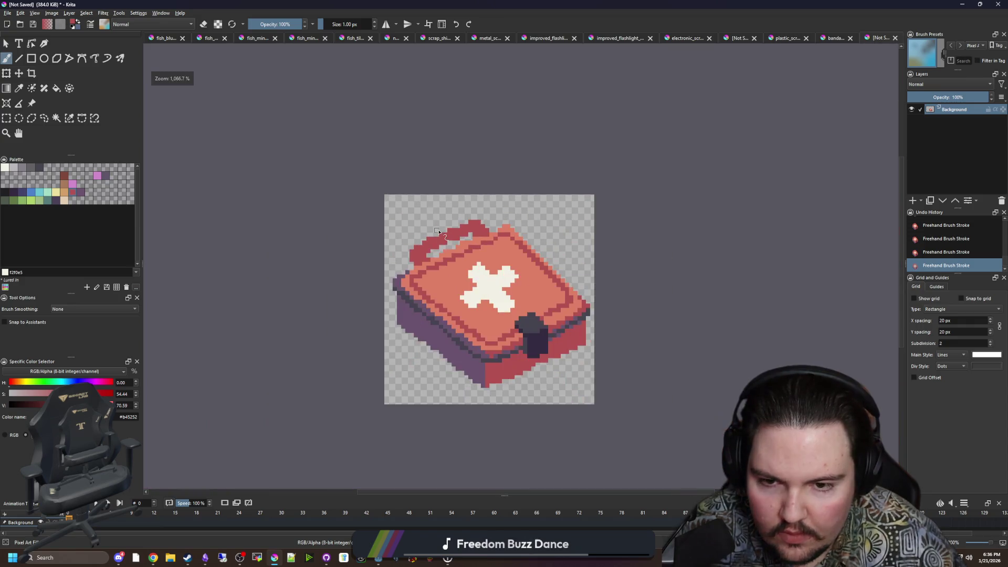
scroll(471, 287, up, 3)
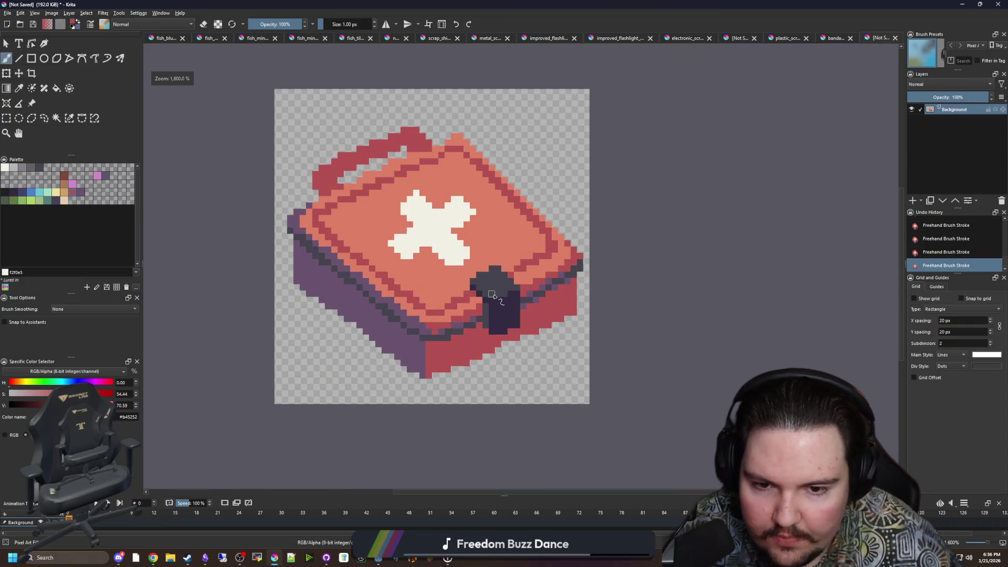
scroll(374, 304, down, 1)
scroll(373, 304, up, 3)
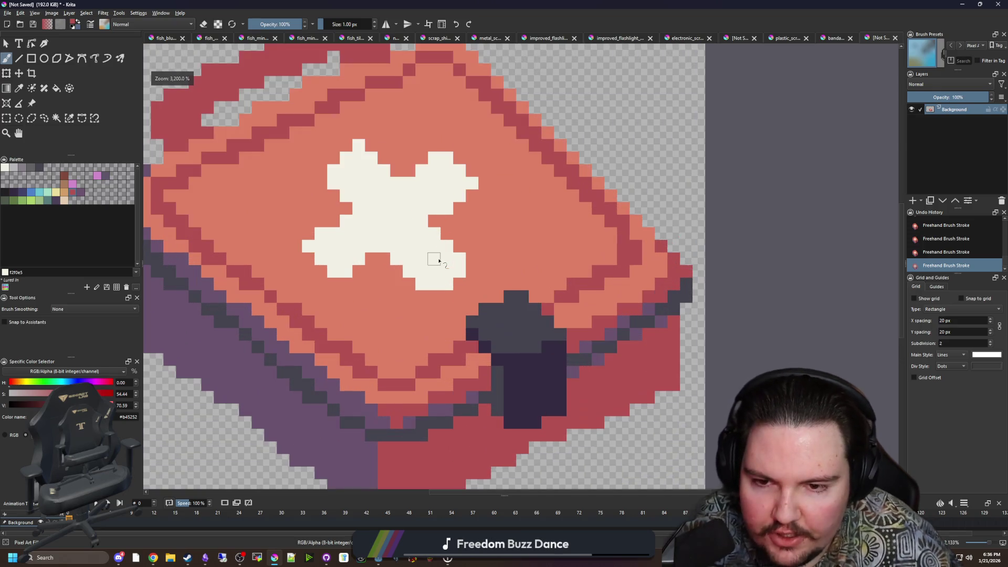
ctrl+click(410, 306)
scroll(452, 282, down, 5)
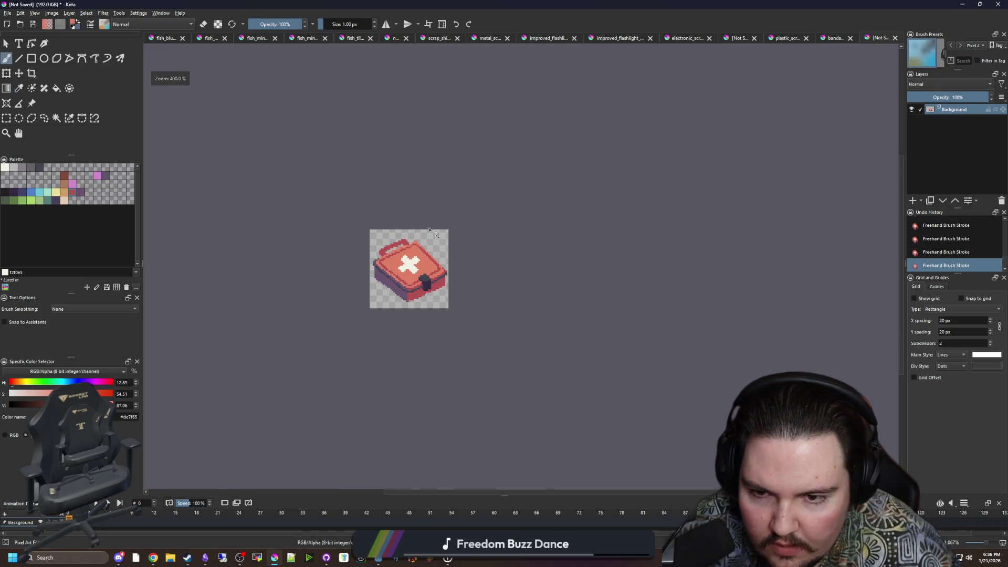
scroll(400, 267, up, 5)
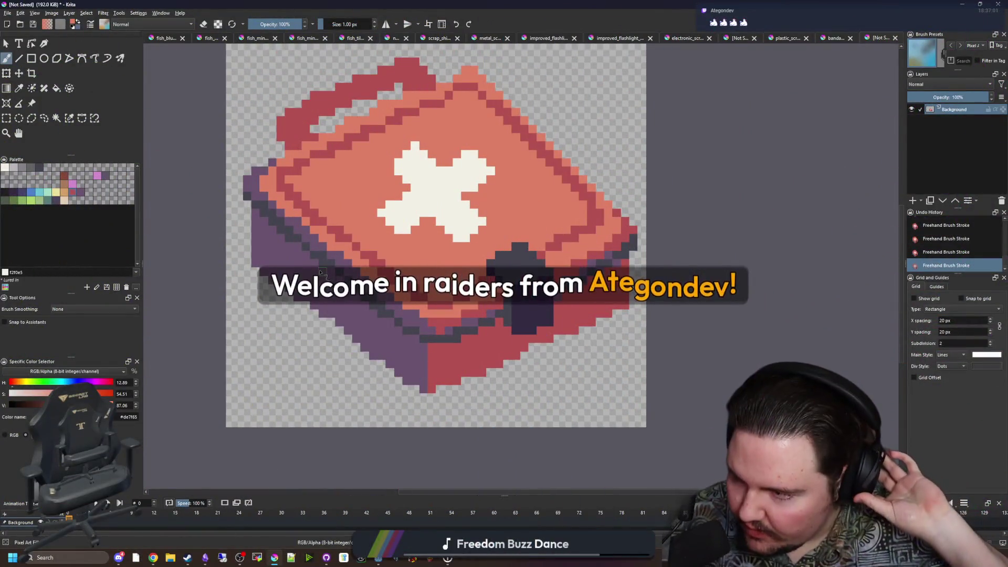
key(p)
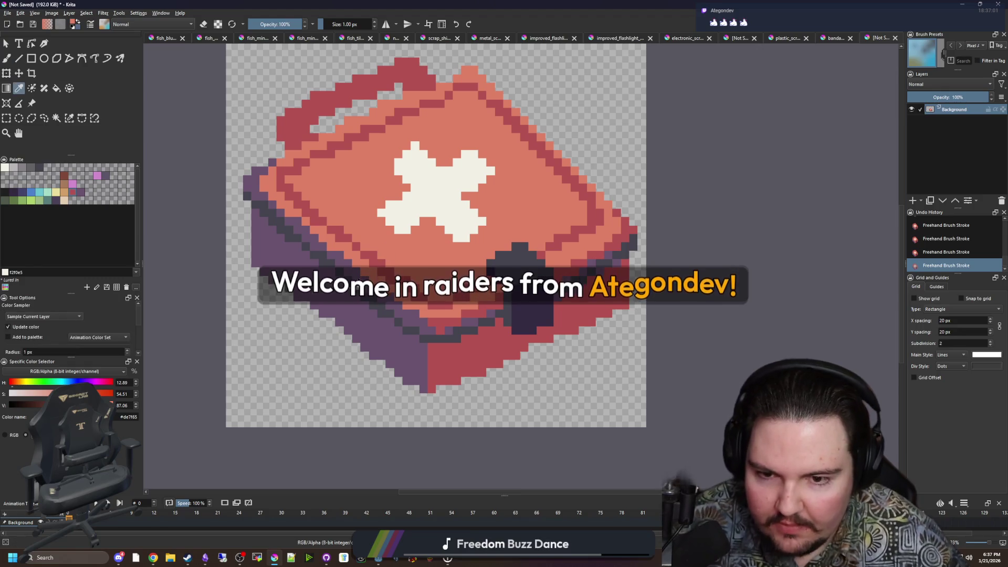
scroll(353, 302, up, 1)
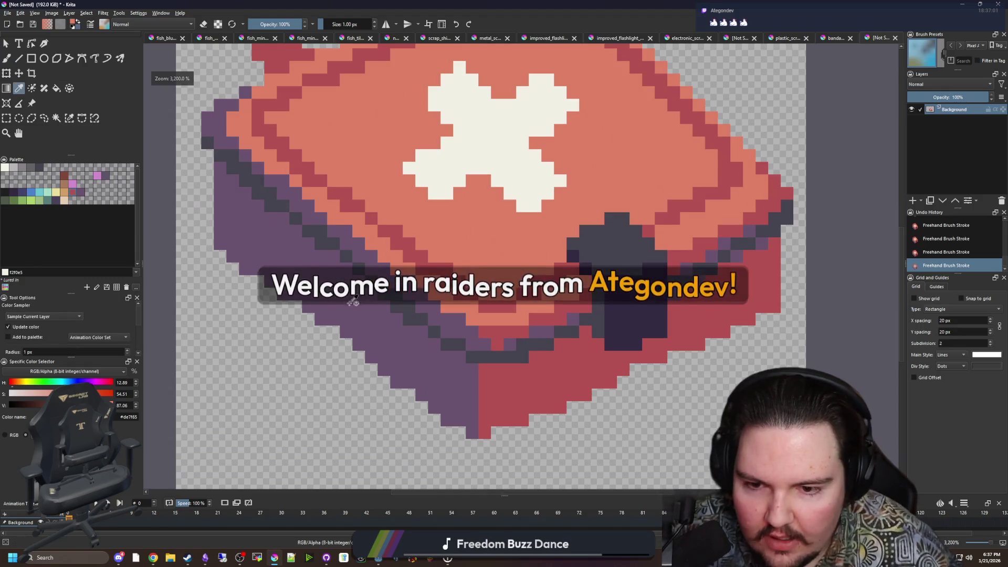
click(20, 195)
key(b)
scroll(395, 328, up, 1)
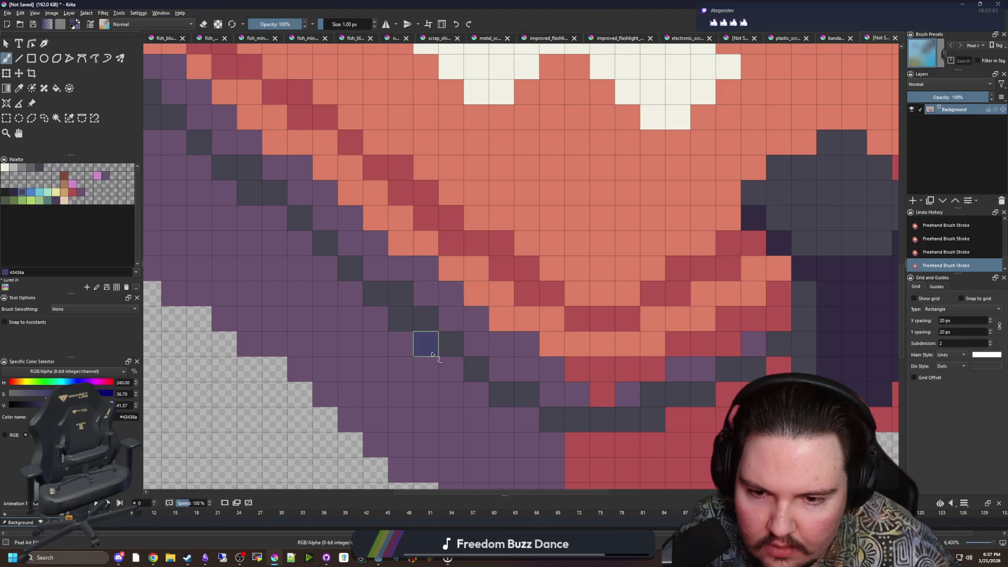
scroll(379, 282, down, 5)
key(ctrl+z)
scroll(404, 351, up, 1)
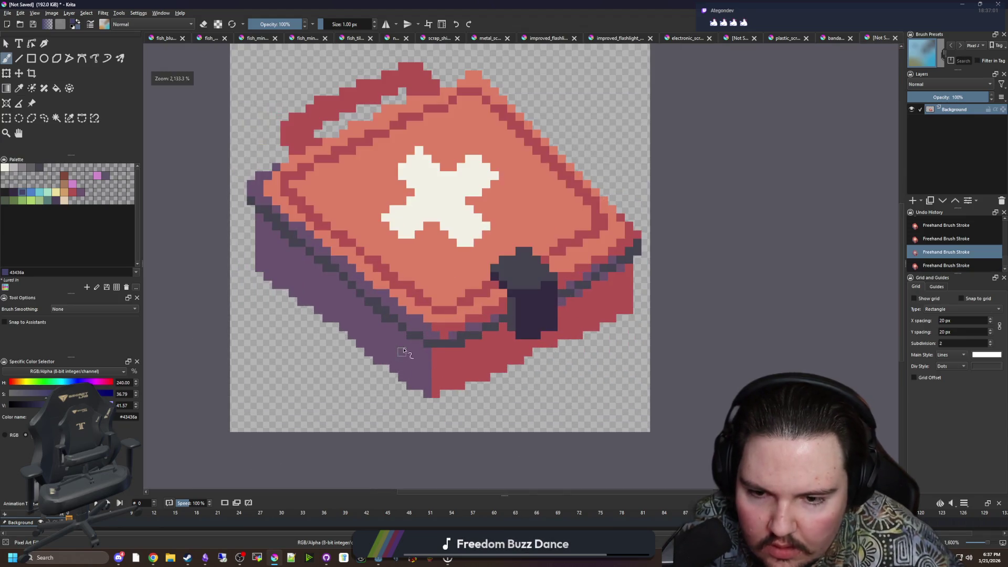
scroll(487, 348, up, 1)
scroll(462, 346, up, 1)
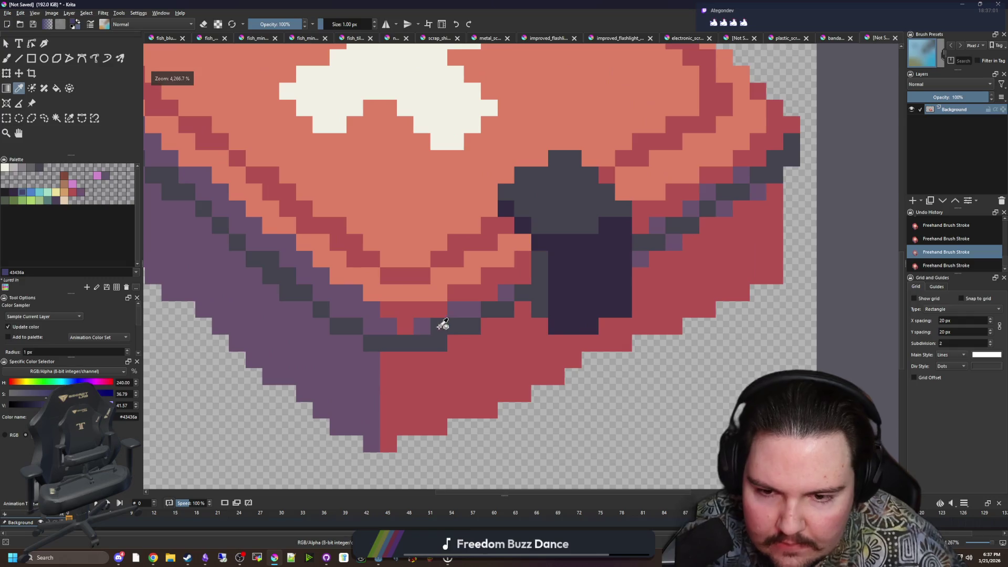
key(ctrl+shift+z)
scroll(437, 345, down, 2)
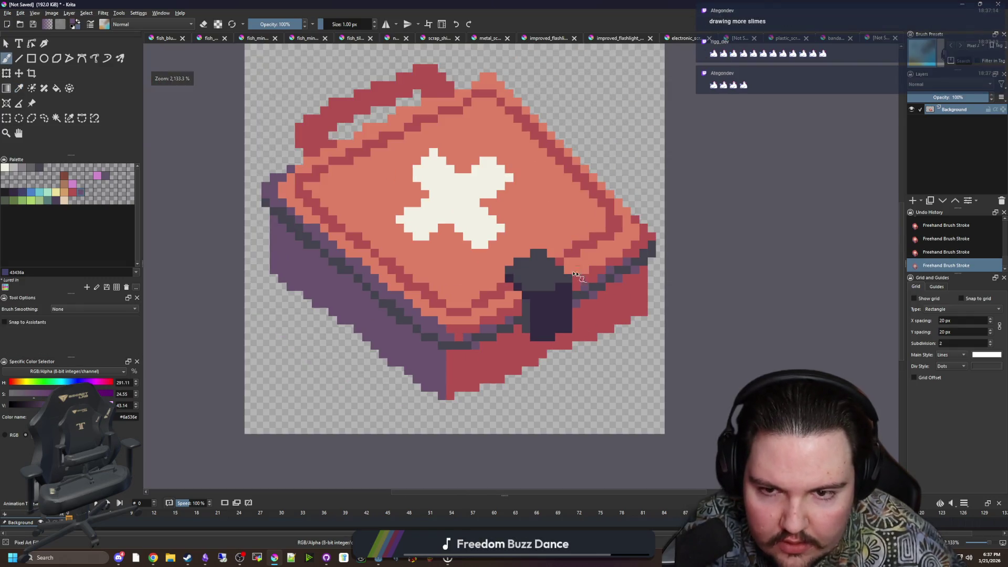
drag(444, 246, 468, 319)
scroll(471, 243, up, 1)
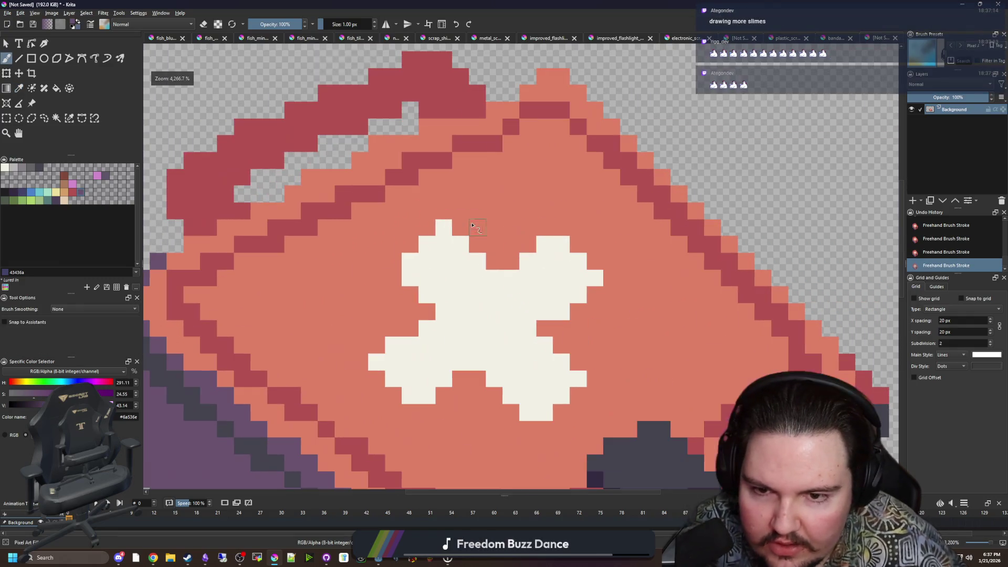
scroll(475, 229, down, 1)
key(p)
click(481, 202)
scroll(460, 225, up, 1)
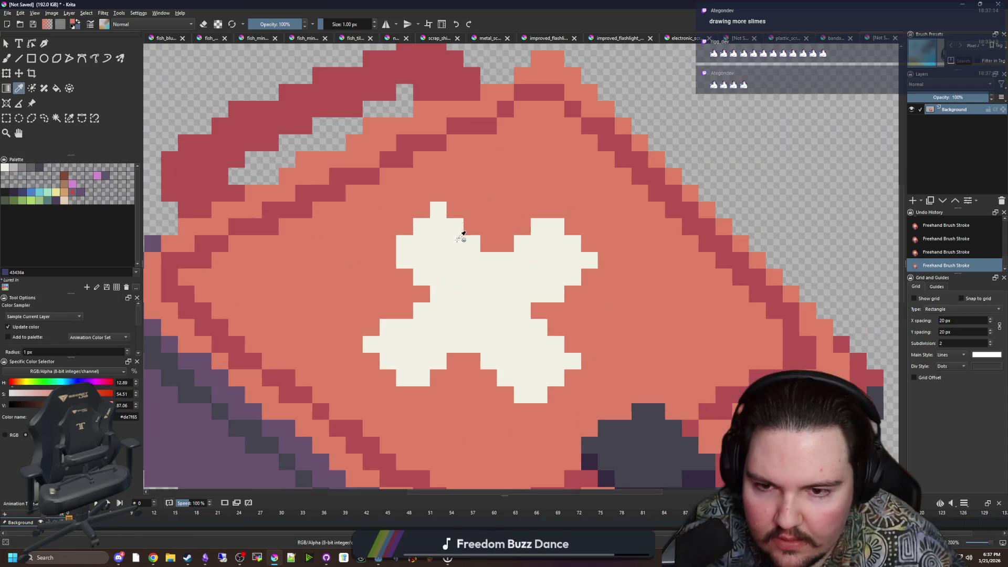
key(b)
key(p)
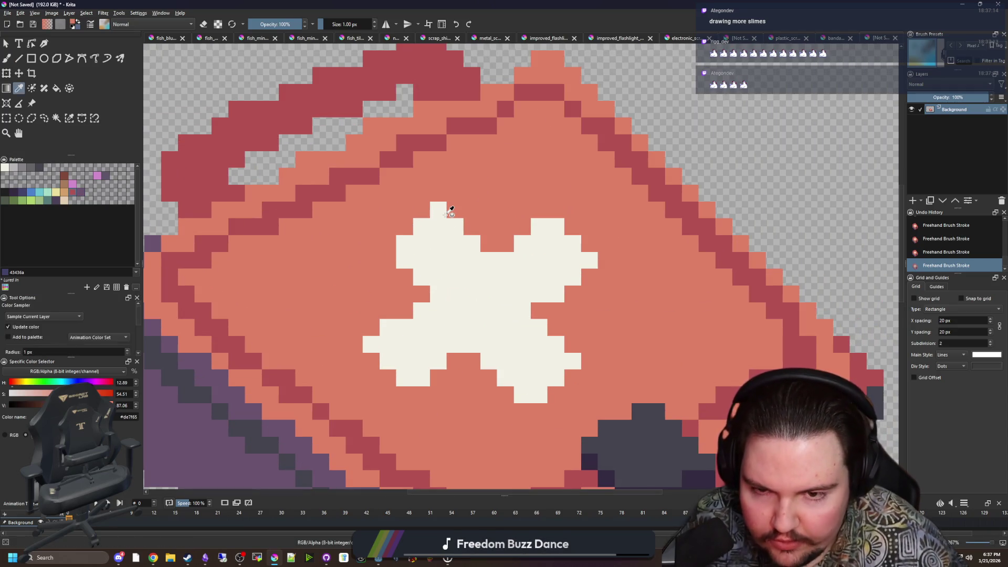
scroll(450, 212, down, 3)
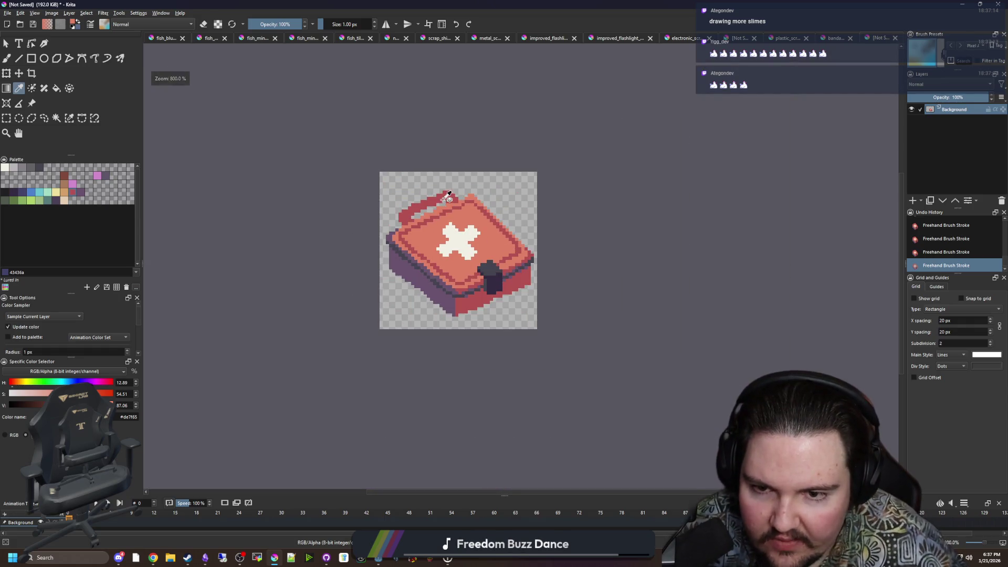
scroll(447, 196, up, 4)
Fill the inside of the red handle with the latch's dark grey #45444f using a magic-wand selection.
scroll(552, 348, up, 1)
click(626, 402)
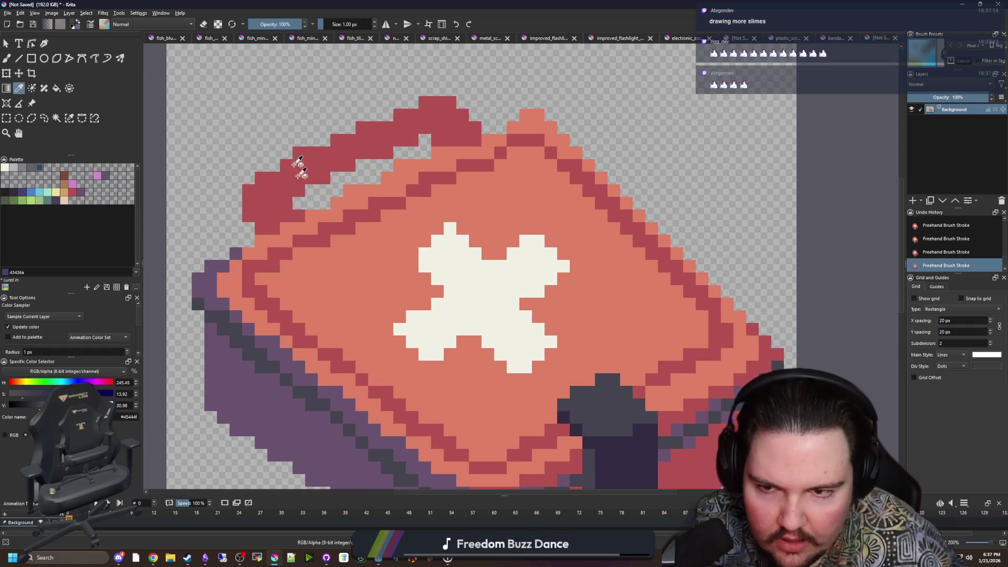
key(w)
click(334, 241)
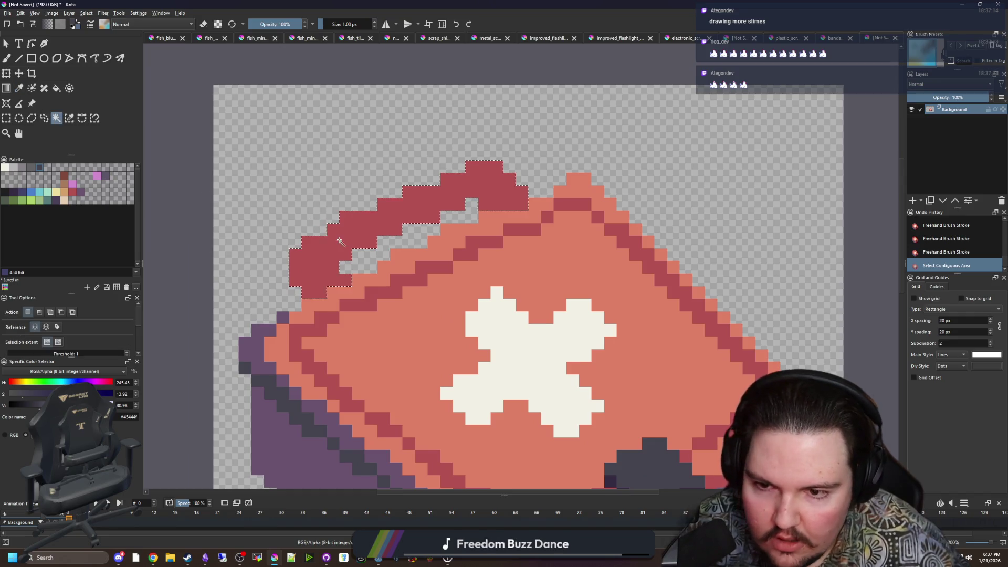
scroll(374, 257, up, 2)
key(b)
mouse_move(292, 278)
mouse_down()
mouse_move(292, 252)
mouse_move(572, 133)
mouse_move(618, 146)
mouse_move(594, 148)
mouse_up()
scroll(445, 282, down, 5)
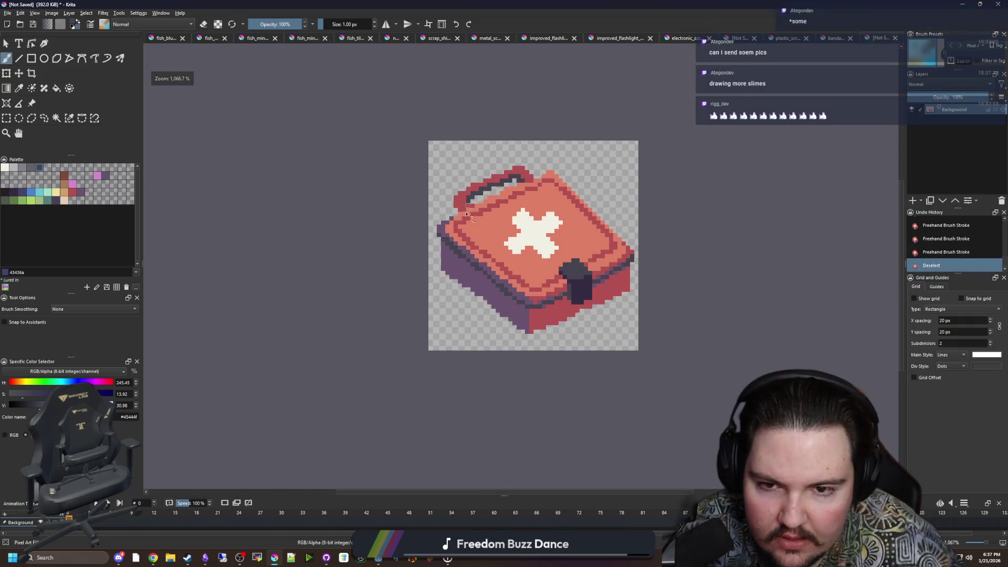
key(ctrl+shift+a)
Sample the salmon lid colour and try a lid pixel, then undo it.
scroll(499, 241, up, 4)
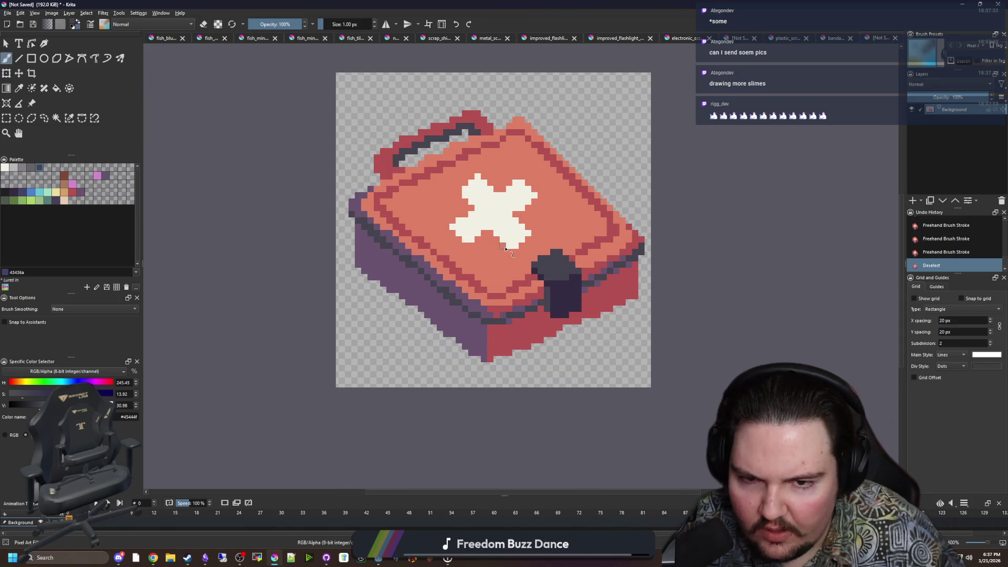
scroll(404, 262, up, 3)
key(p)
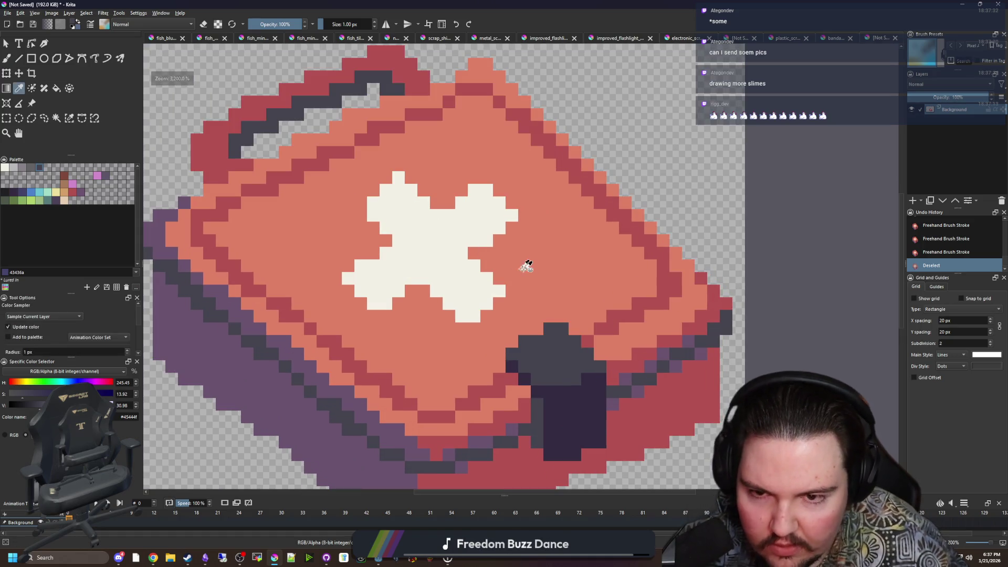
click(526, 266)
scroll(426, 254, down, 1)
key(b)
scroll(425, 294, up, 4)
click(426, 294)
scroll(451, 290, down, 7)
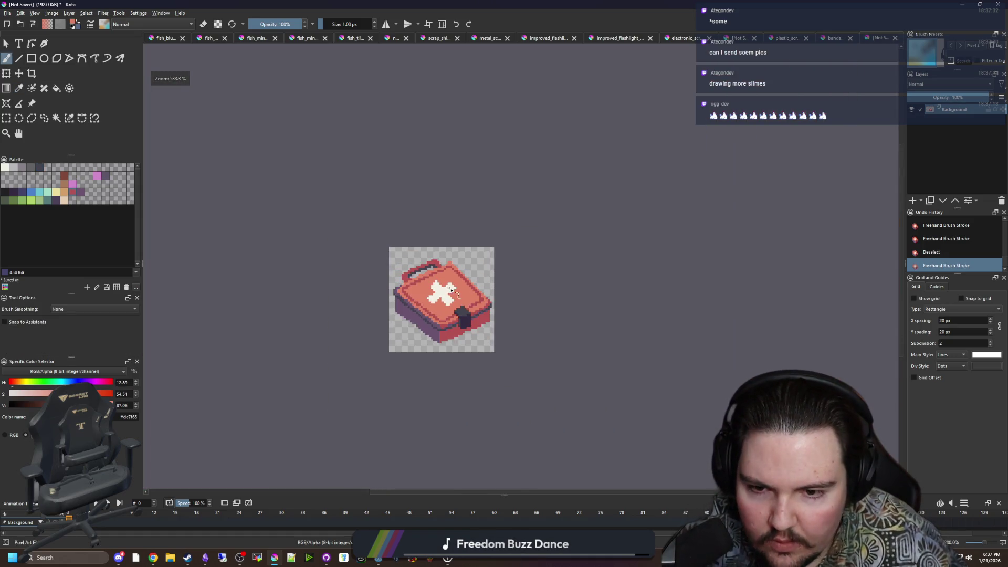
key(ctrl+z)
Sample the purple from the medkit's side face.
scroll(452, 315, down, 2)
scroll(455, 315, up, 6)
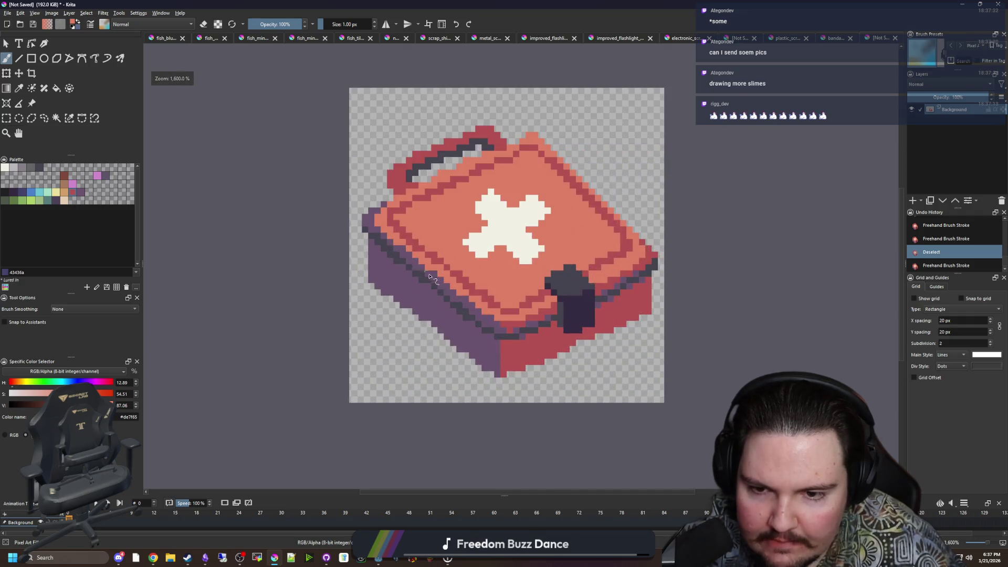
scroll(430, 277, up, 1)
scroll(443, 293, up, 1)
key(p)
click(444, 336)
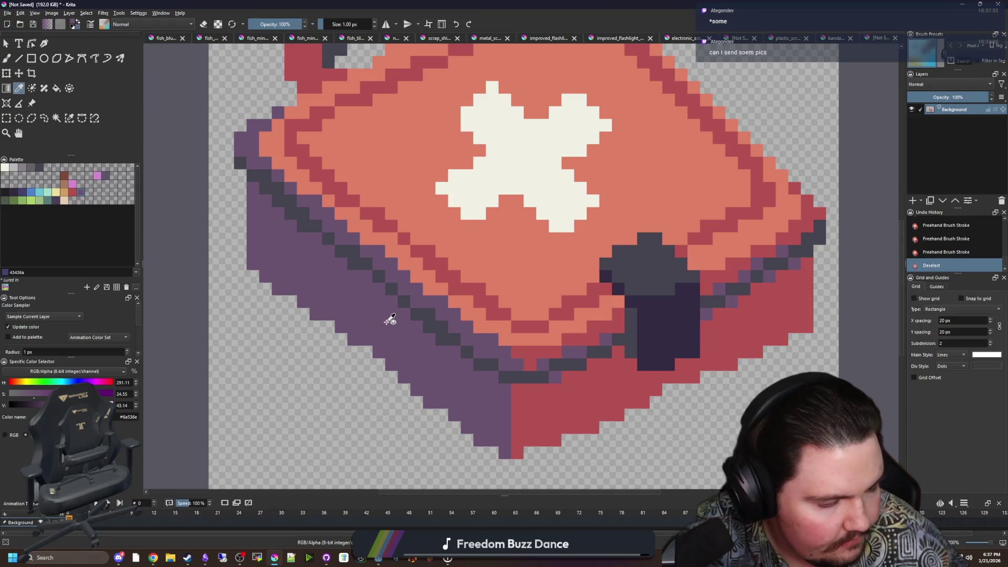
Repaint the lid's lower-left rim dark red over its purple cells.
scroll(371, 275, down, 1)
scroll(378, 333, up, 1)
scroll(400, 315, up, 1)
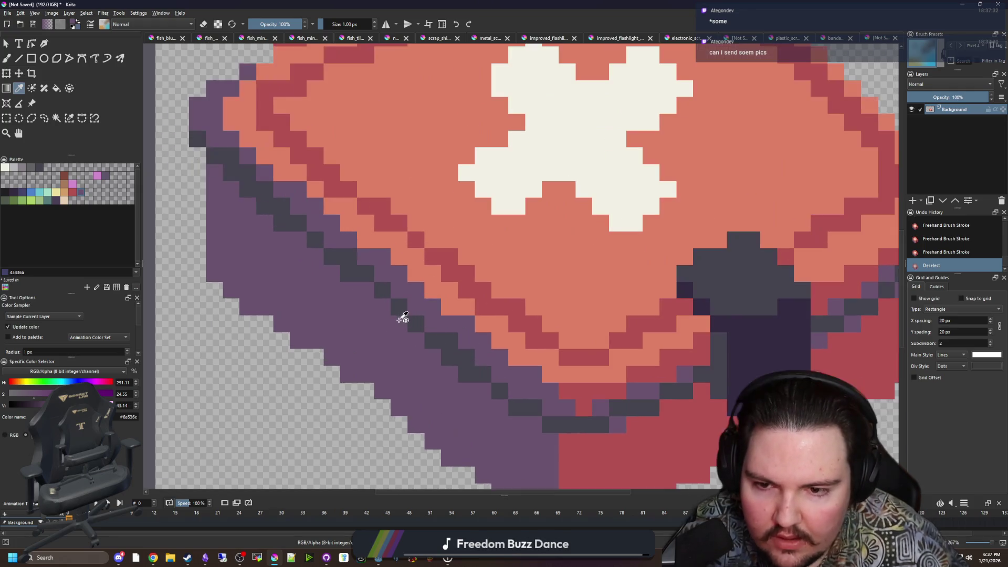
click(475, 259)
click(456, 278)
key(b)
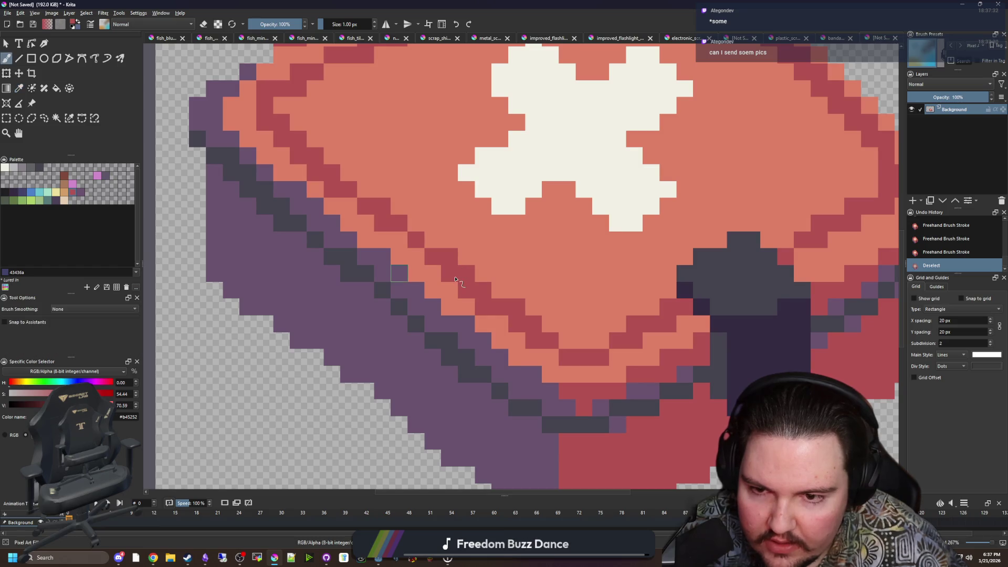
key(p)
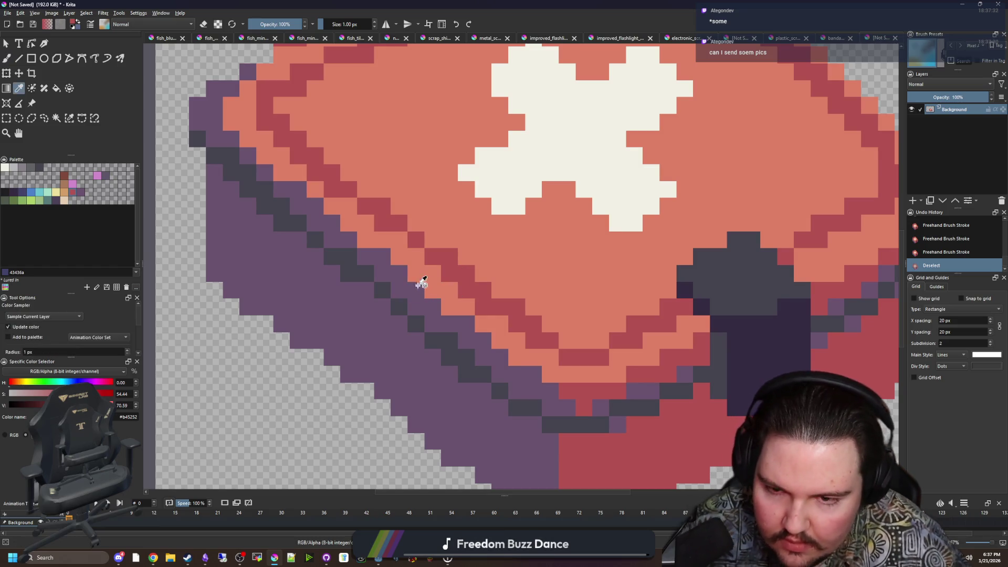
key(b)
mouse_move(349, 239)
mouse_down()
mouse_move(332, 281)
mouse_move(447, 352)
mouse_move(384, 270)
mouse_move(433, 299)
mouse_move(451, 336)
mouse_up()
click(464, 343)
Redraw the dark grey outline beneath the red rim, extending it up and right.
ctrl+click(467, 360)
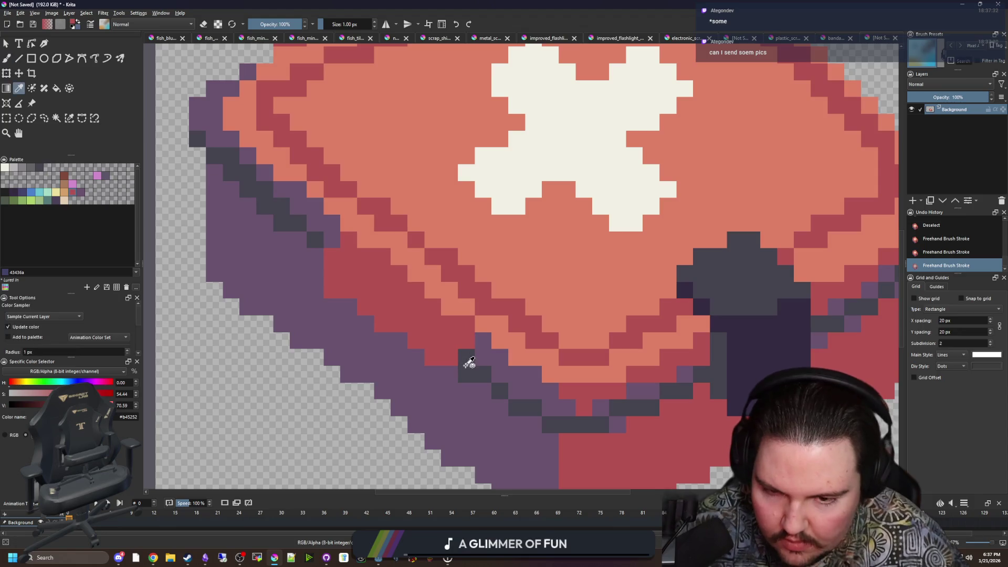
drag(450, 371, 332, 308)
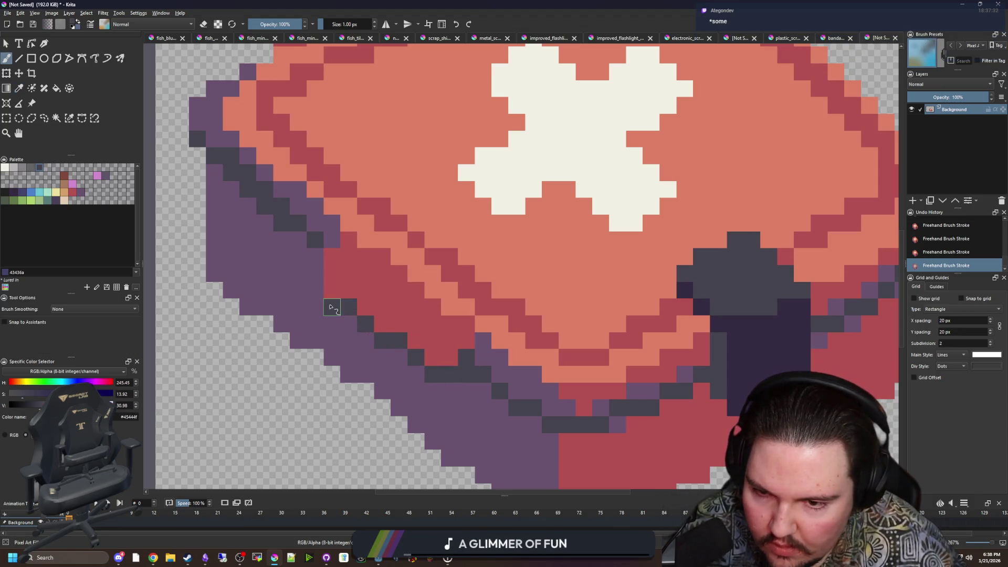
drag(470, 352, 479, 344)
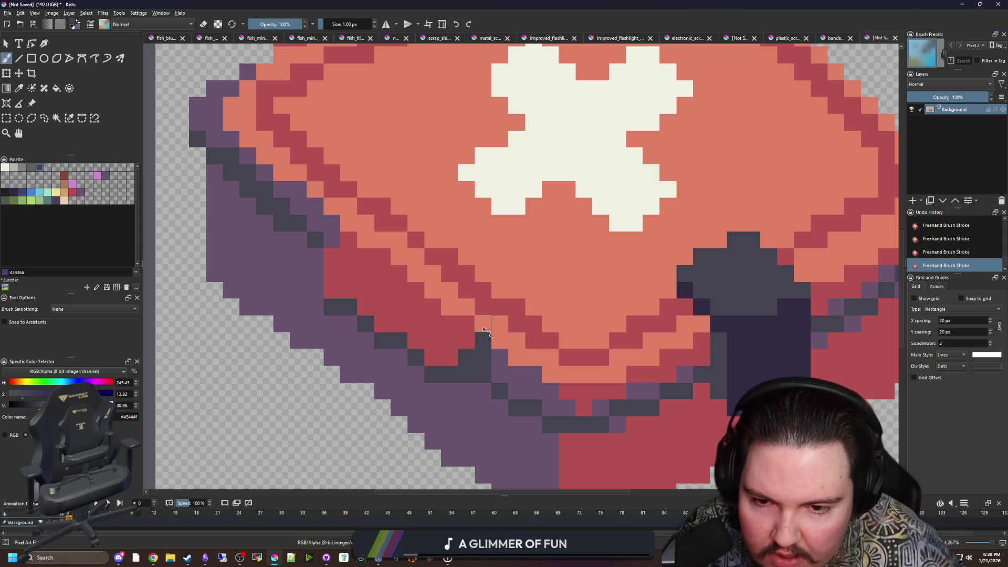
drag(487, 328, 503, 328)
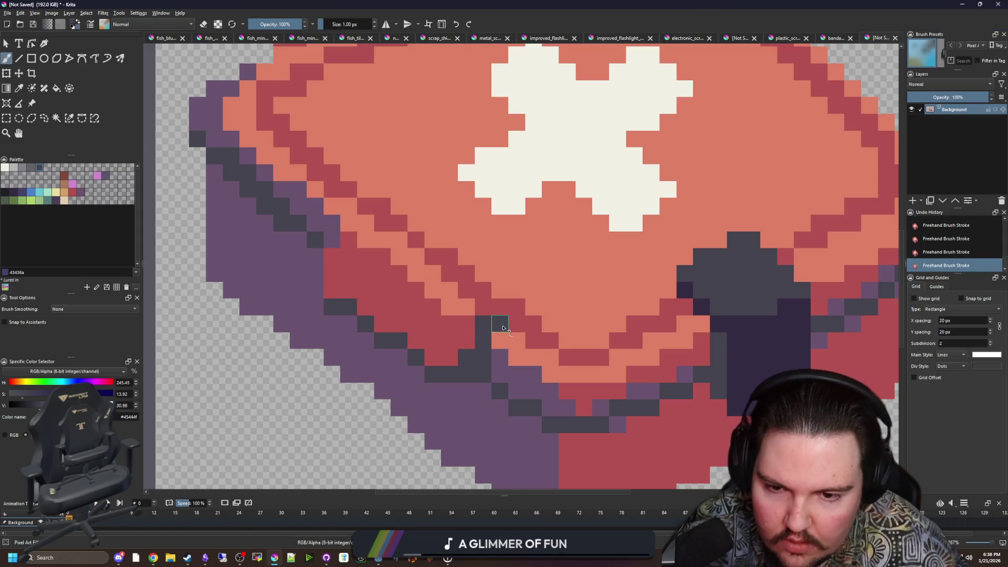
Paint a purple line along the lid's lower edge.
ctrl+click(506, 286)
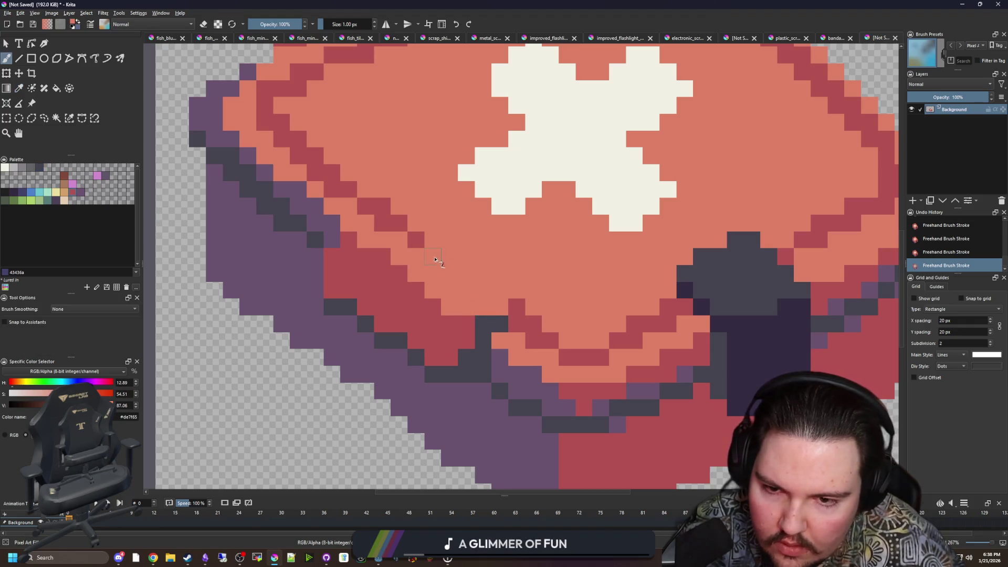
ctrl+click(496, 352)
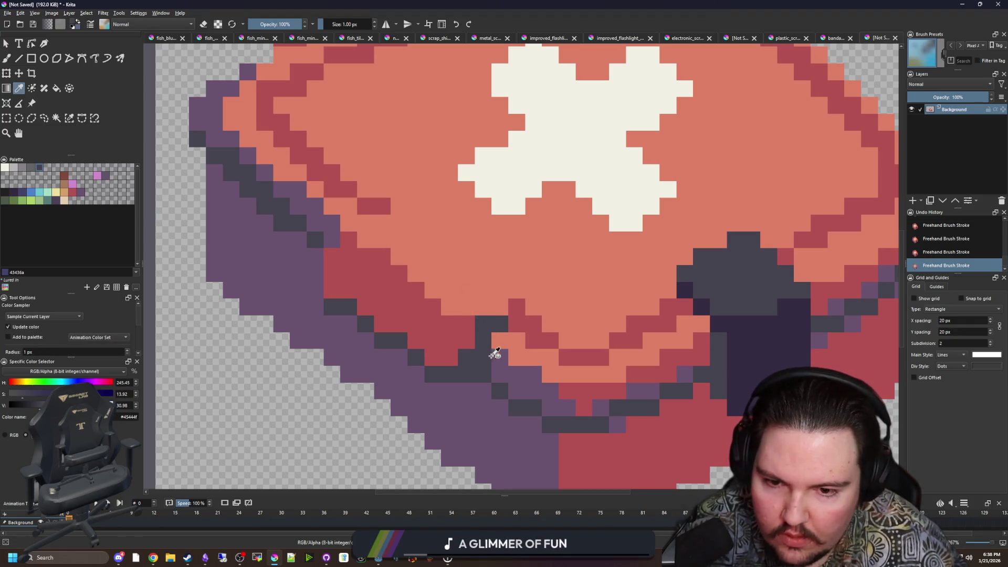
drag(346, 223, 375, 225)
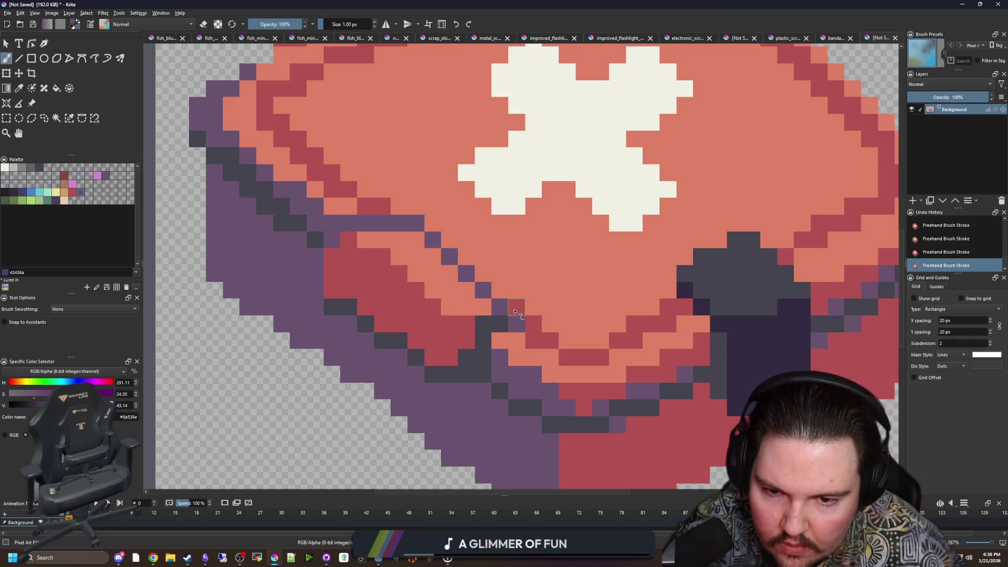
Turn the red corner pixel of the lid dark grey.
scroll(514, 312, down, 10)
scroll(339, 277, up, 12)
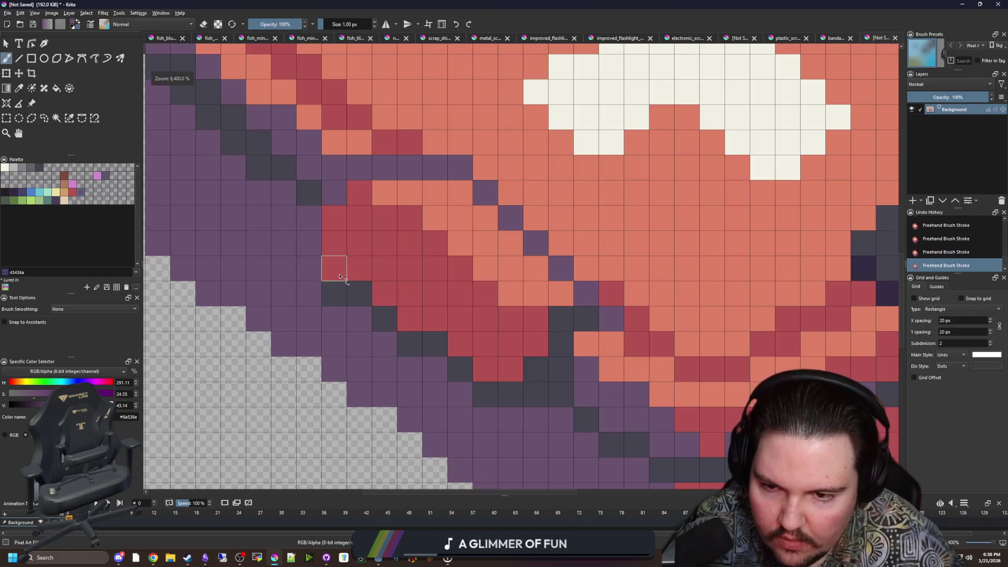
key(ctrl+z)
ctrl+click(349, 288)
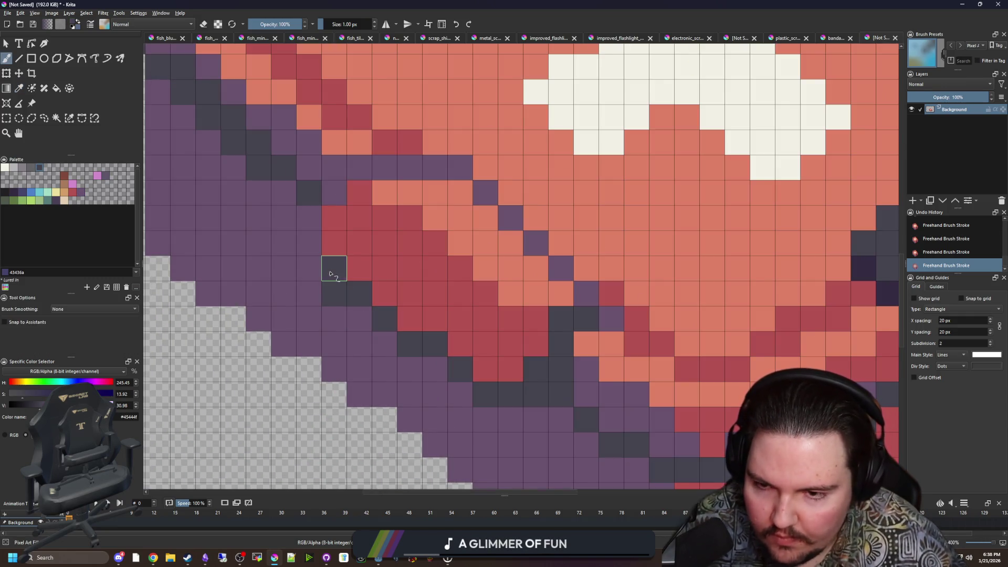
Recolour the diagonal runs of red lid-edge pixels salmon, touching up single stray pixels.
ctrl+click(350, 309)
scroll(350, 313, down, 10)
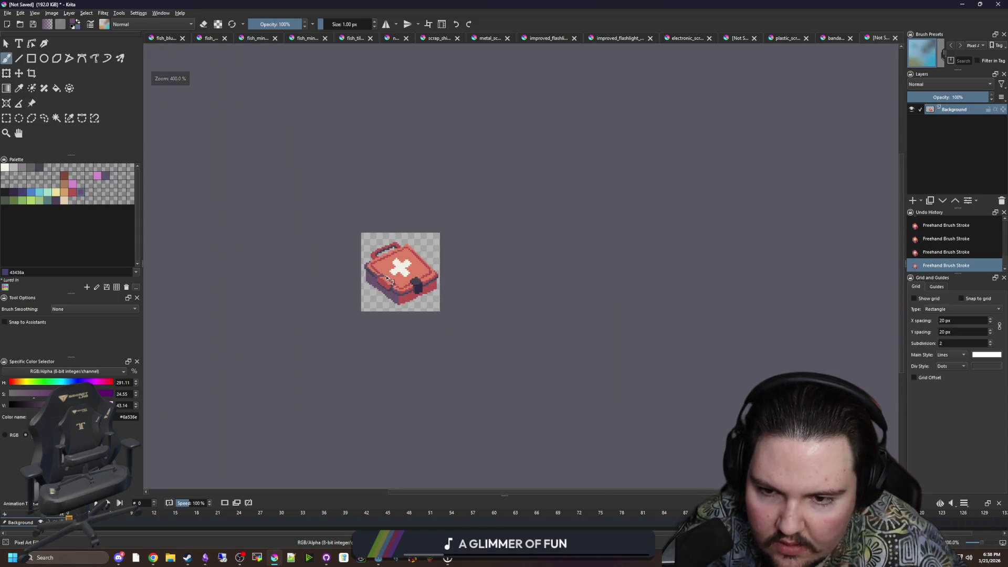
scroll(387, 279, up, 10)
ctrl+click(416, 266)
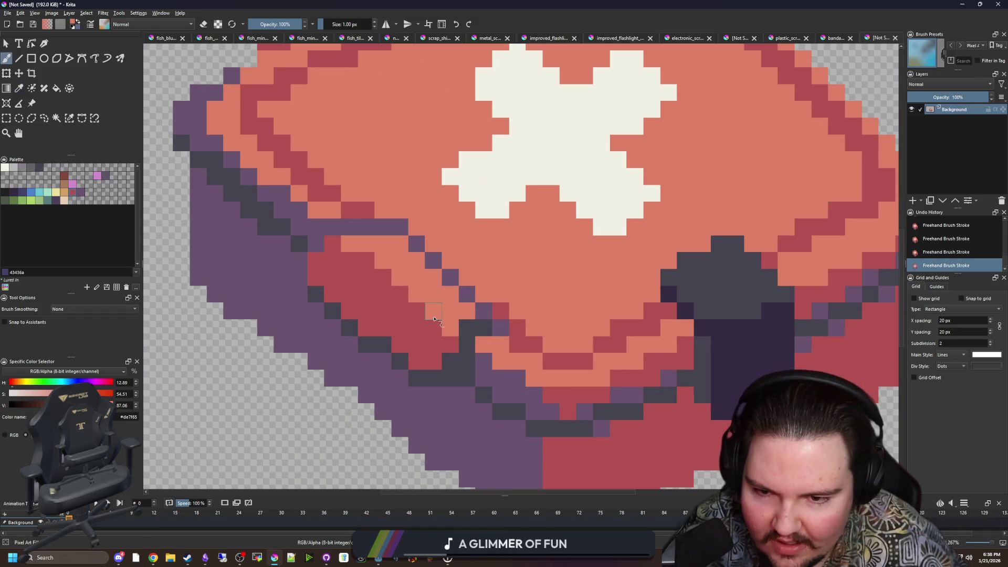
drag(421, 313, 377, 275)
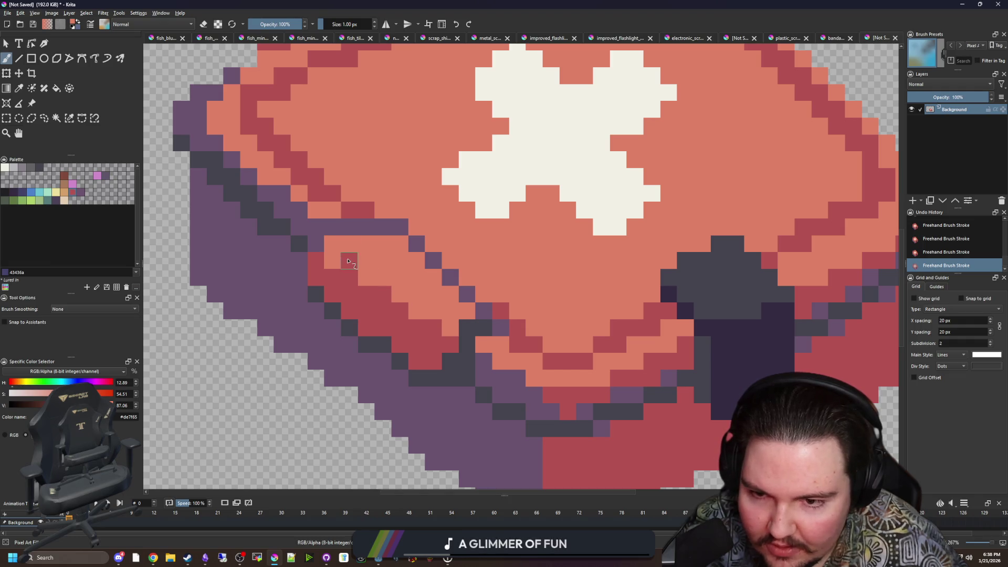
click(332, 261)
click(389, 288)
drag(407, 306, 445, 336)
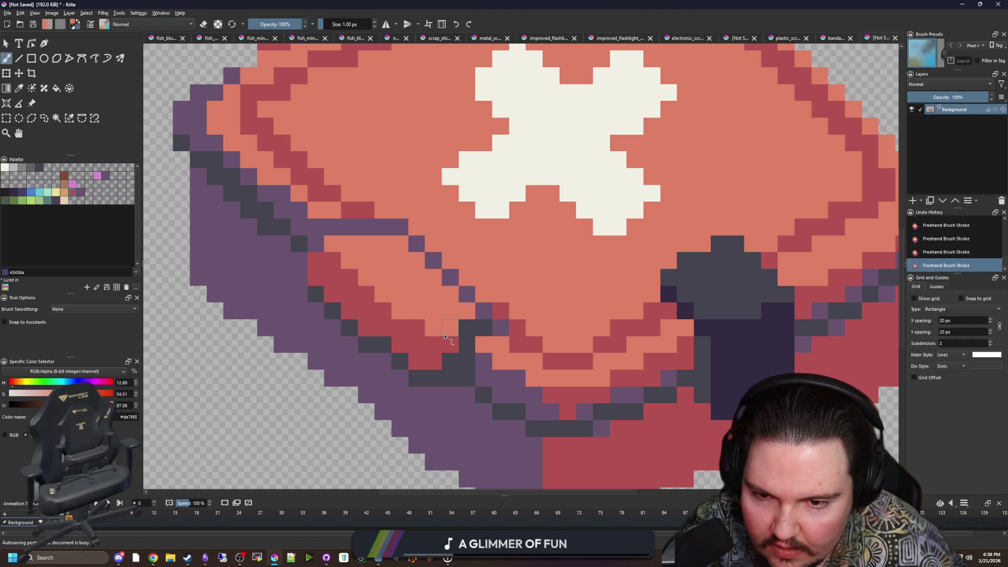
Sample the dark grey outline colour and paint a dark pixel on the lid edge.
key(p)
click(469, 292)
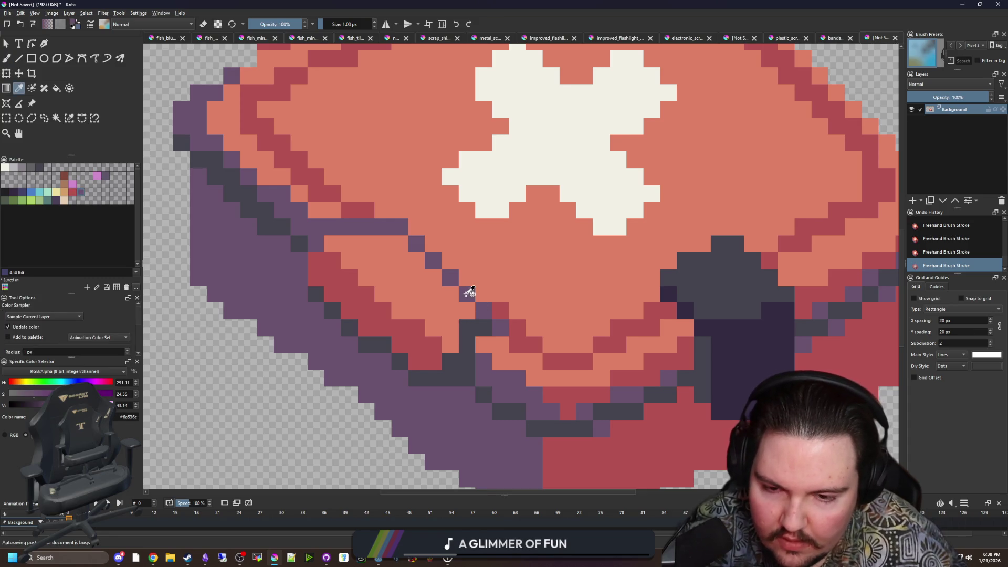
click(466, 345)
key(b)
click(452, 332)
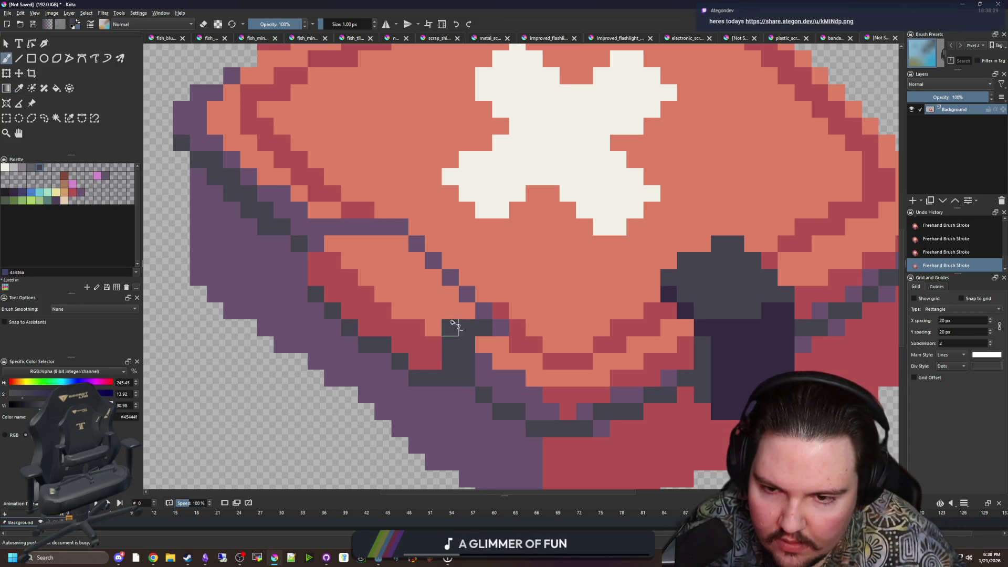
scroll(452, 322, down, 5)
scroll(420, 294, up, 8)
Re-sample the salmon and purple colours from the artwork.
key(p)
click(422, 290)
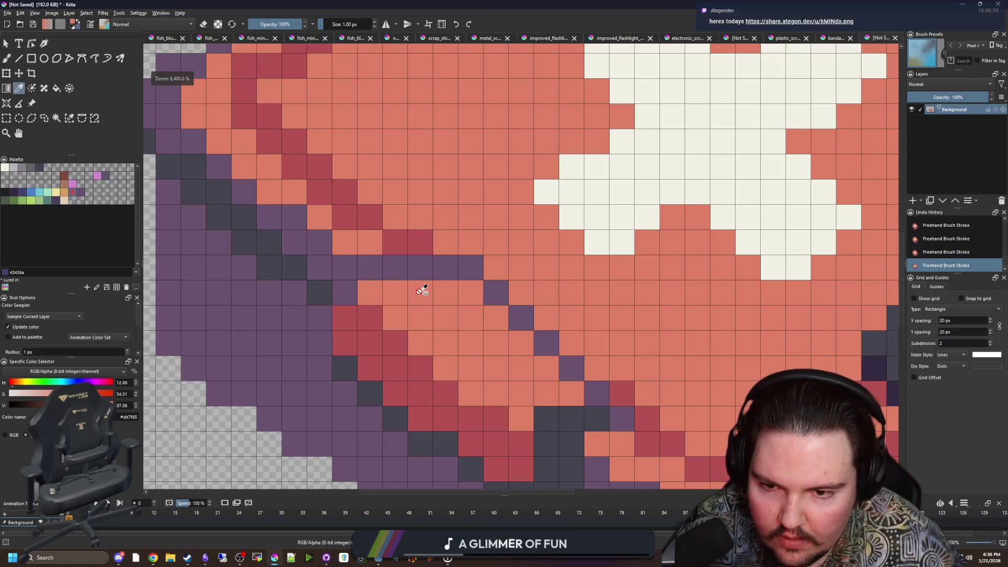
scroll(422, 291, down, 4)
scroll(392, 265, up, 2)
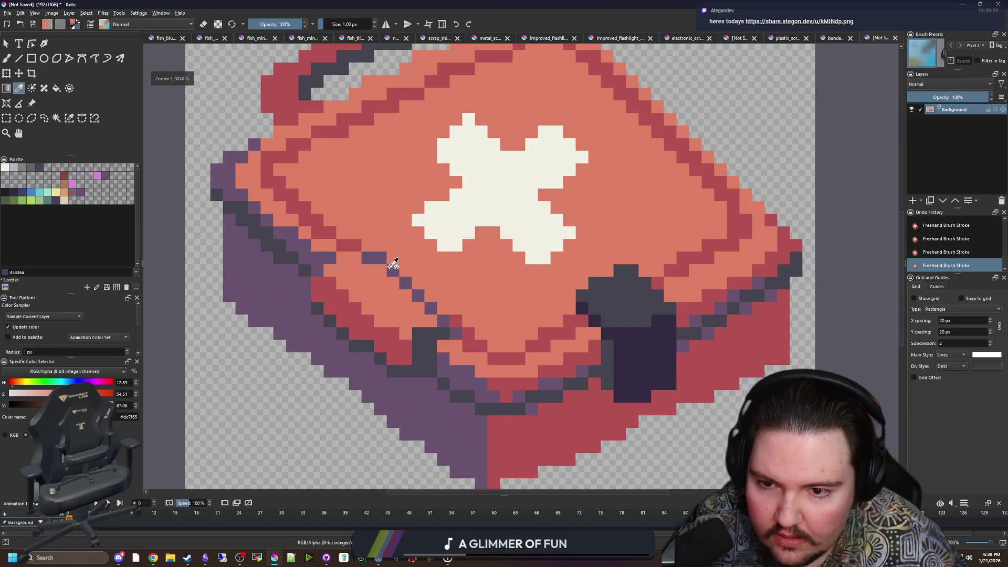
click(392, 265)
key(b)
scroll(392, 265, down, 2)
scroll(397, 282, up, 2)
scroll(421, 308, down, 1)
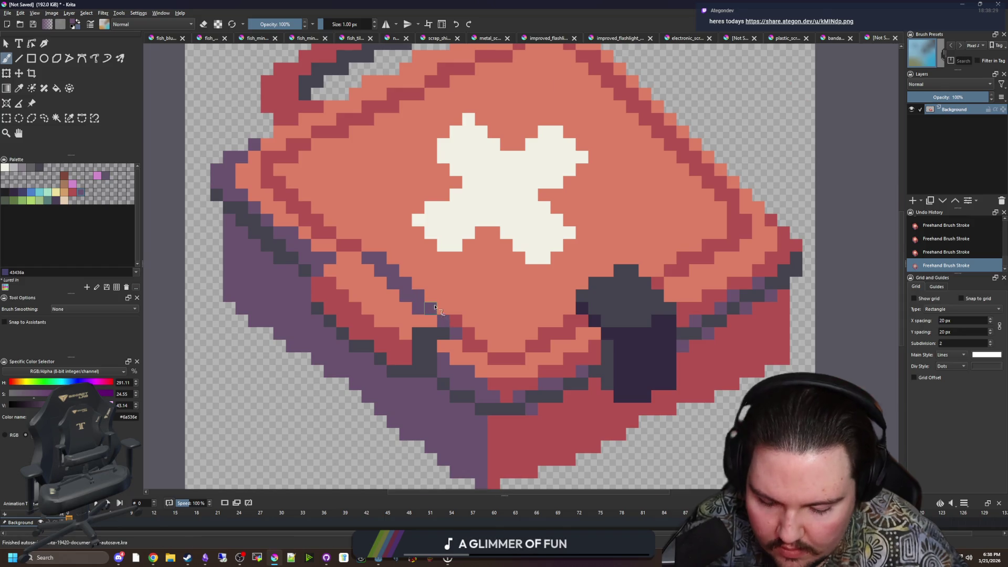
scroll(421, 308, up, 2)
Paint a purple pixel on the lid edge using the sampled purple.
key(p)
click(441, 299)
key(b)
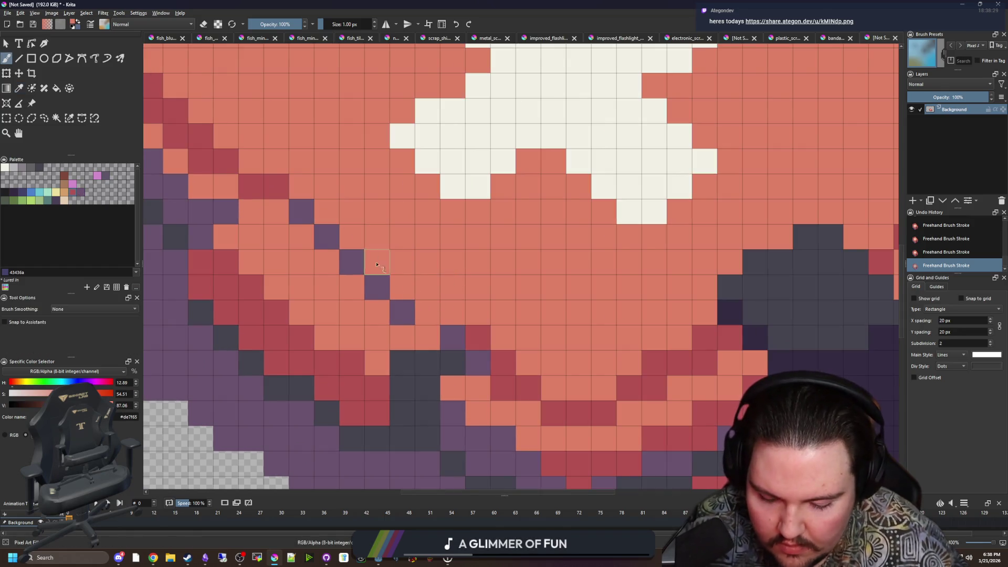
key(p)
click(385, 289)
key(b)
click(448, 358)
scroll(432, 325, down, 3)
scroll(414, 284, down, 2)
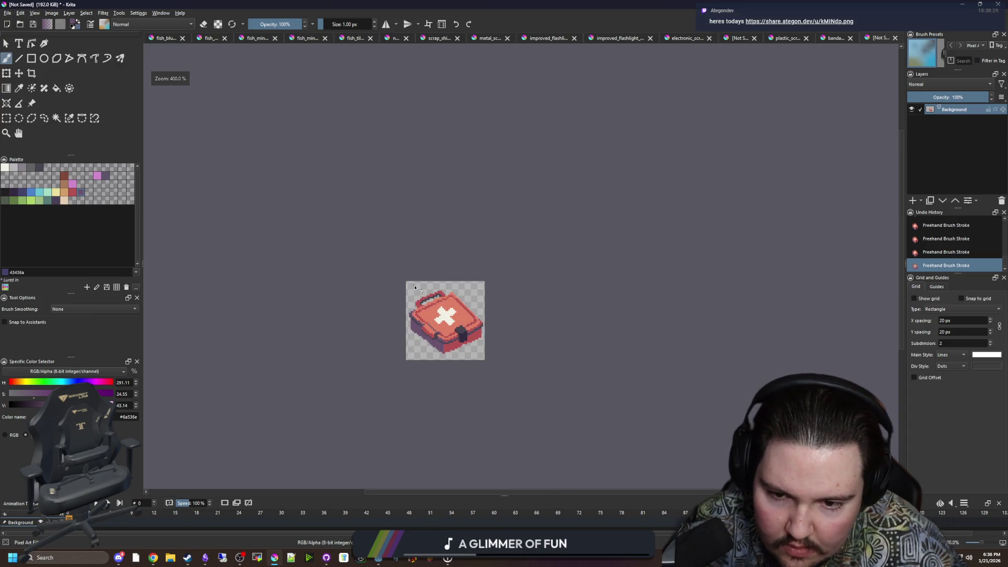
Zoom in and sample the salmon lid colour with the Color Sampler (P).
scroll(435, 311, up, 3)
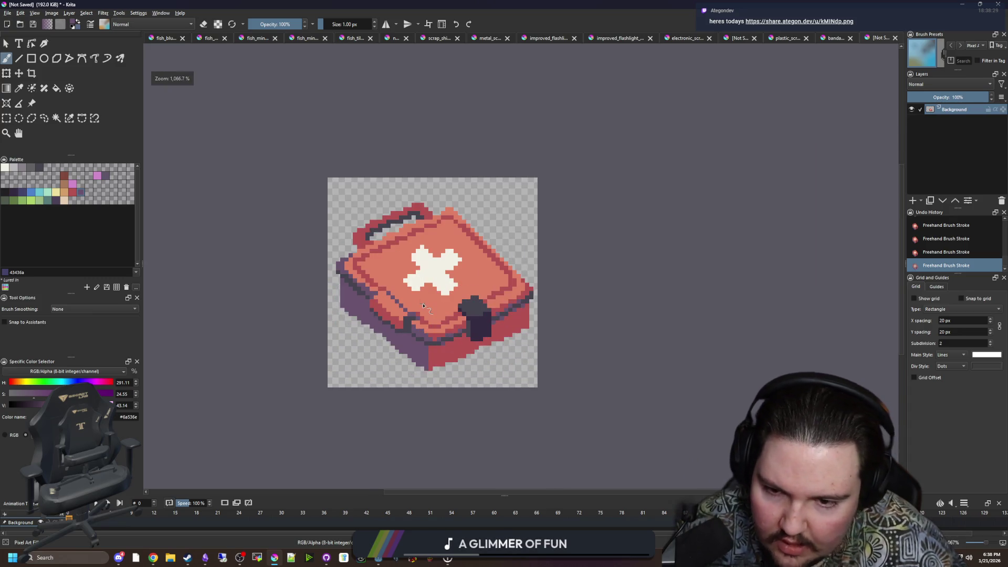
key(p)
click(336, 309)
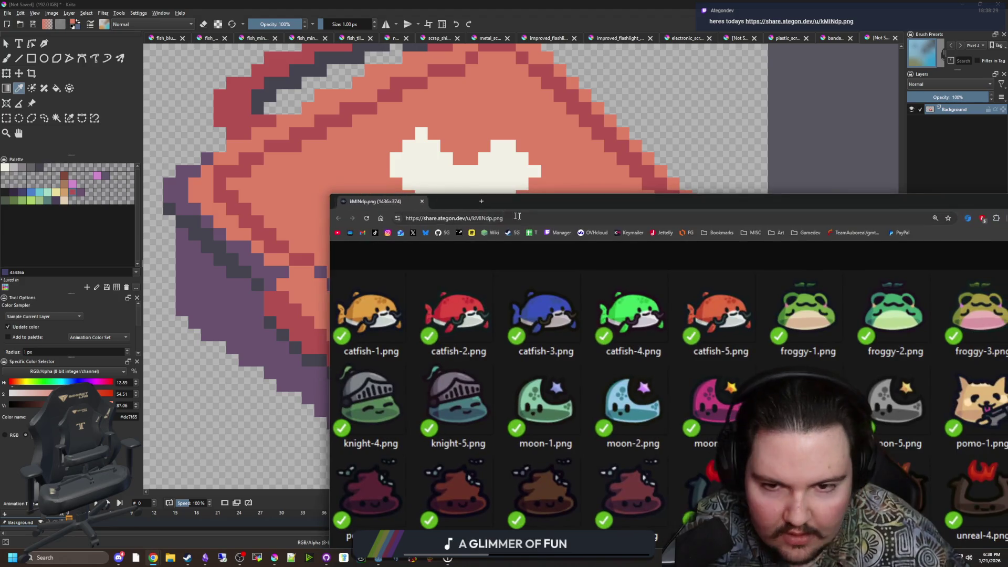
Inspect the kMINdp.png sprite sheet, adjusting page zoom down to 150%.
double_click(575, 196)
key(ctrl+minus)
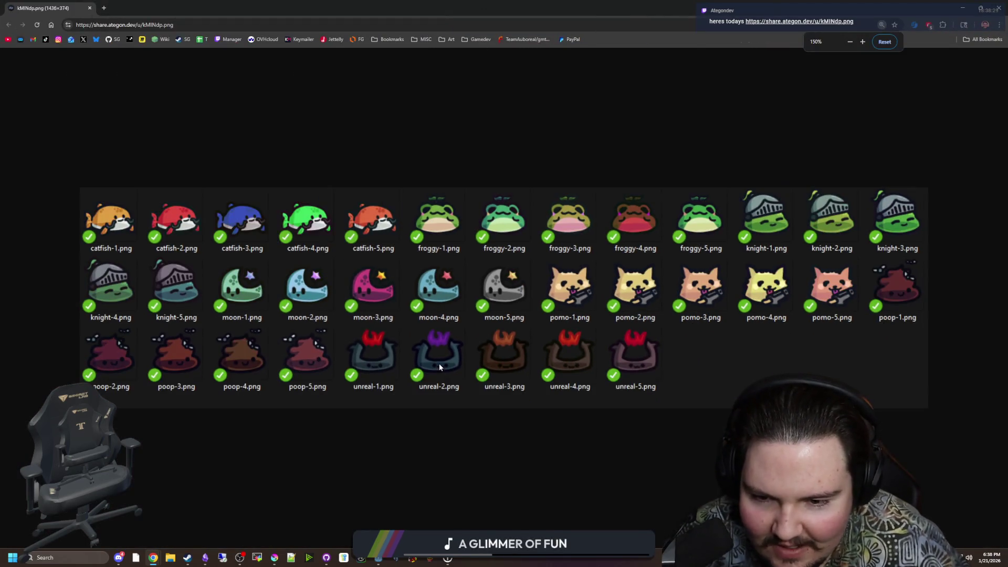
key(ctrl+plus)
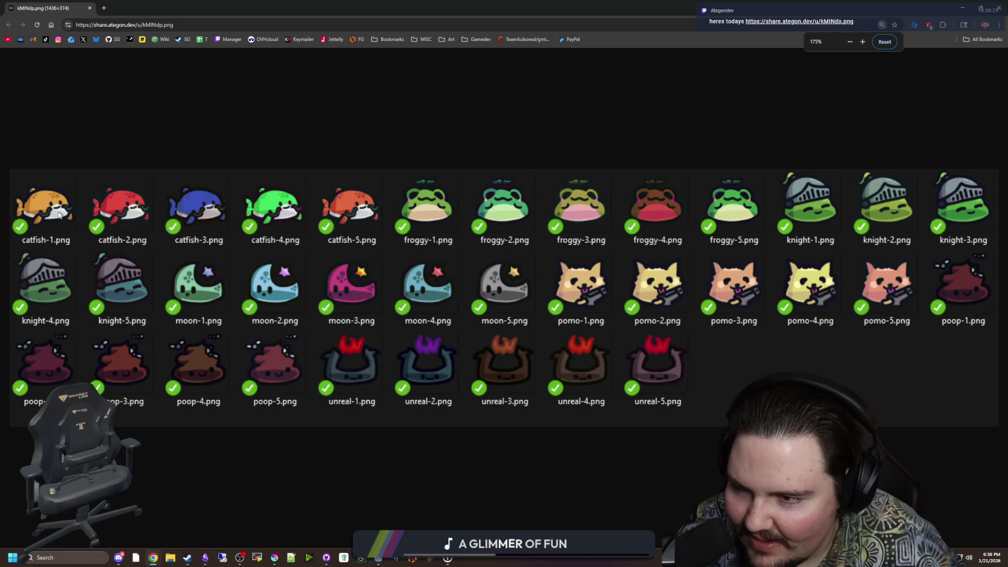
key(ctrl+plus)
key(ctrl+plus)
key(ctrl+plus)
key(ctrl+minus)
key(ctrl+minus)
key(ctrl+minus)
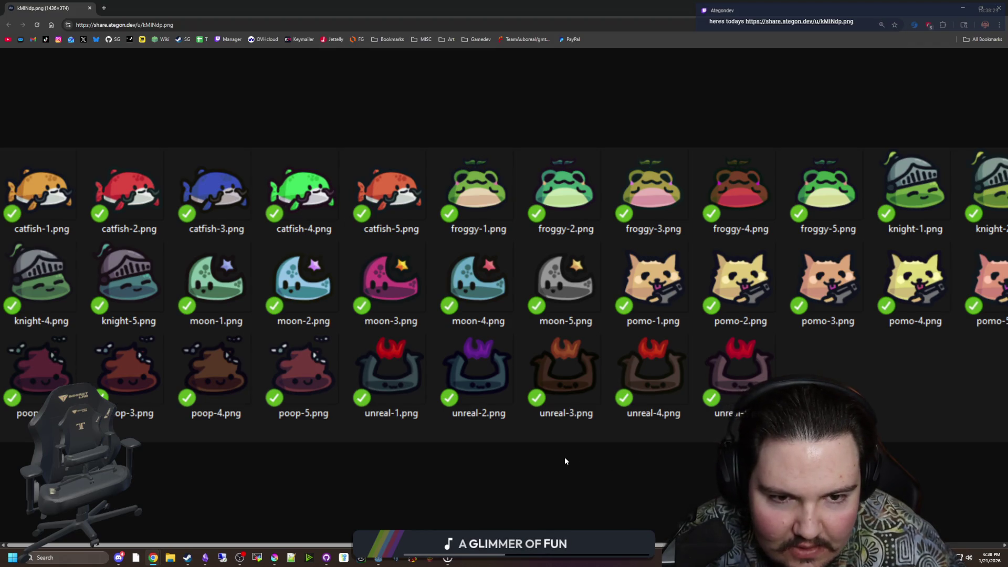
key(ctrl+minus)
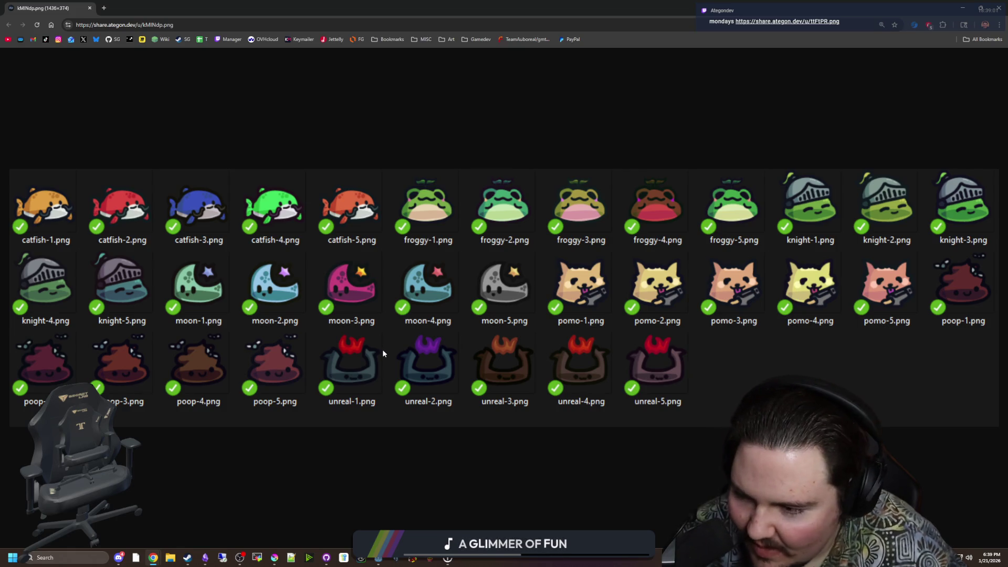
key(ctrl+minus)
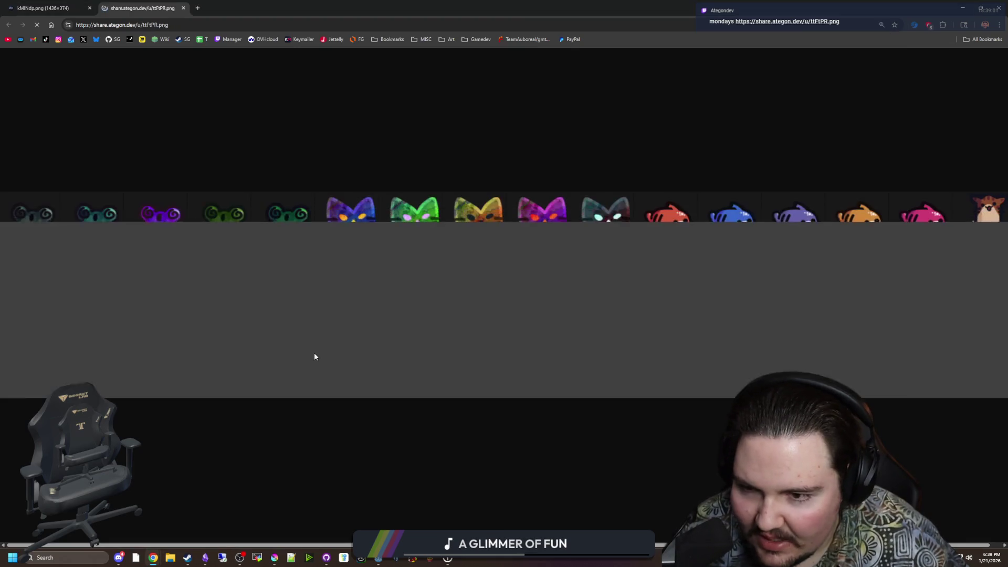
View the second sheet, ttFtPR.png, full size in a new tab, then return to Krita.
key(ctrl+minus)
click(330, 356)
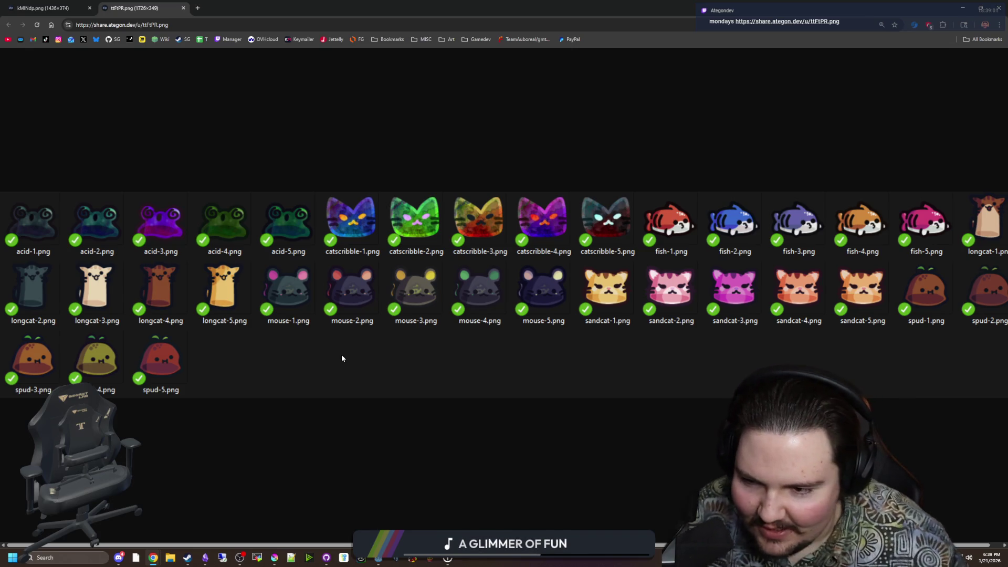
key(ctrl+minus)
key(alt+Tab)
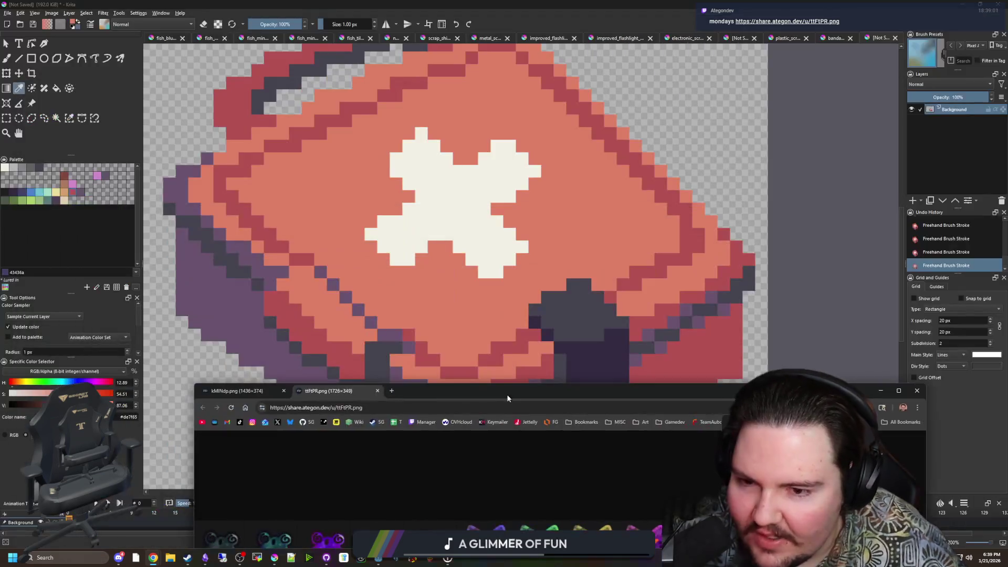
drag(389, 356, 377, 387)
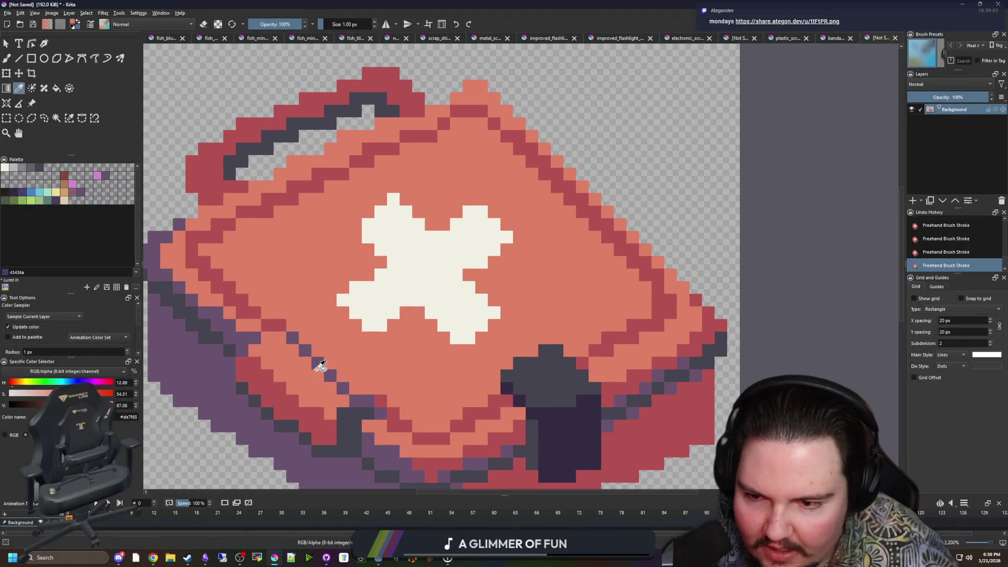
click(318, 359)
key(b)
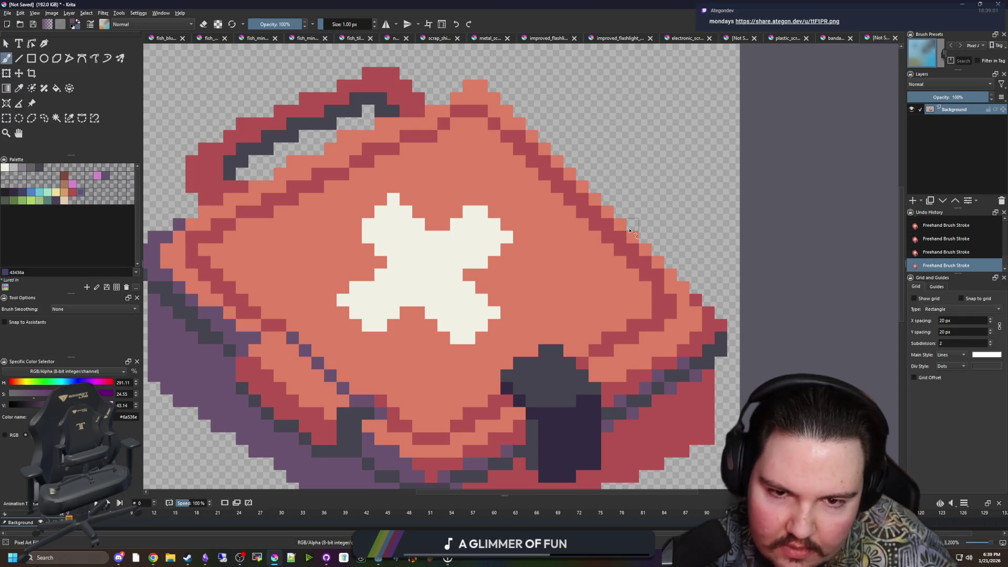
drag(619, 249, 529, 179)
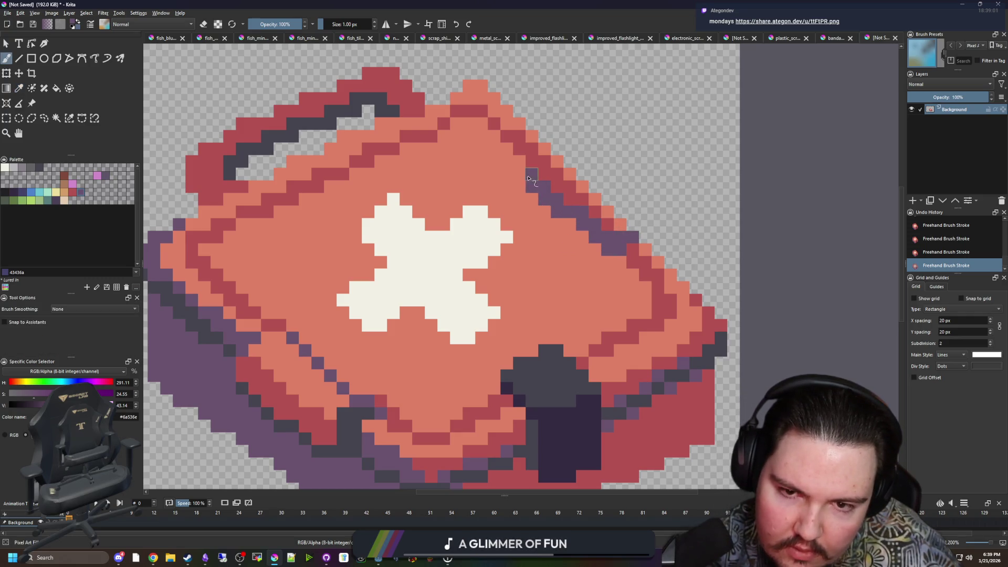
ctrl+click(293, 353)
scroll(451, 304, up, 3)
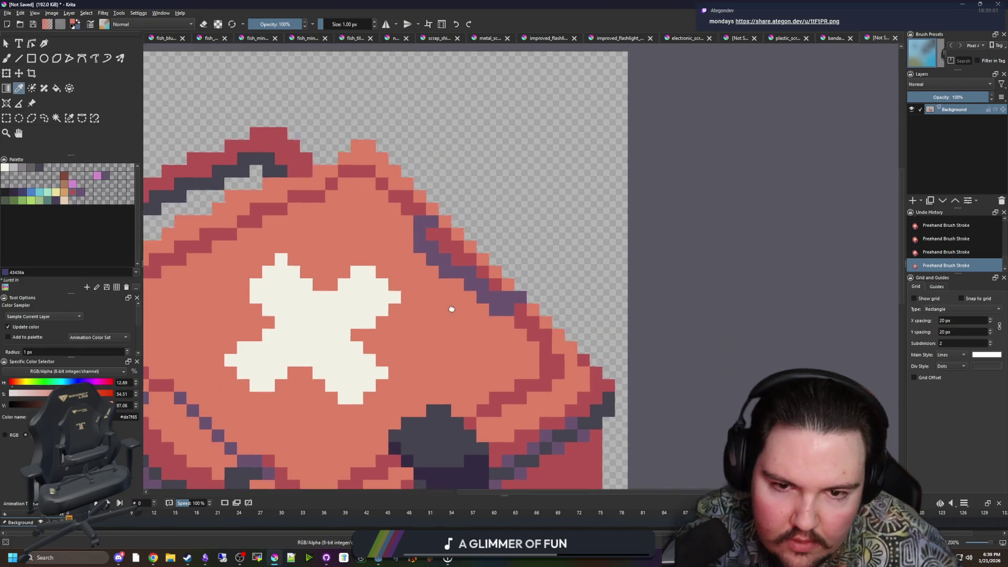
mouse_move(486, 261)
mouse_down()
mouse_move(407, 226)
mouse_move(379, 186)
mouse_move(411, 167)
mouse_move(525, 284)
mouse_up()
scroll(535, 235, down, 5)
scroll(525, 254, up, 6)
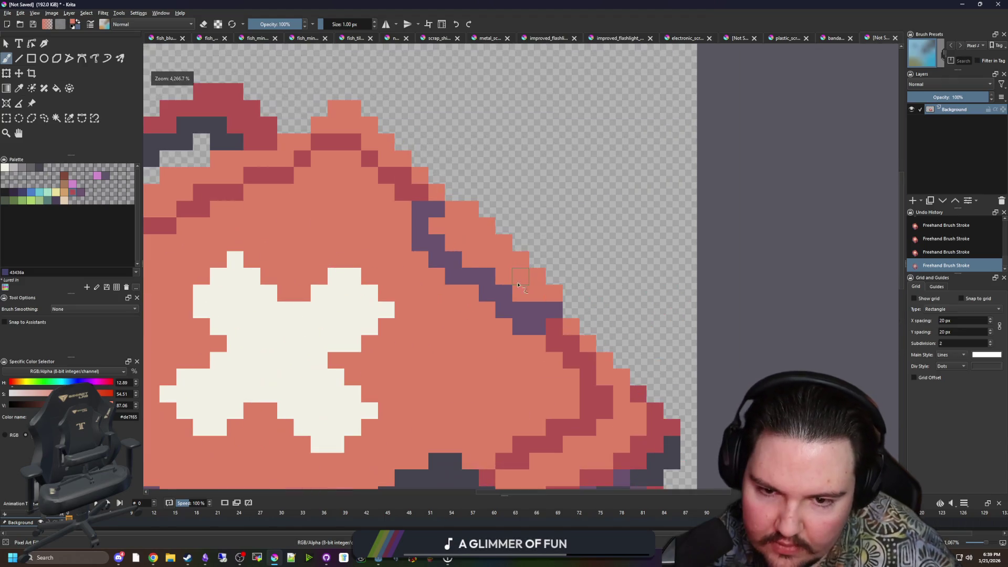
key(p)
key(b)
scroll(520, 244, down, 10)
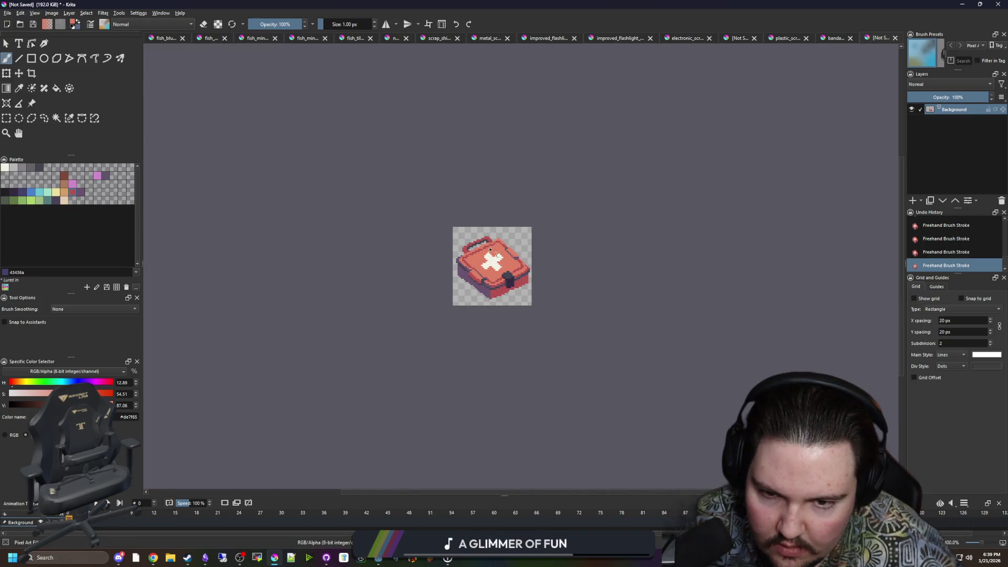
scroll(436, 315, down, 2)
scroll(462, 294, up, 6)
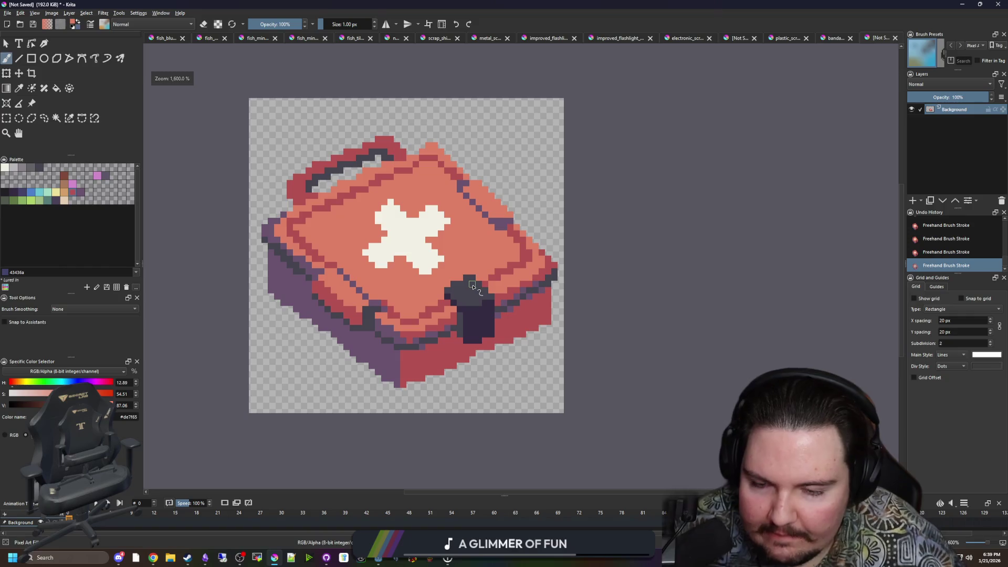
key(p)
scroll(478, 296, up, 4)
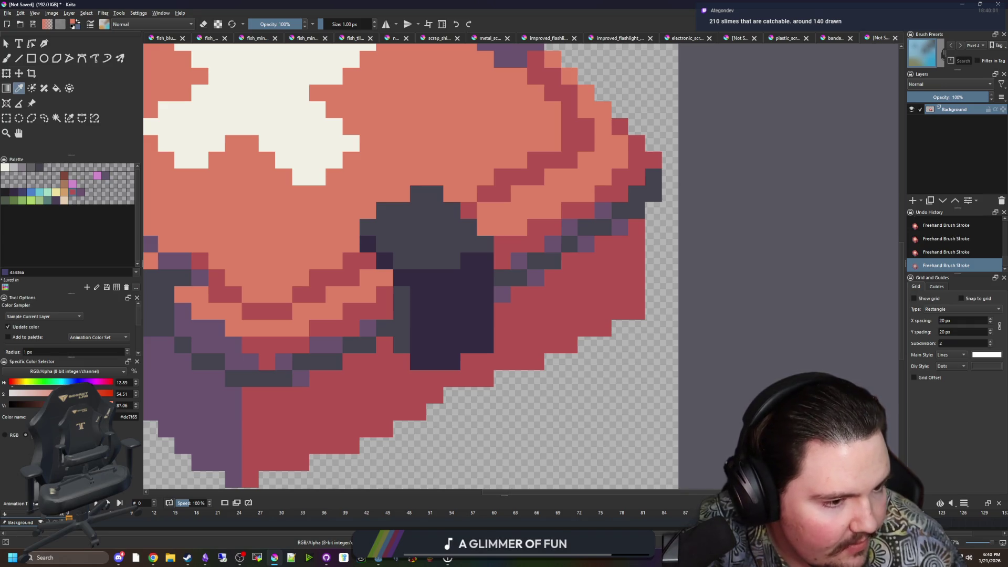
Sample the dark grey outline colour and undo the accidental dark stroke.
key(alt+Tab)
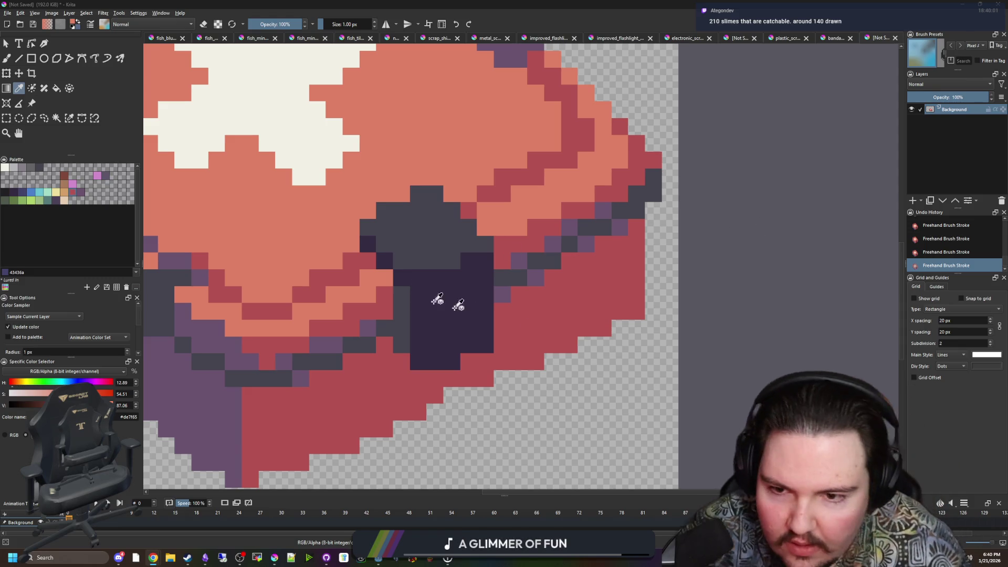
scroll(416, 331, down, 5)
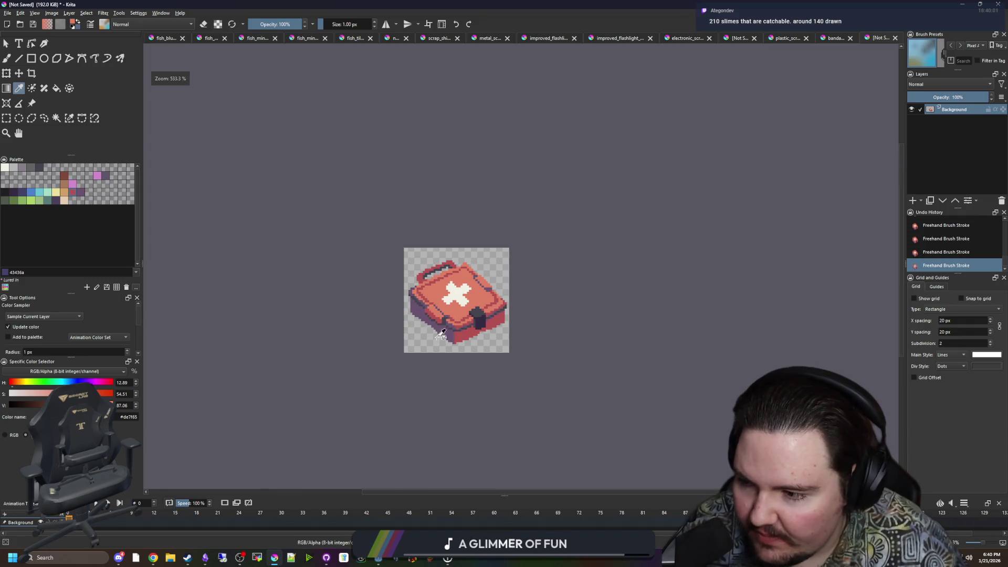
scroll(444, 330, up, 4)
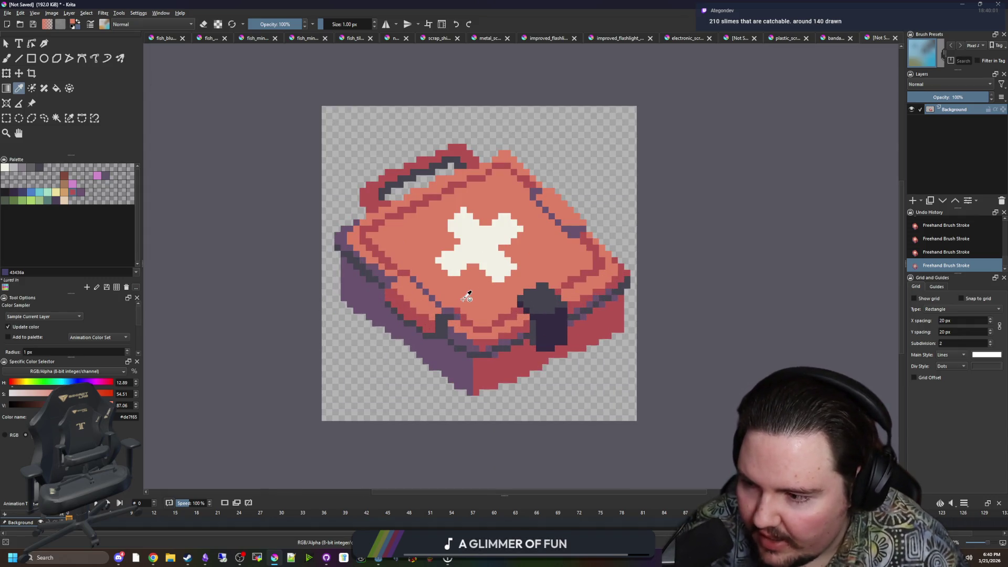
scroll(476, 280, up, 1)
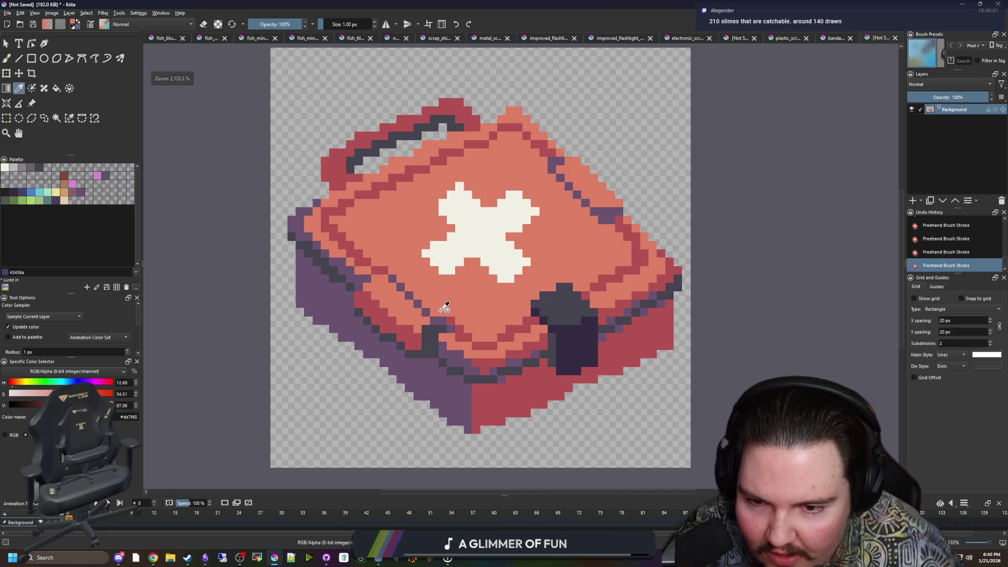
scroll(439, 321, up, 1)
scroll(421, 353, up, 1)
click(421, 354)
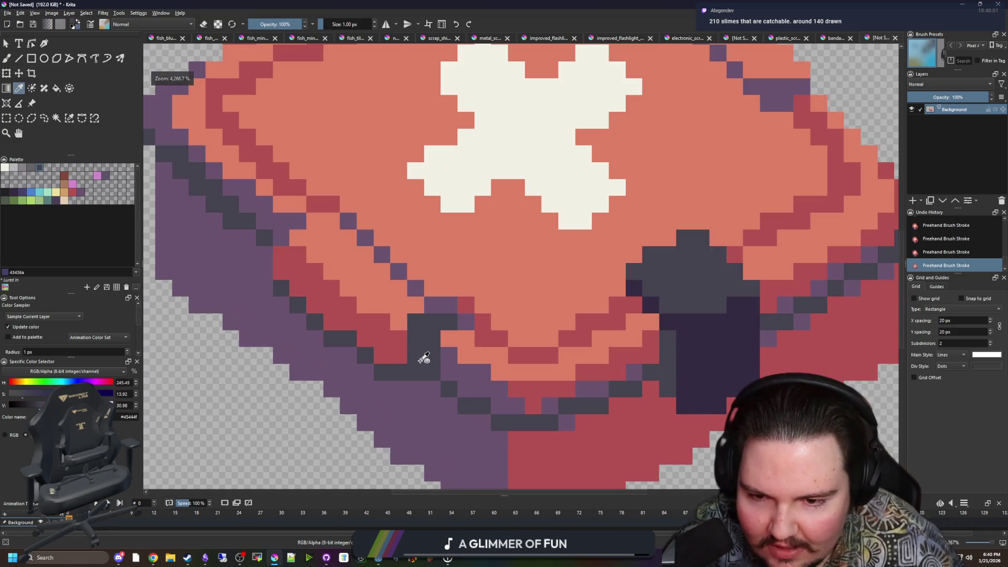
key(b)
scroll(399, 338, down, 13)
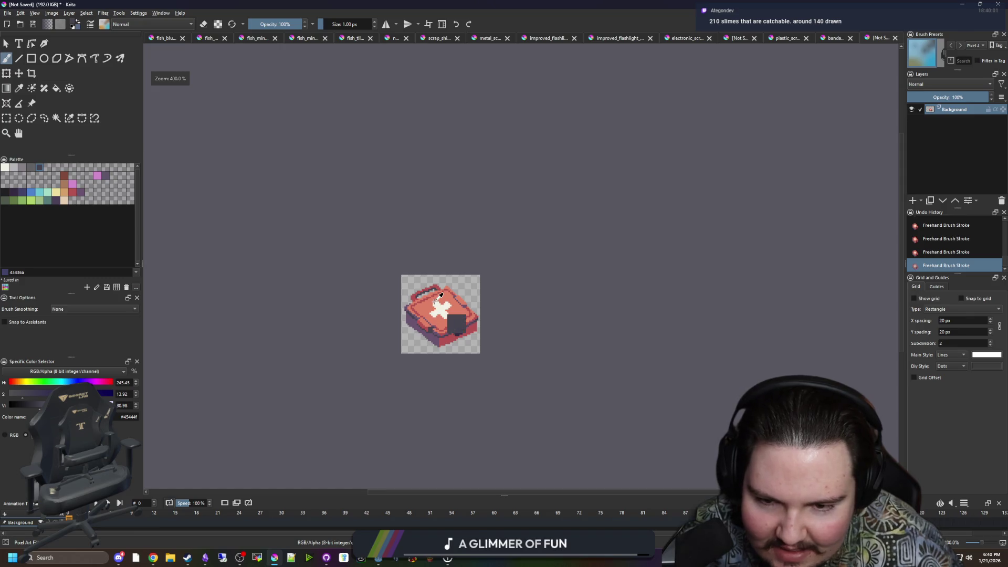
key(ctrl+z)
Erase the stray pixel at the medkit's lower-left edge with the eraser brush.
scroll(436, 307, down, 2)
scroll(441, 320, up, 3)
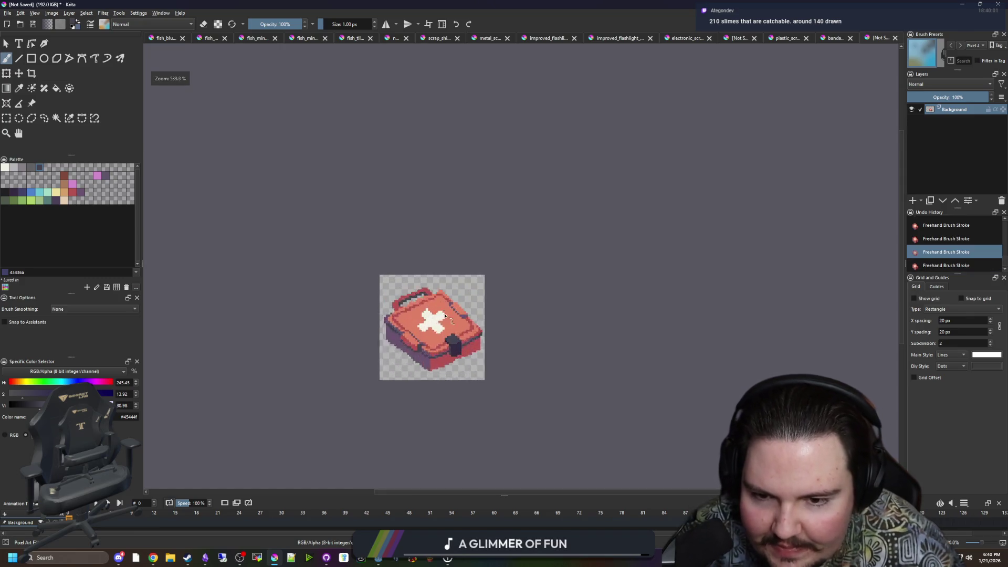
scroll(457, 396, up, 2)
scroll(467, 433, down, 2)
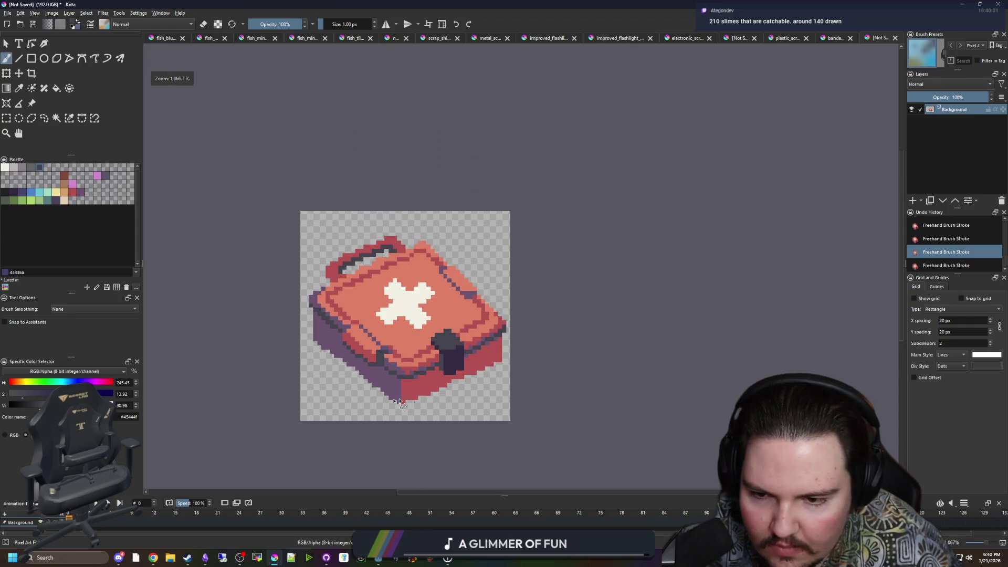
scroll(369, 401, up, 4)
key(p)
scroll(369, 401, down, 3)
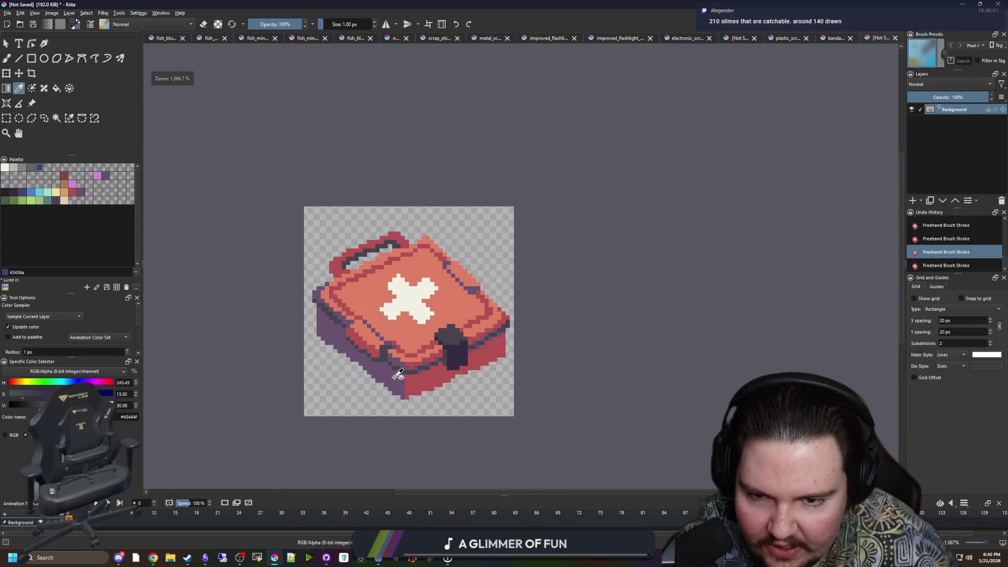
key(b)
scroll(326, 360, up, 3)
key(e)
click(362, 302)
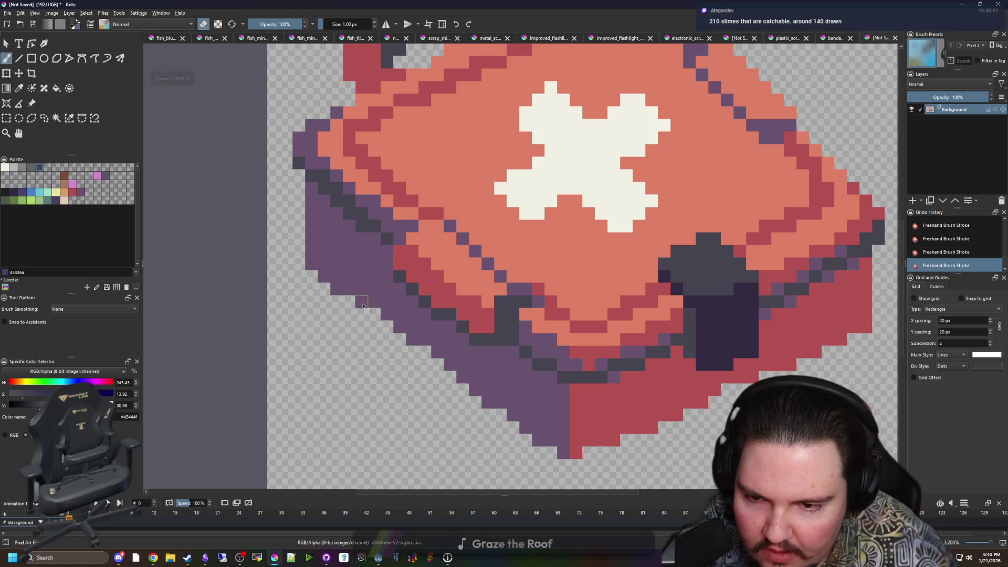
scroll(352, 315, down, 3)
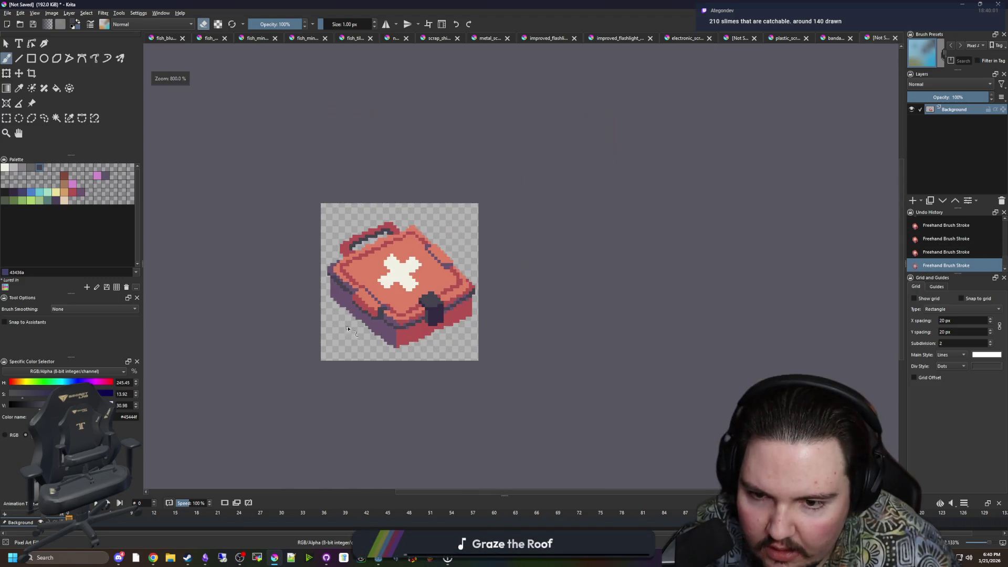
click(19, 74)
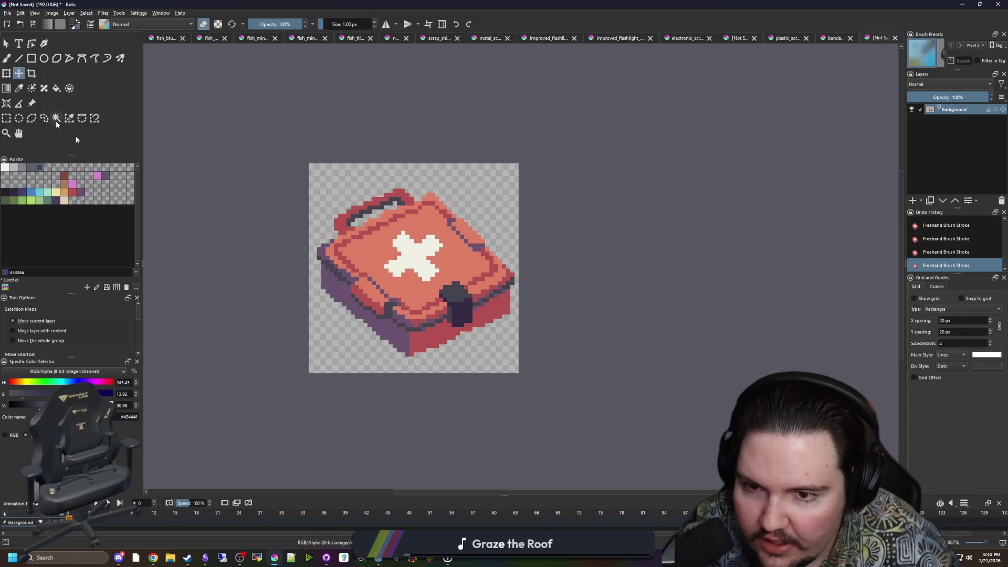
Nudge the medkit slightly lower on the canvas and open Save As in the Items folder.
drag(409, 282, 407, 293)
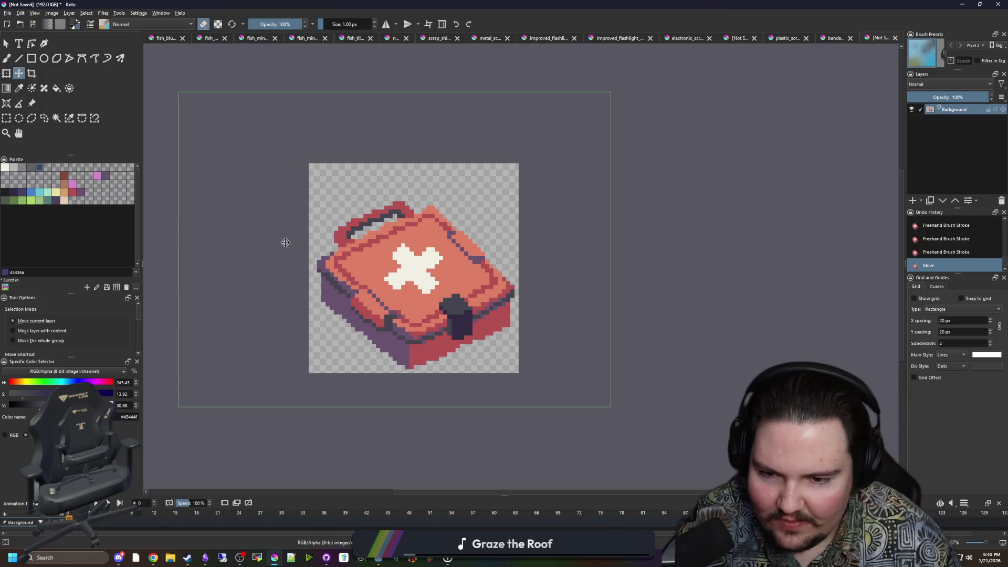
click(7, 12)
click(25, 59)
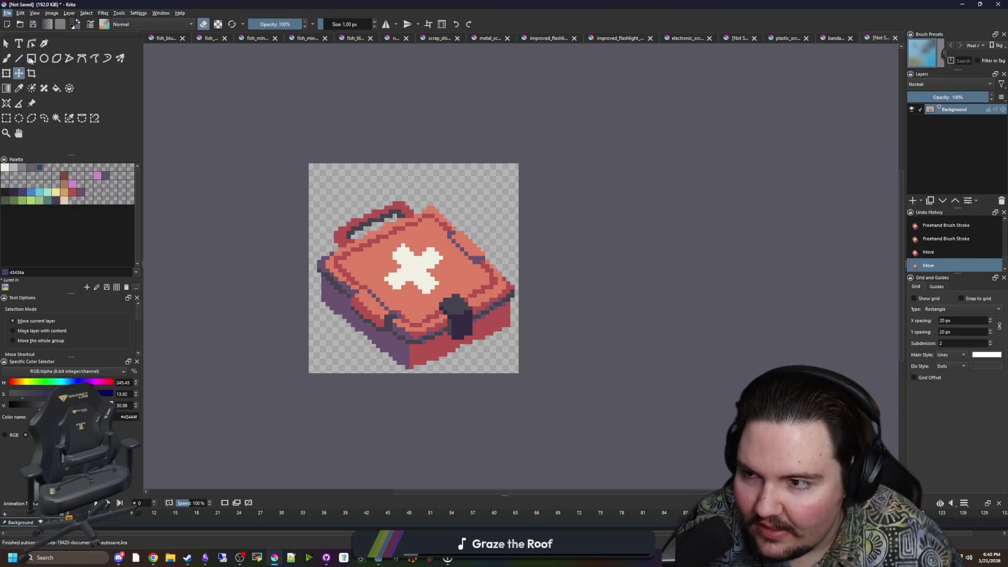
click(223, 366)
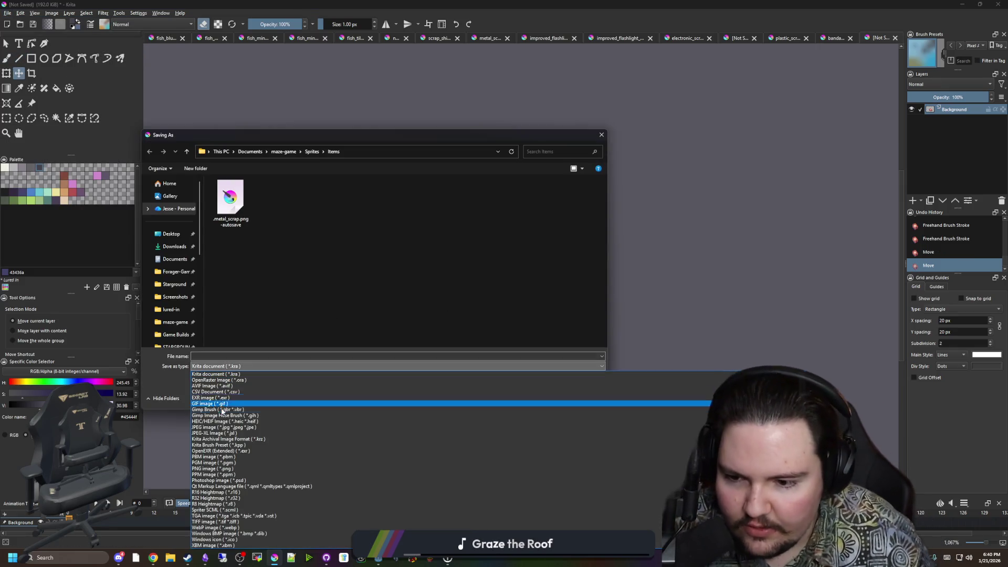
Save the sprite as PNG named medkit in the Items folder, accepting the PNG export options.
click(226, 469)
mouse_move(299, 135)
mouse_down()
mouse_move(726, 137)
mouse_move(419, 153)
mouse_up()
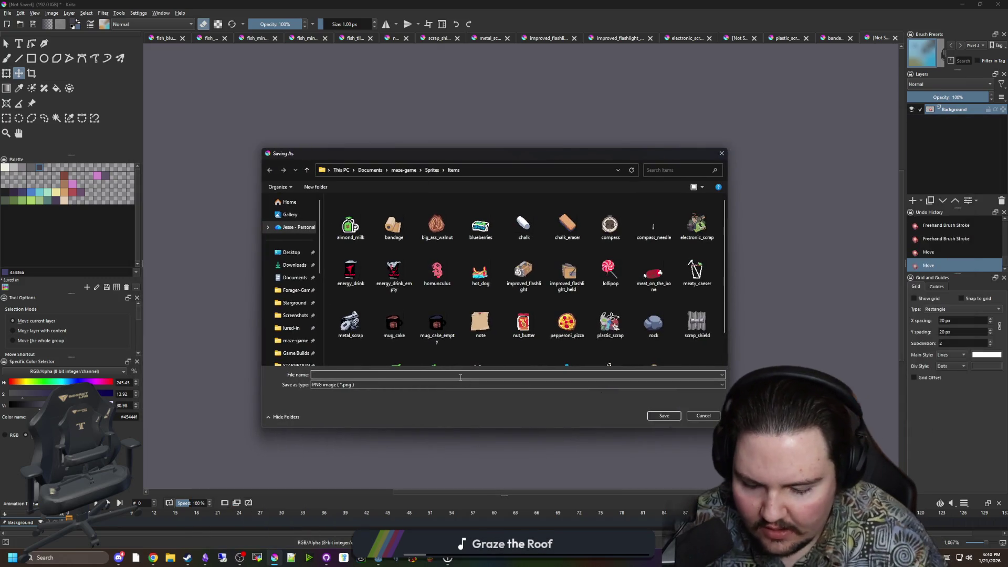
scroll(459, 378, down, 5)
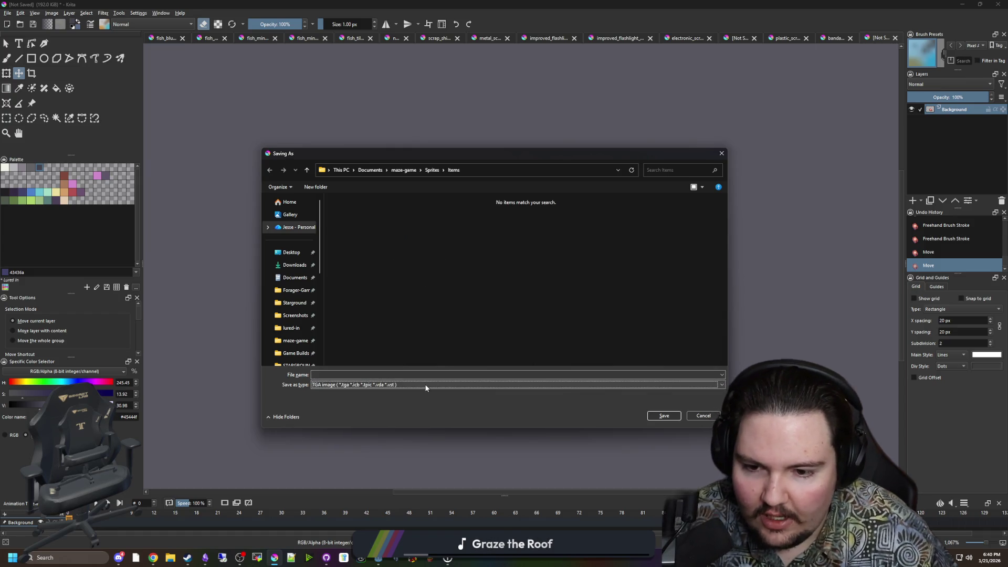
click(398, 384)
click(357, 476)
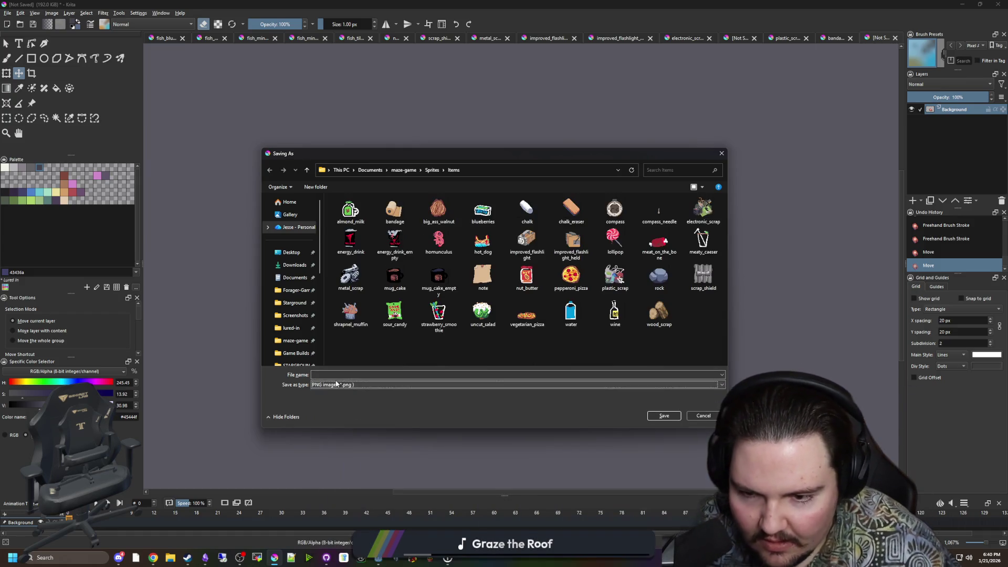
click(350, 375)
text(medkit)
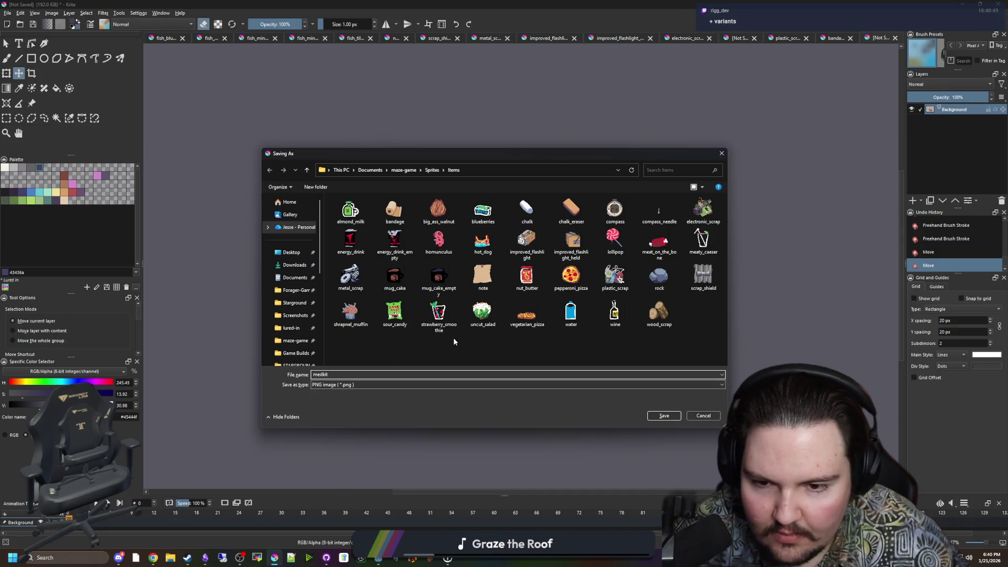
click(665, 415)
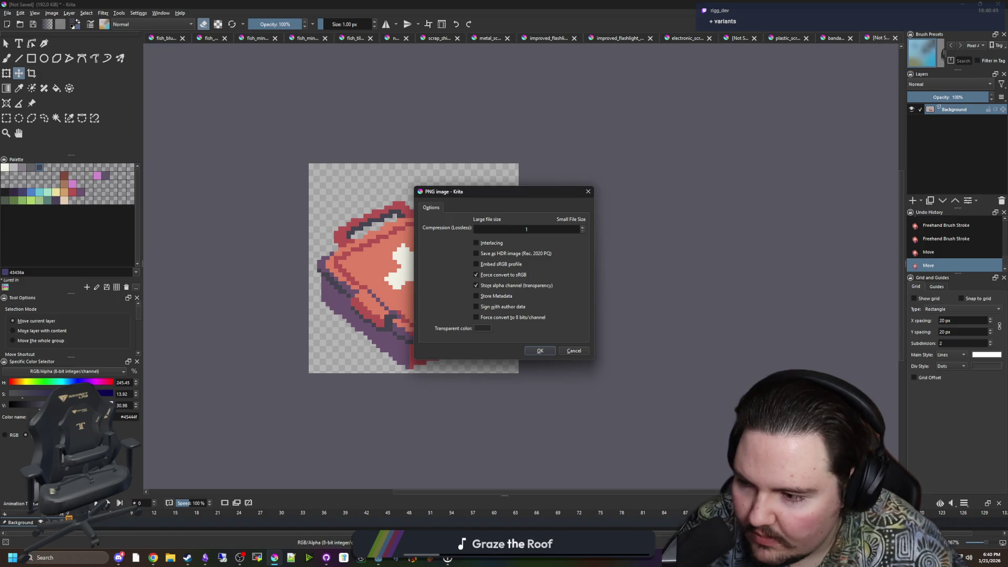
click(549, 351)
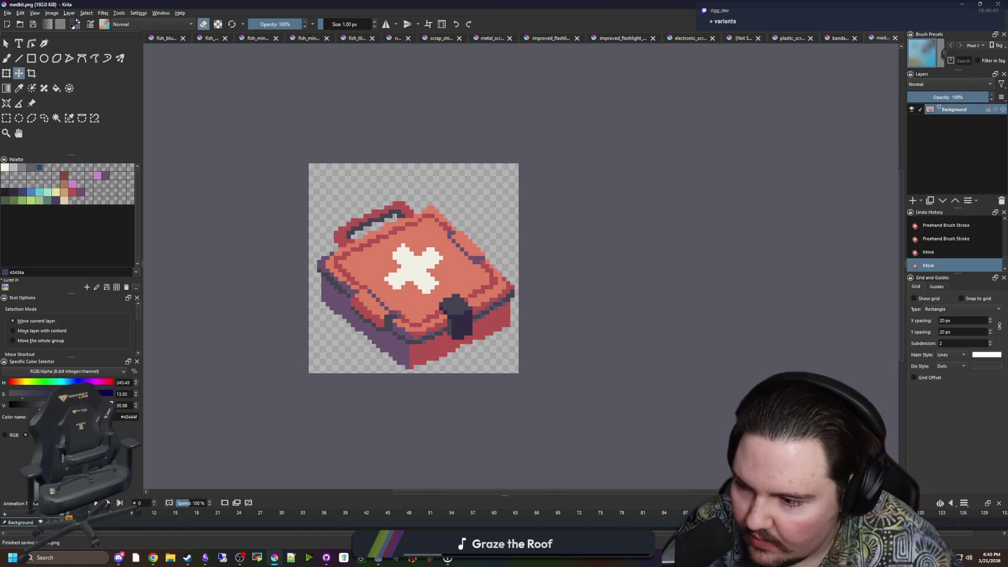
Minimise Krita so the Godot editor with the running game is showing.
key(alt+Tab)
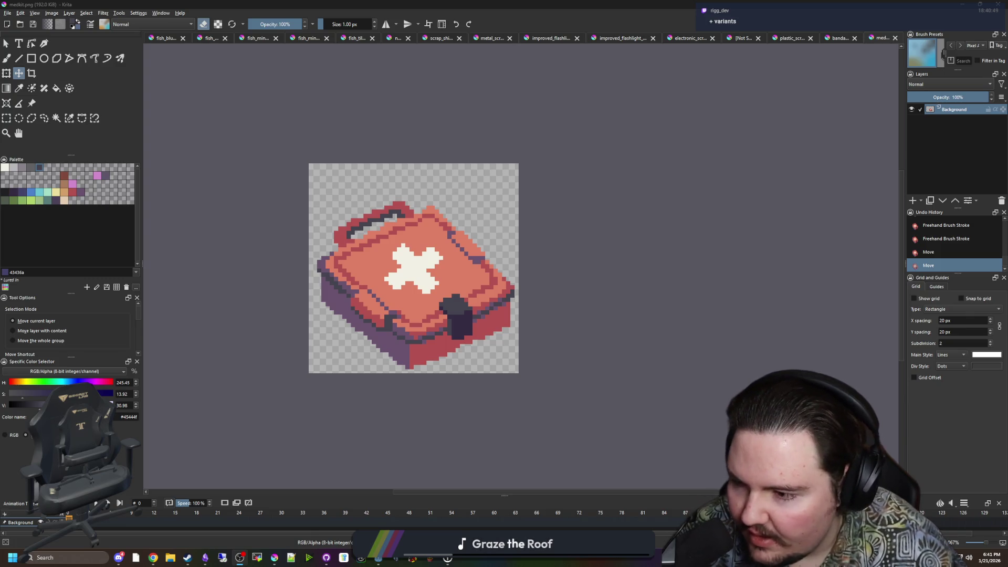
key(alt+Tab)
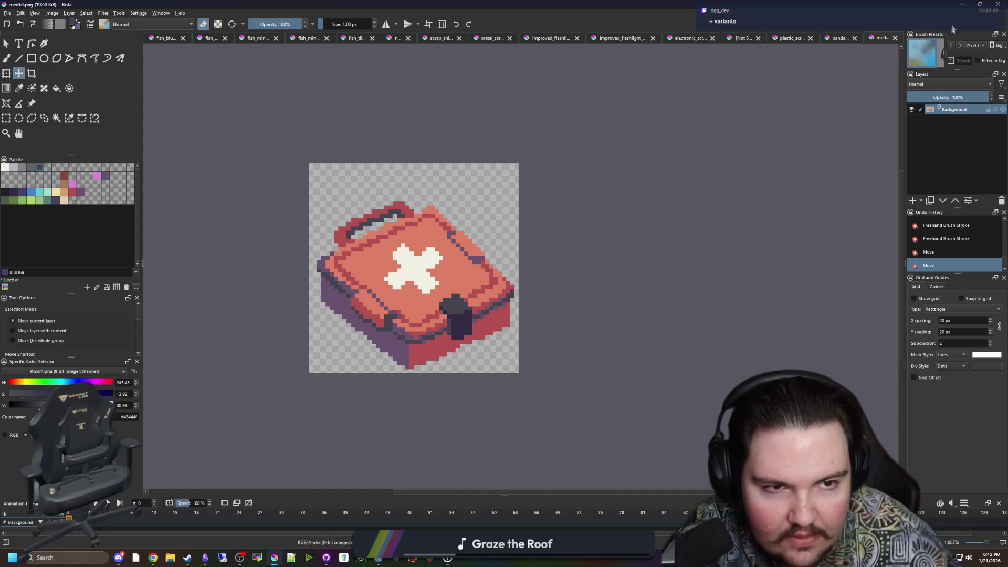
click(964, 4)
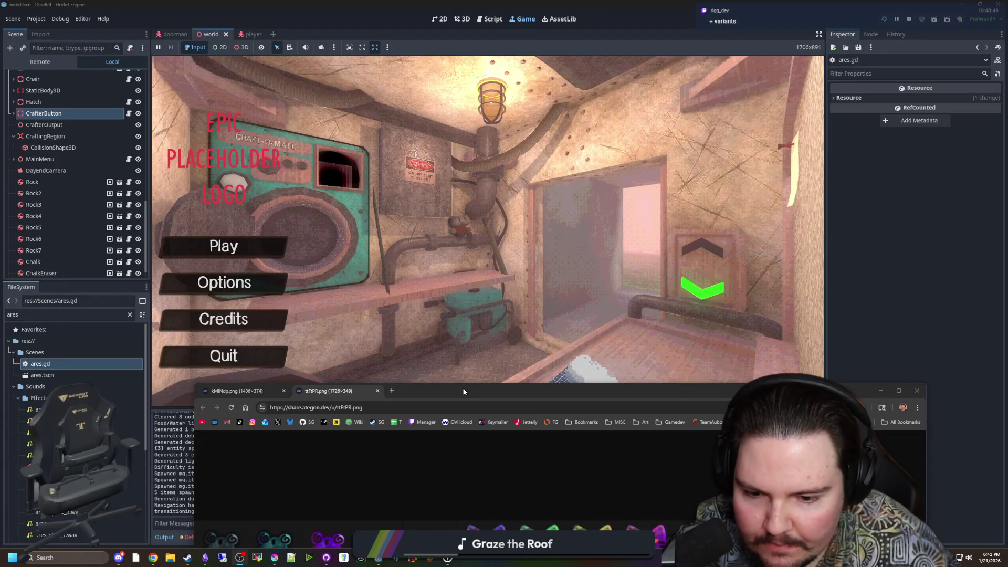
Close the kMINdp.png and remaining browser tabs, then switch back to the ttFtPR.png browser window.
drag(465, 389, 450, 358)
click(267, 359)
click(269, 361)
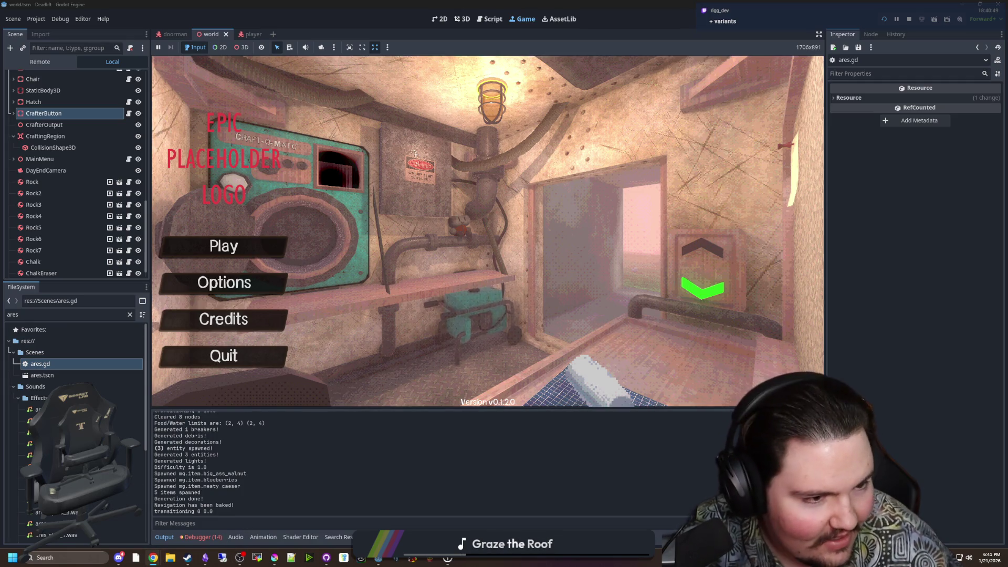
key(alt+Tab)
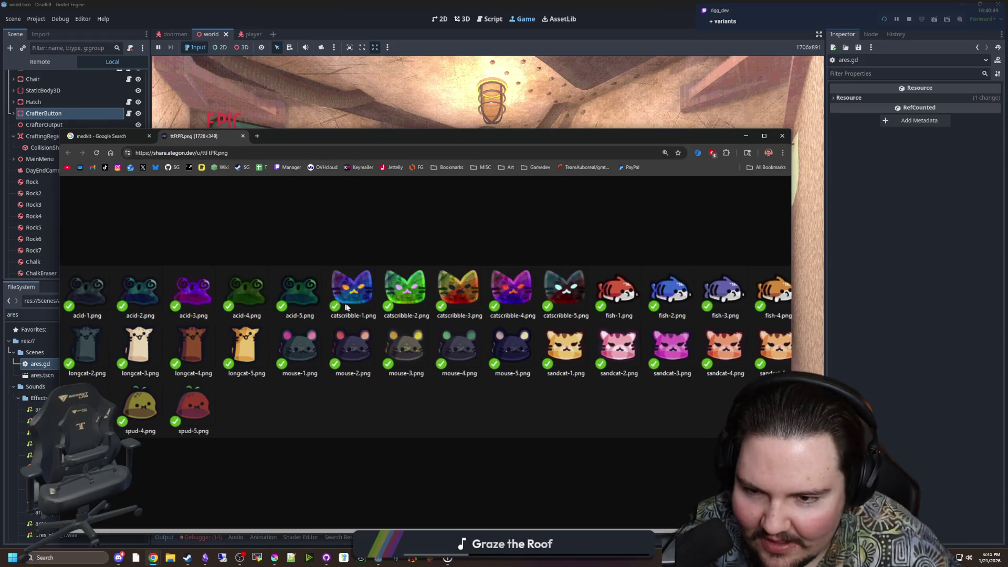
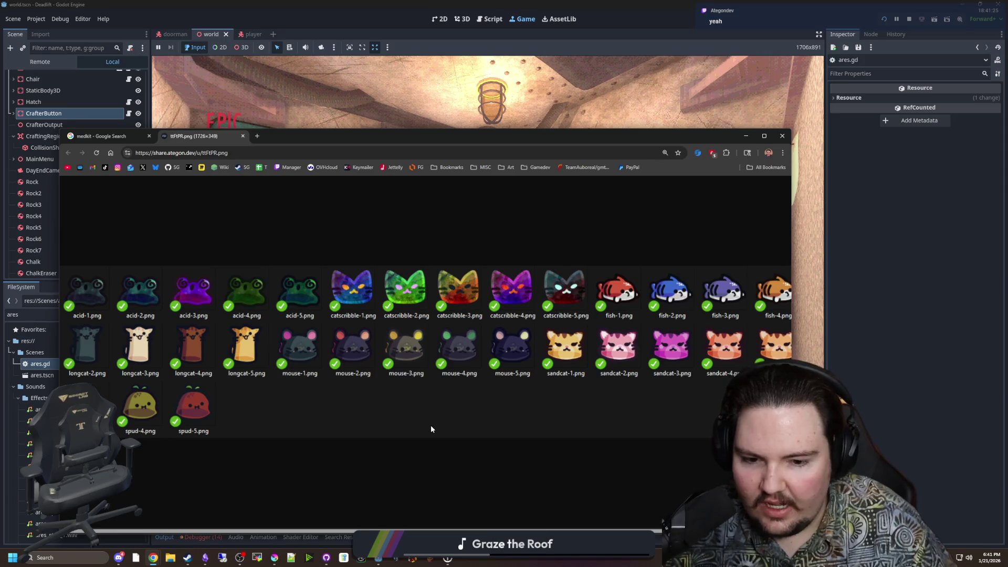
Reset the Chrome image page zoom to 100% and return to the running game's main menu.
key(ctrl+minus)
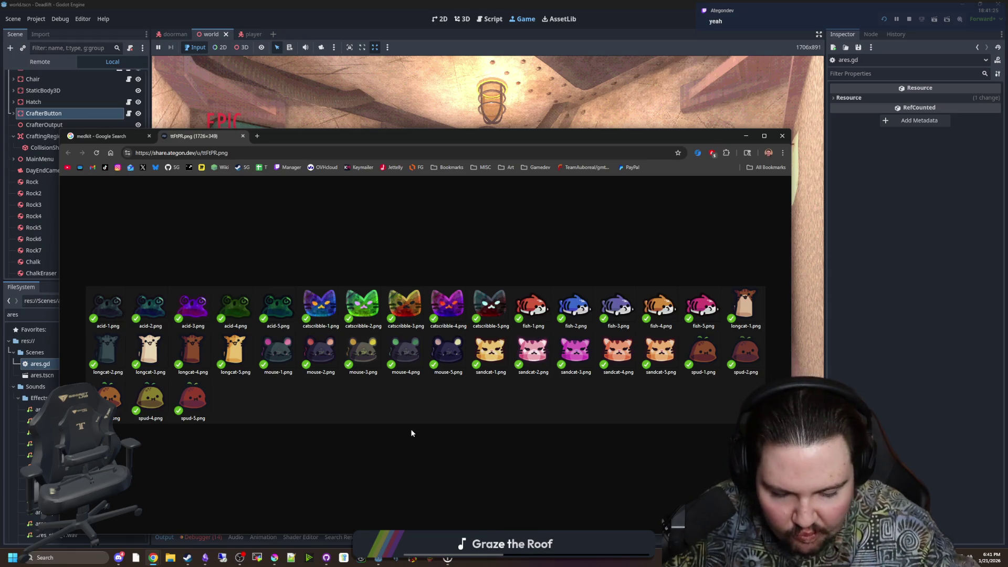
click(286, 126)
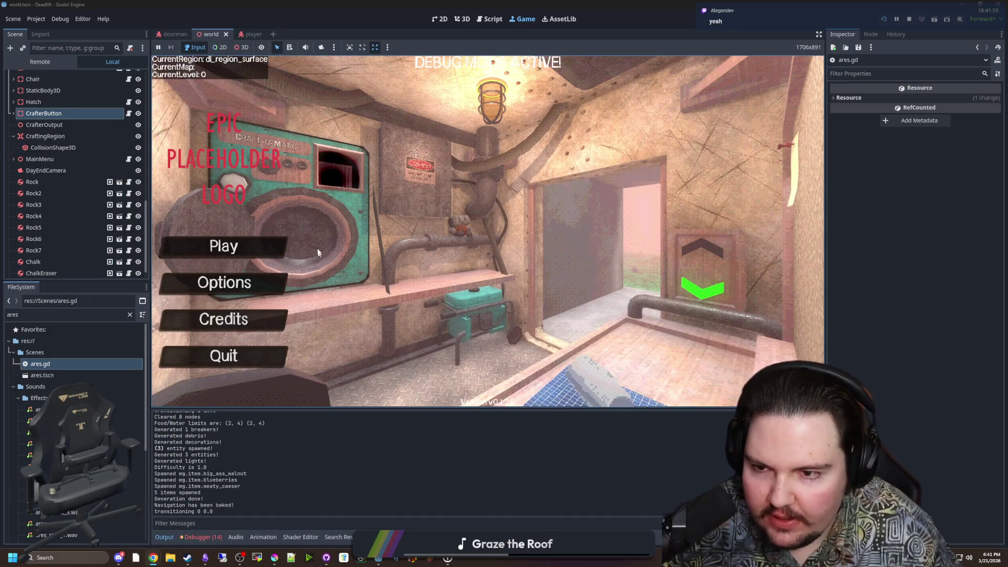
Stop the running game and bring up ares.gd in the script editor.
key(F8)
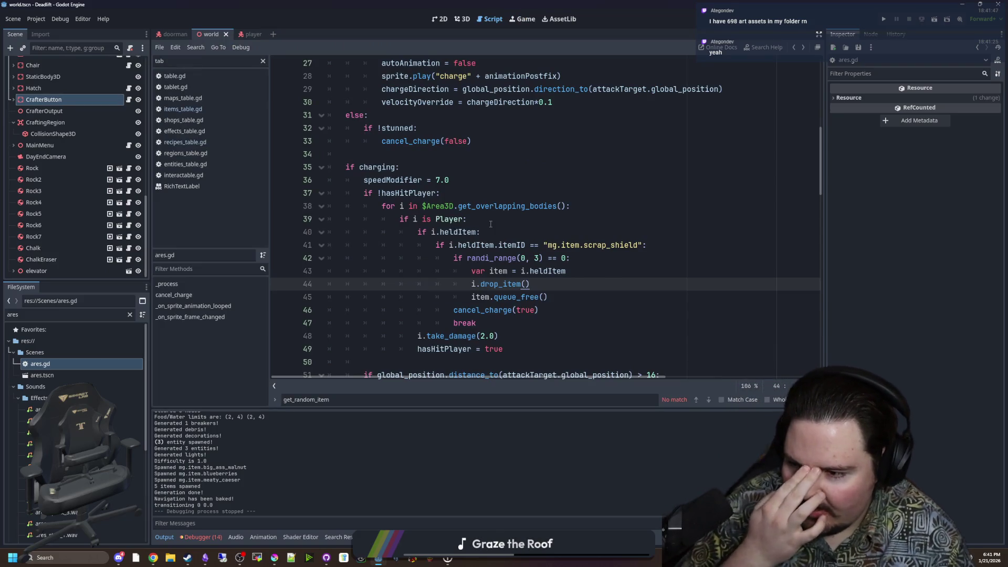
key(Up)
key(Up)
key(Up)
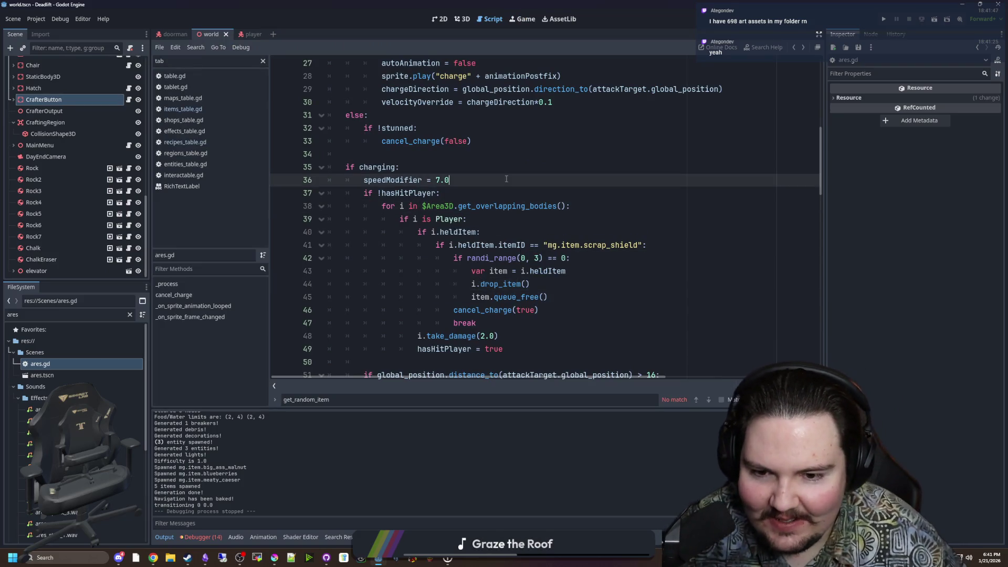
scroll(443, 208, up, 1)
click(443, 207)
scroll(443, 208, down, 1)
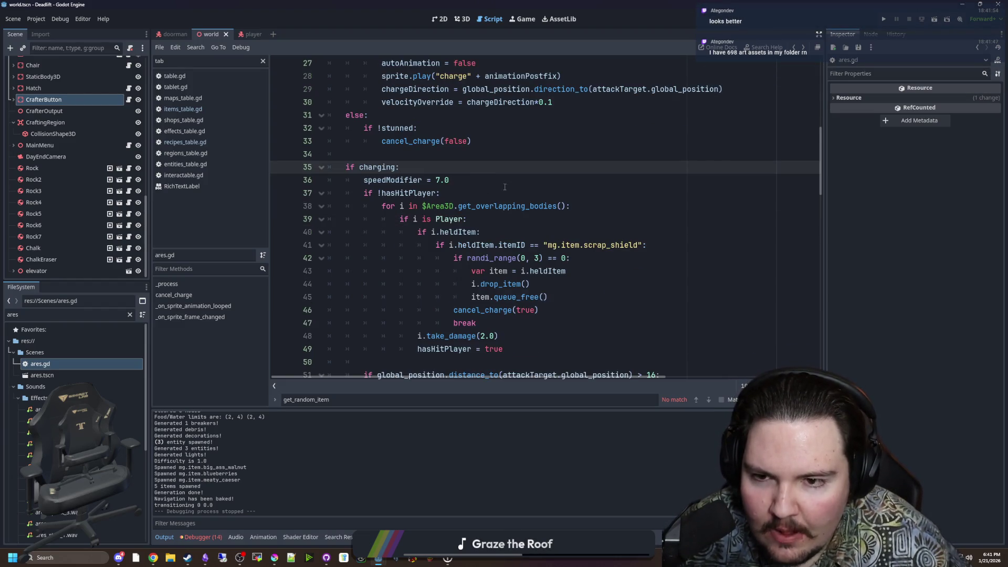
scroll(504, 187, down, 3)
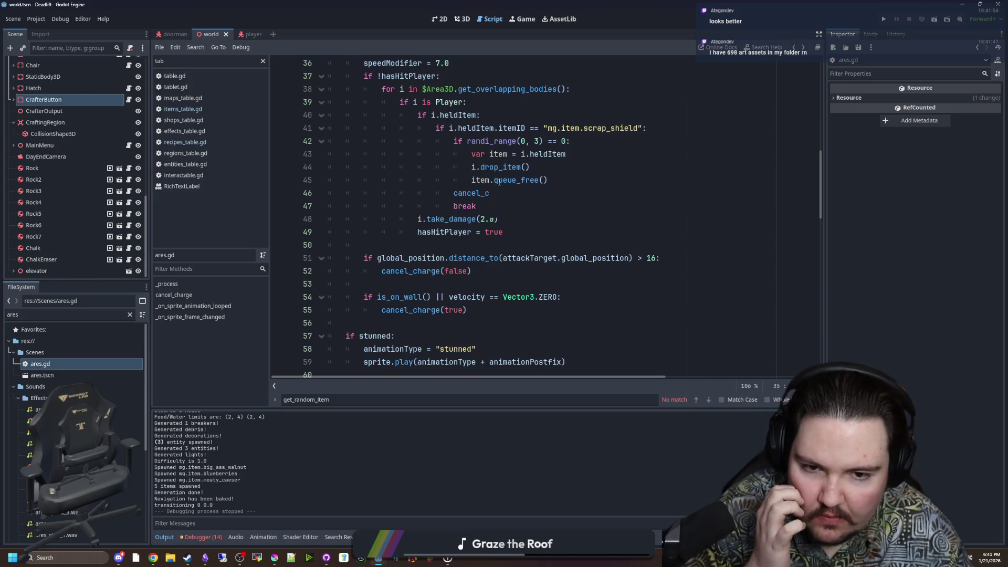
scroll(499, 182, up, 2)
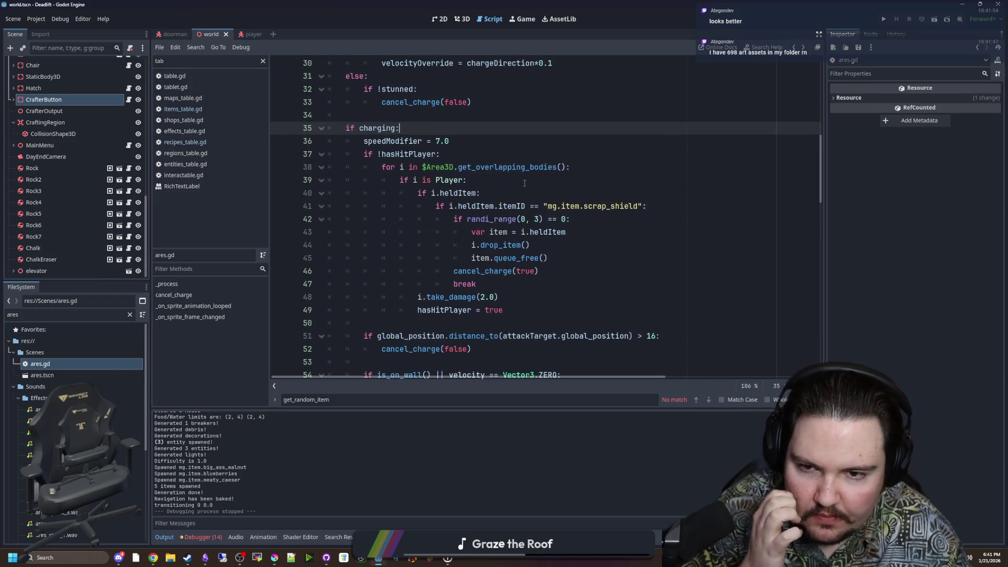
Select lines 37–55 of the charging branch, from the hasHitPlayer check through the is_on_wall checks.
click(412, 154)
click(514, 308)
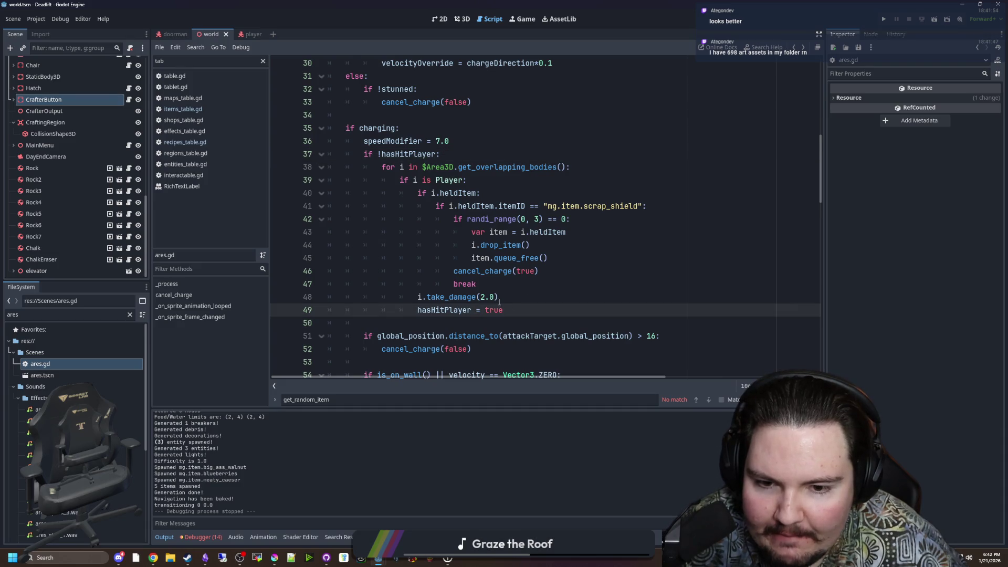
scroll(499, 302, down, 1)
click(440, 321)
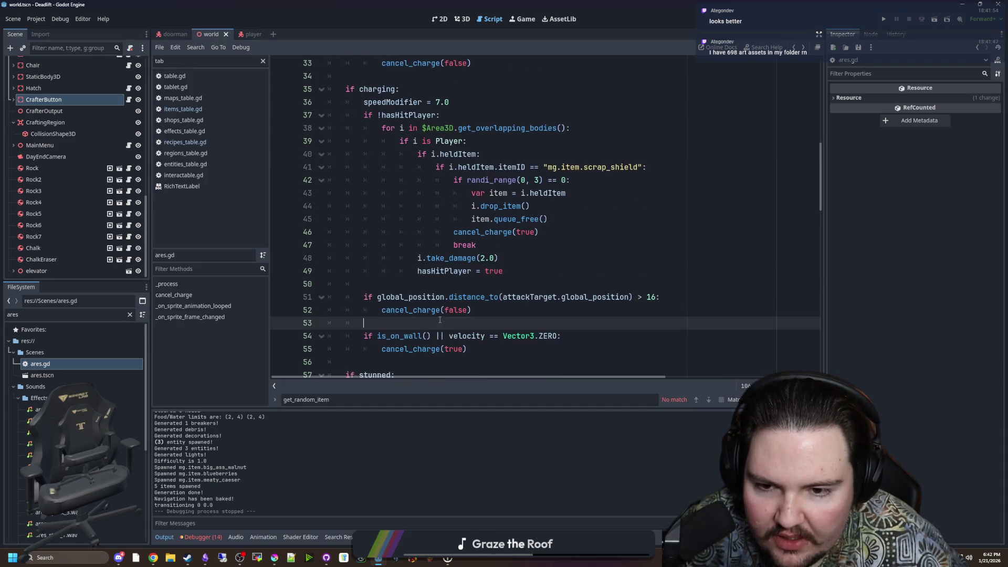
scroll(440, 320, down, 1)
scroll(436, 323, up, 1)
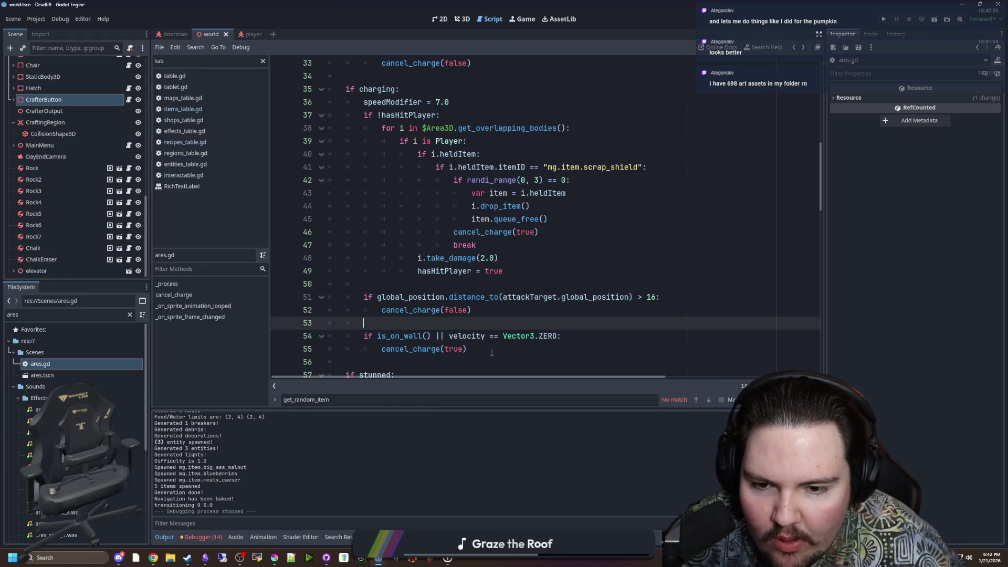
mouse_move(492, 352)
mouse_down()
mouse_move(391, 193)
mouse_move(296, 121)
mouse_up()
key(ctrl+c)
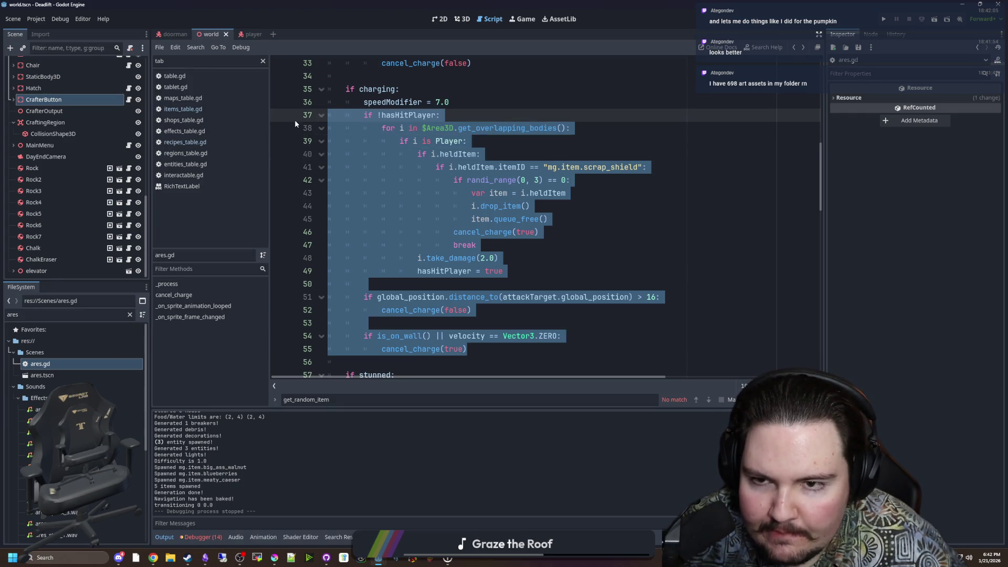
Cut the charging checks, call check_charge() under if charging:, and paste them below the stunned branch.
key(BackSpace)
text(check_charge())
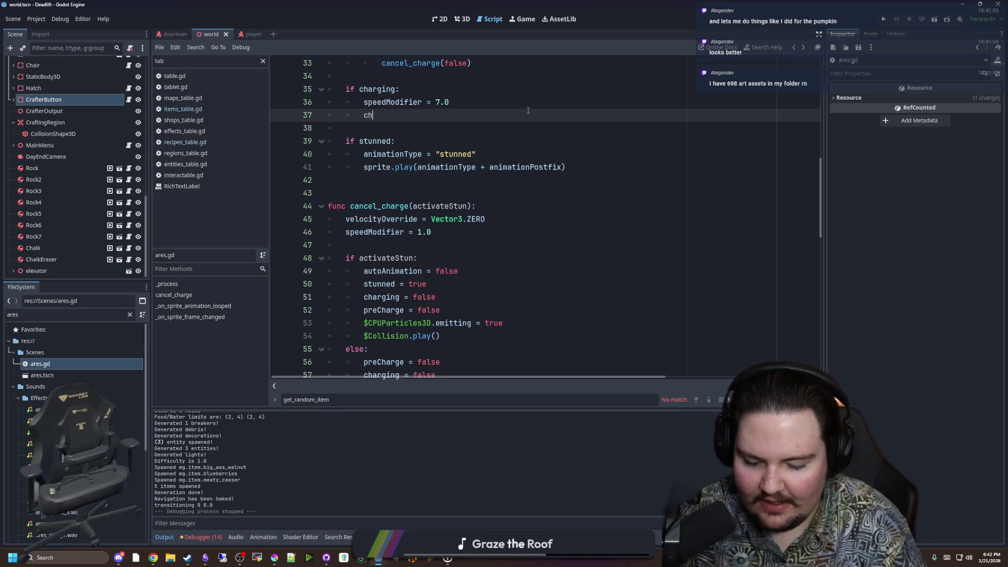
click(369, 185)
key(Return)
key(Return)
key(Return)
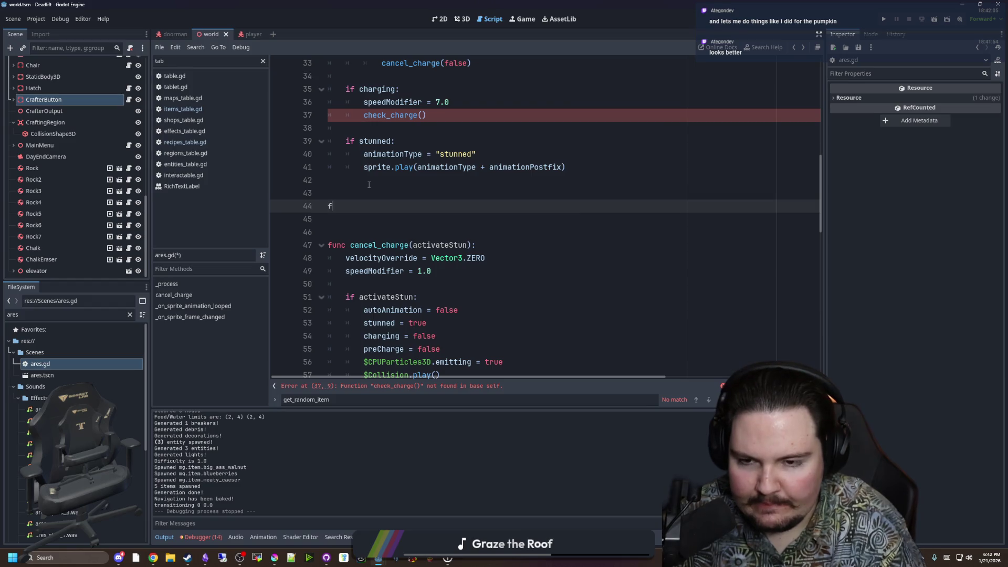
text(unc)
key(ctrl+v)
Turn the pasted block into func check_charge(): and indent the hasHitPlayer check beneath it.
click(382, 127)
key(Return)
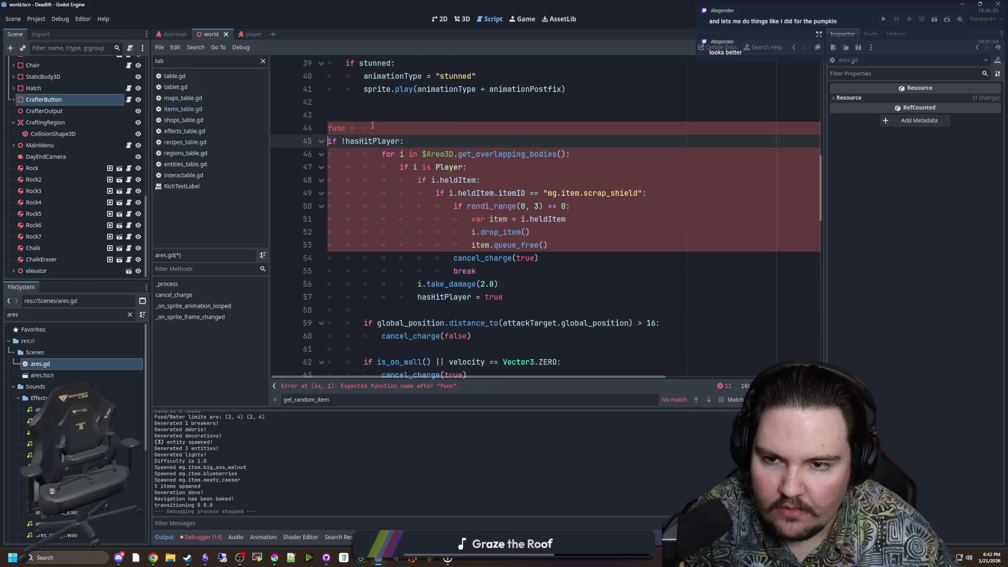
drag(382, 127, 351, 129)
text(check_charge():)
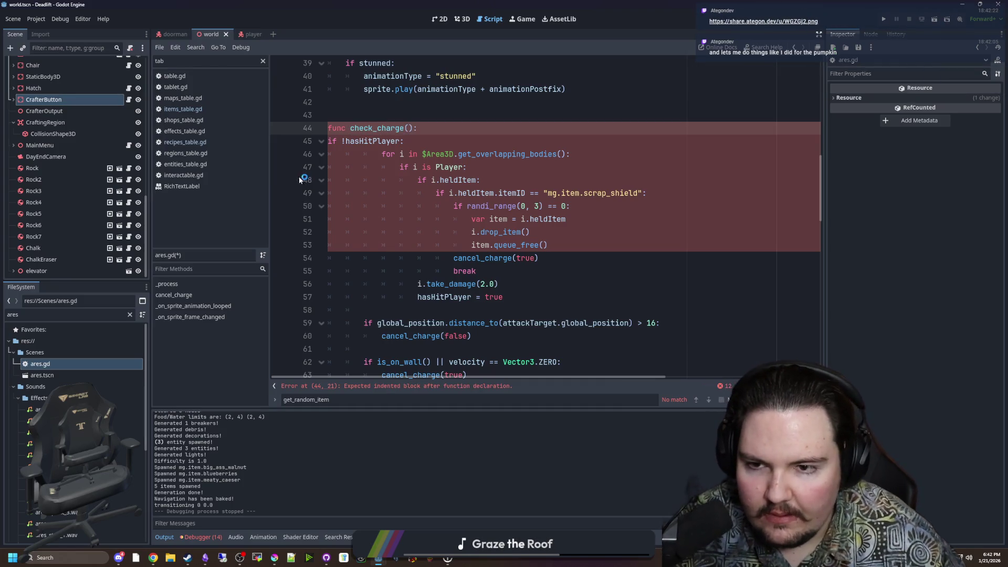
click(327, 142)
key(Tab)
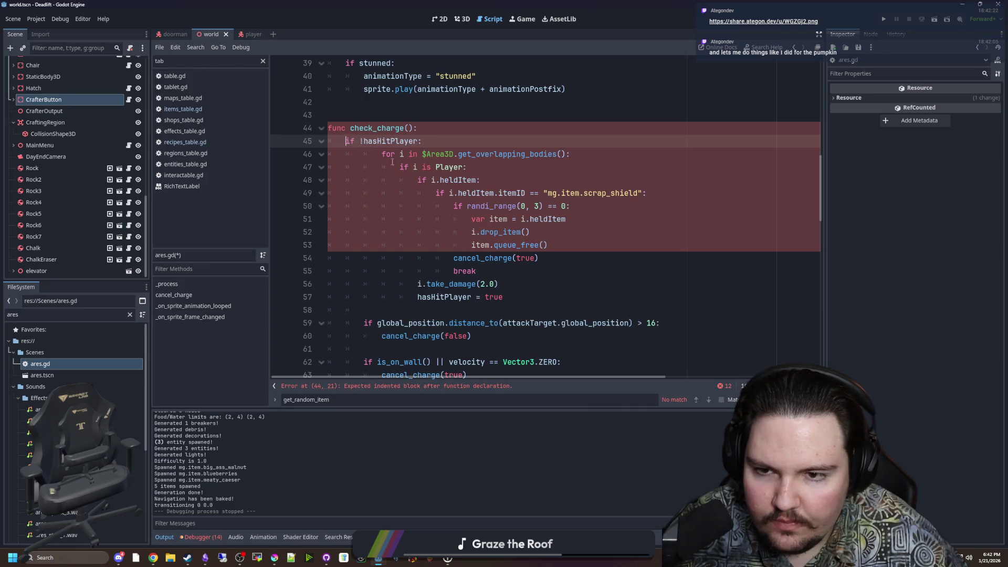
key(Tab)
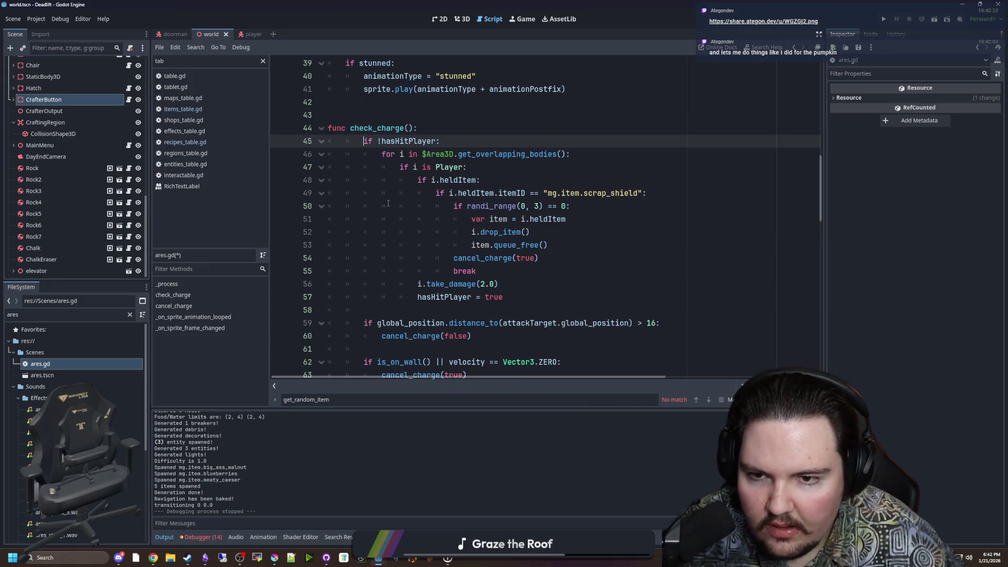
Move the distance and wall checks to the top of check_charge().
scroll(388, 203, down, 2)
mouse_move(466, 297)
mouse_down()
mouse_move(326, 284)
mouse_move(326, 245)
mouse_up()
key(BackSpace)
scroll(441, 141, up, 2)
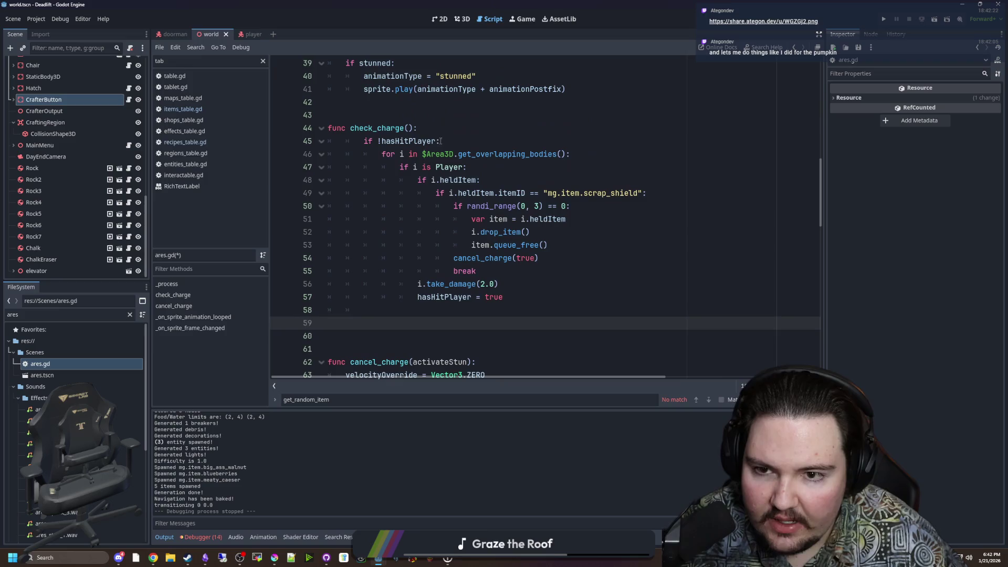
click(435, 128)
key(Return)
key(ctrl+v)
click(422, 142)
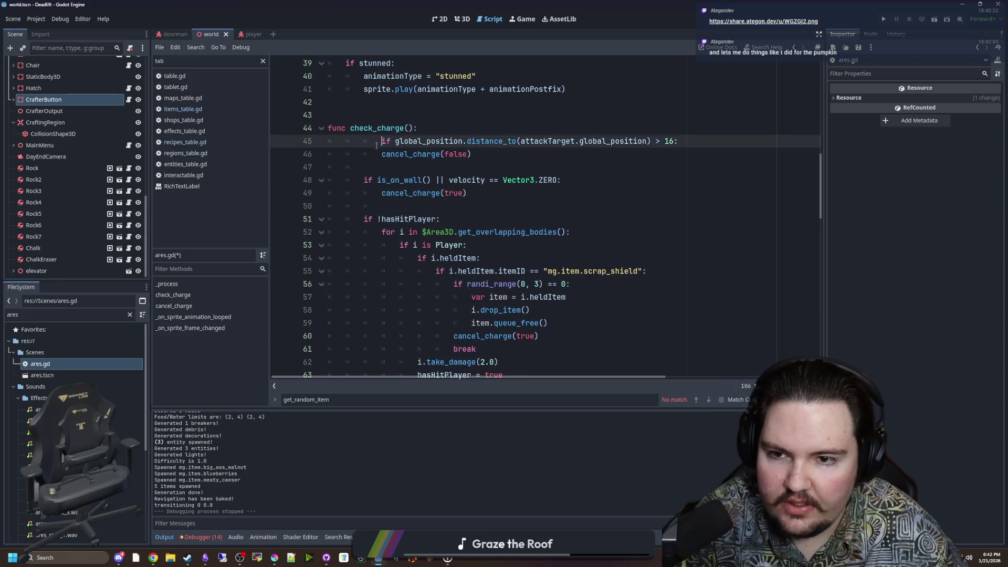
Dedent the distance check and add a return after both cancel_charge(false) and cancel_charge(true).
key(shift+Tab)
click(473, 154)
key(Return)
text(return)
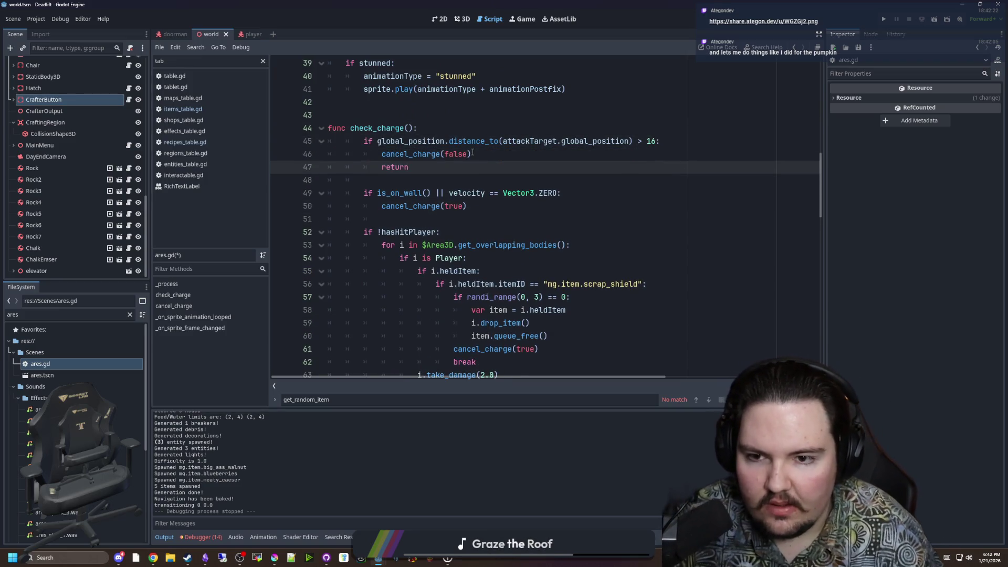
click(471, 204)
key(Return)
text(return)
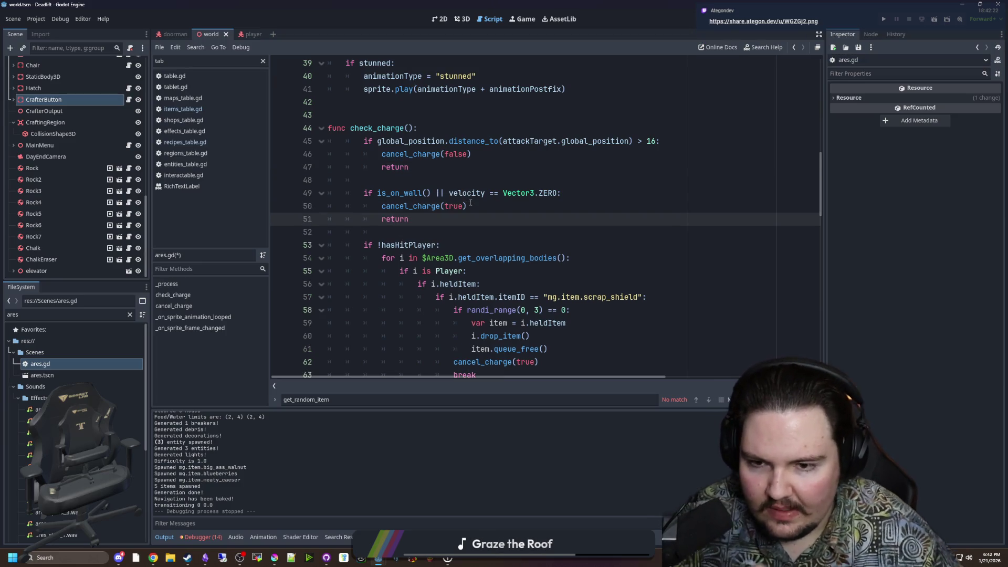
Drop the negation from the hasHitPlayer check and make it return early.
scroll(471, 203, down, 3)
click(455, 132)
text(reut)
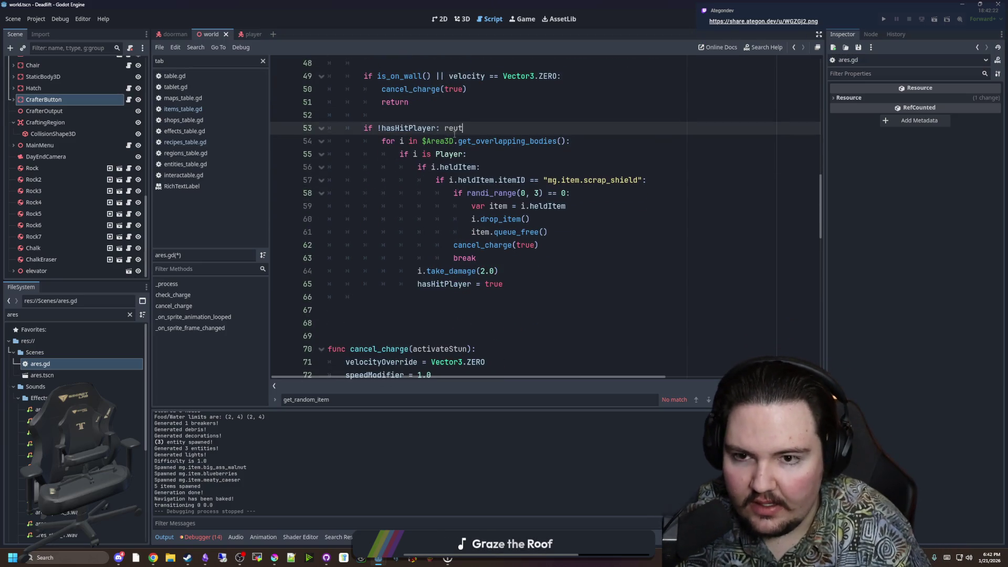
key(BackSpace)
key(BackSpace)
key(BackSpace)
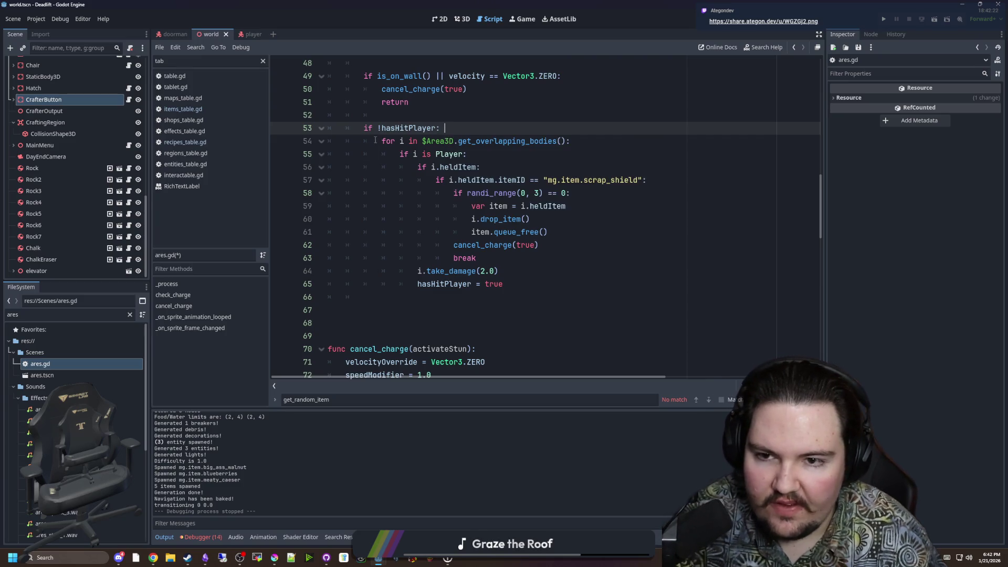
click(379, 128)
key(BackSpace)
text(return)
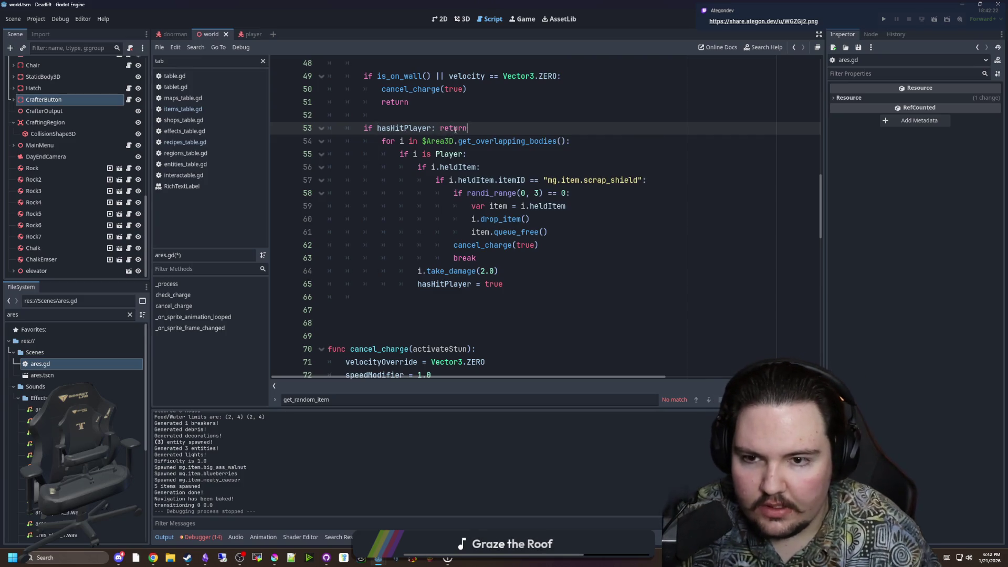
Un-indent the overlapping-bodies for loop and its body, lines 55–65, by one level.
click(387, 141)
key(shift+Tab)
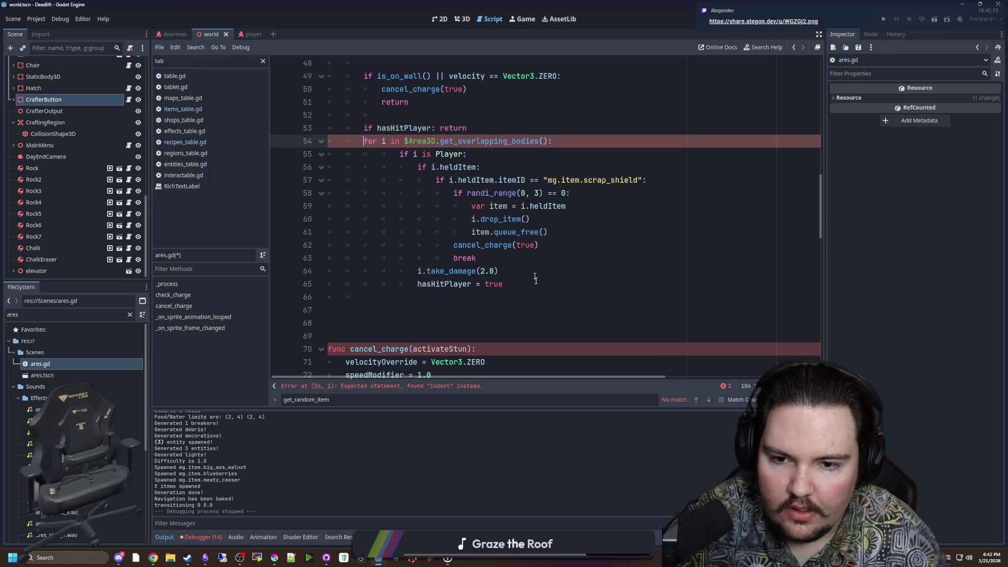
drag(535, 283, 273, 155)
key(shift+Tab)
click(520, 244)
scroll(447, 205, up, 1)
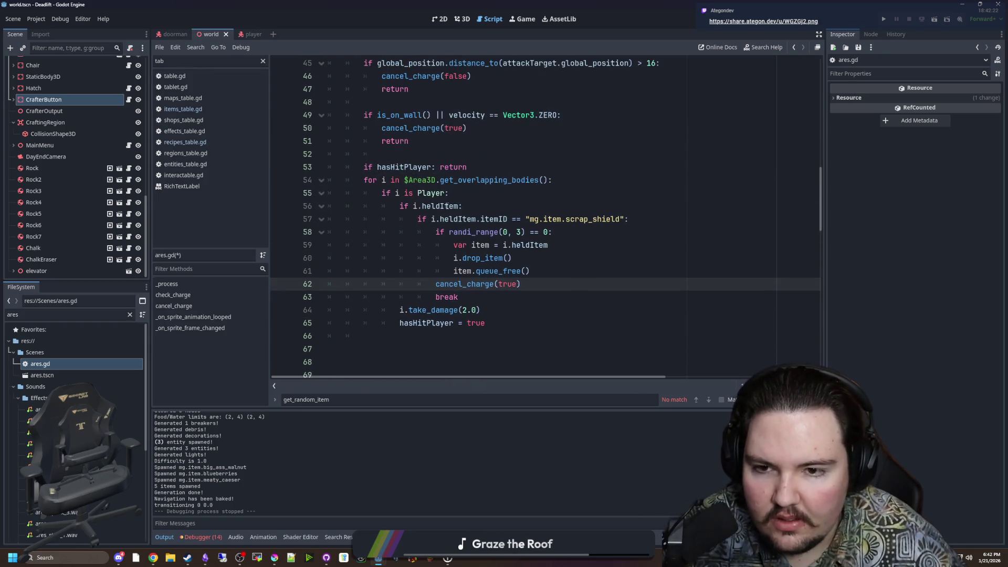
click(400, 207)
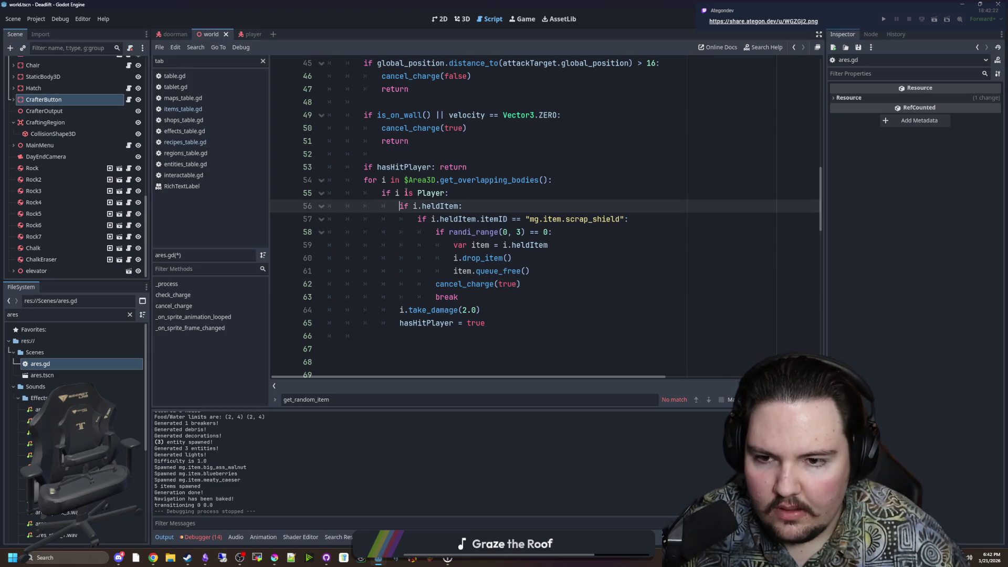
Make the loop return early for non-Player hits and rename its loop variable to body.
click(413, 193)
text(not)
click(428, 180)
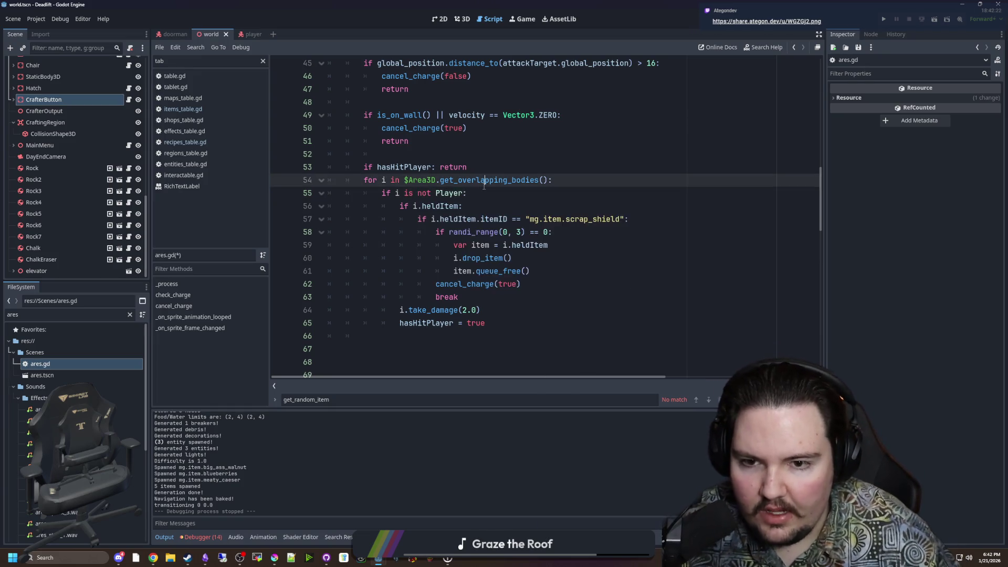
click(491, 194)
text(eturn)
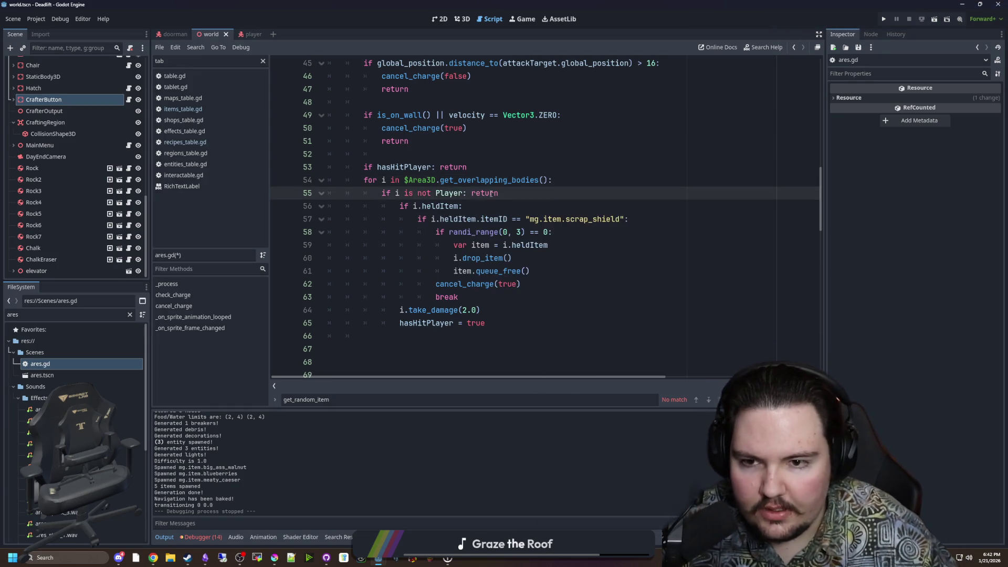
click(388, 180)
key(BackSpace)
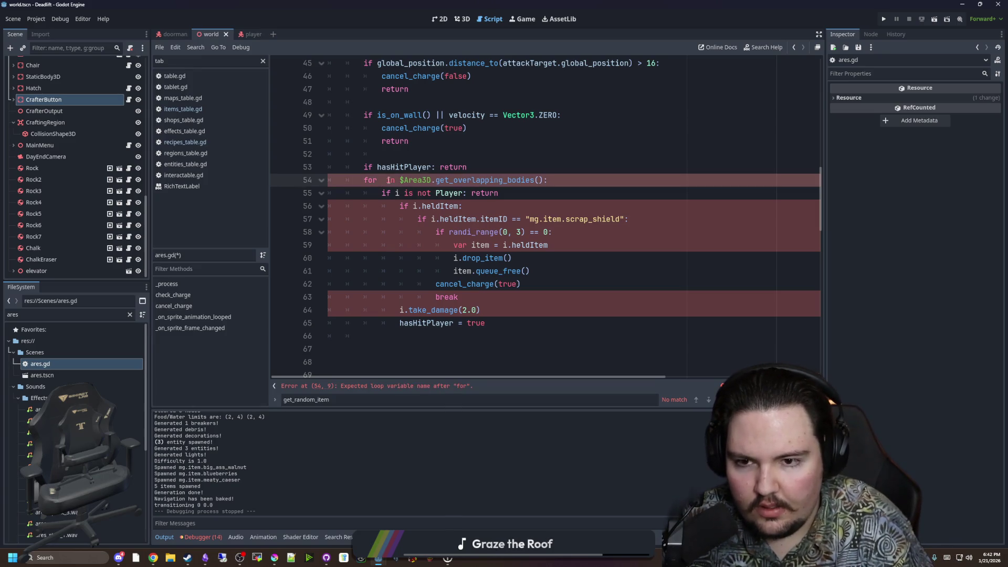
text(_body)
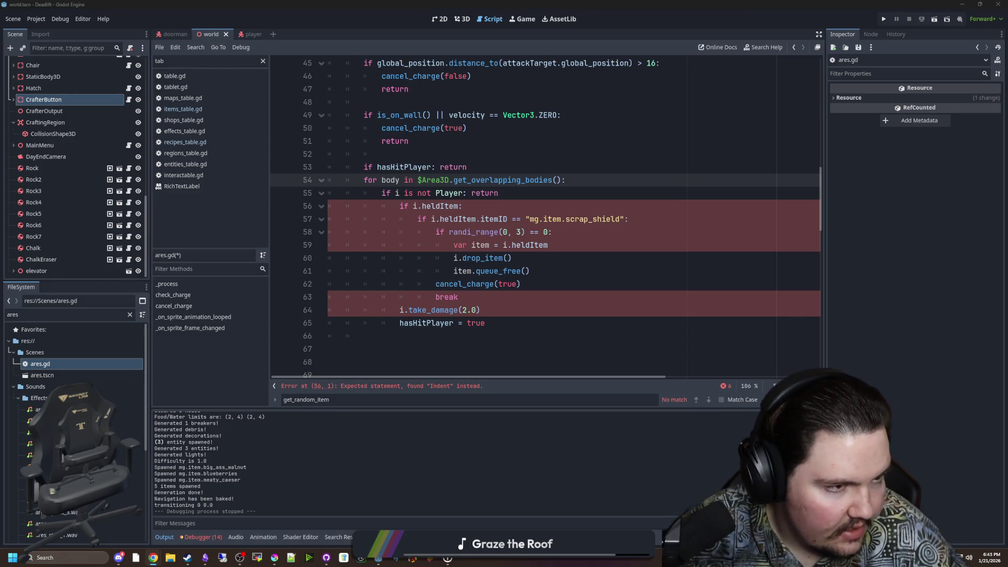
drag(1007, 157, 571, 160)
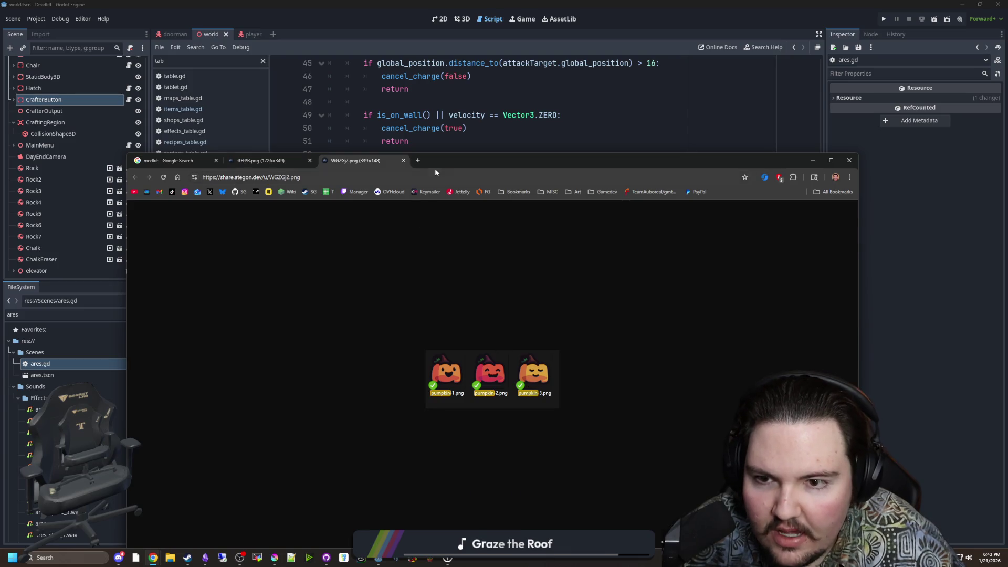
Dedent the held-item block on lines 56–65 and open a line below the Player check.
key(alt+Tab)
click(475, 258)
click(475, 206)
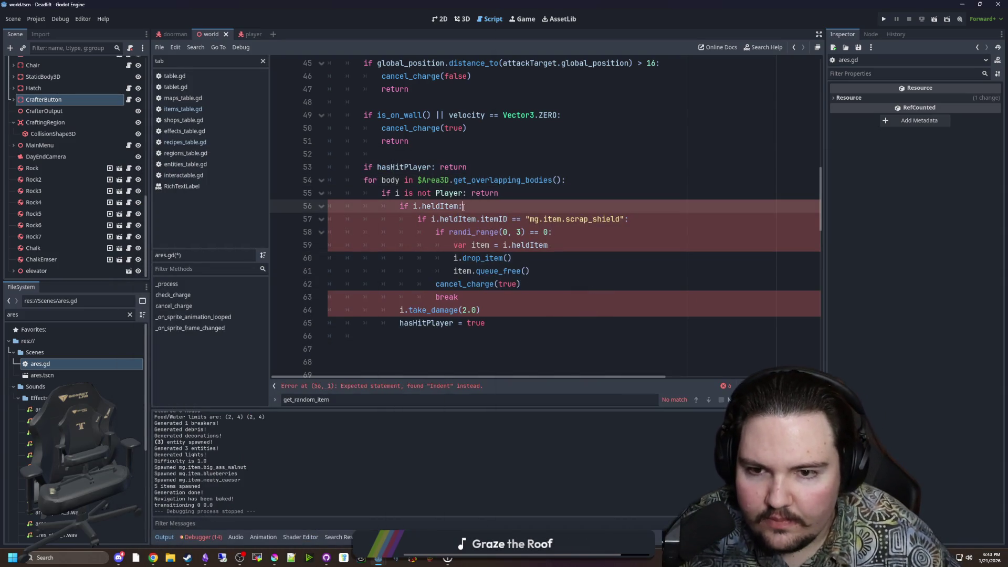
click(538, 191)
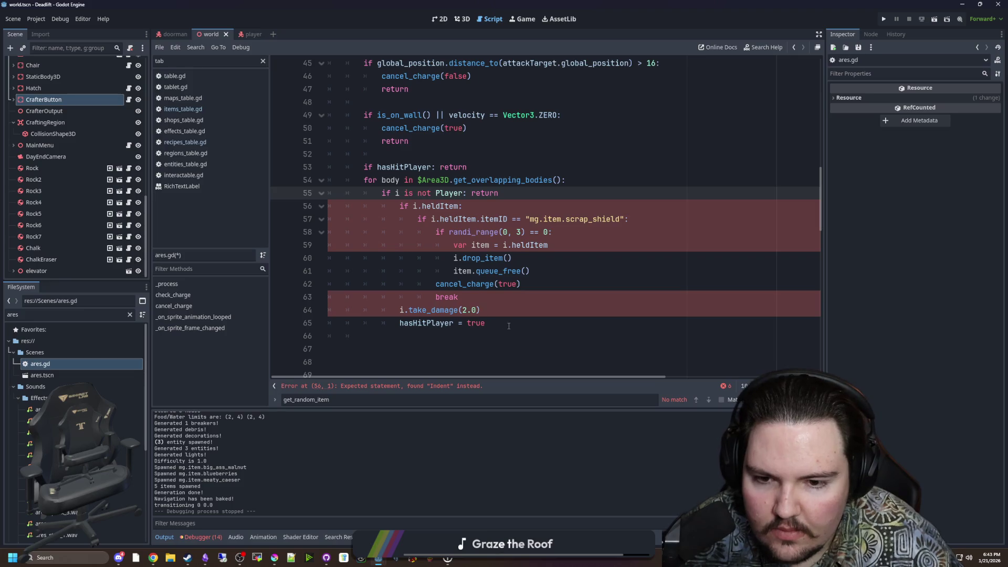
mouse_move(508, 326)
mouse_down()
mouse_move(336, 206)
mouse_move(301, 207)
mouse_up()
key(shift+Tab)
click(543, 200)
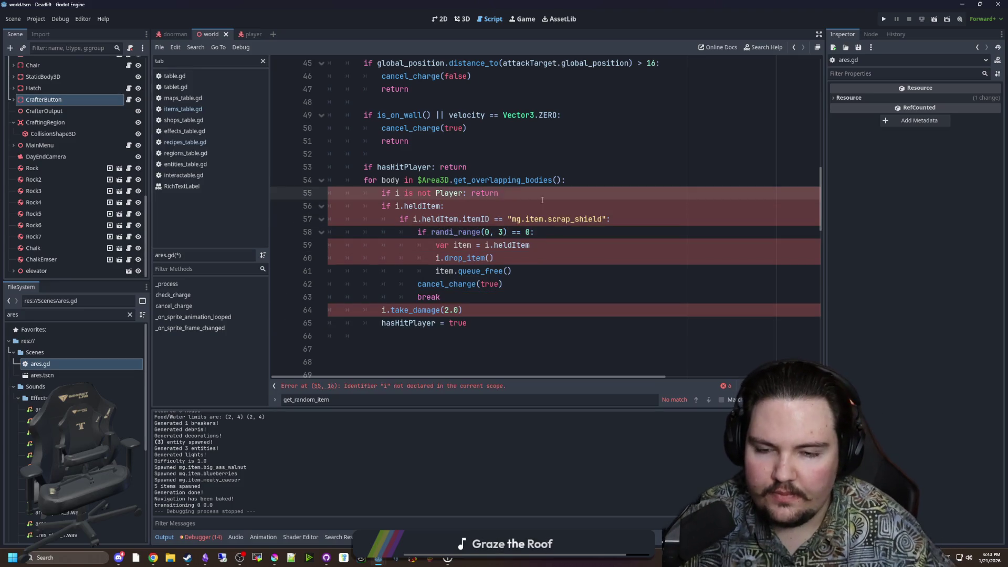
key(Return)
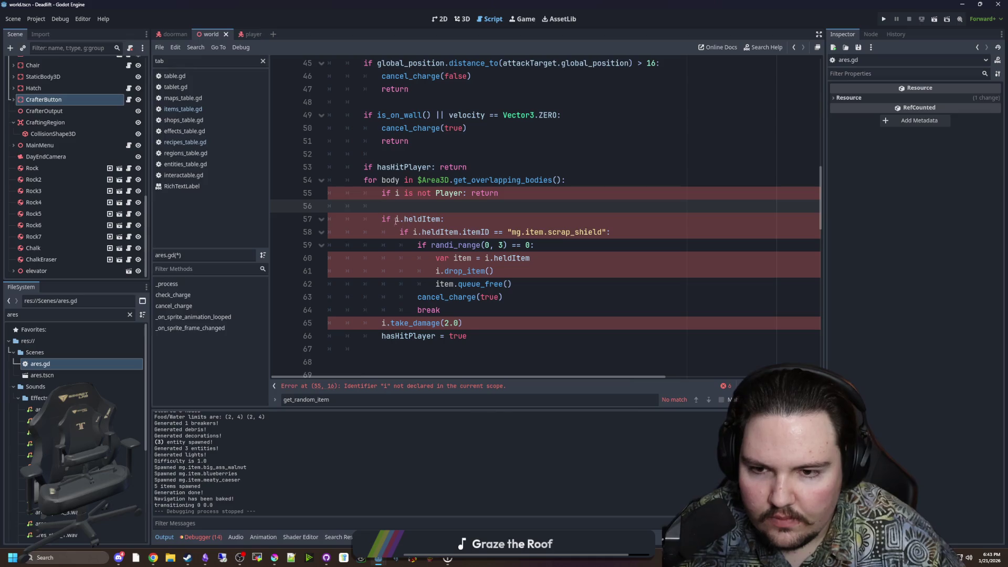
Add an early return when the player holds no item (if !heldItem: return).
click(395, 220)
text(!)
click(400, 207)
key(BackSpace)
click(450, 205)
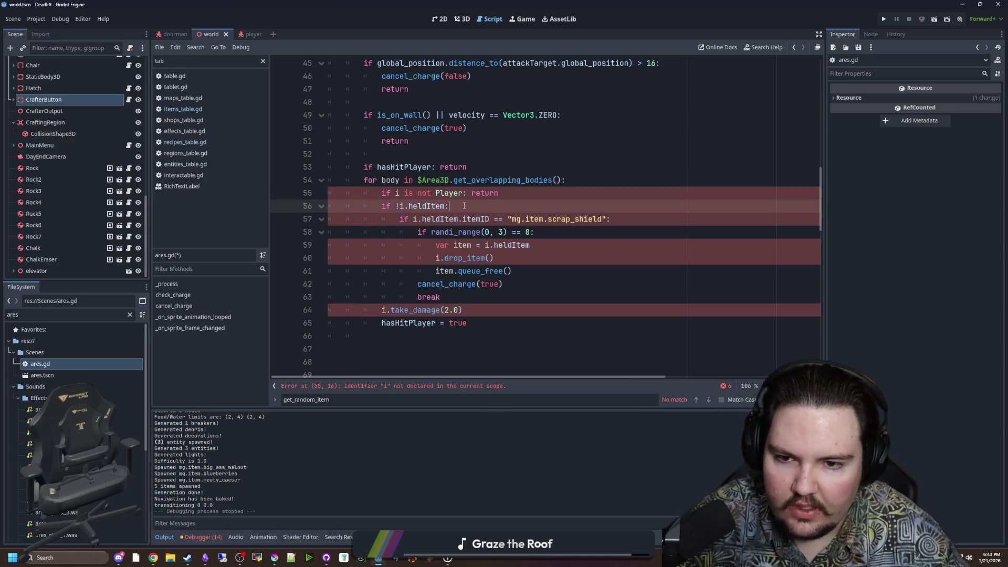
text( return)
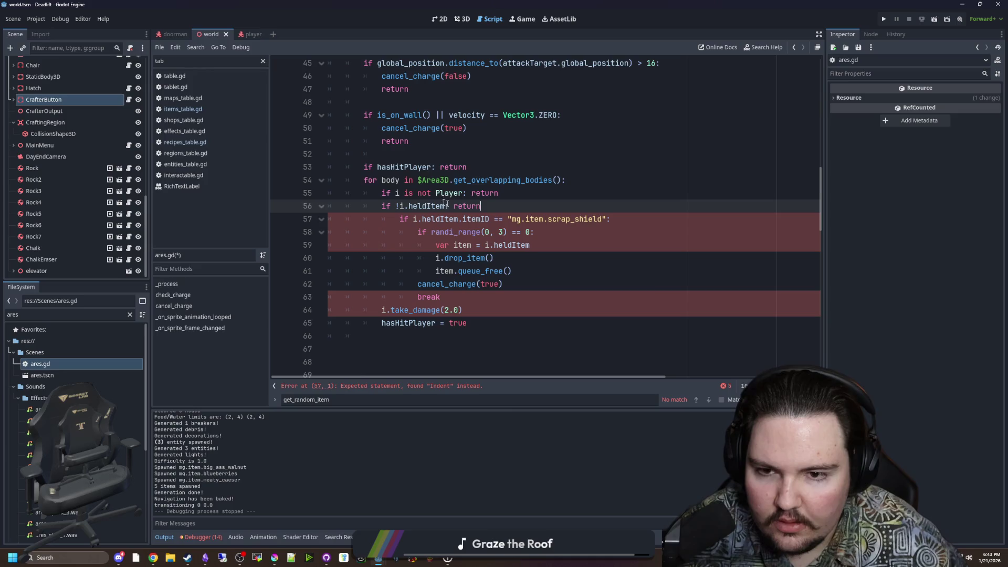
Replace i with body on lines 55–57, the Player and held-item checks.
click(390, 180)
click(399, 193)
key(BackSpace)
text(body)
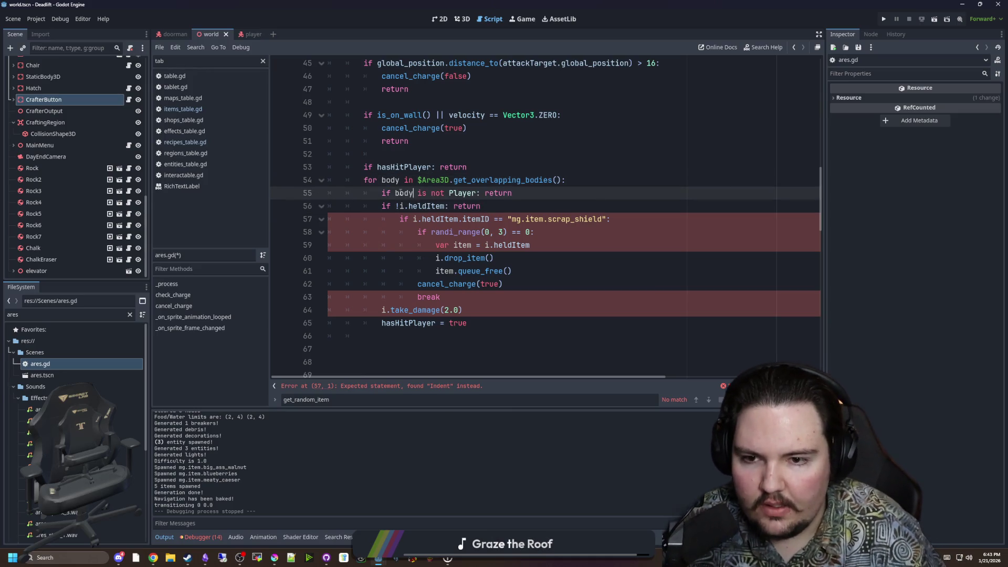
key(Down)
key(BackSpace)
text(body)
key(Down)
key(BackSpace)
text(body)
Replace i with body on the heldItem, drop_item and take_damage(2.0) lines.
key(Down)
key(Down)
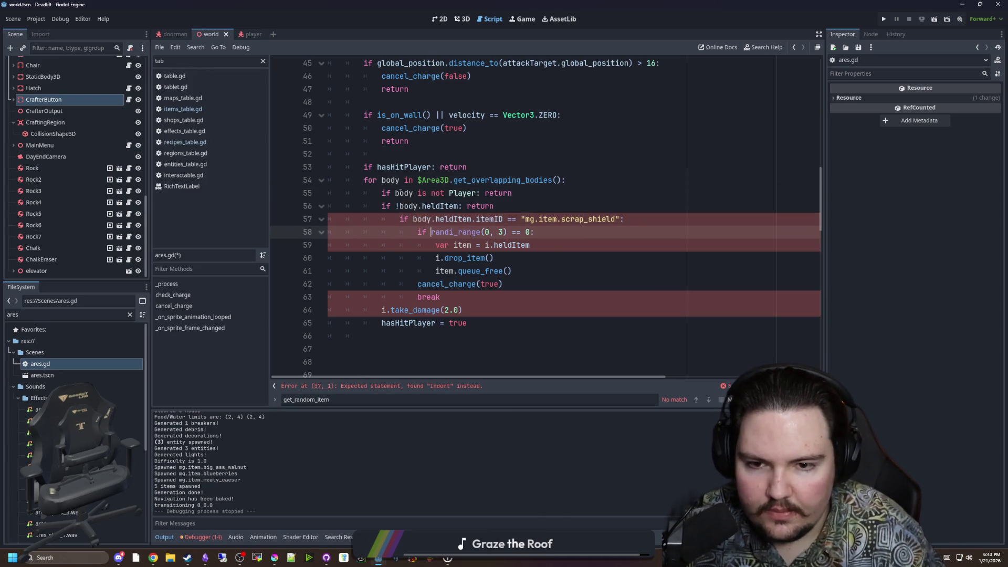
key(BackSpace)
text(body)
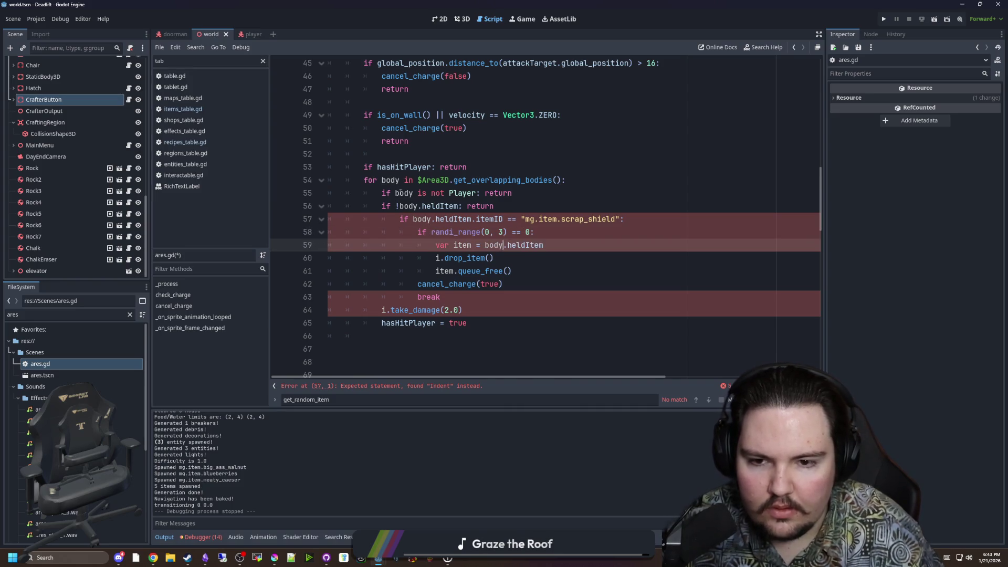
key(Down)
key(BackSpace)
text(body)
key(Down)
key(Down)
key(Down)
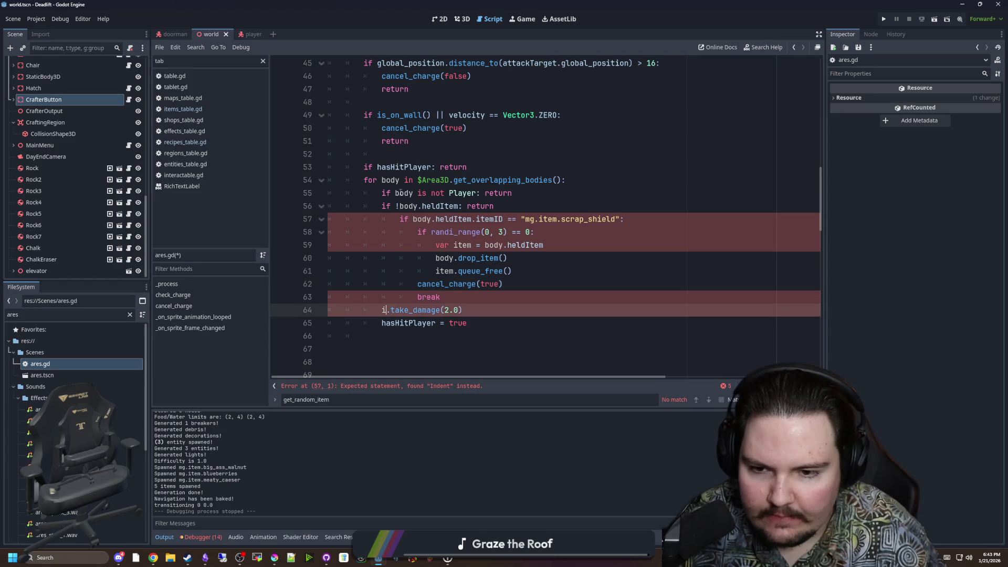
key(Home)
key(Delete)
text(body)
Select the take_damage and hasHitPlayer = true lines that follow break.
click(510, 297)
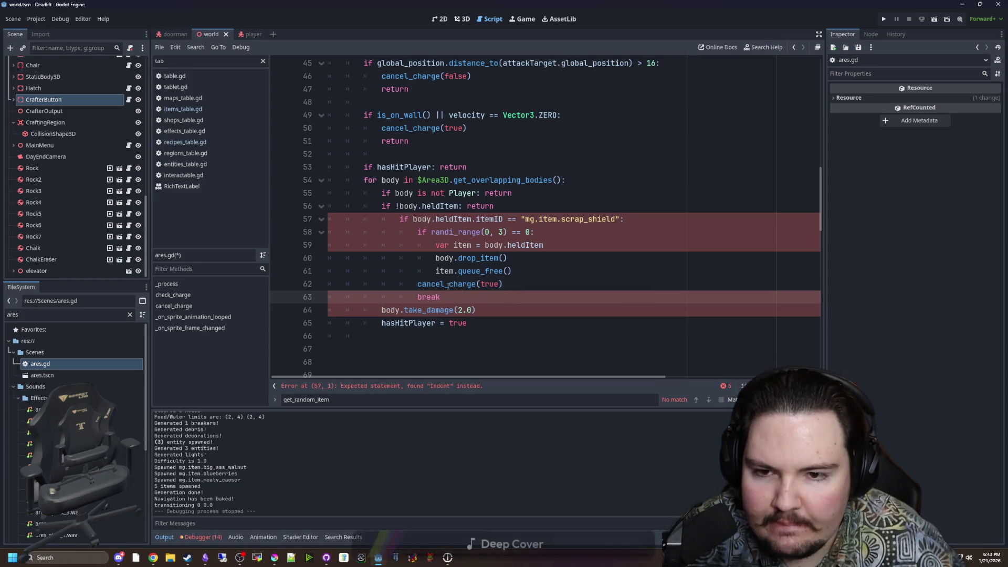
click(503, 323)
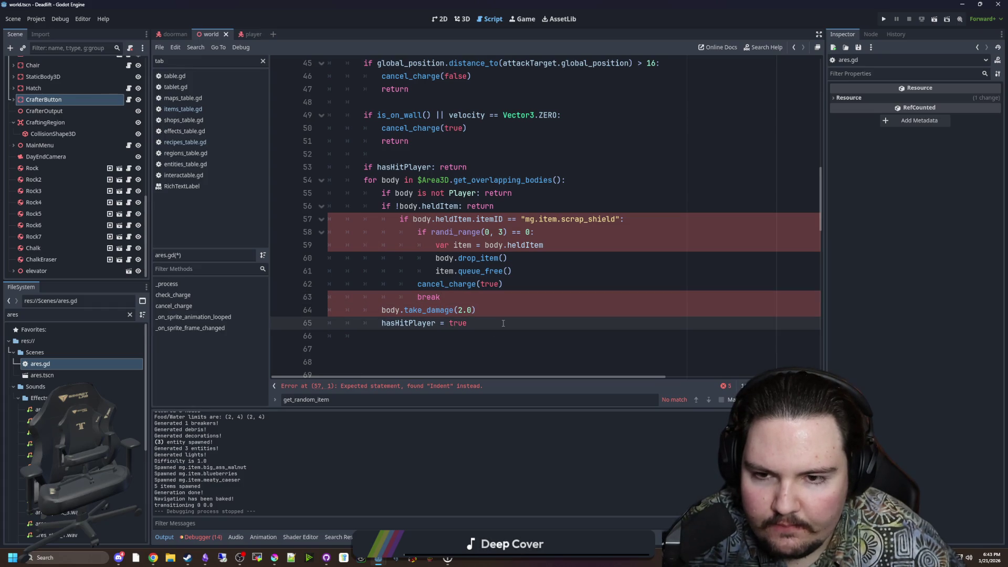
drag(503, 324, 475, 300)
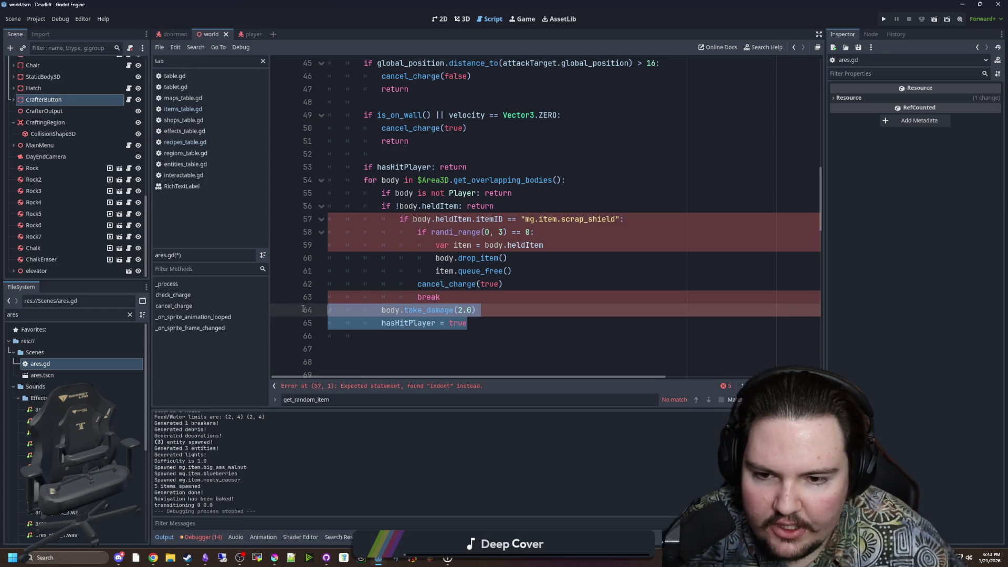
click(474, 302)
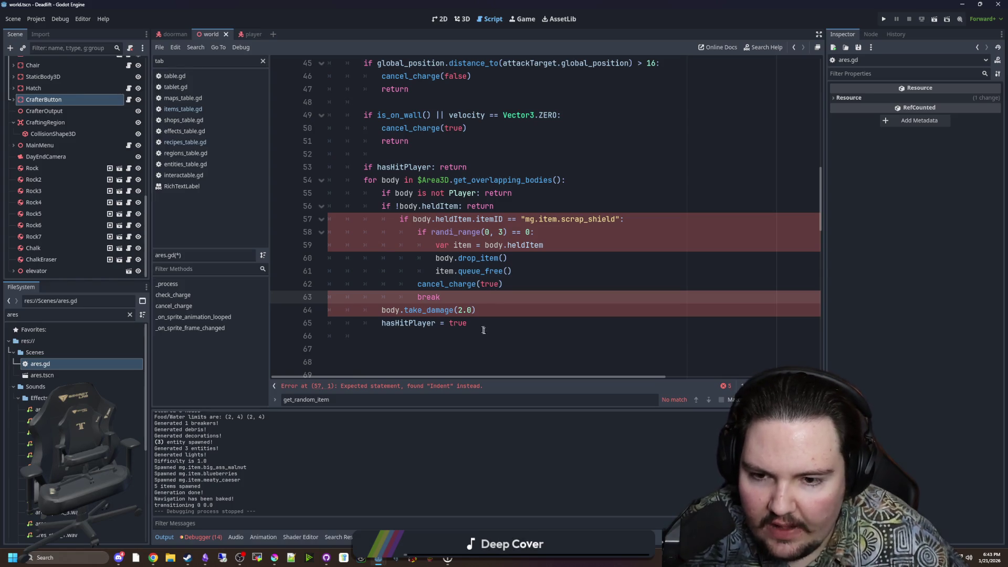
drag(480, 327, 291, 312)
scroll(291, 312, down, 1)
click(468, 294)
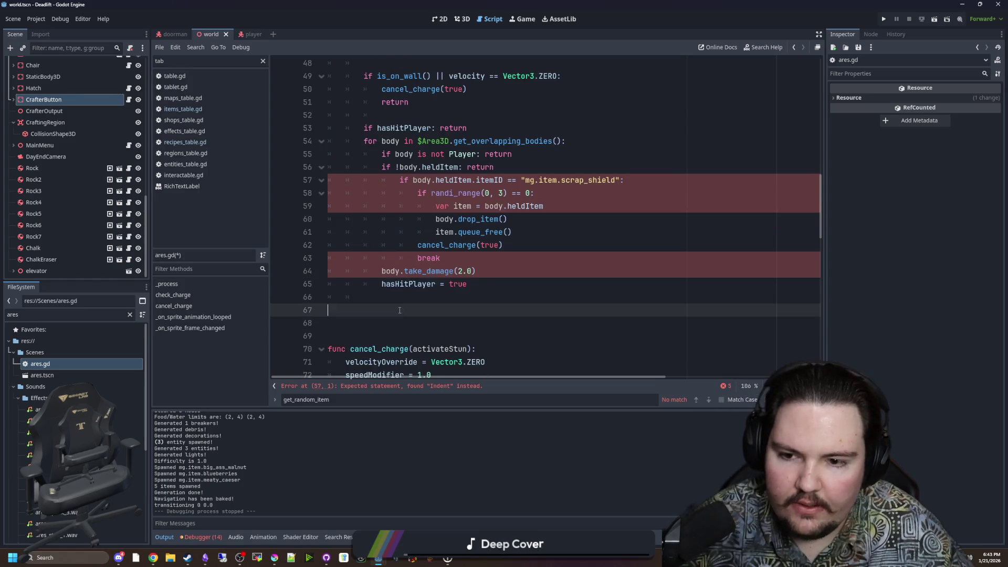
Delete the early return on line 56 and remove the ! from the held-item check.
scroll(475, 292, up, 1)
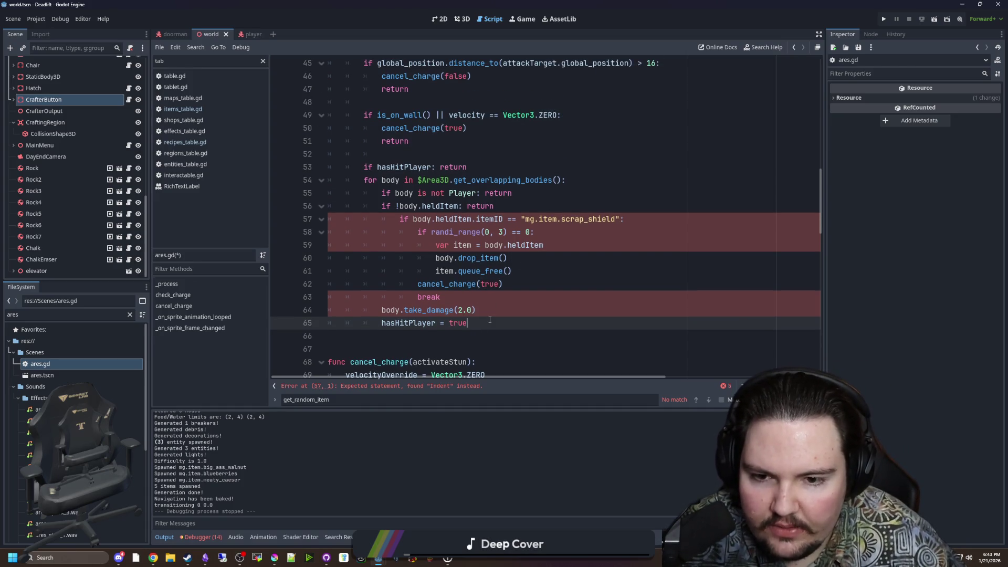
click(499, 206)
double_click(469, 205)
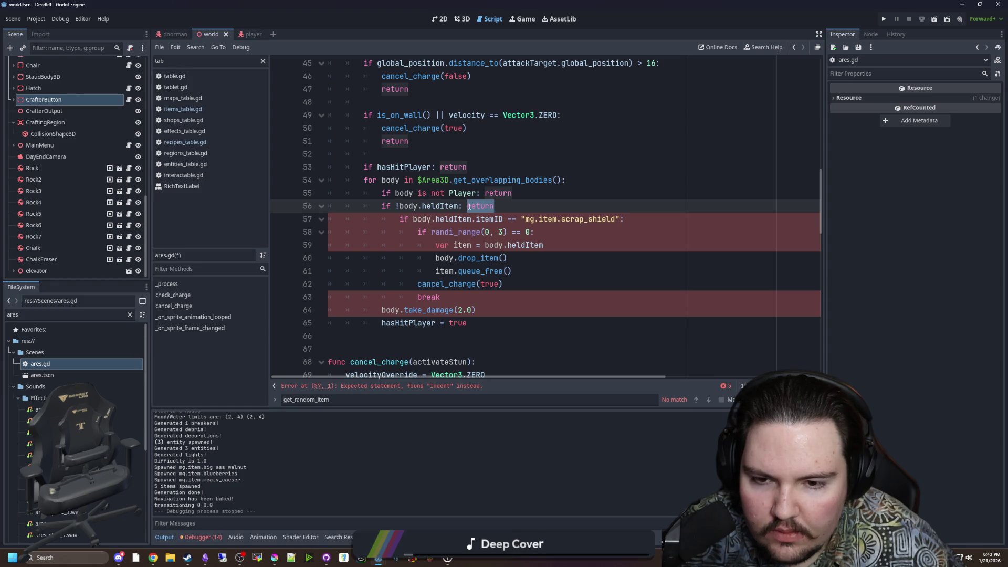
mouse_move(512, 271)
mouse_down()
mouse_move(331, 245)
mouse_move(317, 232)
mouse_up()
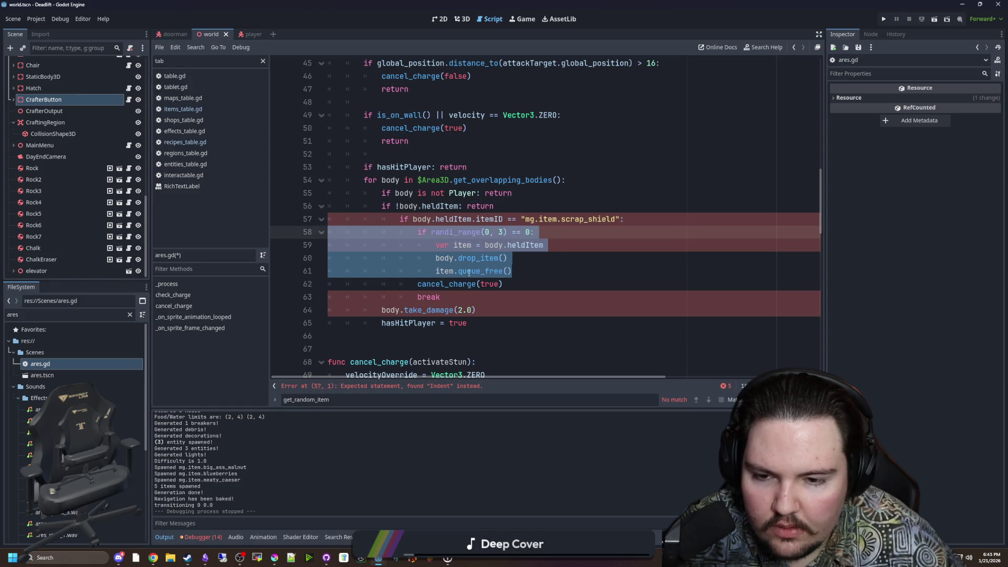
click(496, 326)
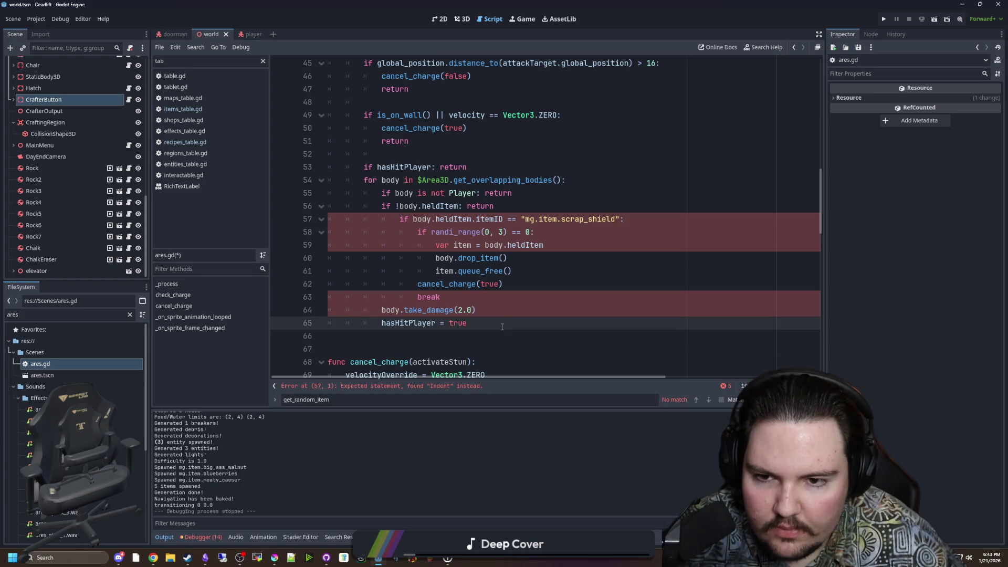
click(503, 206)
double_click(502, 206)
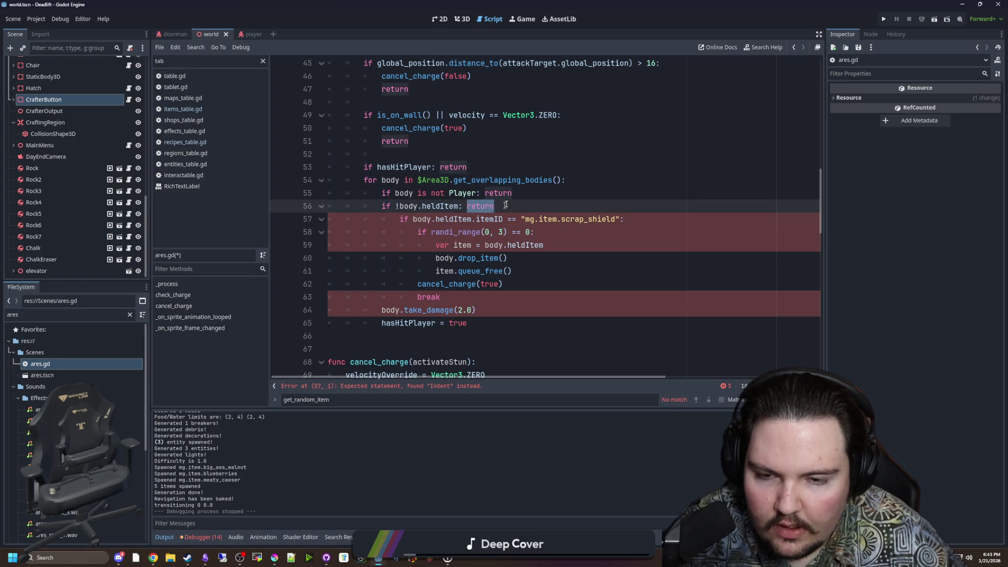
key(BackSpace)
key(Down)
key(Down)
key(Down)
click(477, 309)
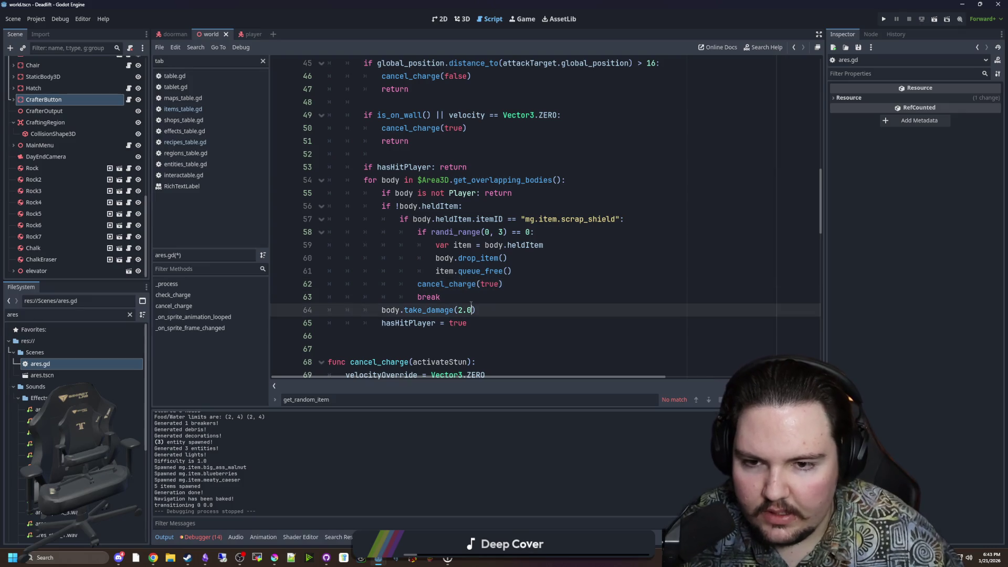
click(400, 206)
key(BackSpace)
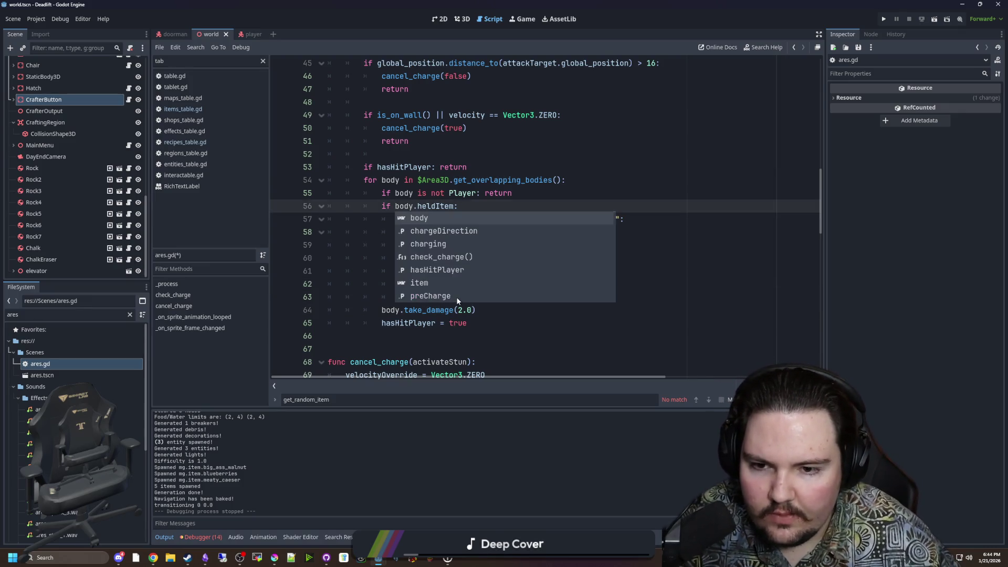
Add an else: after break containing take_damage(2.0), hasHitPlayer = true and a return.
click(458, 298)
key(Return)
text(else:)
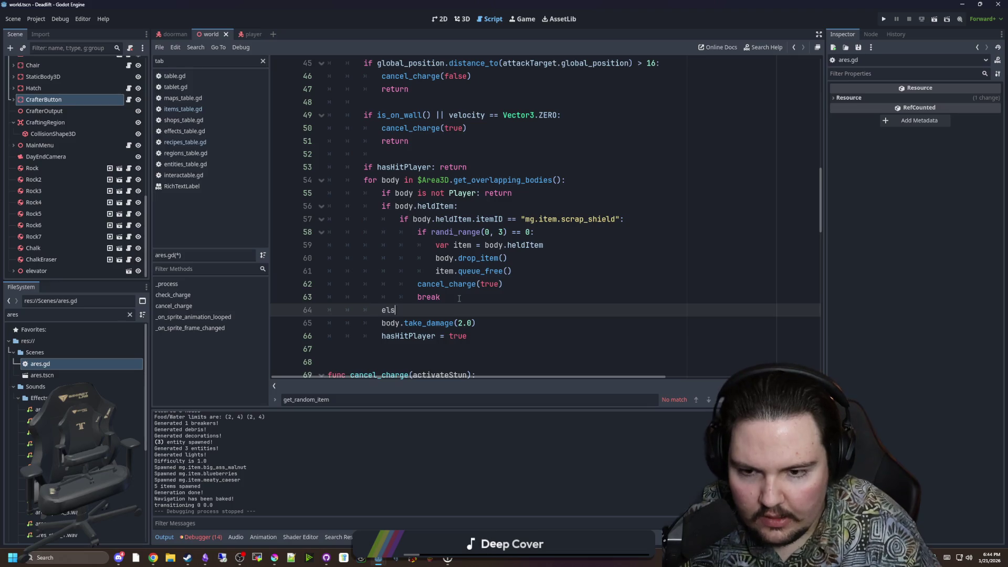
drag(467, 336, 330, 321)
key(Tab)
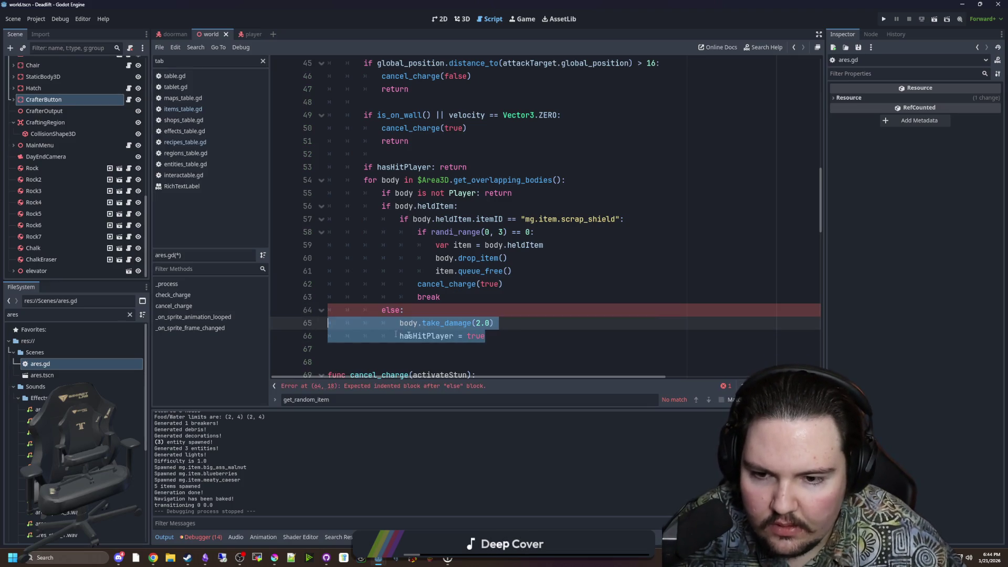
click(493, 336)
scroll(494, 333, up, 1)
scroll(486, 333, down, 1)
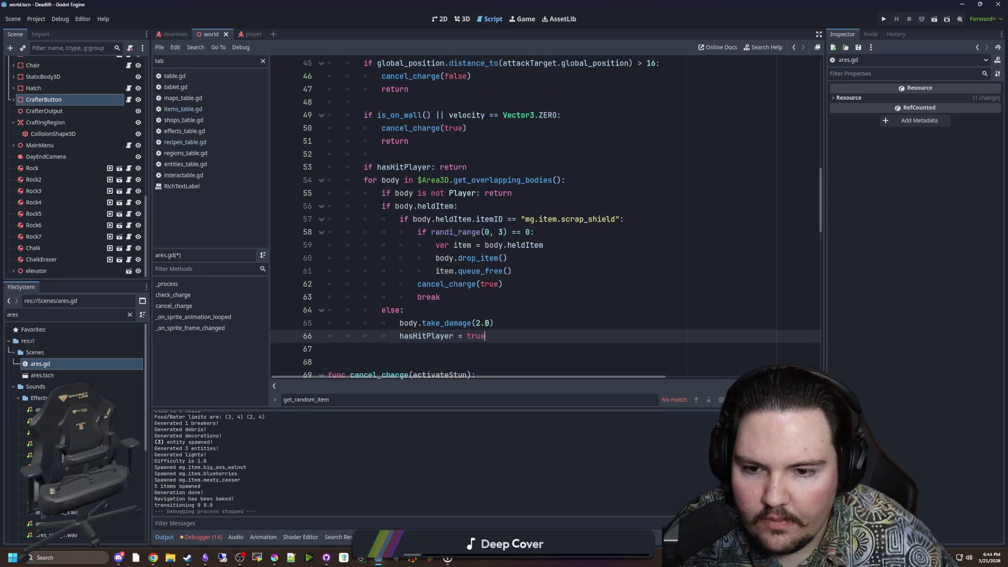
key(Return)
text(return)
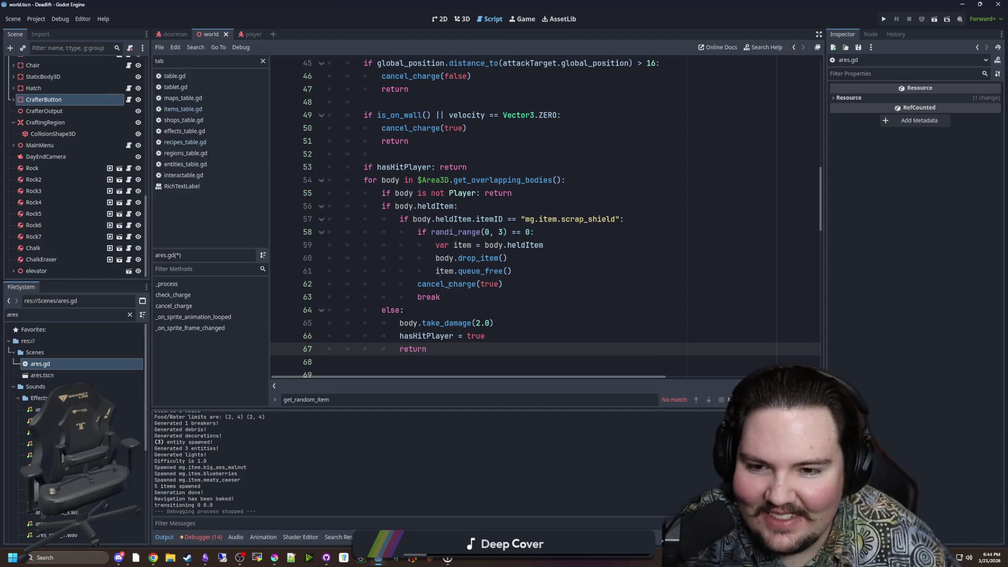
Make line 57 test itemID == "mg.item.scrap_shield", with no trailing return.
click(454, 294)
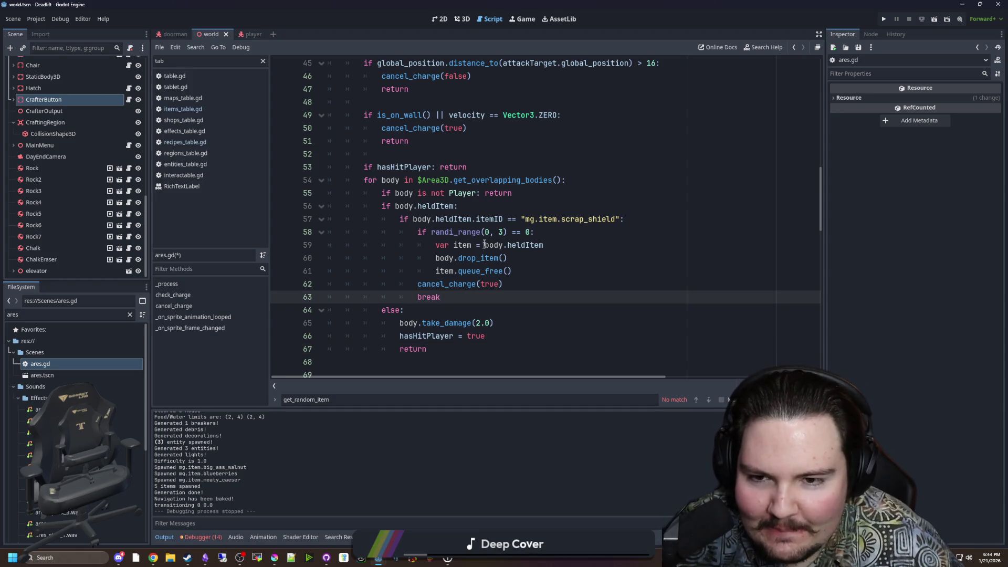
click(515, 193)
click(505, 206)
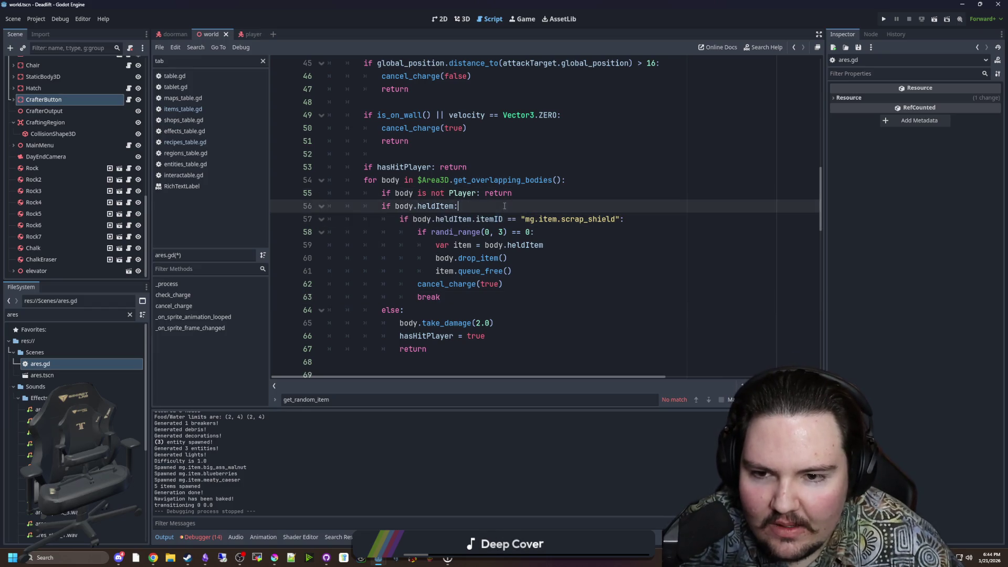
drag(400, 219, 596, 206)
click(502, 219)
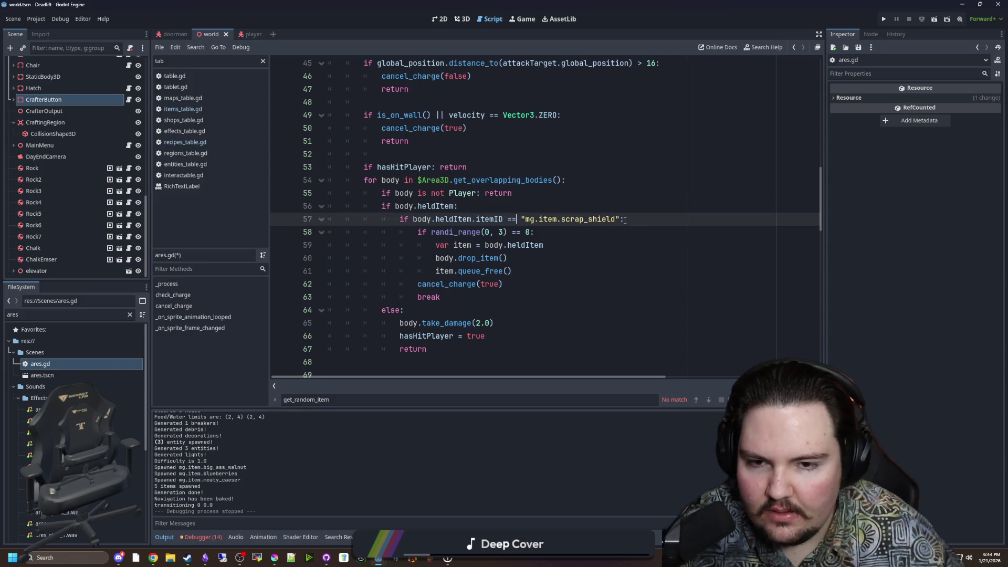
key(BackSpace)
key(BackSpace)
text(!=)
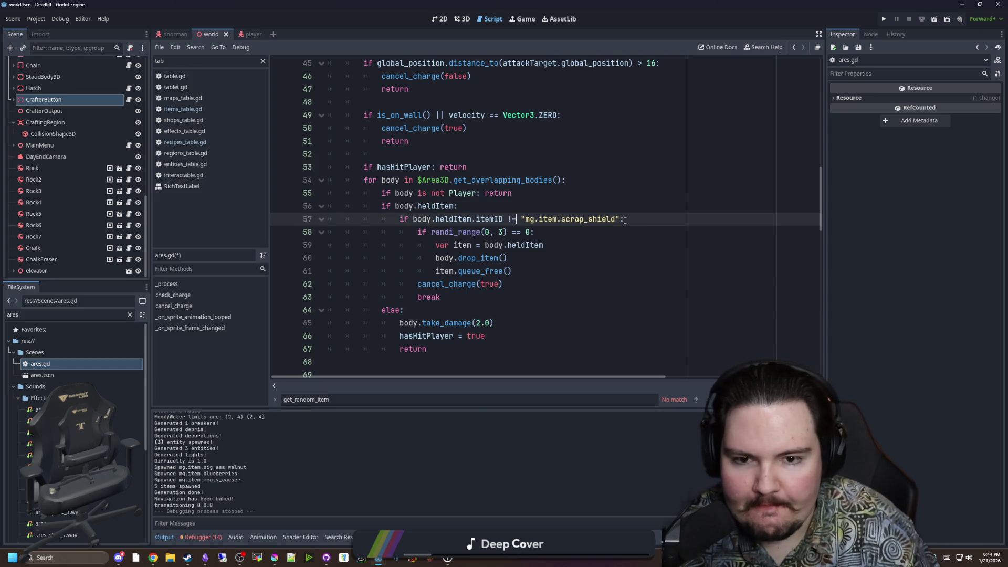
text( return)
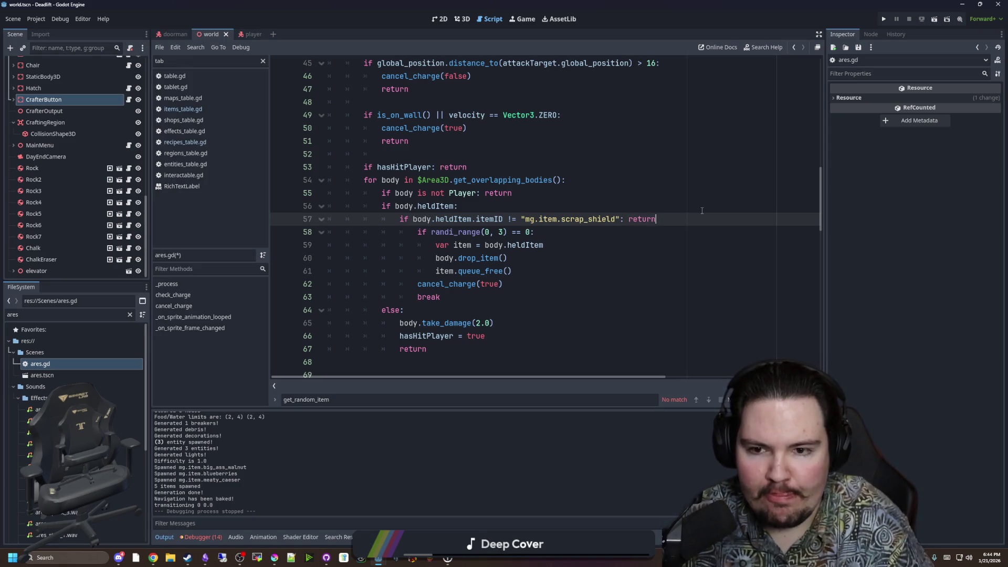
double_click(641, 219)
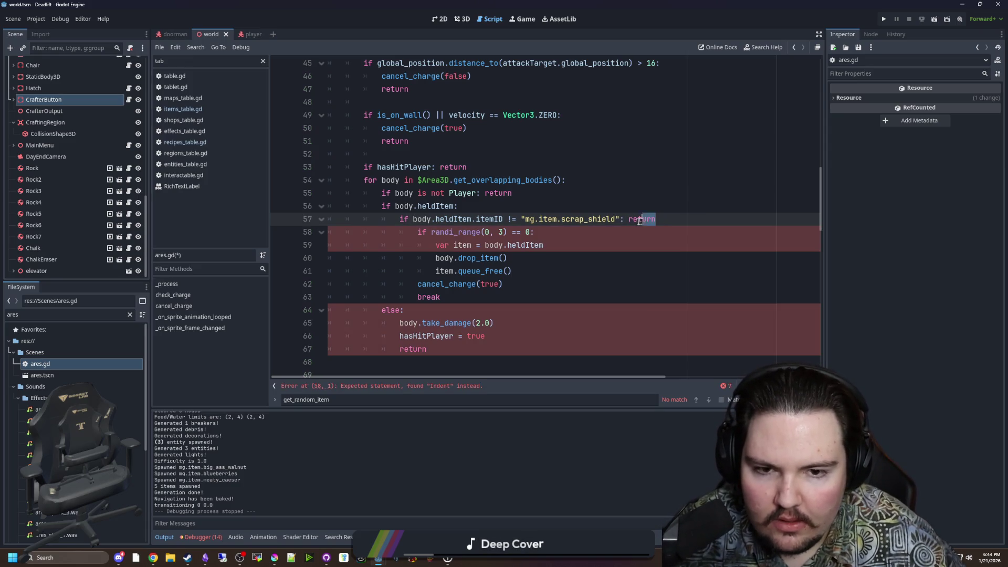
key(BackSpace)
key(BackSpace)
double_click(516, 219)
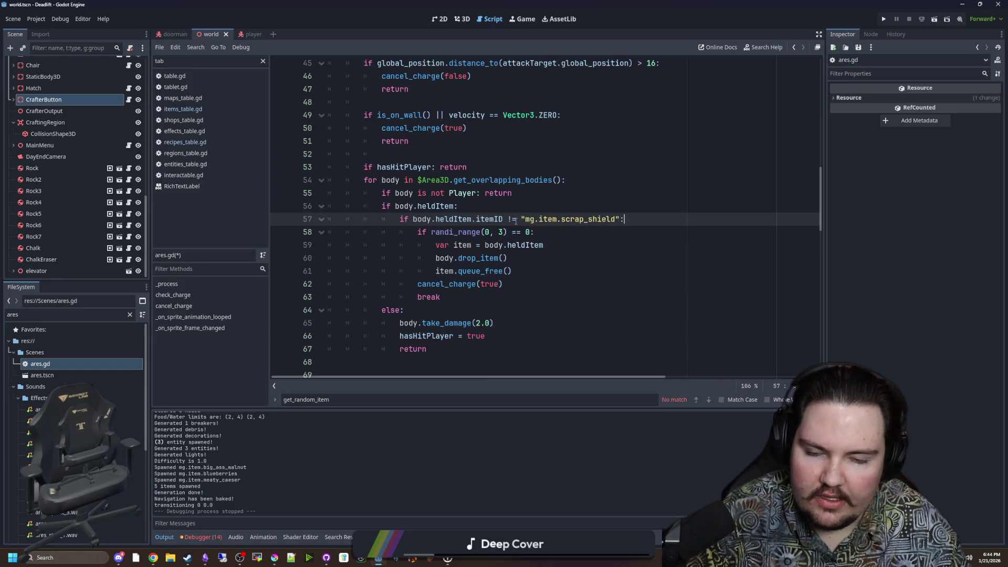
key(BackSpace)
text(==)
Insert a blank line after the Player check on line 55.
click(532, 210)
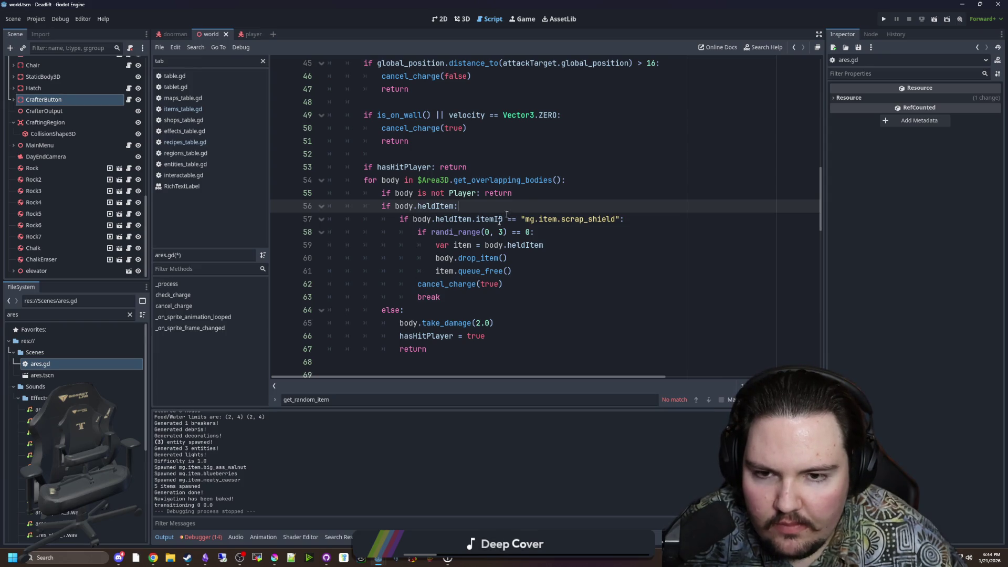
click(532, 197)
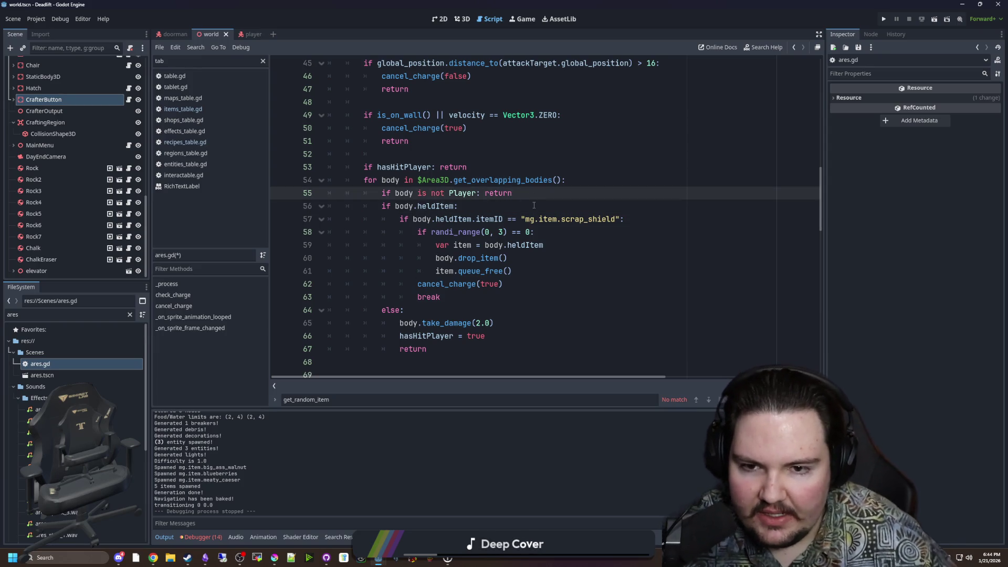
key(Return)
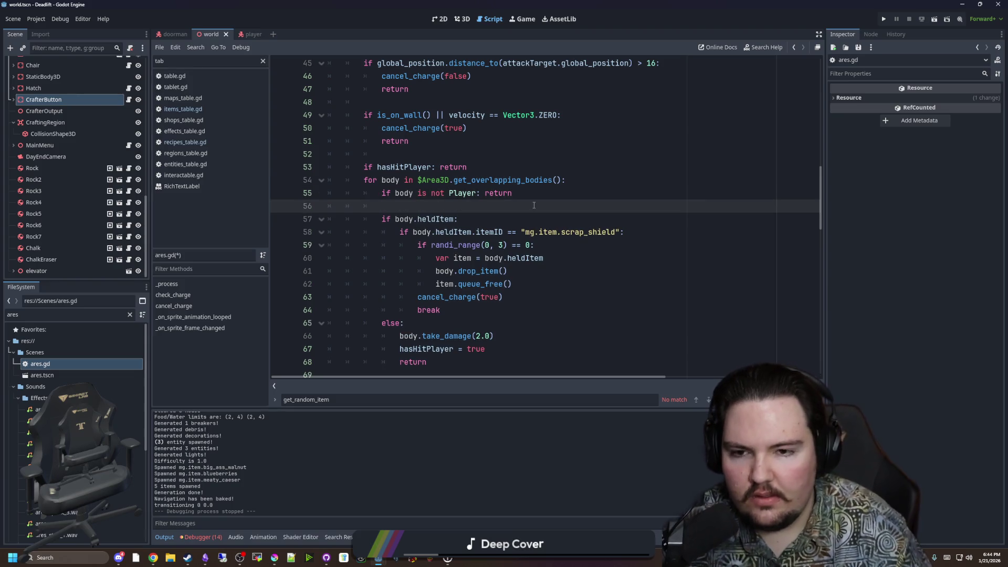
Add a var block = false flag with an if !block: line below it.
text(var )
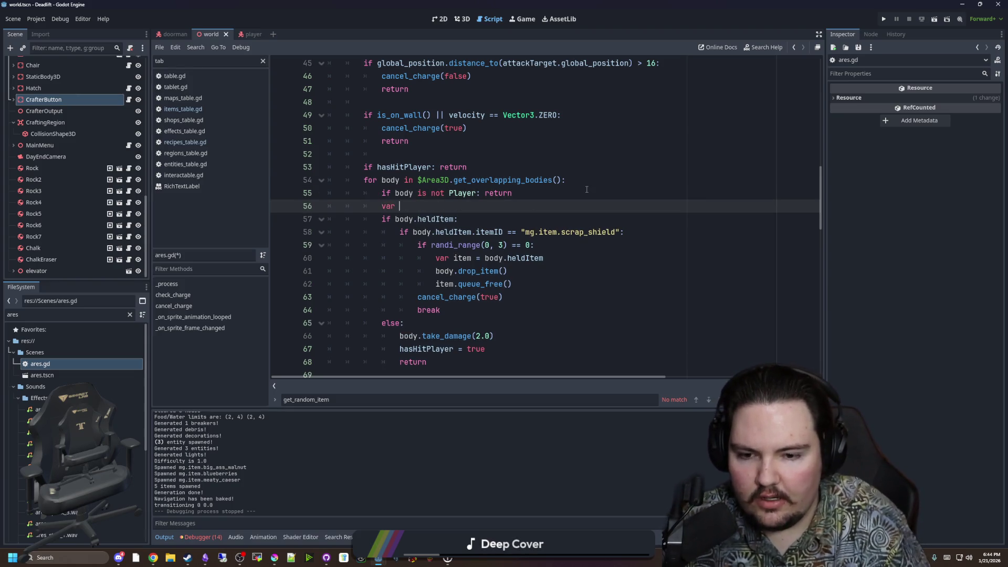
text(block = fal;)
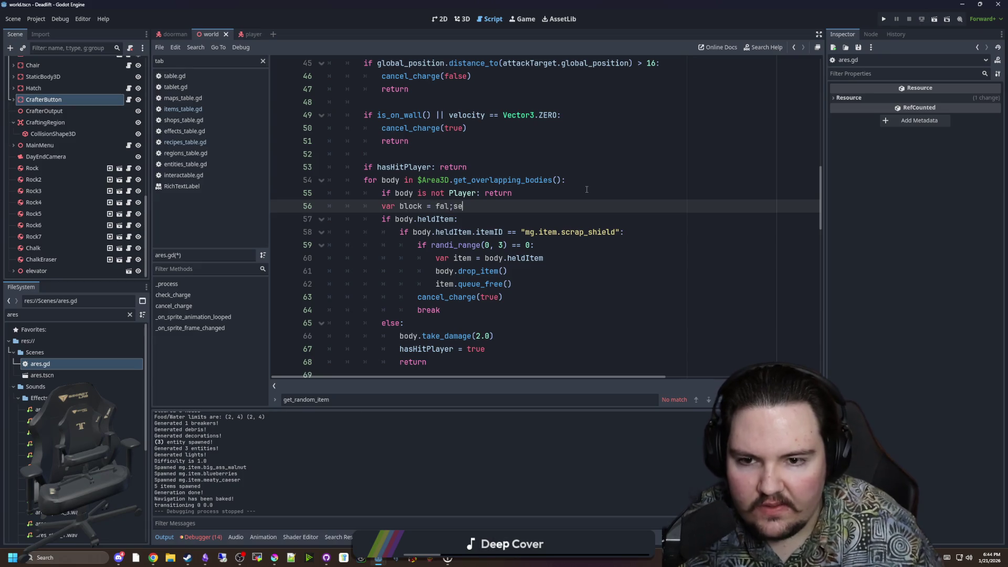
key(BackSpace)
text(se)
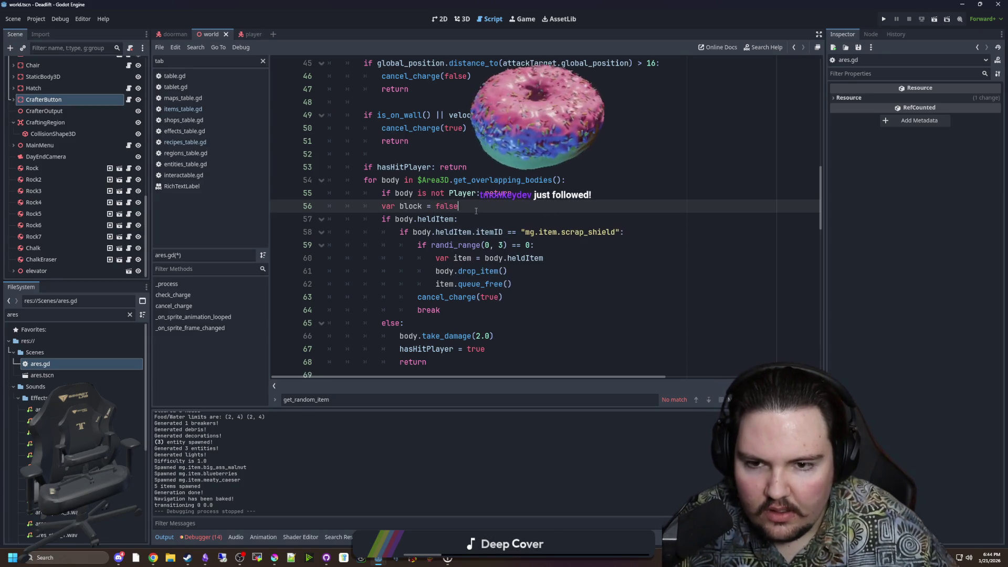
key(Return)
key(Return)
key(Return)
key(Up)
text(if)
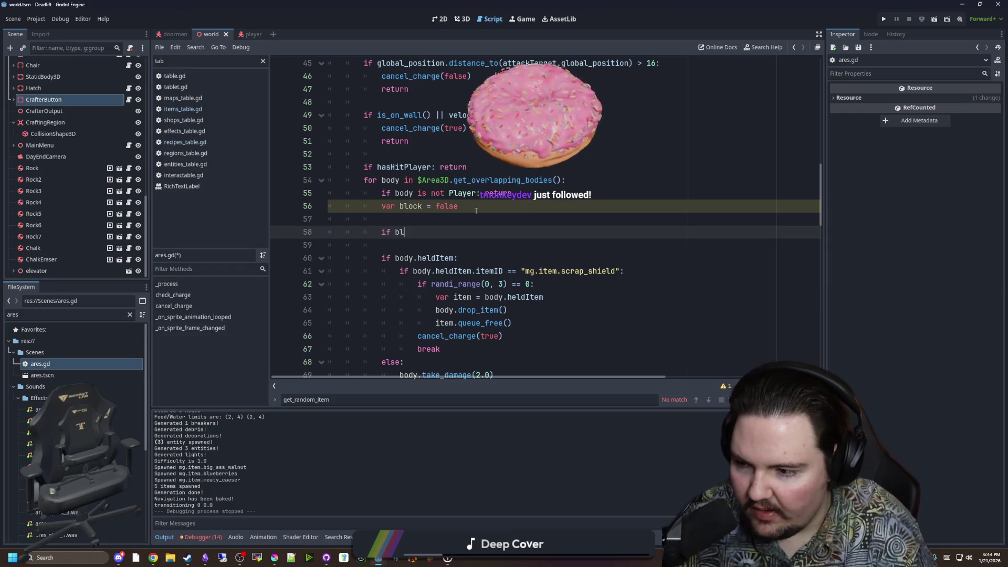
text( !block:)
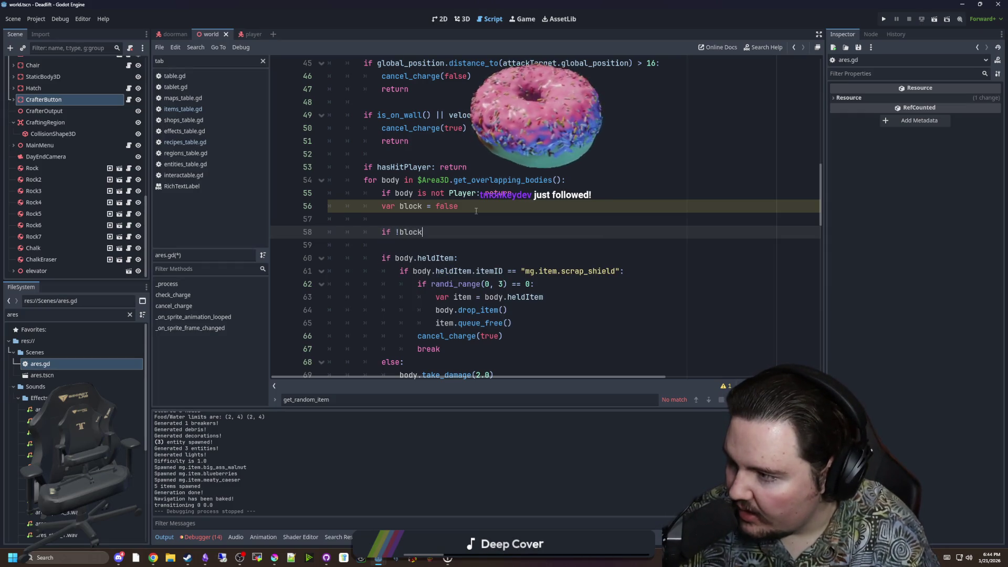
Move the take_damage, hasHitPlayer and return lines under if !block and fix their indentation.
key(ctrl+x)
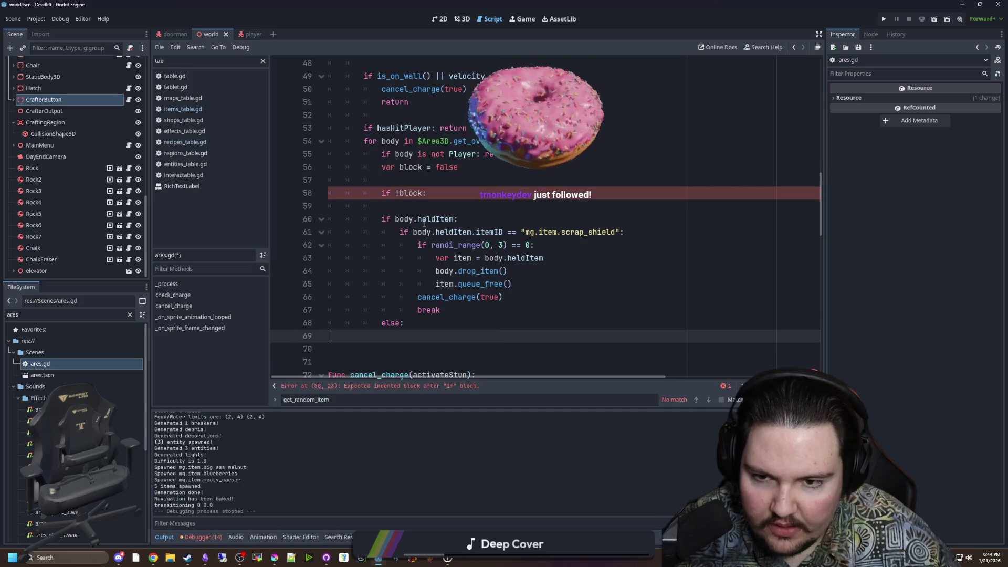
click(427, 208)
key(ctrl+v)
click(452, 206)
key(BackSpace)
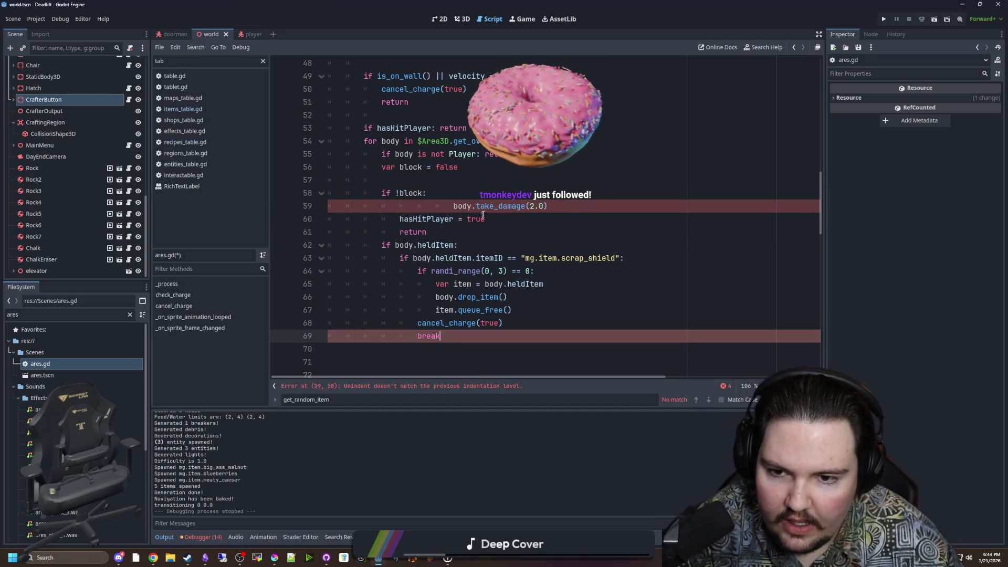
key(BackSpace)
key(BackSpace)
Move the if body.heldItem block above if !block, fix its indent, and delete the randi_range drop lines.
mouse_move(441, 348)
mouse_down()
mouse_move(415, 315)
mouse_move(388, 245)
mouse_up()
key(BackSpace)
click(384, 181)
key(ctrl+v)
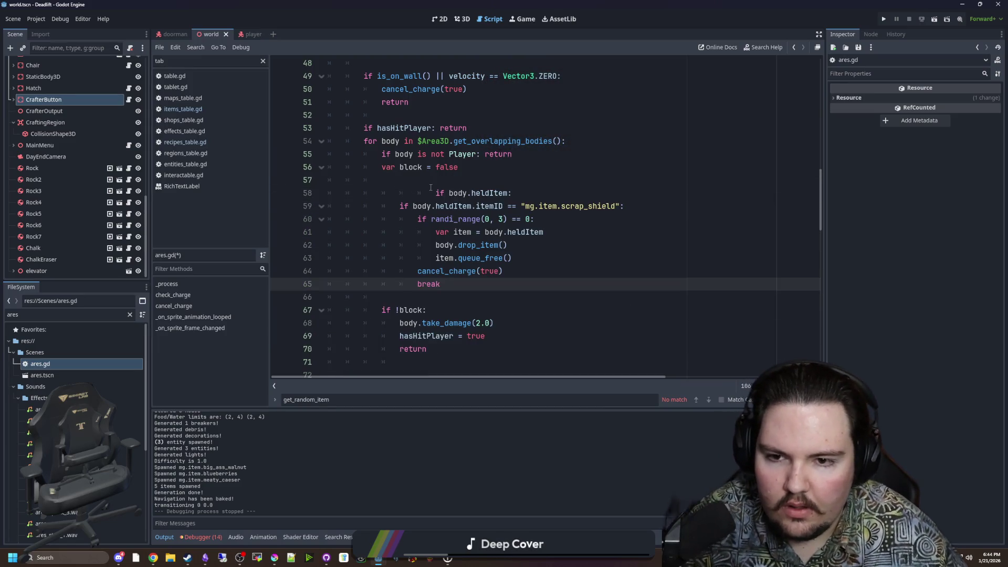
click(431, 193)
key(BackSpace)
key(BackSpace)
key(BackSpace)
key(Down)
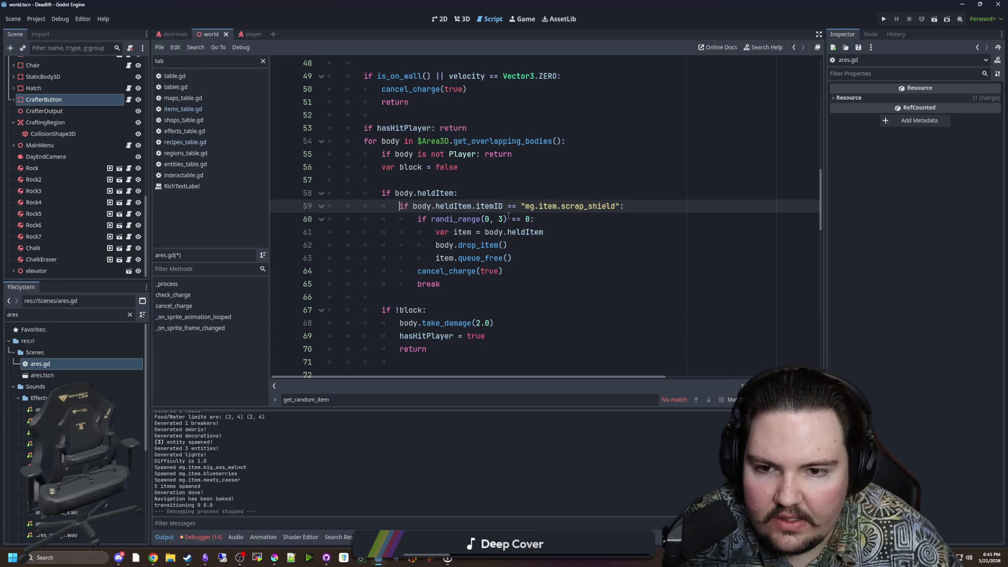
mouse_move(512, 257)
mouse_down()
mouse_move(368, 246)
mouse_move(329, 219)
mouse_up()
key(BackSpace)
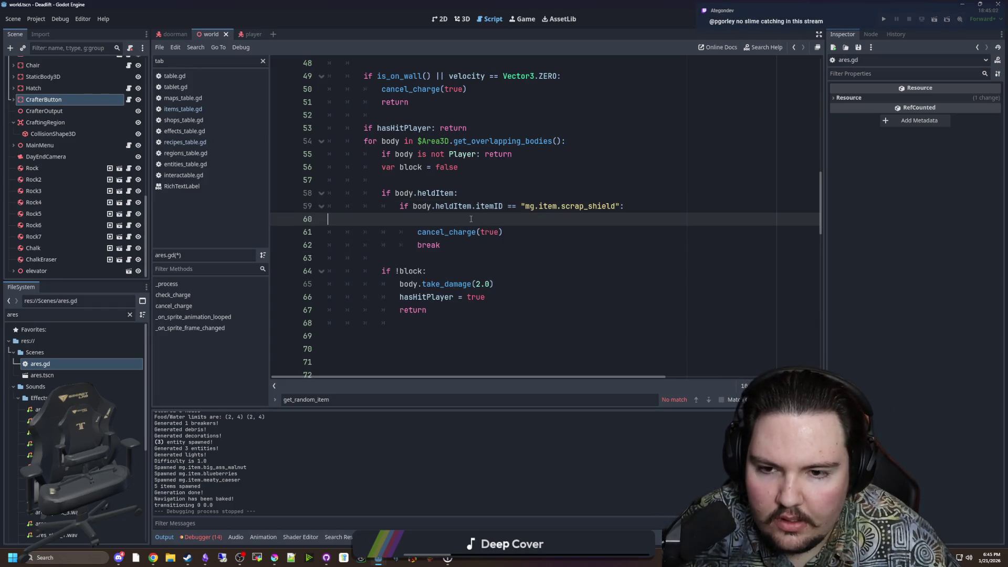
Set block = true in the shield branch and add an if block: / else: pair.
key(Tab)
text(block = true)
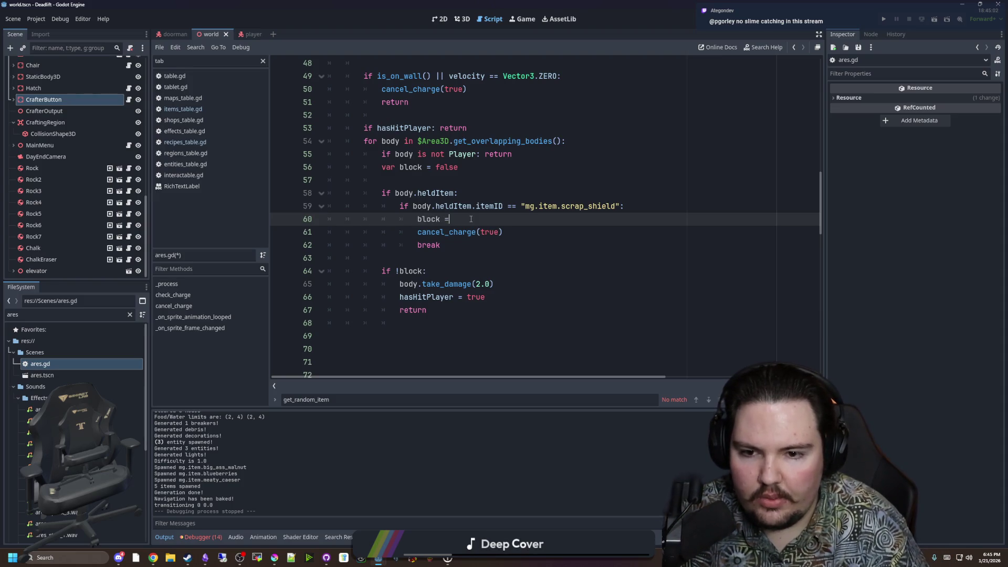
click(405, 261)
key(Return)
text(if block:)
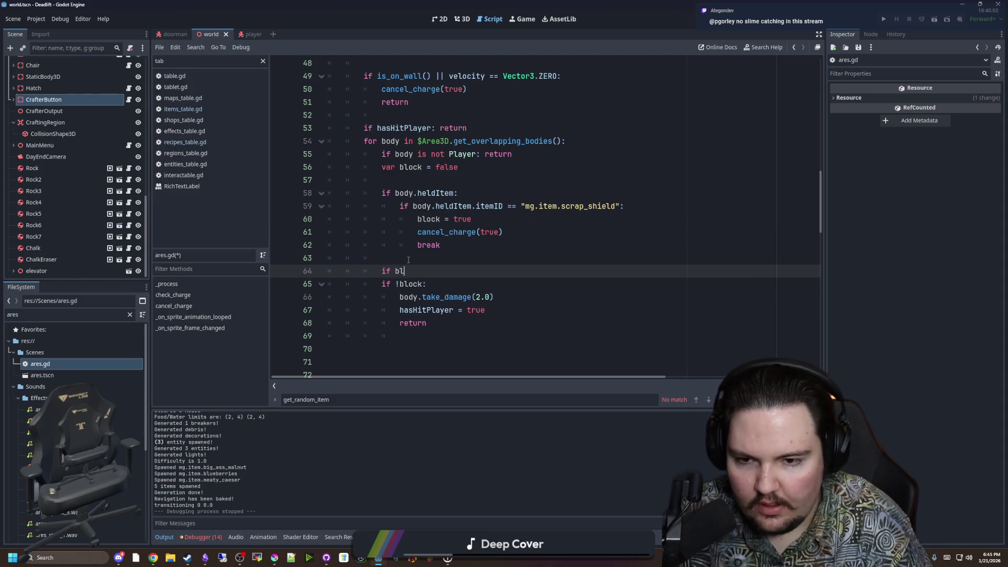
key(Return)
key(Return)
key(Down)
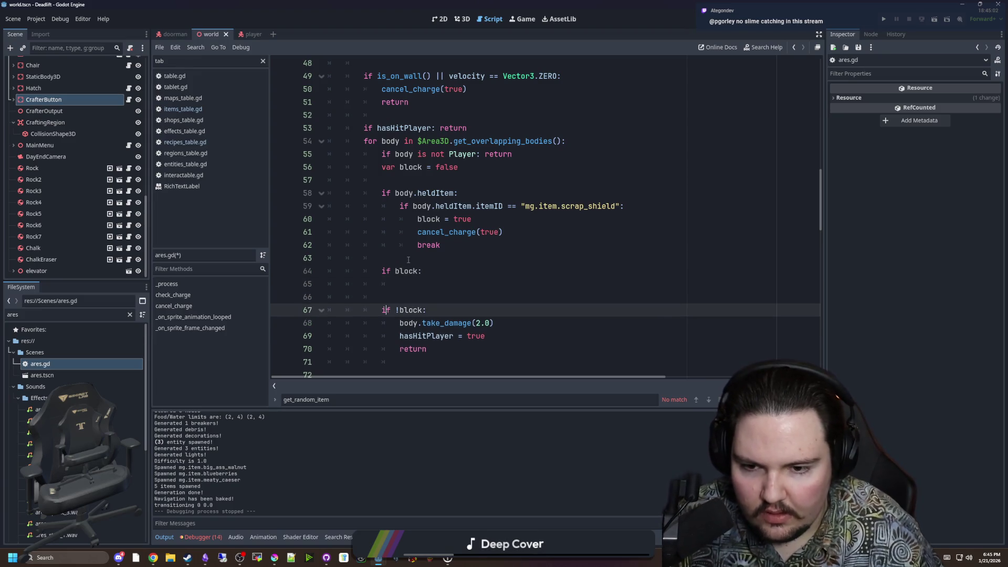
key(BackSpace)
key(BackSpace)
key(BackSpace)
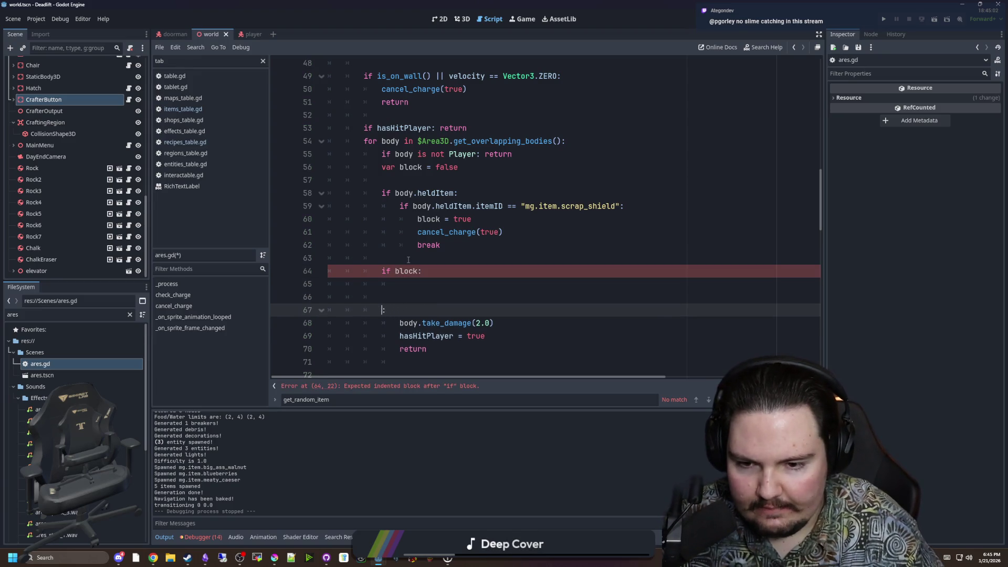
text(else:)
Paste the random-drop lines above else and dedent them.
key(Up)
key(ctrl+v)
key(shift+Tab)
key(shift+Tab)
key(shift+Tab)
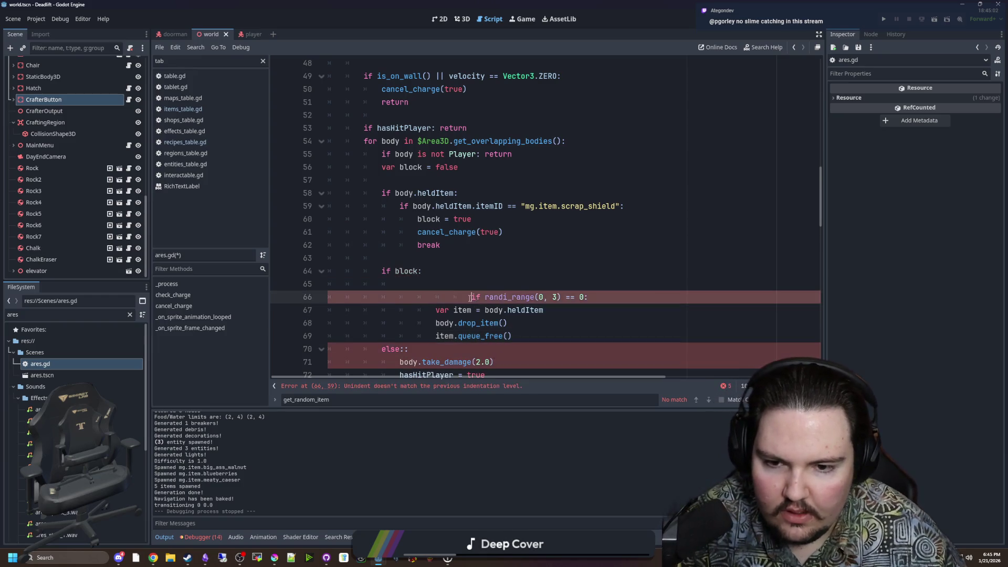
shift+click(533, 338)
key(shift+Tab)
click(426, 278)
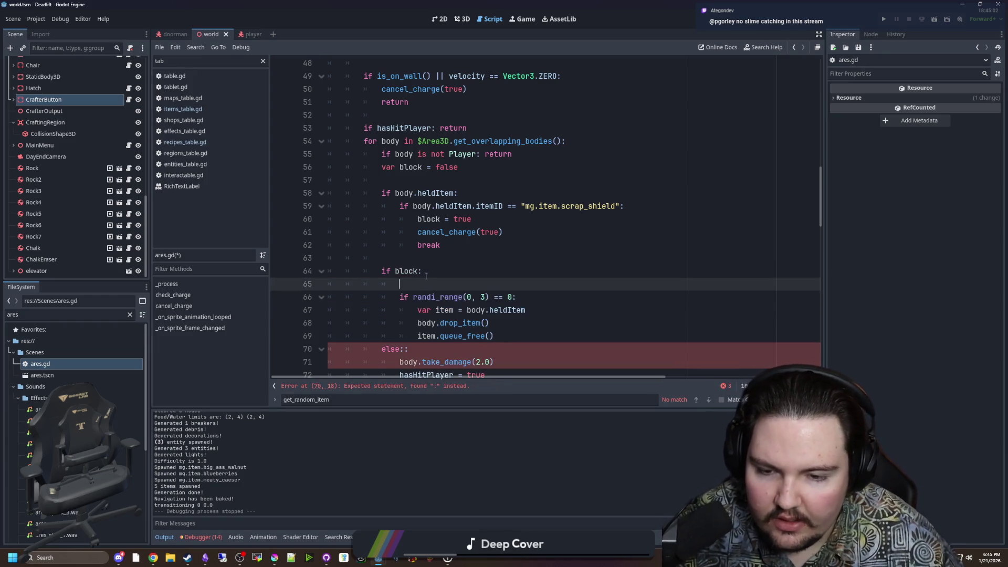
key(BackSpace)
key(BackSpace)
Move cancel_charge(true) under if block and delete the leftover break line.
drag(502, 232, 258, 226)
key(ctrl+x)
click(425, 271)
key(Return)
key(ctrl+v)
click(247, 229)
key(ctrl+shift+k)
key(ctrl+shift+k)
Remove the extra colon after else and the surplus empty lines after return.
scroll(424, 284, down, 1)
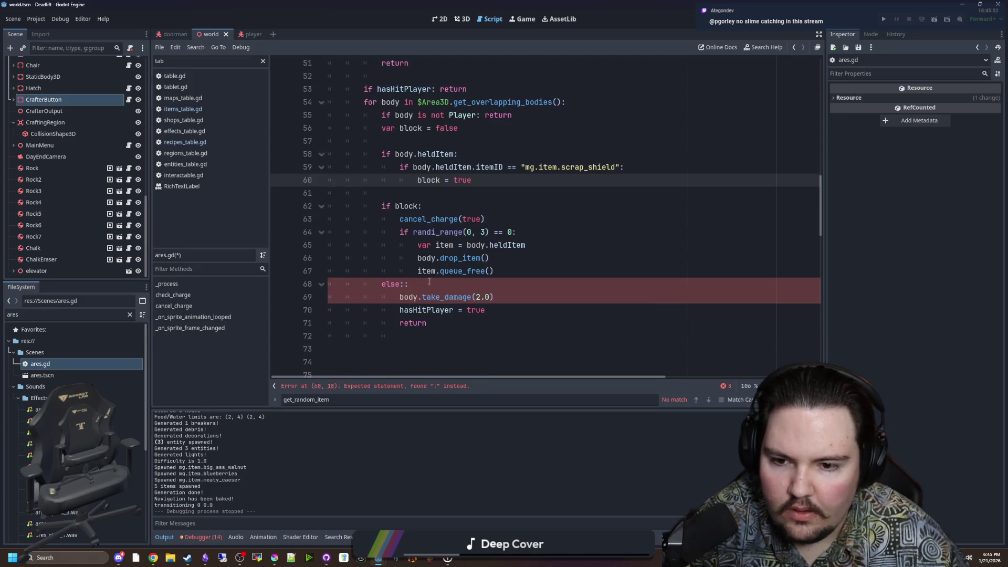
click(425, 284)
key(BackSpace)
scroll(424, 284, down, 1)
drag(368, 328, 374, 289)
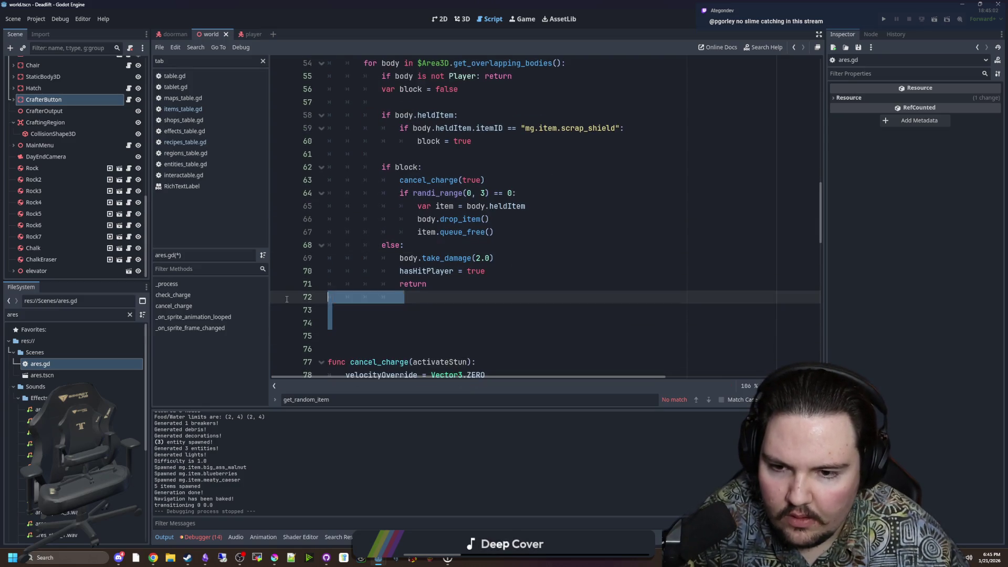
key(BackSpace)
Review the scrap_shield ID, randi_range condition and queue_free lines, then open items_table.gd.
scroll(375, 290, up, 5)
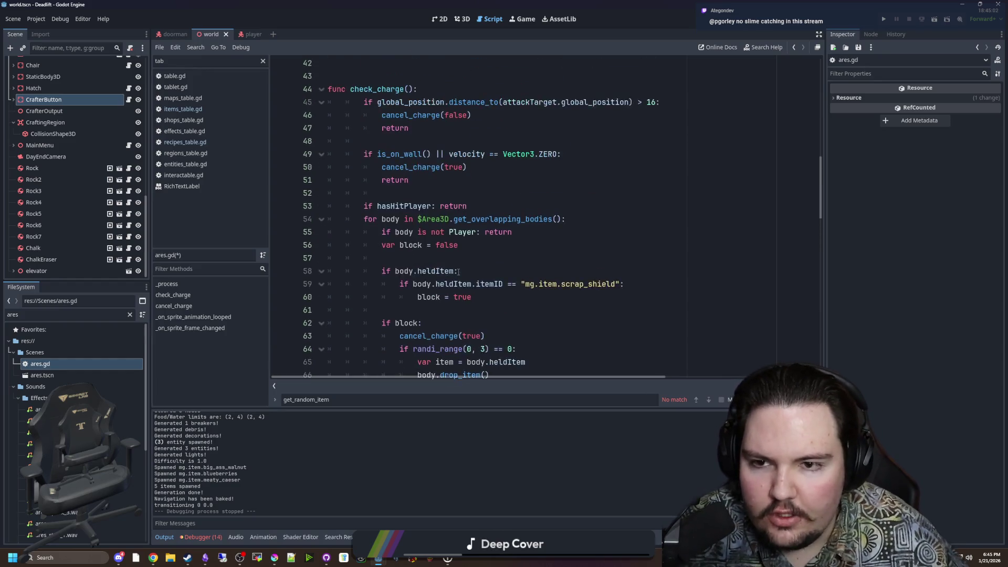
scroll(437, 147, down, 2)
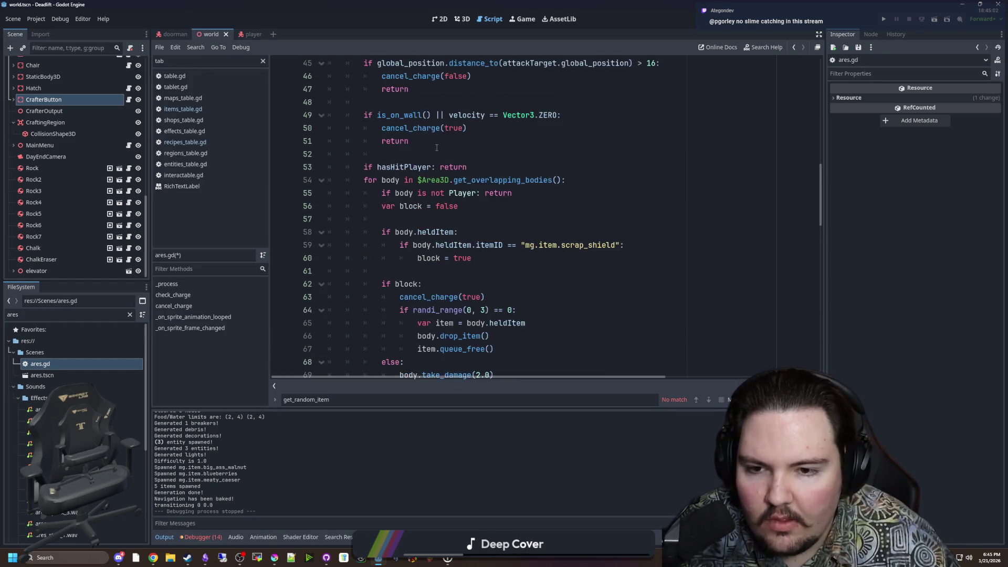
scroll(409, 151, down, 1)
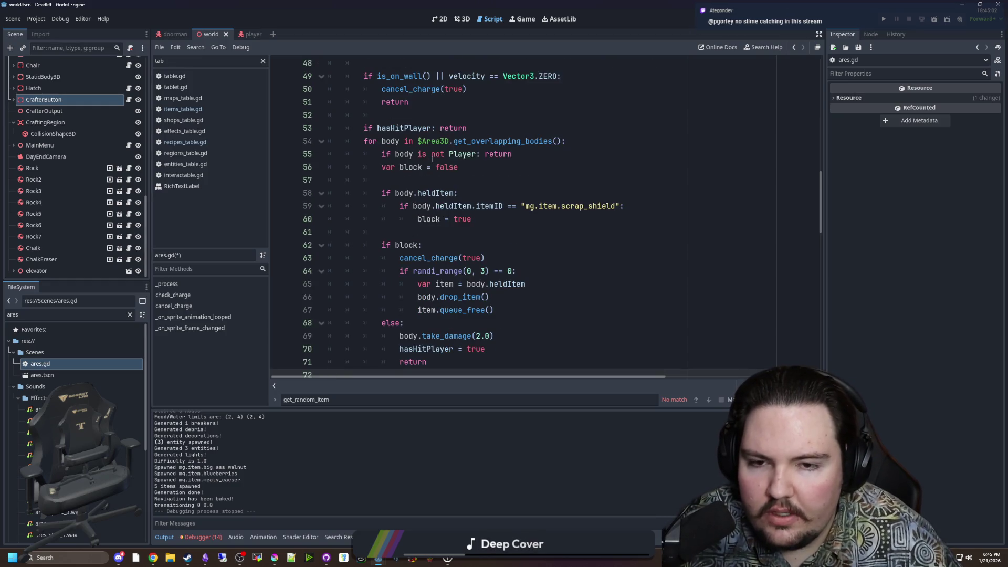
scroll(454, 174, down, 1)
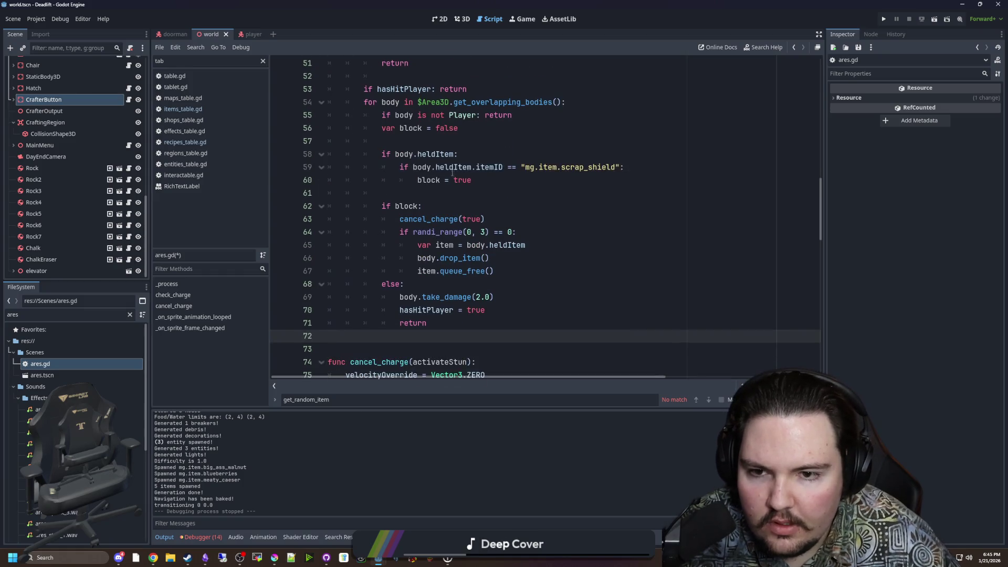
drag(521, 167, 622, 167)
click(430, 180)
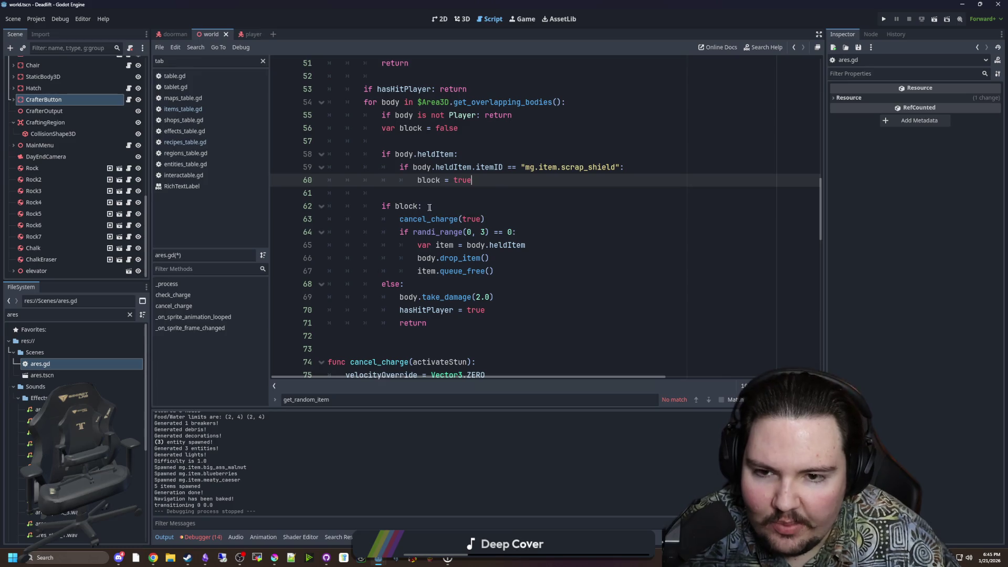
click(428, 232)
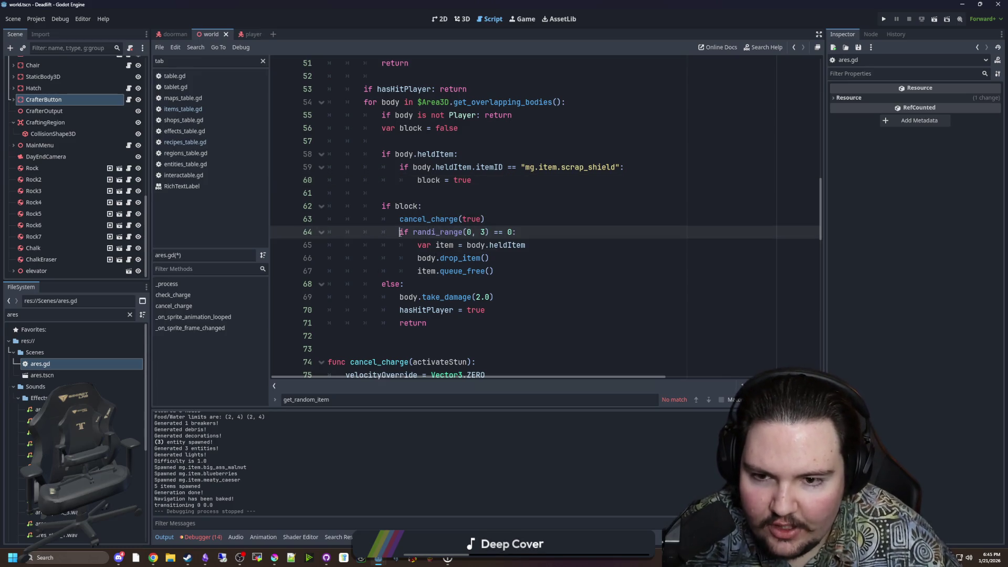
drag(400, 232, 531, 234)
click(507, 272)
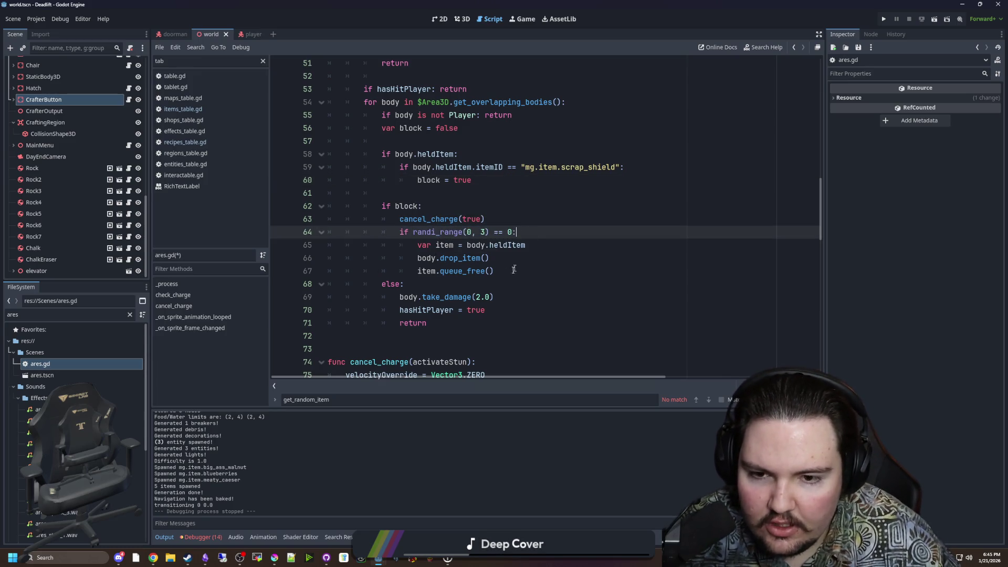
click(468, 292)
click(472, 288)
click(454, 230)
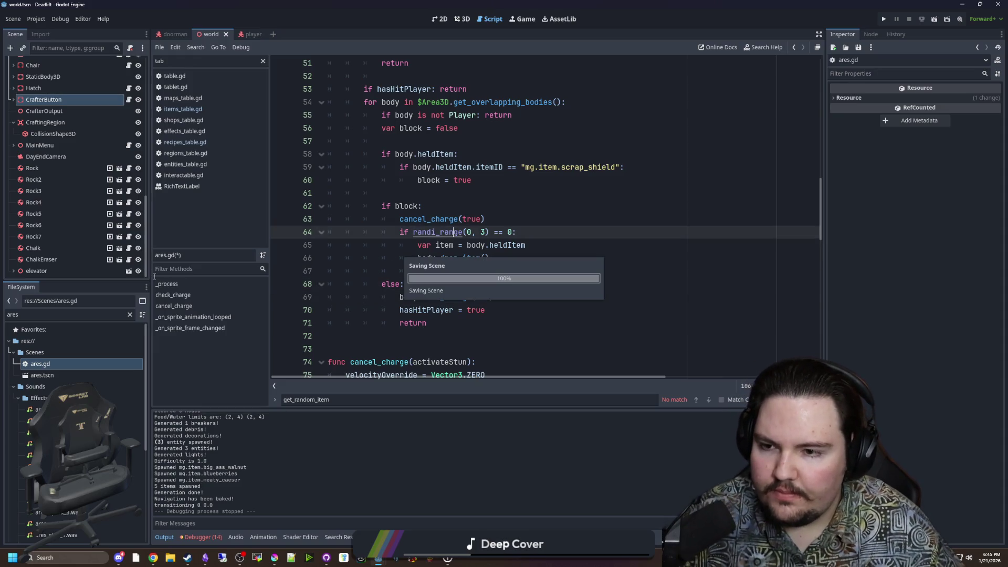
click(435, 336)
scroll(435, 330, down, 3)
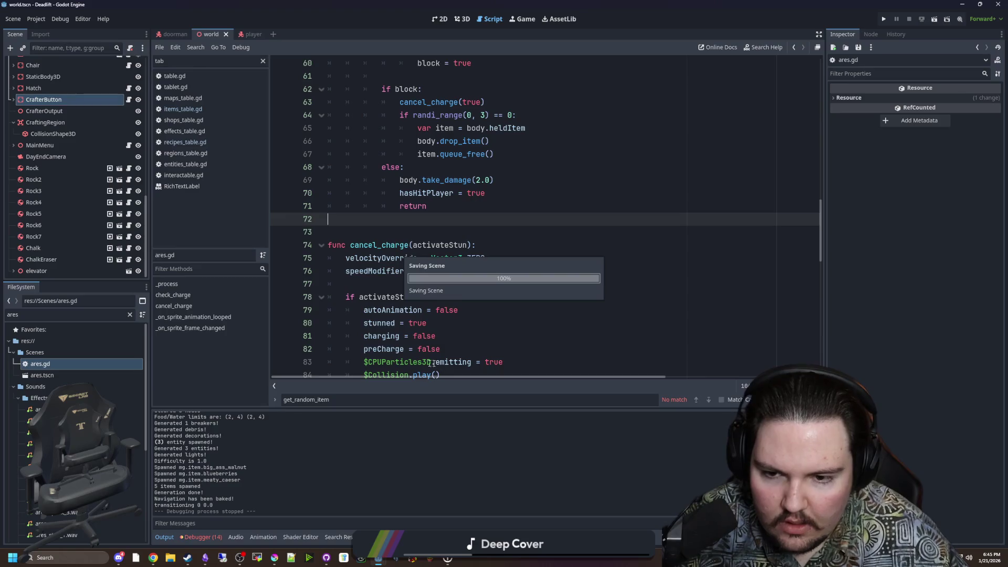
scroll(435, 330, up, 14)
click(202, 109)
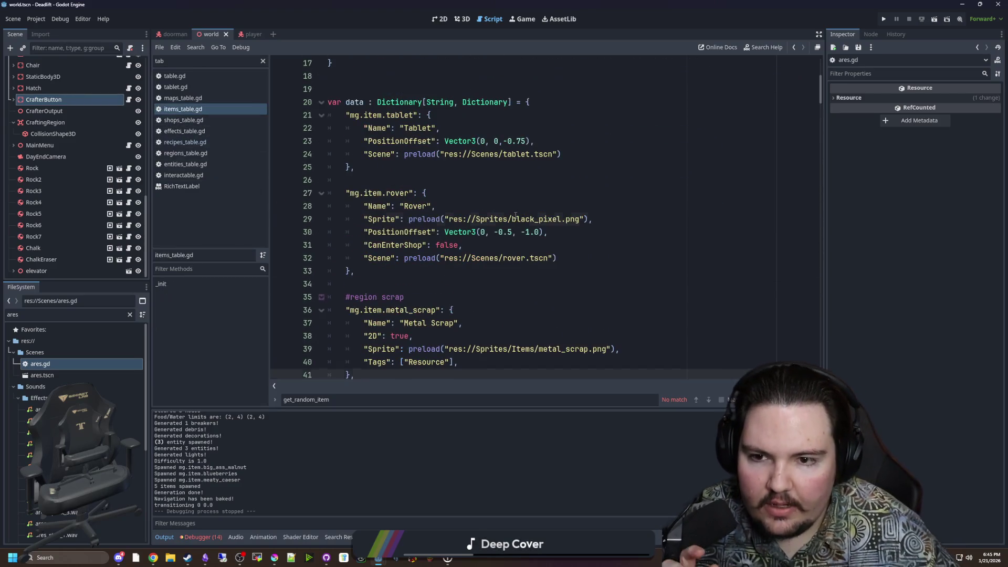
Duplicate the mg.item.note entry twice and fix the copies' header indentation.
scroll(462, 224, down, 15)
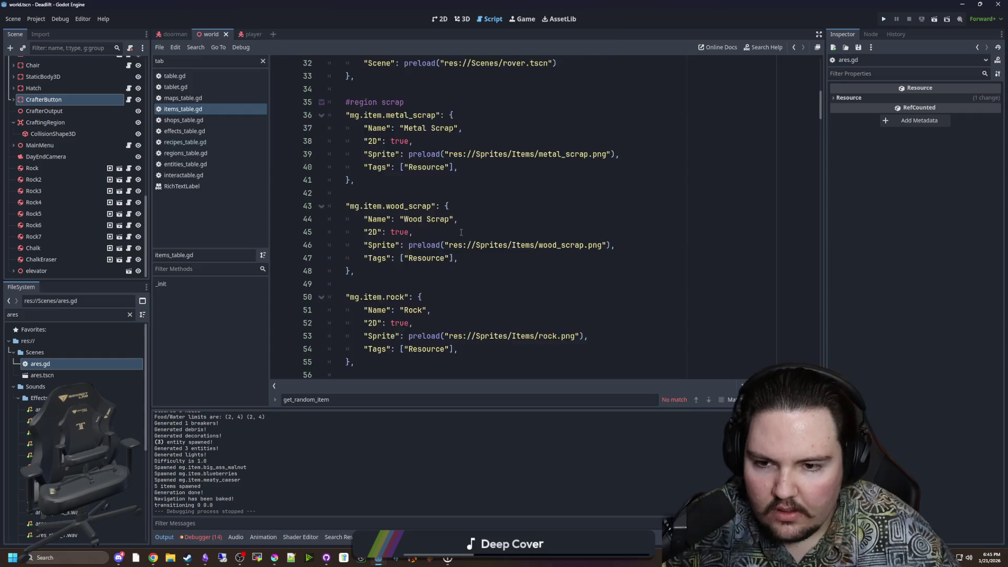
drag(380, 236, 339, 180)
click(379, 235)
key(Return)
key(Return)
key(ctrl+v)
key(Return)
key(Return)
key(ctrl+v)
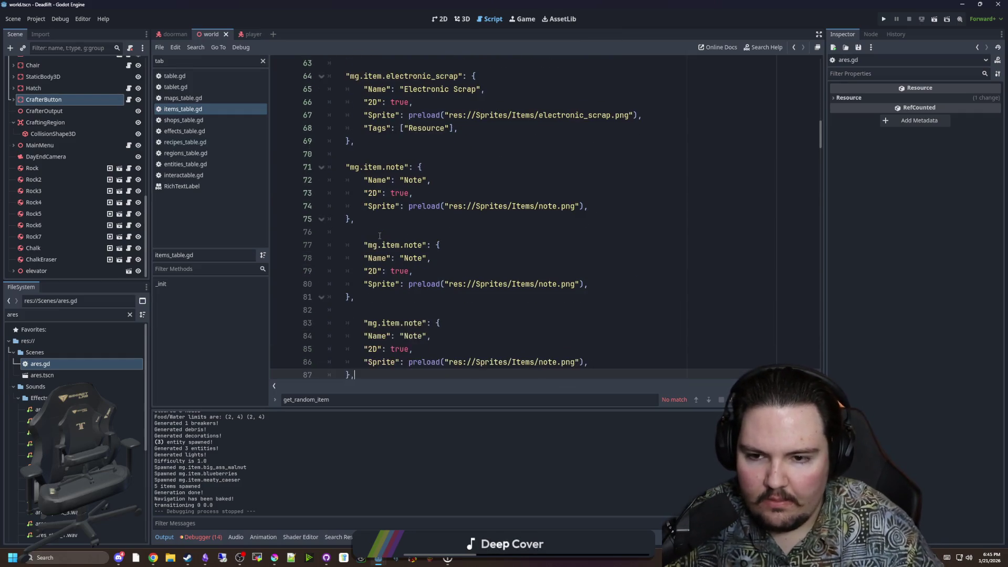
click(380, 243)
key(shift+Tab)
click(379, 323)
key(shift+Tab)
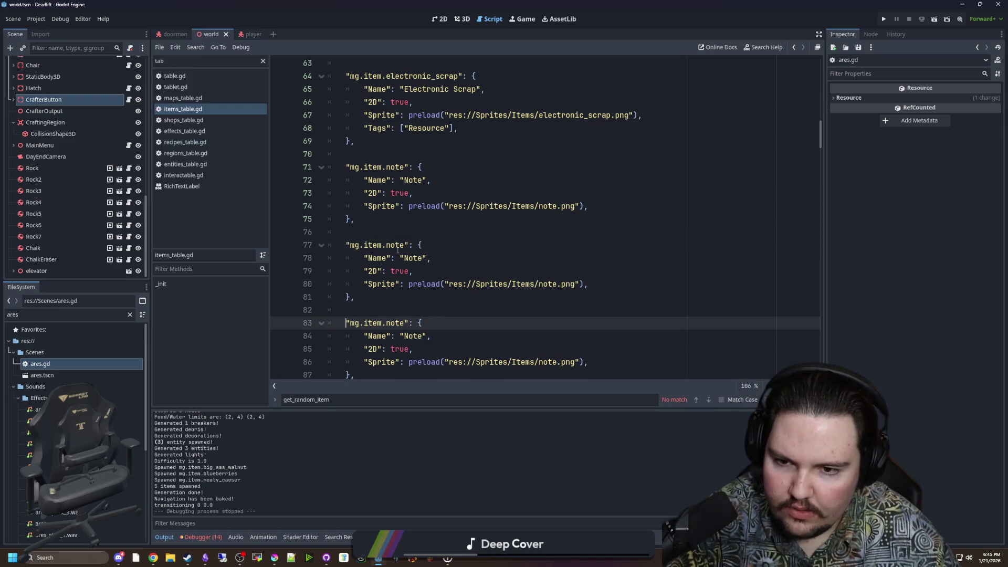
Rename the copied keys to mg.item.bandage and mg.item.medkit.
click(400, 245)
double_click(400, 245)
text(bandage)
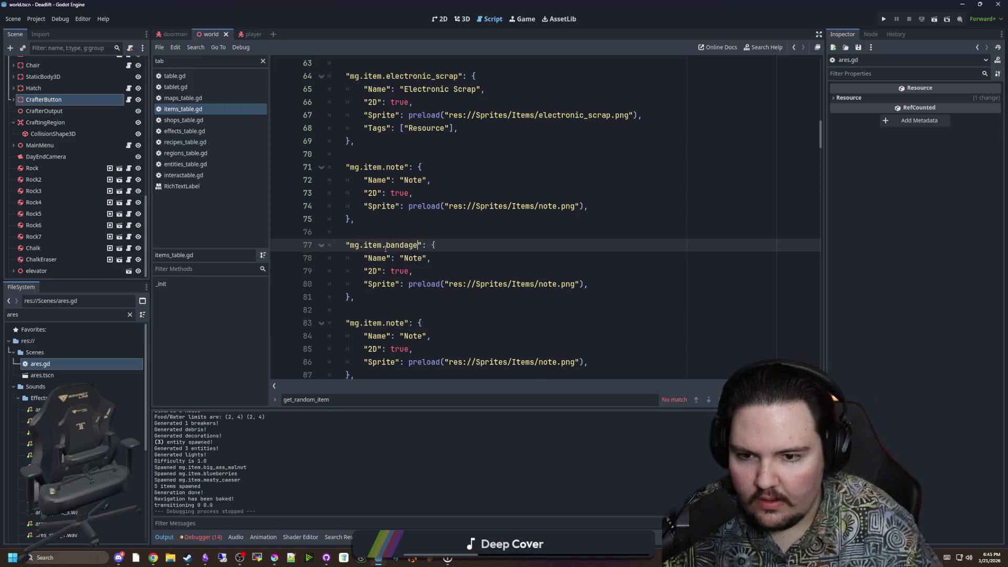
double_click(396, 323)
text(medk)
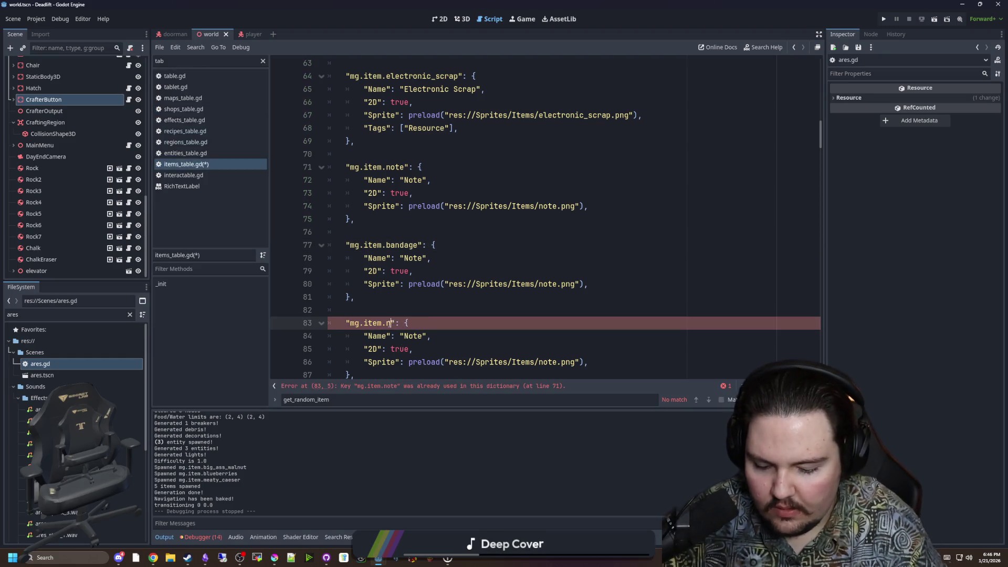
text(it)
click(429, 302)
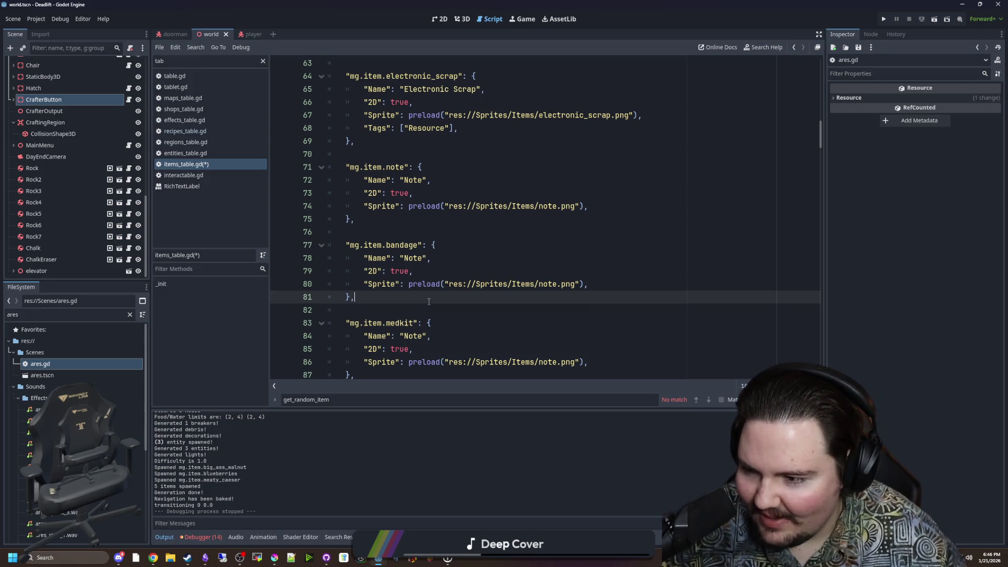
scroll(423, 302, down, 2)
click(536, 265)
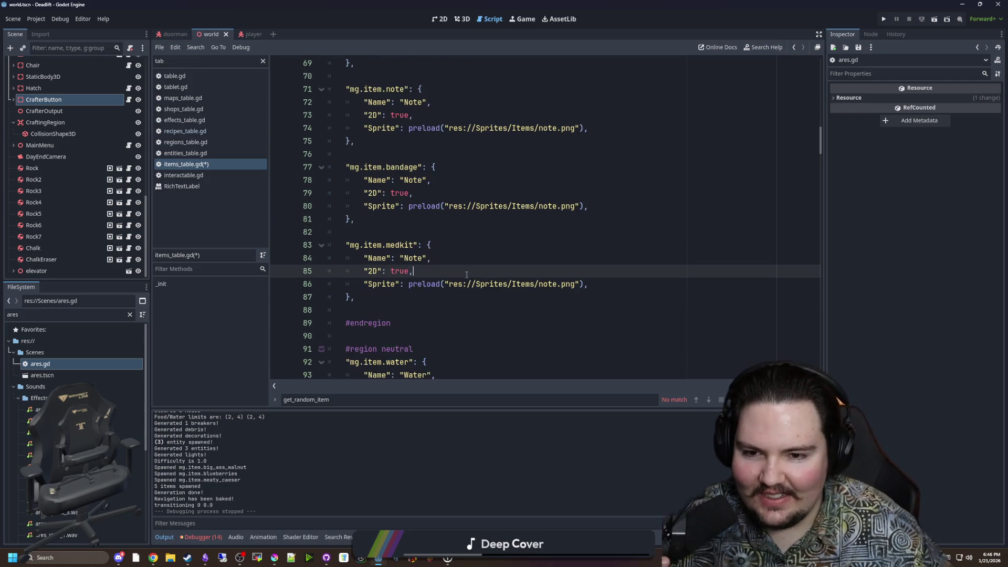
scroll(473, 272, up, 1)
key(Up)
key(Up)
Change the copies' sprite paths to bandage.png and medkit.png.
double_click(557, 245)
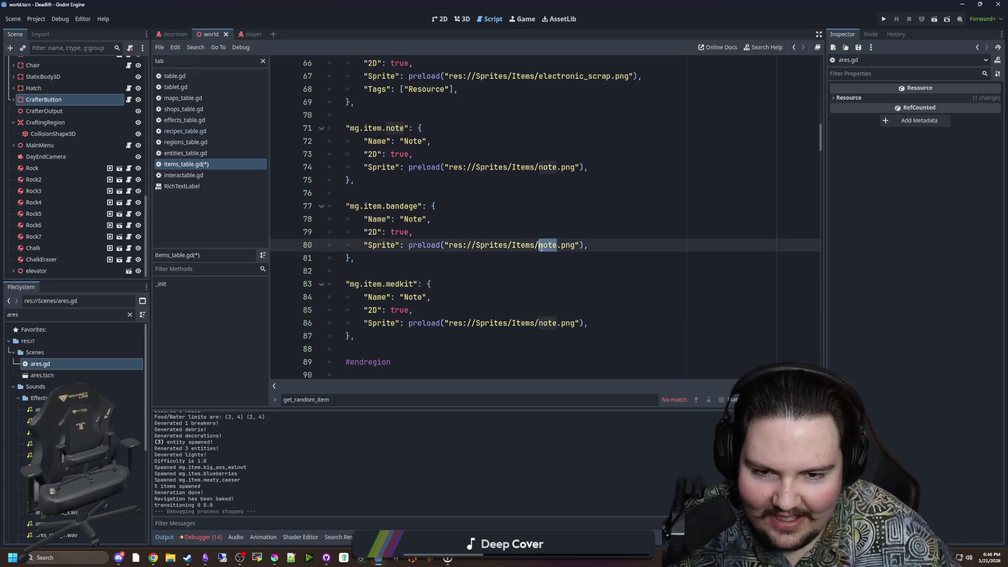
text(bandage)
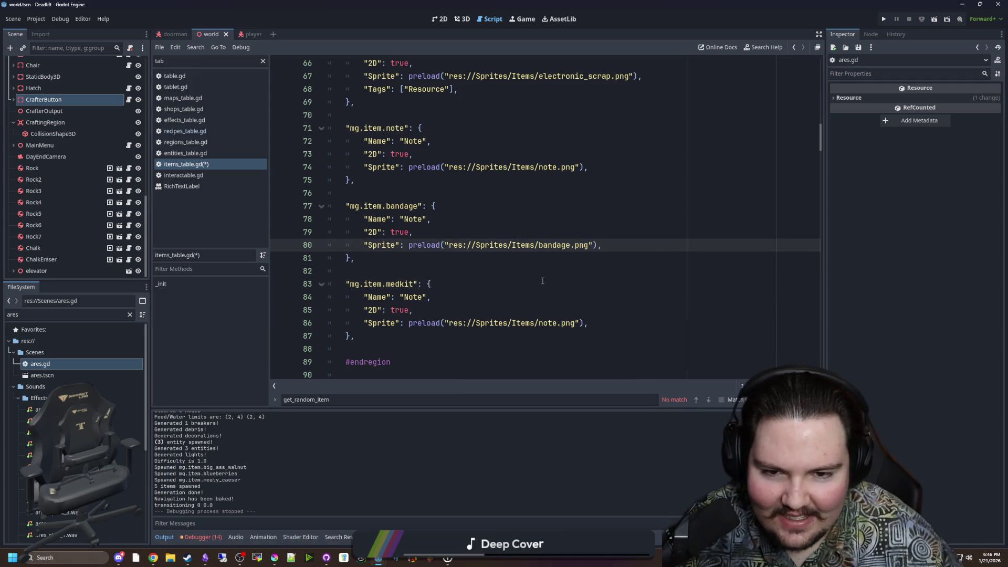
drag(558, 323, 539, 323)
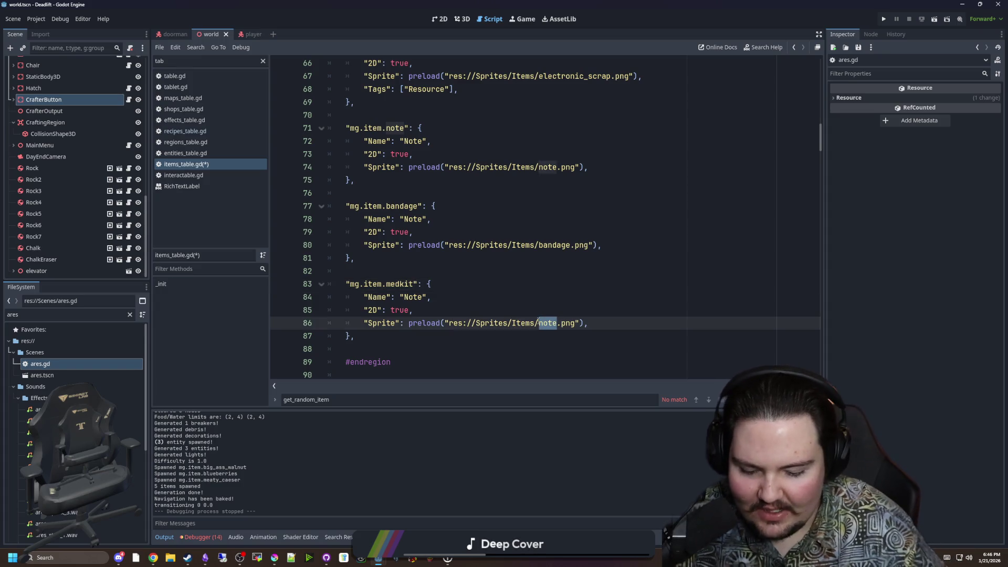
text(medkit)
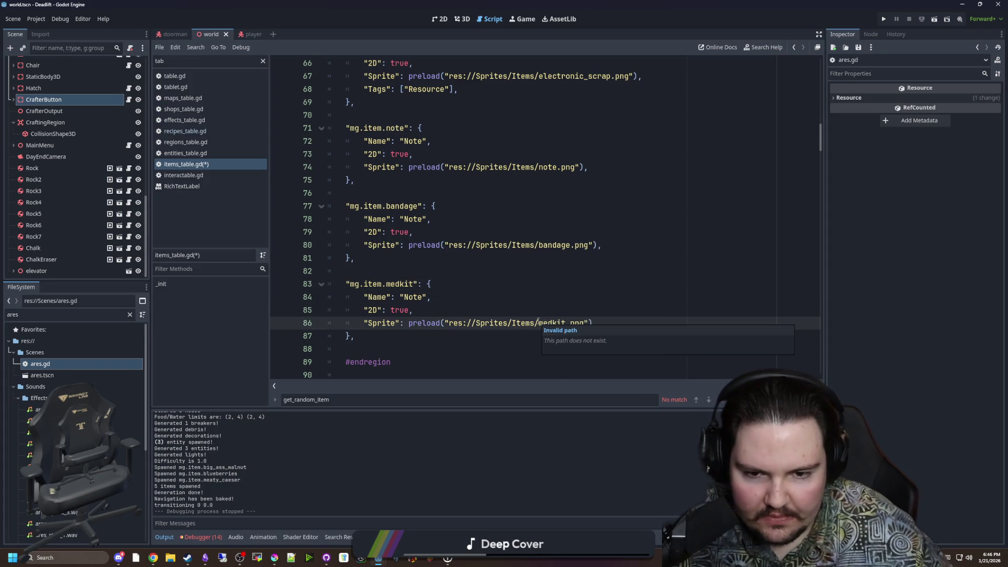
click(536, 299)
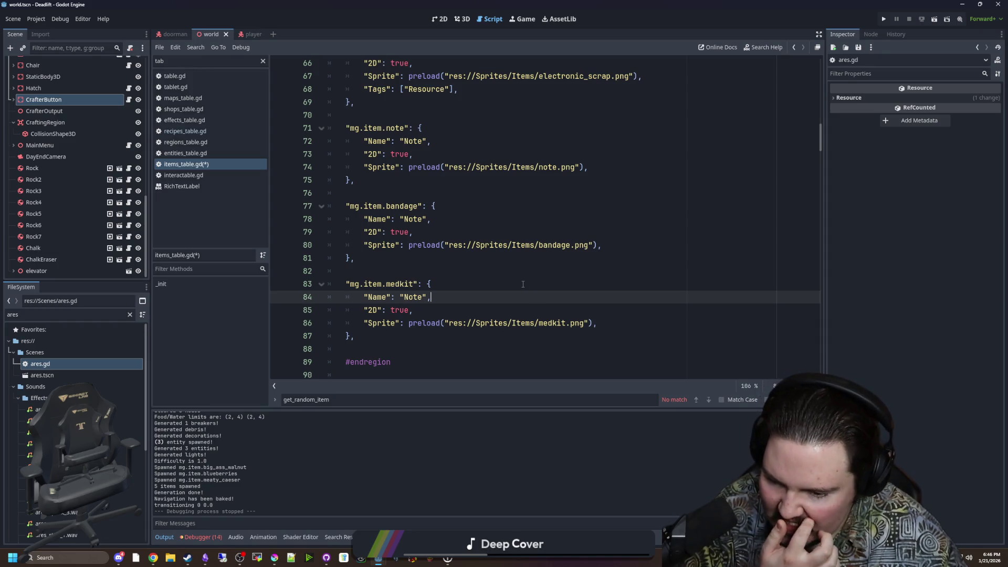
click(415, 284)
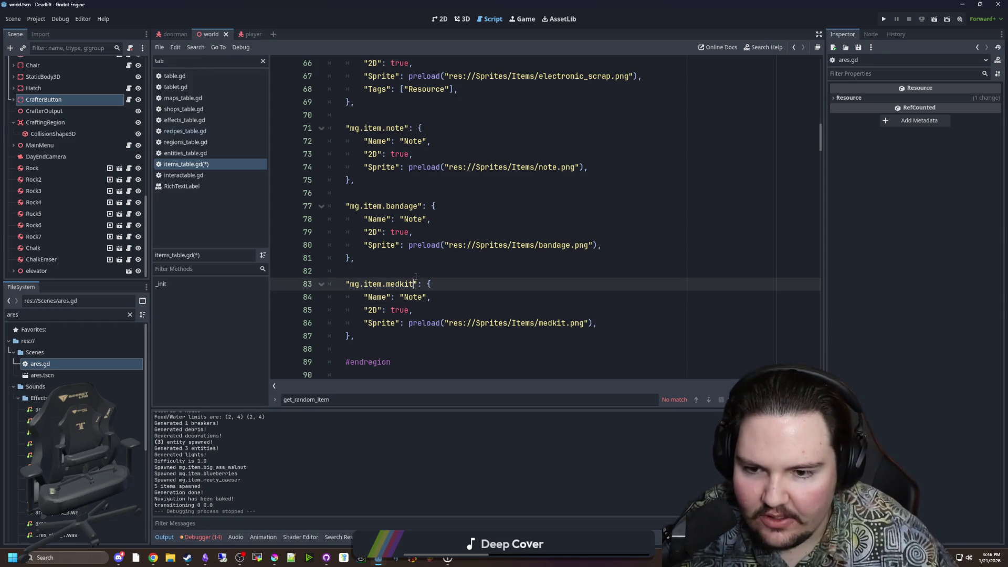
click(415, 276)
Set the new entries' Name fields to Bandage and Medkit.
double_click(415, 219)
text(Bandage)
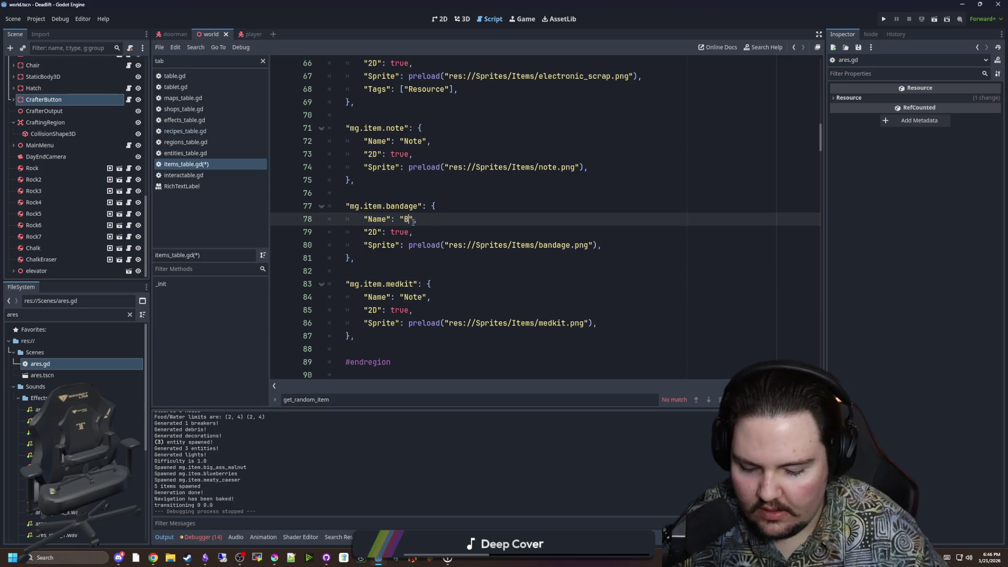
click(416, 283)
double_click(414, 297)
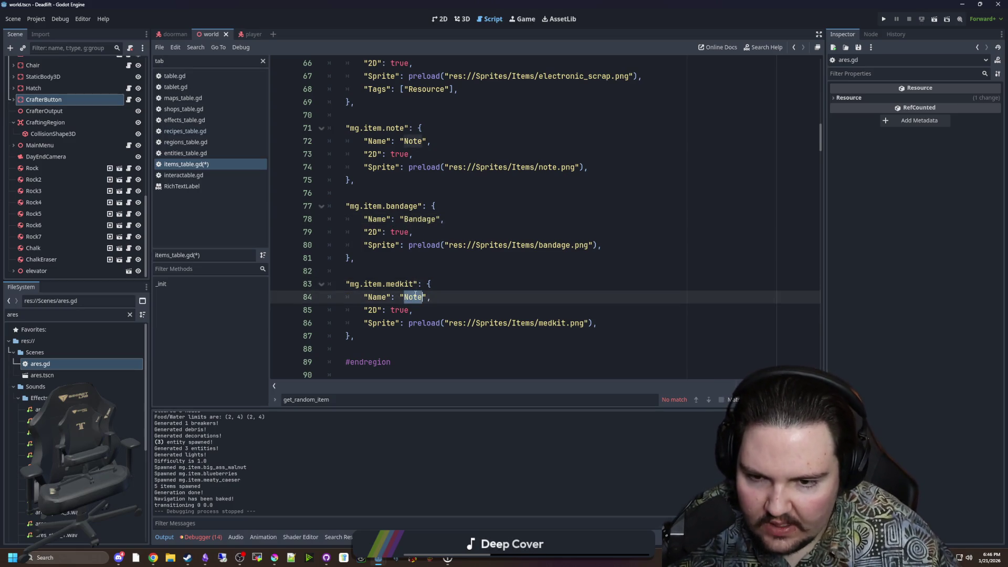
text(Medkit)
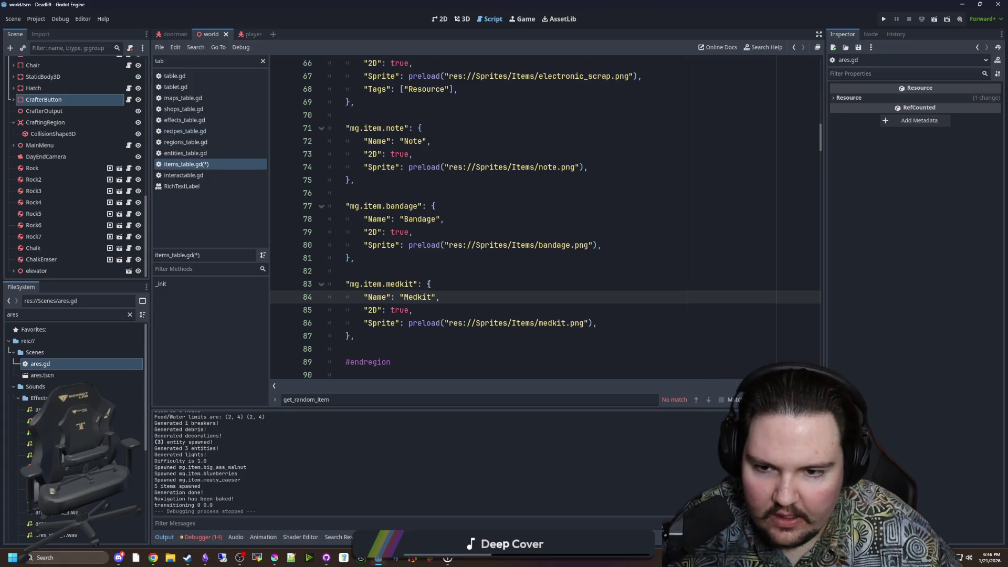
click(444, 271)
Save the items_table.gd changes.
key(ctrl+s)
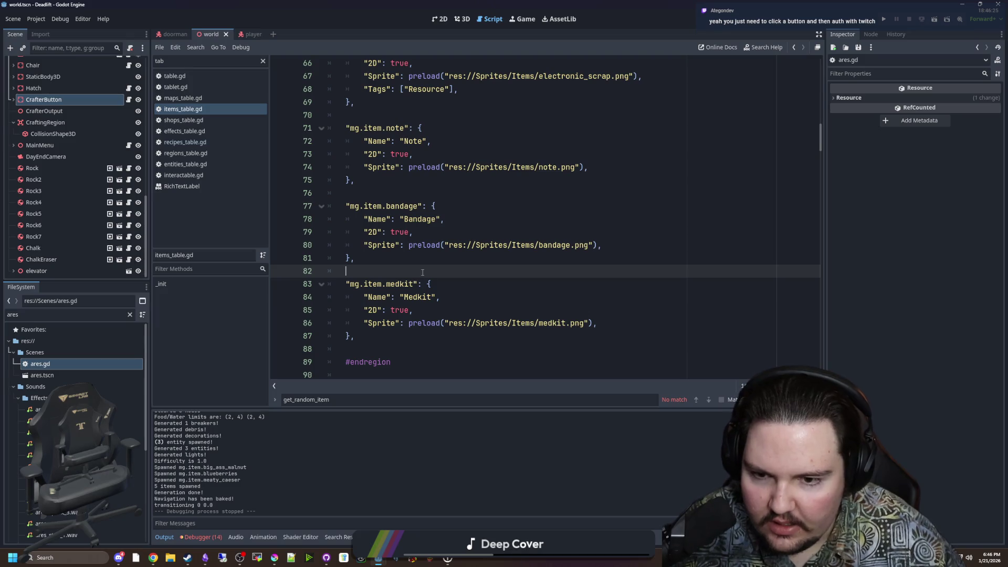
key(ctrl+s)
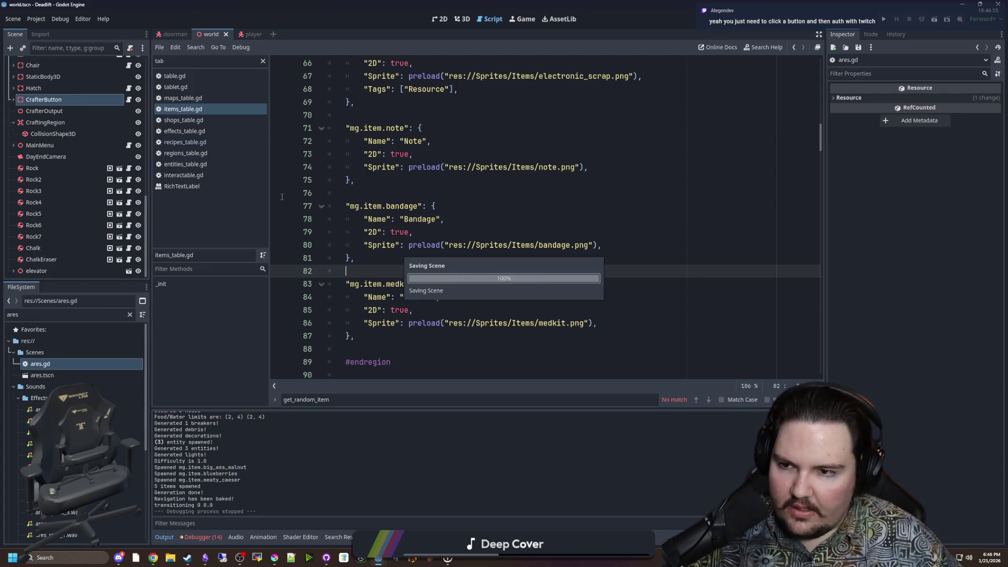
scroll(79, 220, up, 10)
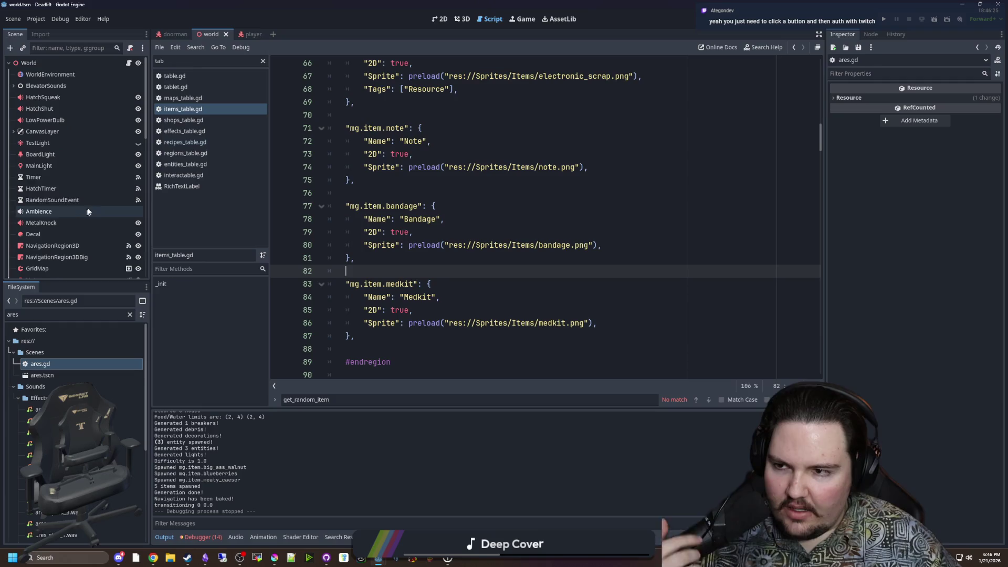
Switch to the player scene, show player.gd, and scroll through its code.
click(243, 34)
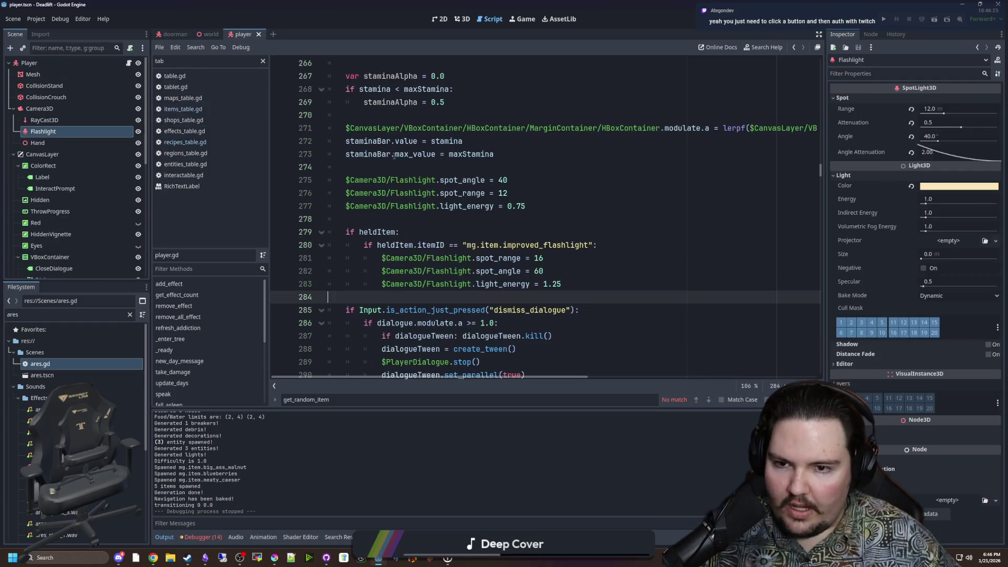
click(407, 164)
click(388, 221)
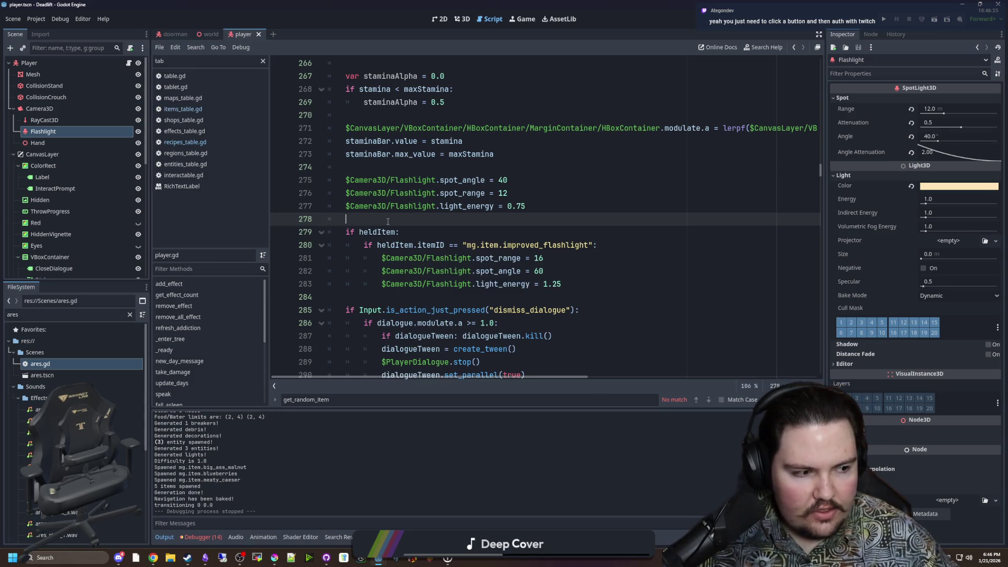
scroll(388, 222, down, 5)
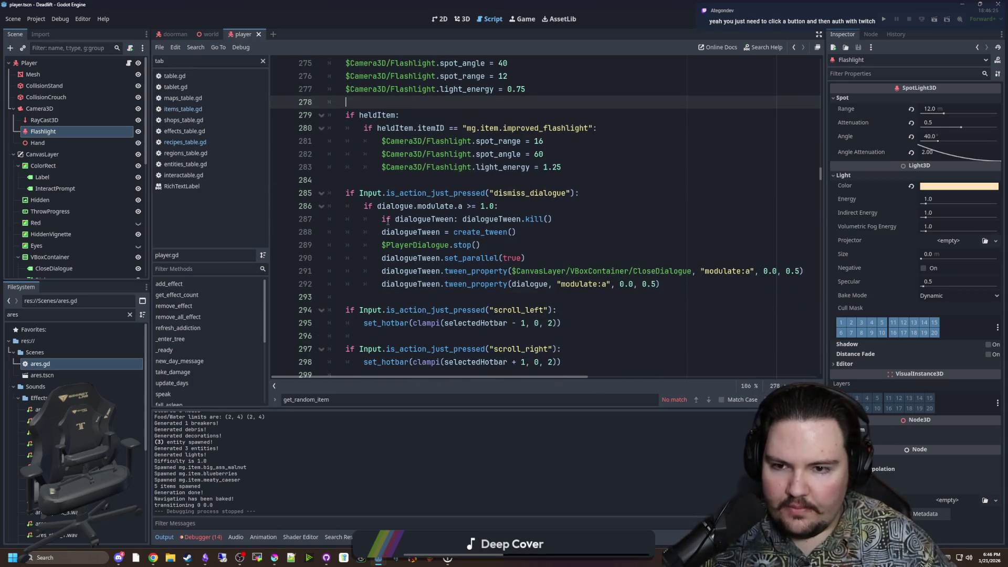
scroll(411, 221, up, 3)
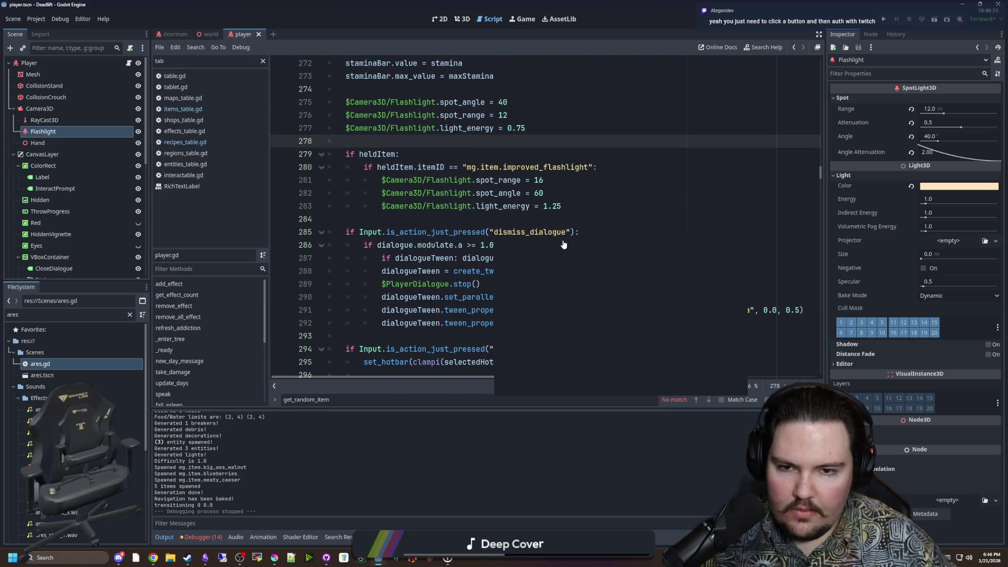
scroll(440, 220, up, 2)
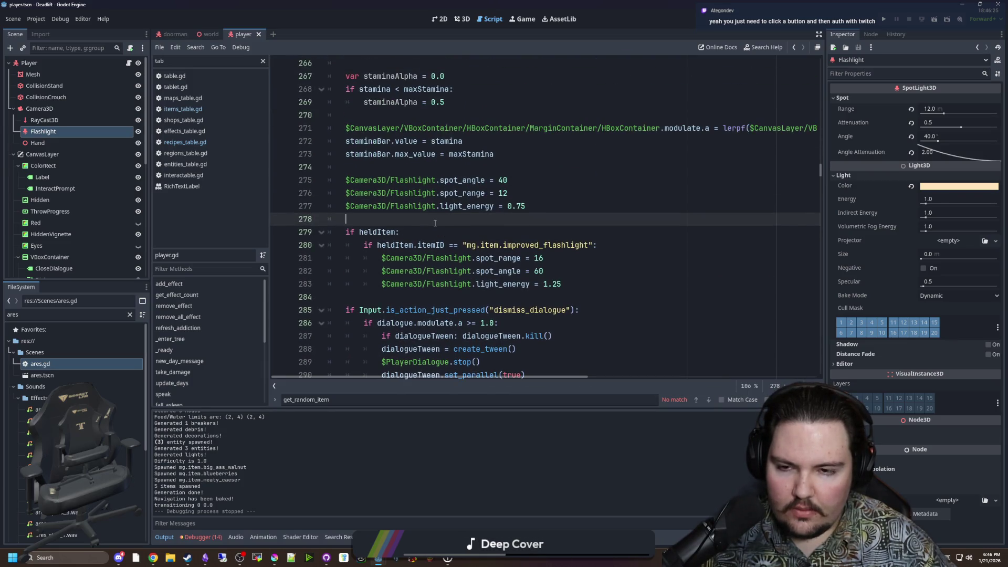
scroll(435, 223, down, 20)
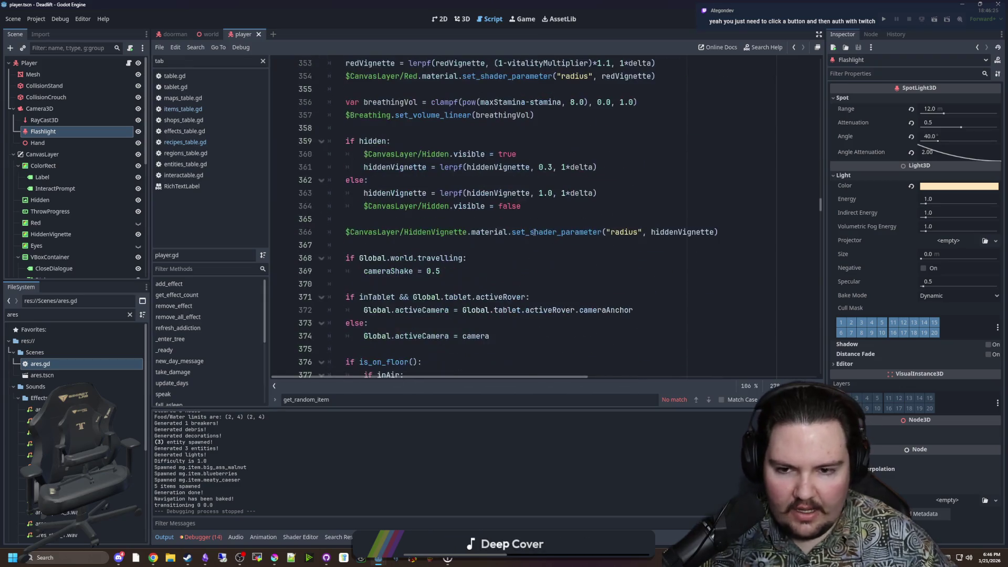
scroll(594, 160, down, 15)
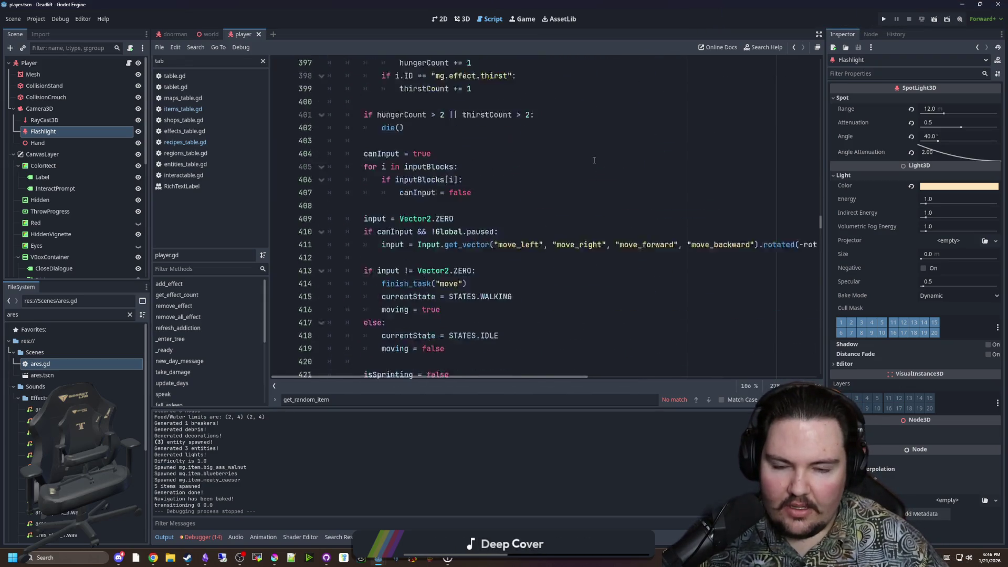
scroll(594, 160, down, 11)
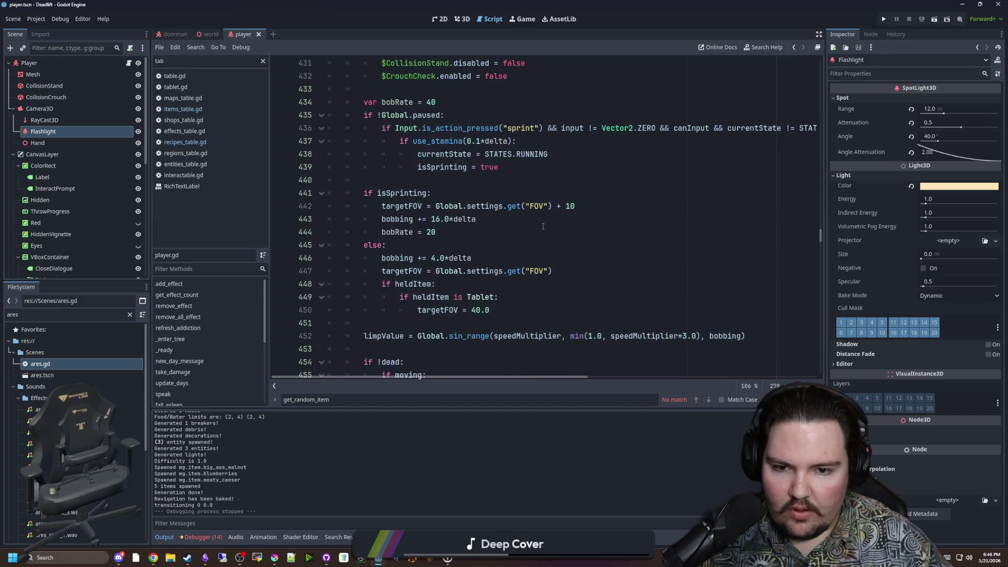
scroll(543, 226, down, 4)
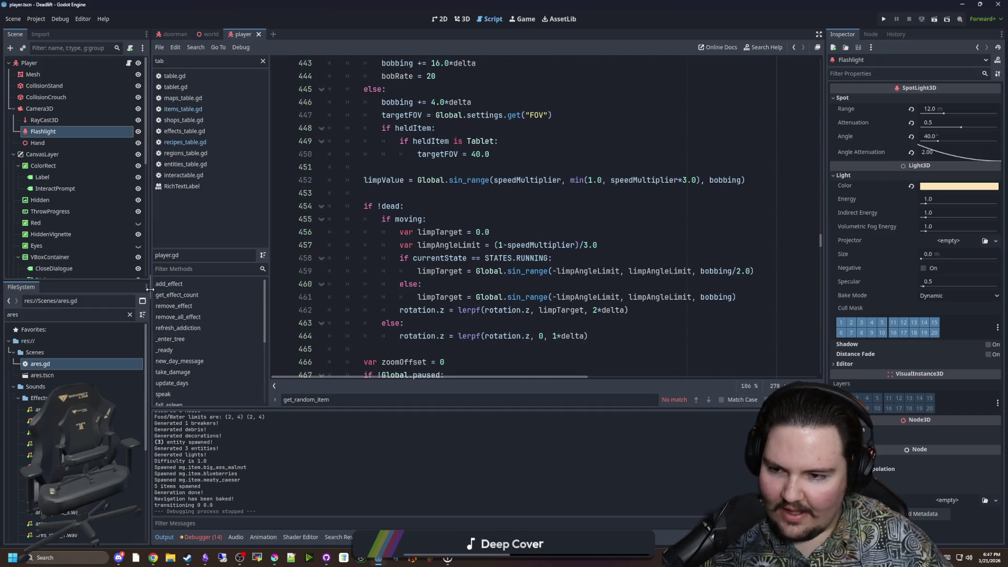
Widen the code area via the left dock and Inspector dividers, reading down to finish_task.
drag(150, 289, 112, 290)
scroll(469, 286, down, 13)
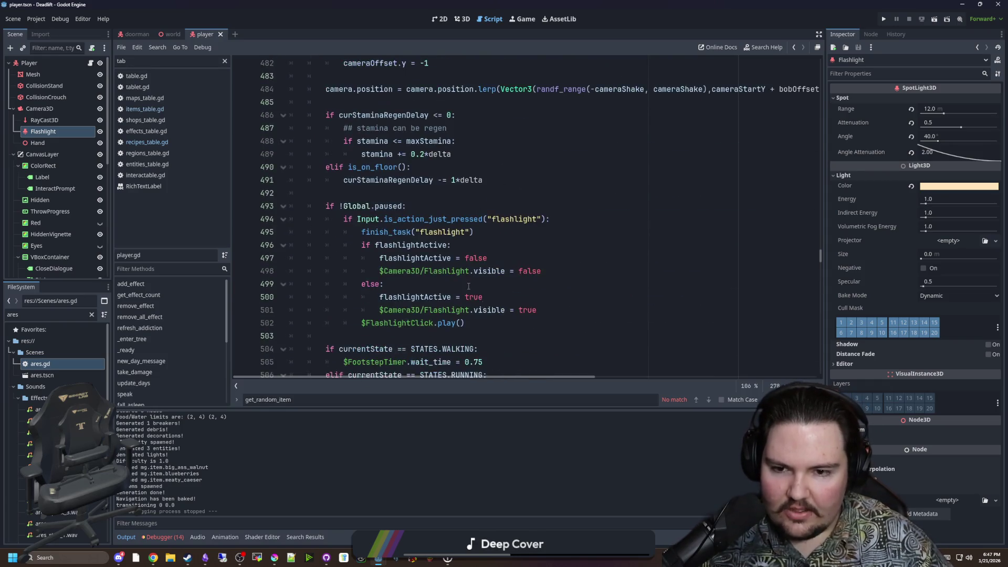
scroll(469, 286, down, 6)
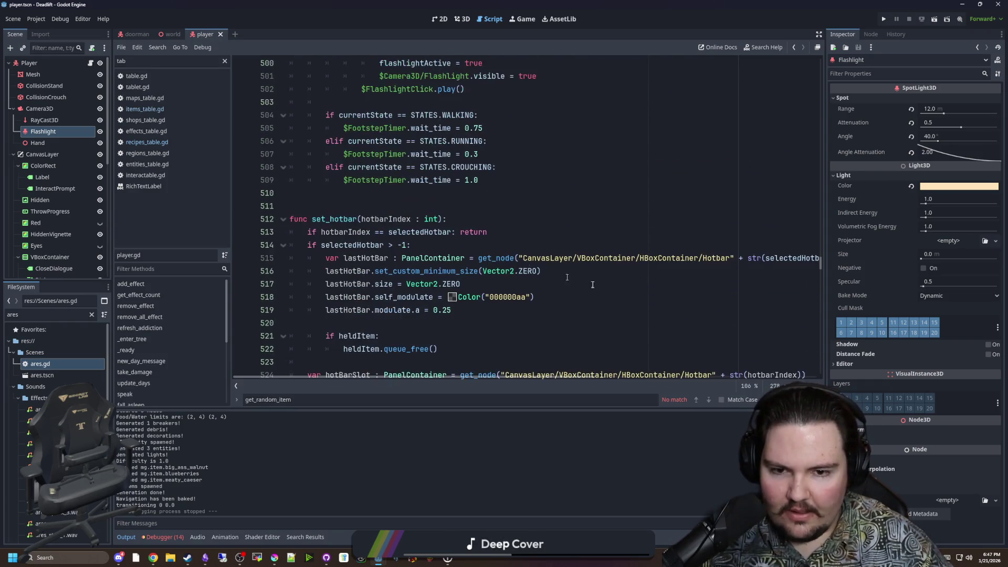
drag(825, 289, 920, 313)
scroll(491, 274, down, 9)
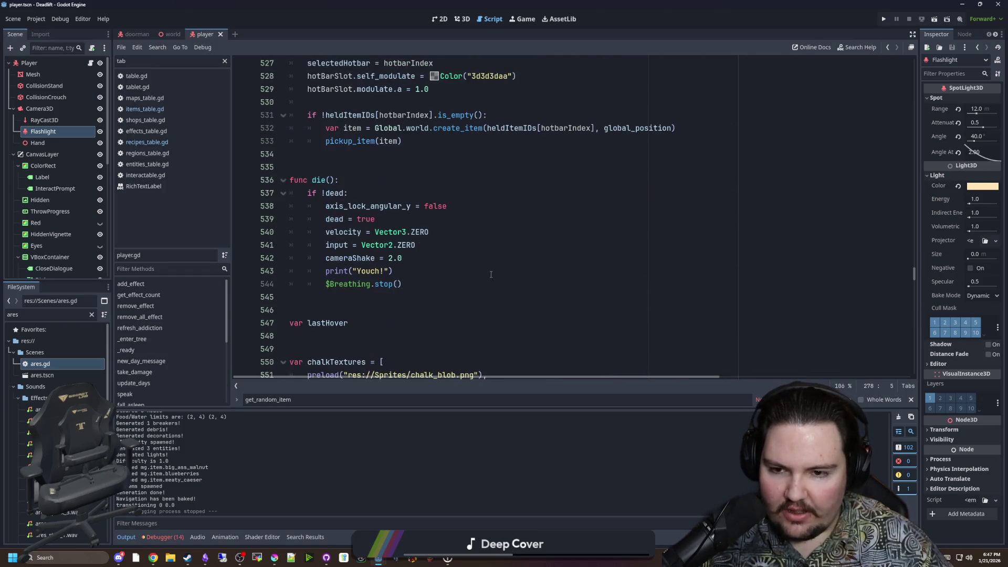
scroll(491, 274, down, 3)
scroll(491, 274, up, 10)
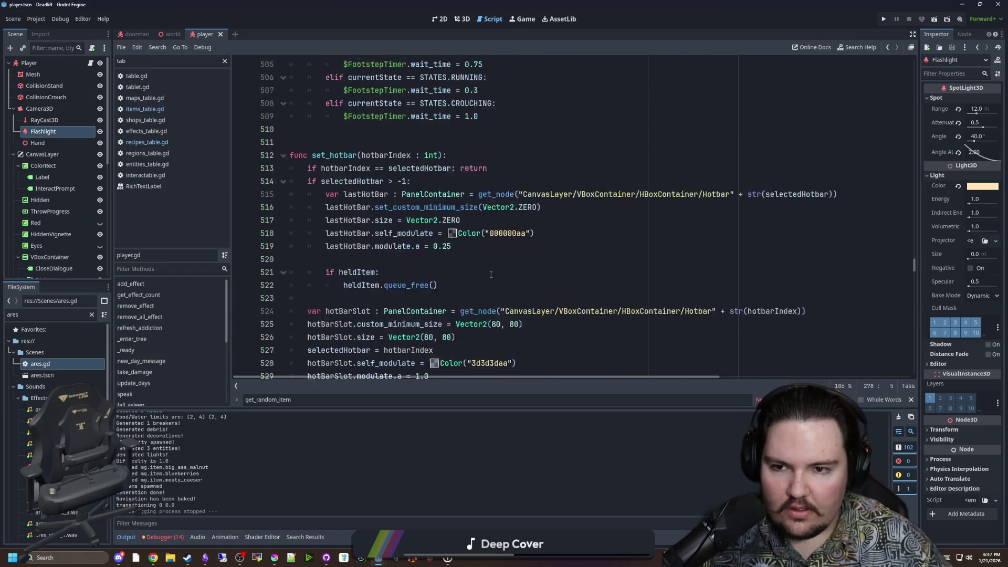
scroll(491, 274, down, 14)
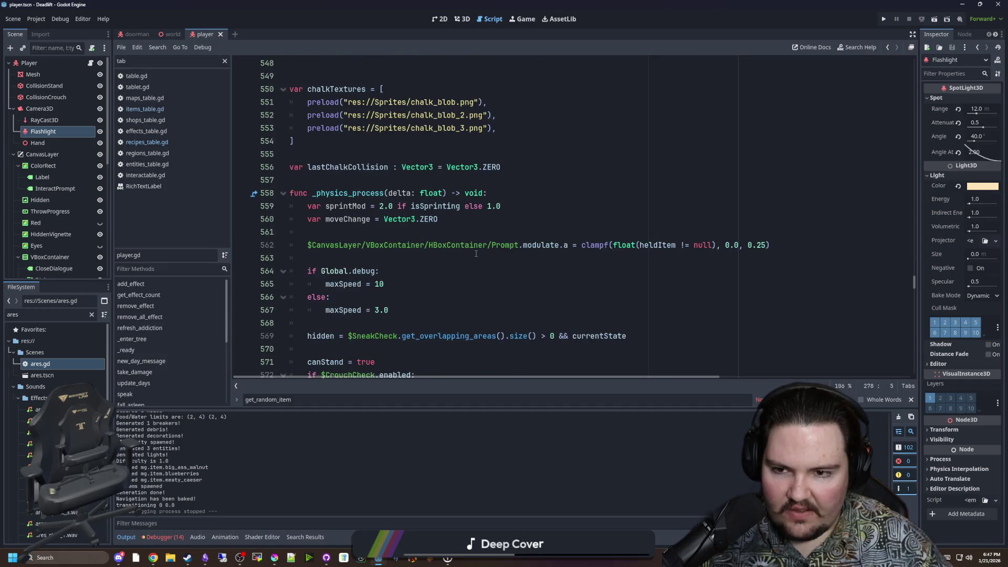
scroll(476, 254, down, 20)
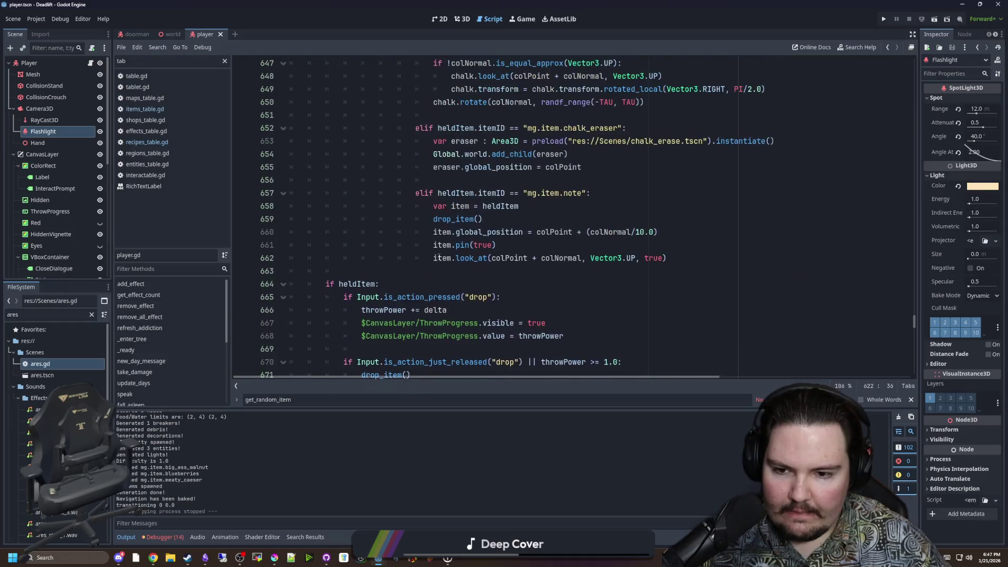
scroll(446, 257, up, 18)
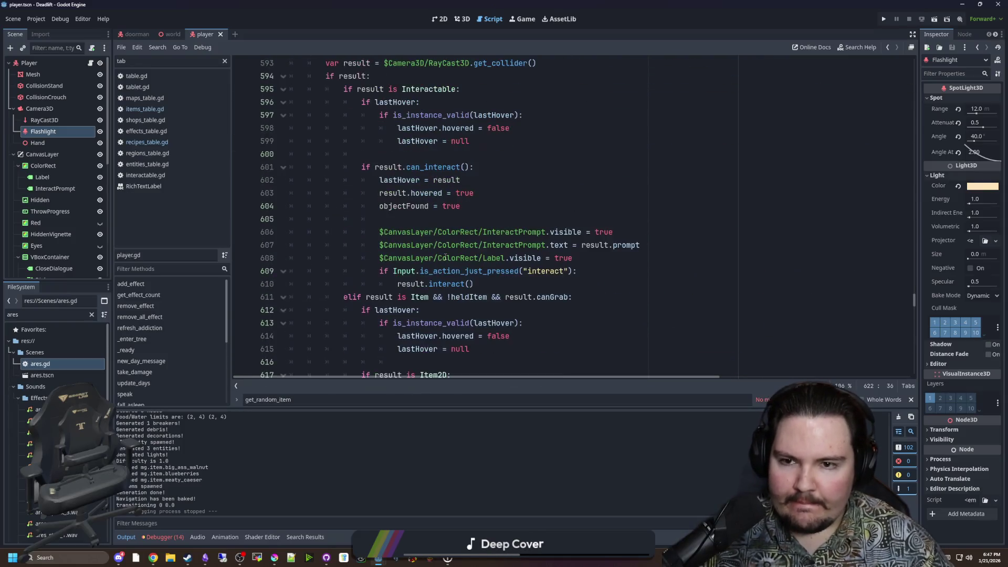
scroll(446, 258, up, 2)
scroll(472, 250, down, 13)
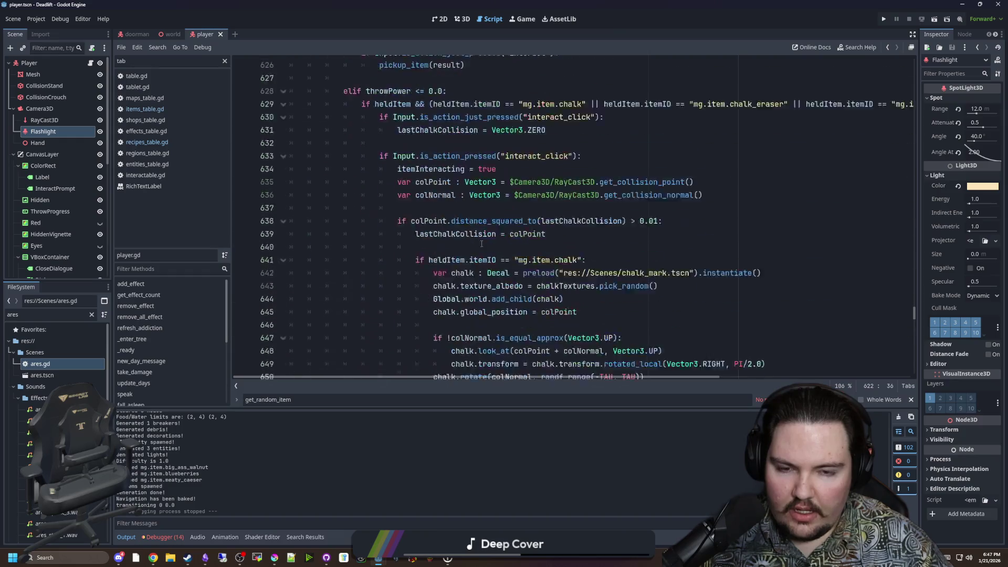
scroll(481, 243, down, 20)
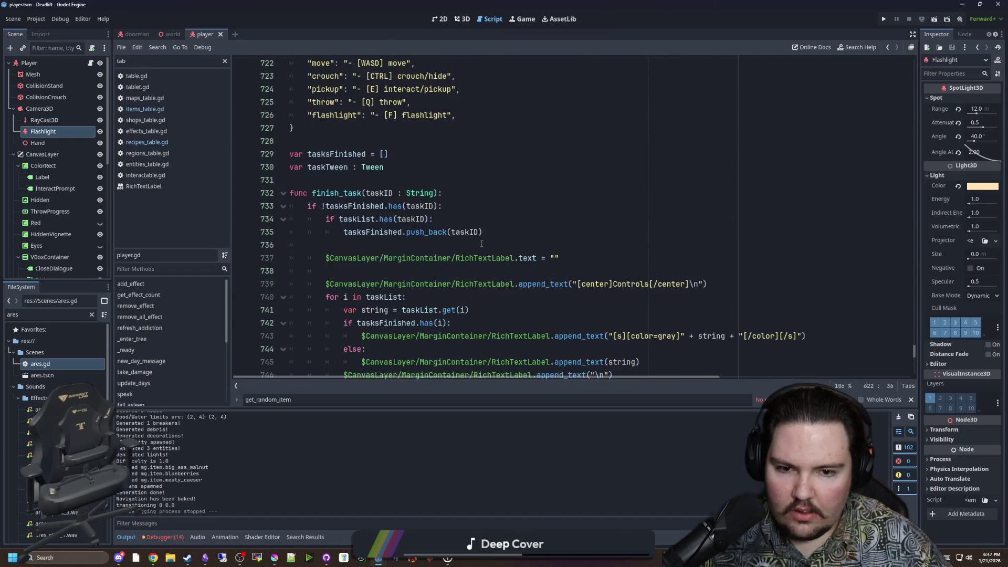
scroll(482, 244, down, 11)
click(583, 266)
key(ctrl+f)
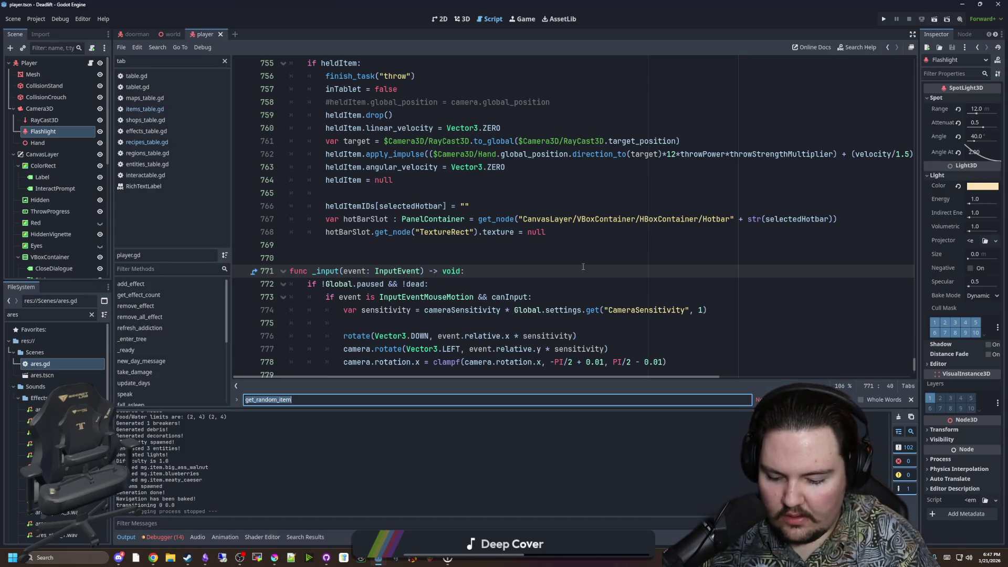
Search for 'chalk' and locate the item-ID condition on line 629.
text(chalk)
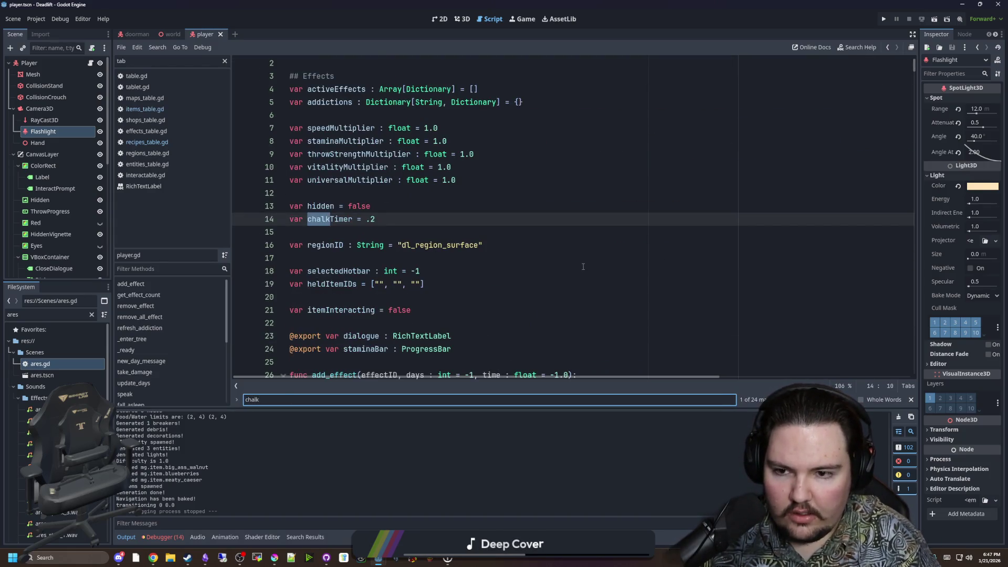
key(Return)
key(Return)
key(Return)
key(Return)
key(Return)
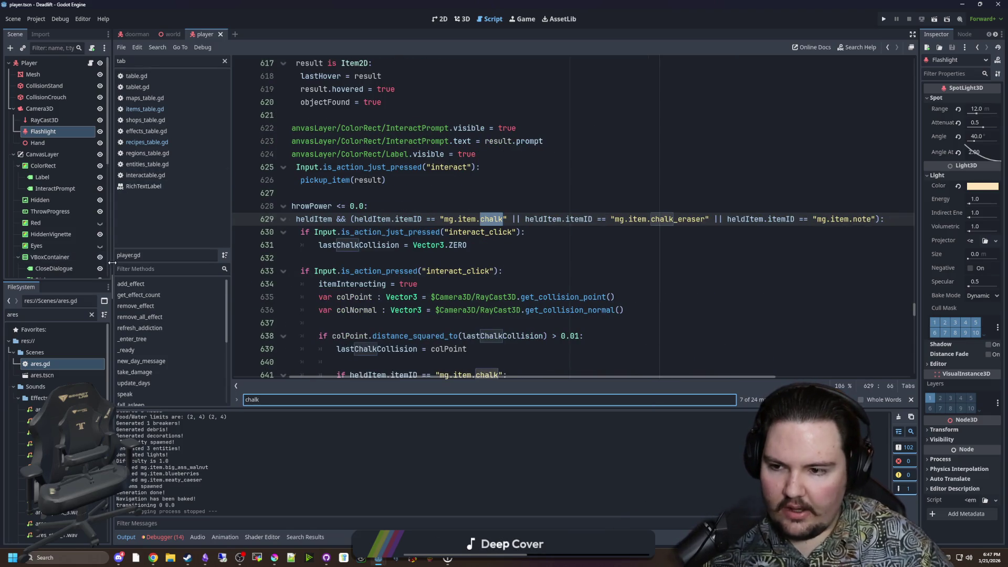
drag(110, 262, 68, 263)
click(427, 309)
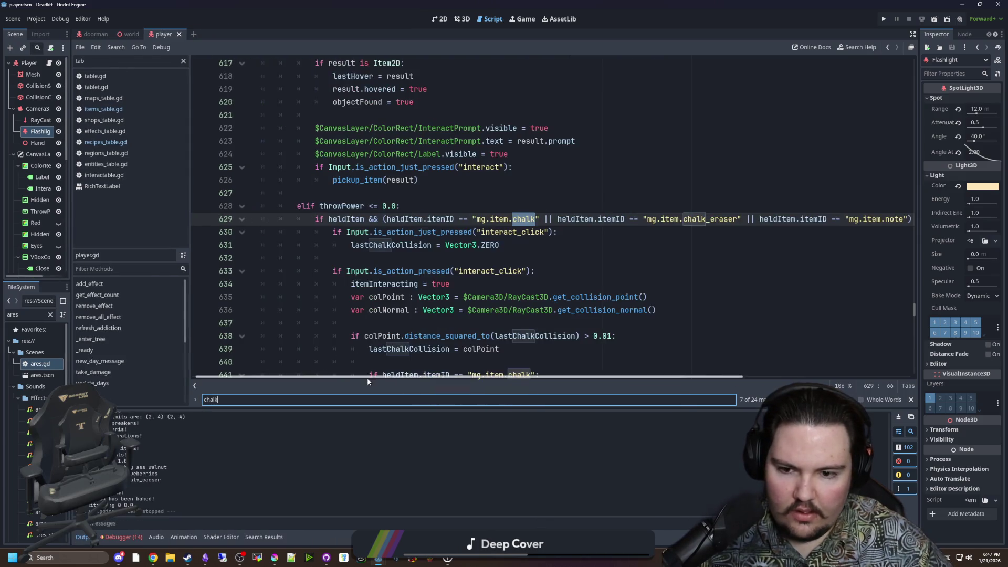
key(Up)
key(Up)
key(Up)
drag(536, 376, 554, 379)
key(Up)
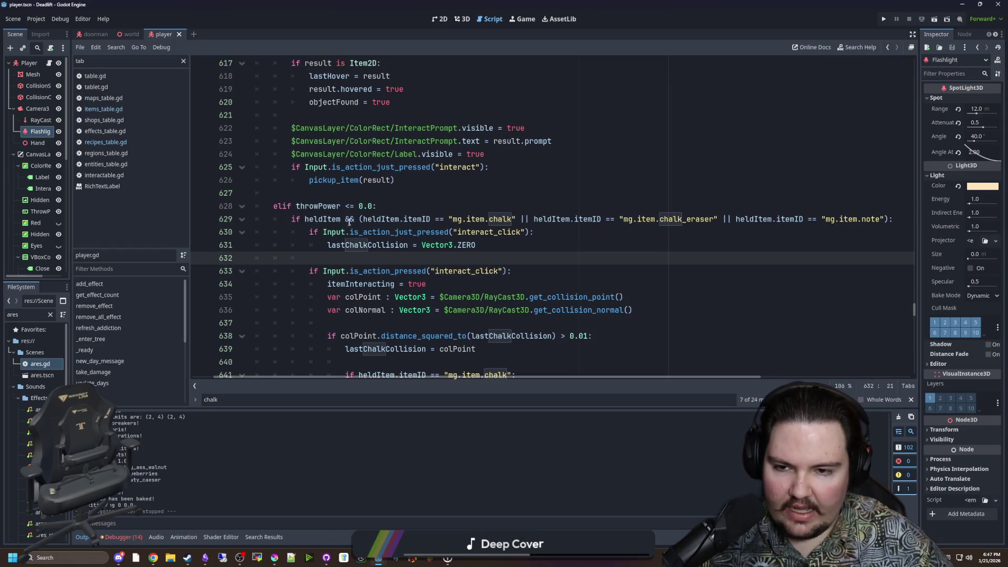
double_click(378, 218)
click(882, 219)
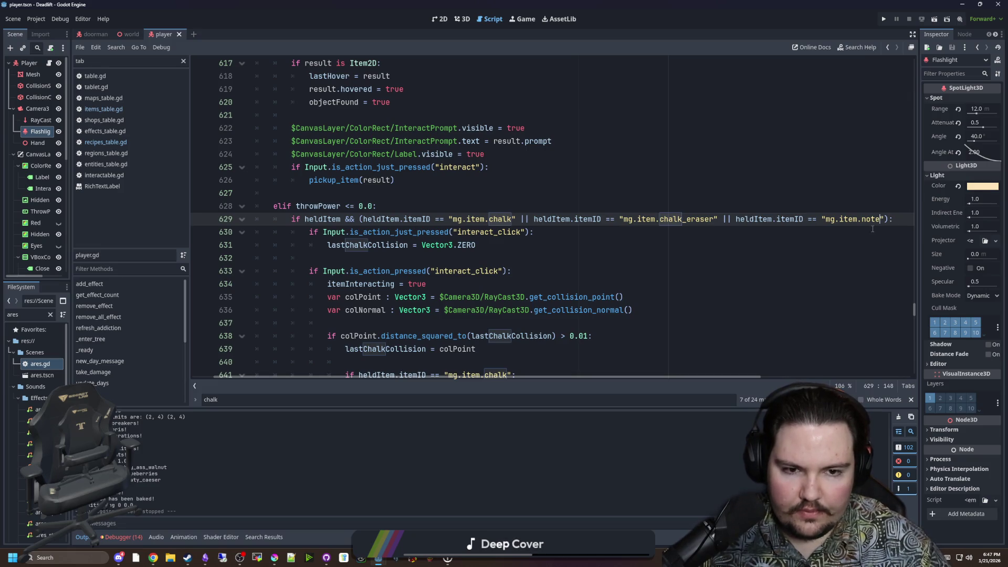
key(Down)
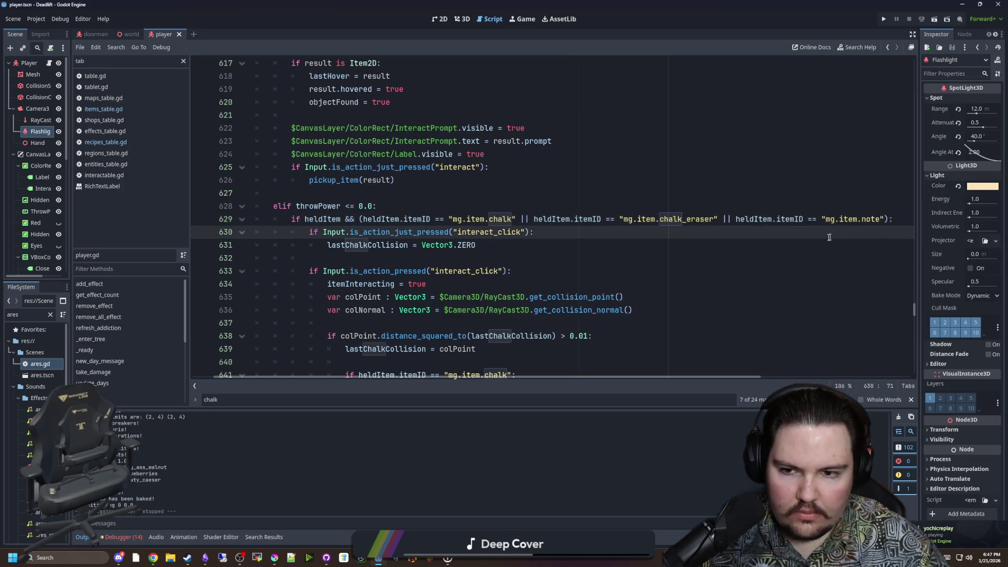
key(Down)
Replace line 629's item-ID comparisons with heldItem.itemData.Useable, then switch to items_table.gd.
drag(888, 219, 359, 219)
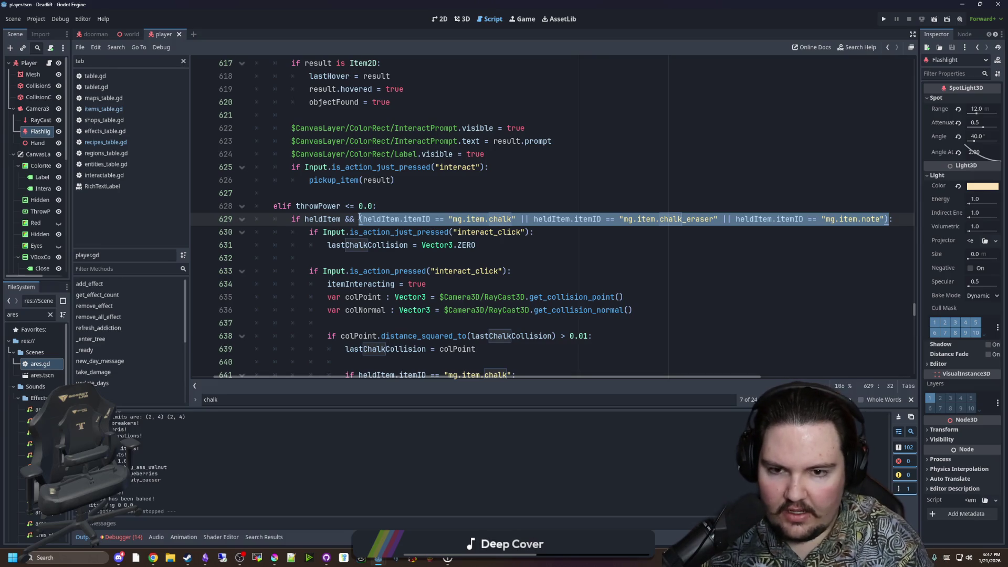
text(heldItem.)
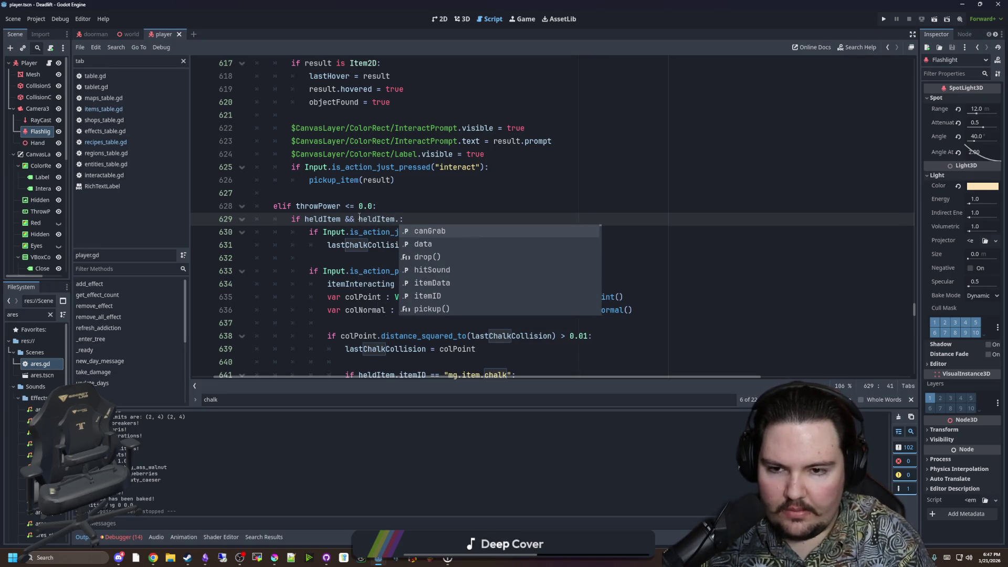
text(itemData.I)
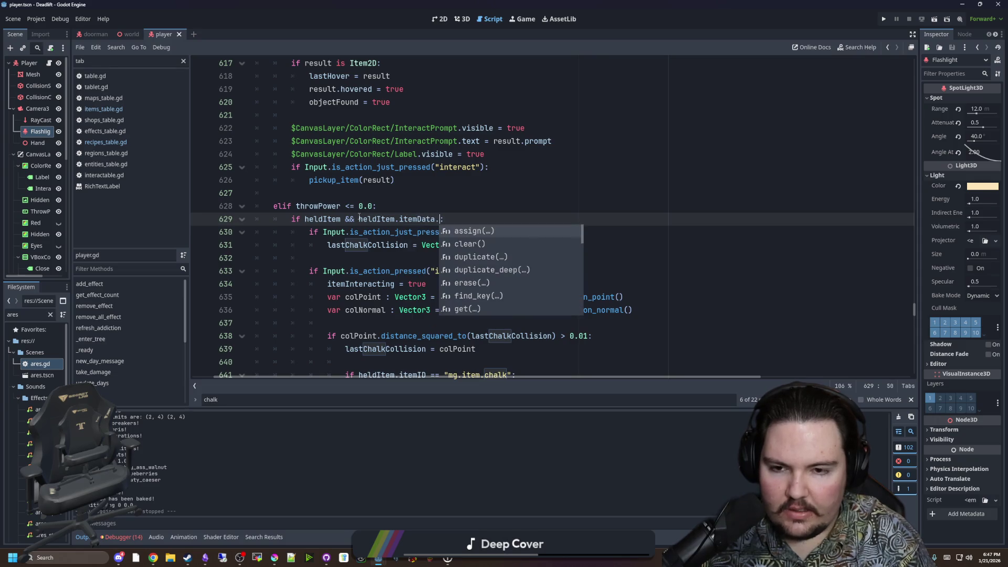
text(nteracta)
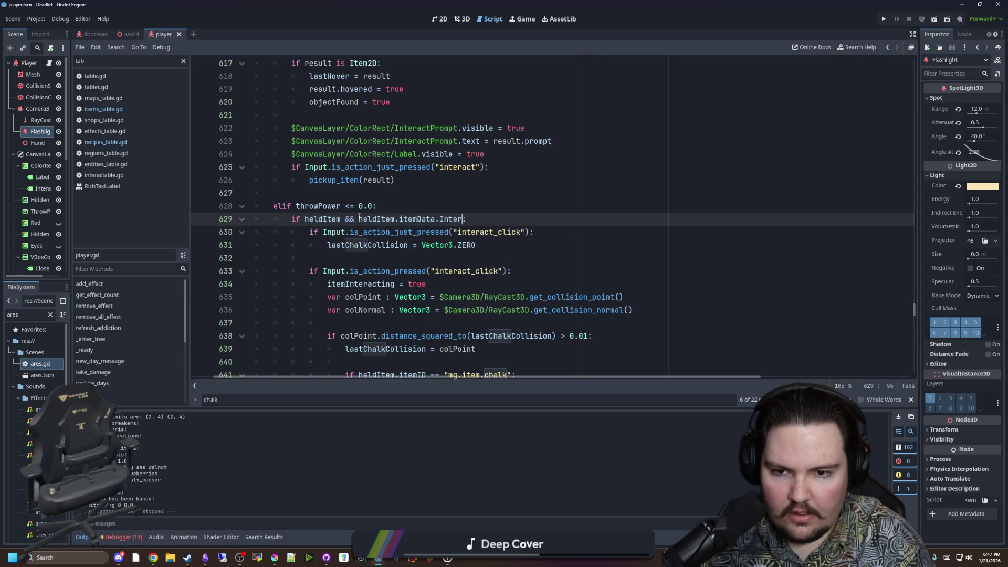
text(ble)
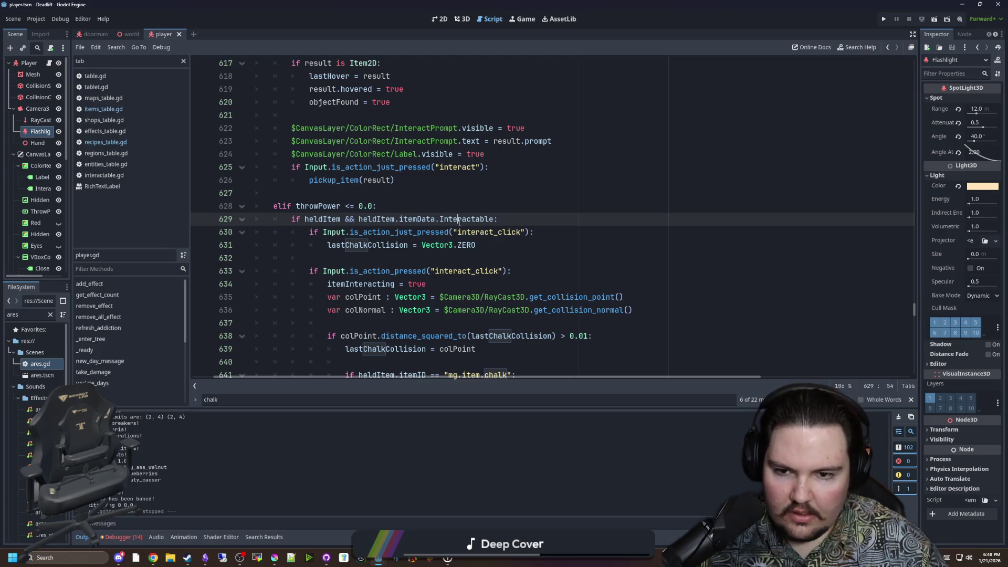
double_click(458, 221)
text(Useable)
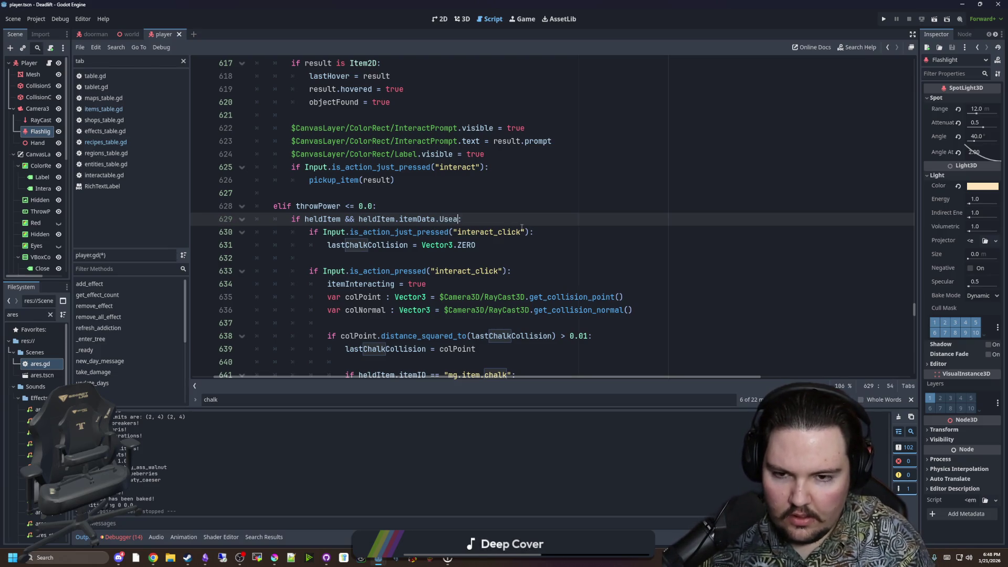
double_click(458, 218)
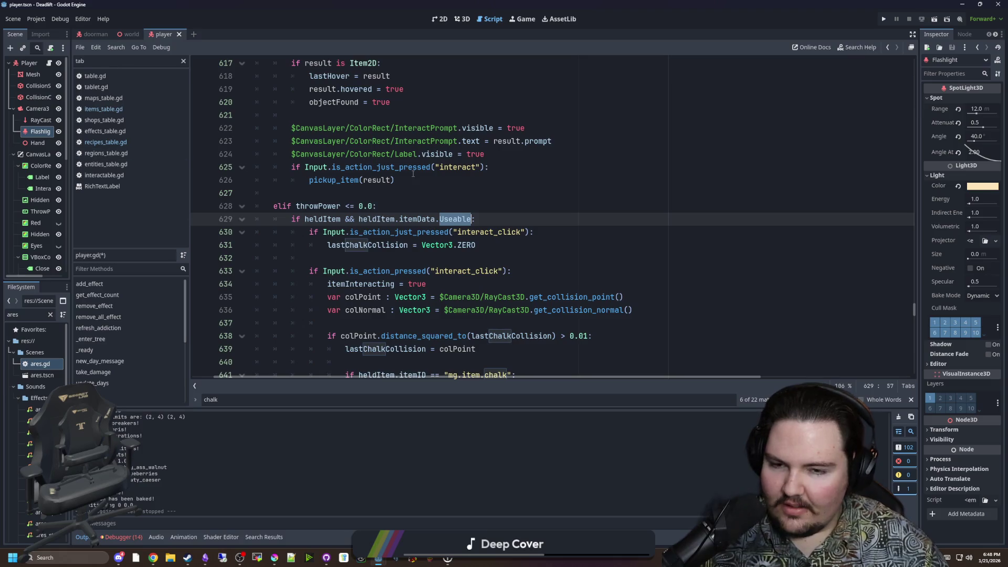
click(420, 193)
double_click(454, 219)
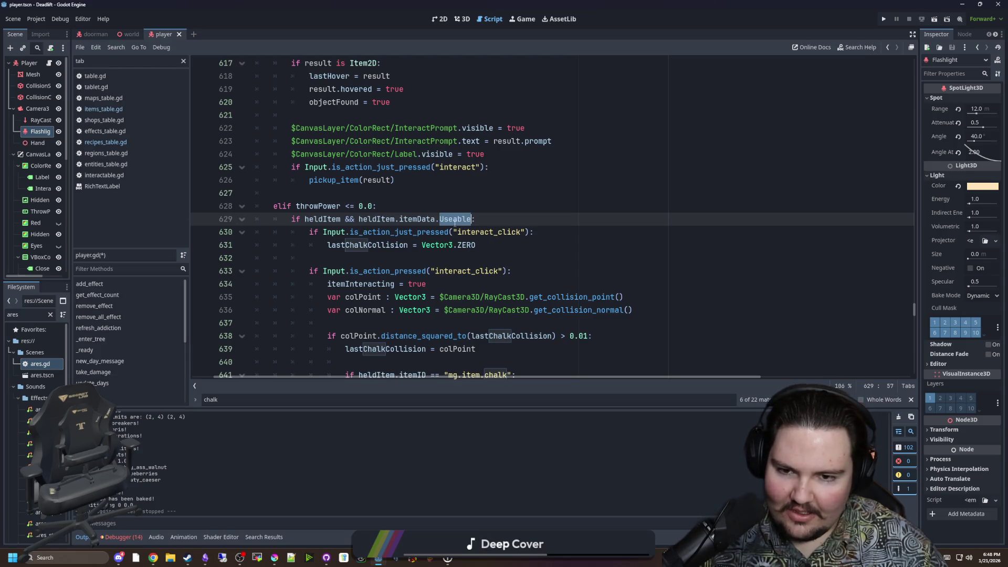
click(474, 199)
double_click(464, 218)
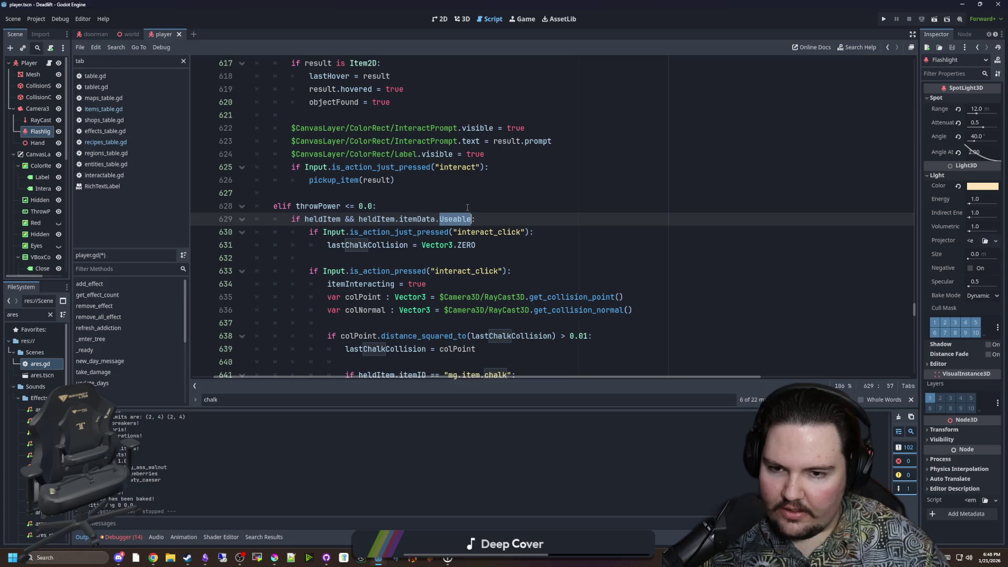
click(136, 109)
scroll(435, 208, up, 5)
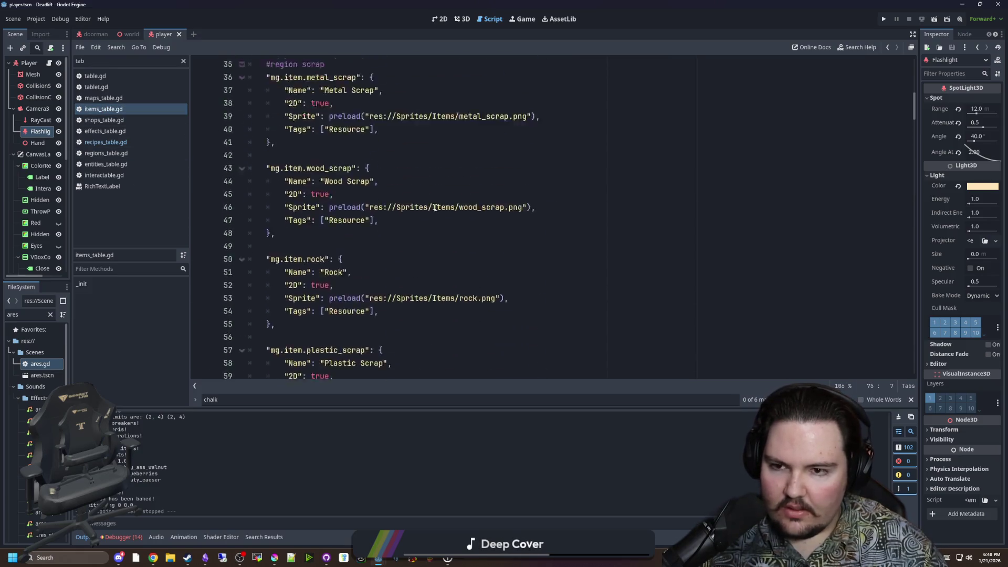
Add "Usable": false after "HeldSprite": null in the defaults dictionary and select the new key.
scroll(414, 220, up, 10)
click(377, 257)
key(Return)
text(")
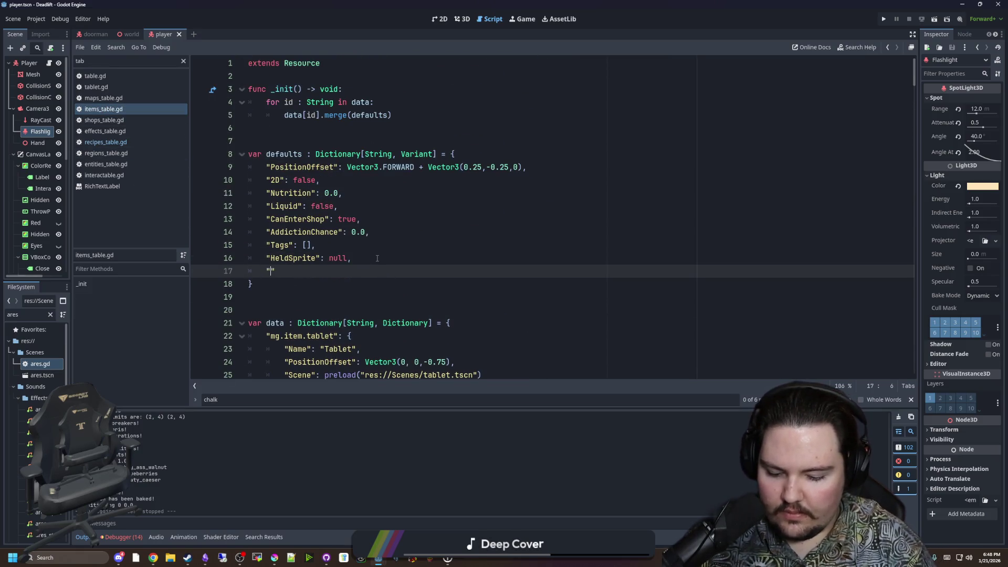
text(Usable": false)
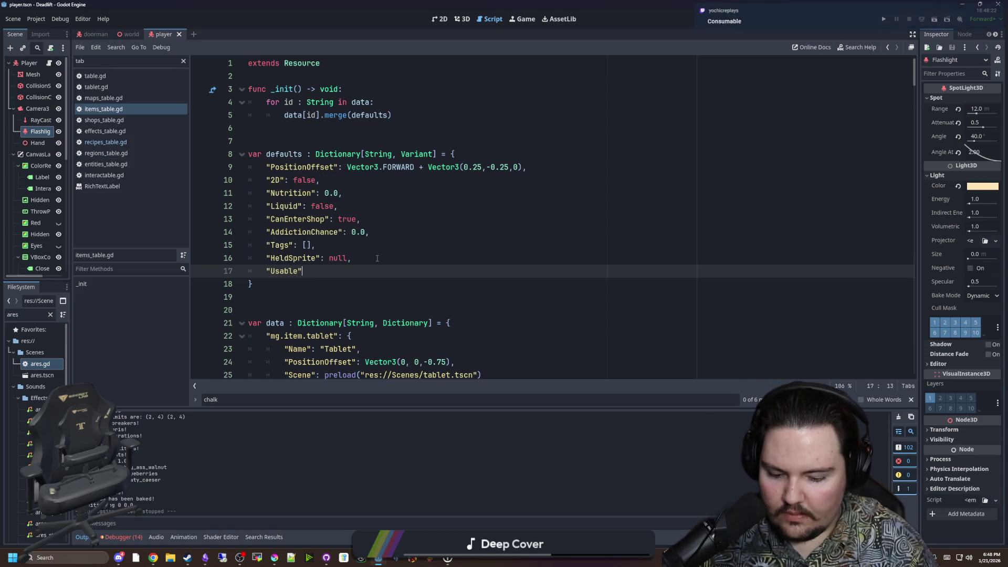
double_click(281, 273)
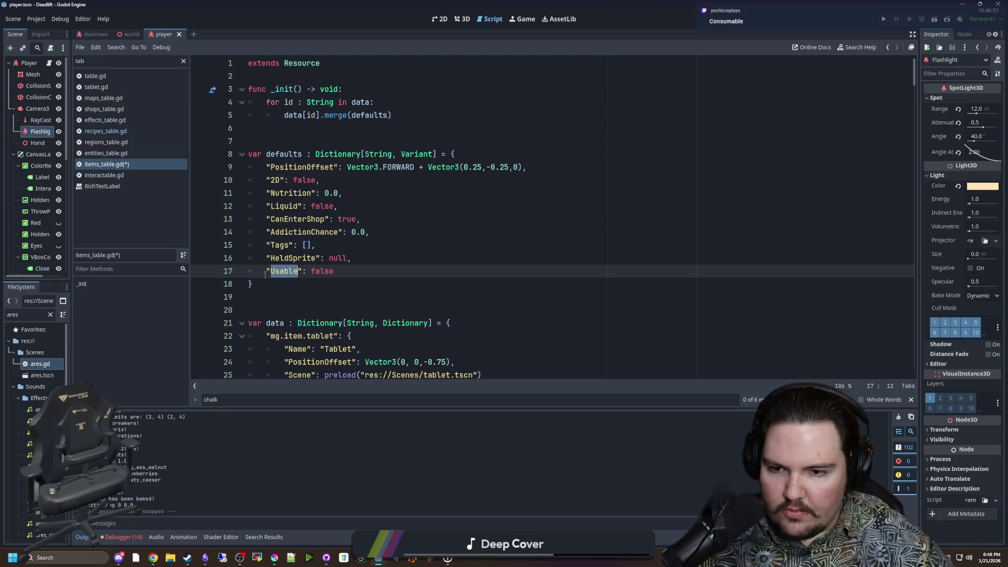
click(344, 273)
text(,)
double_click(285, 272)
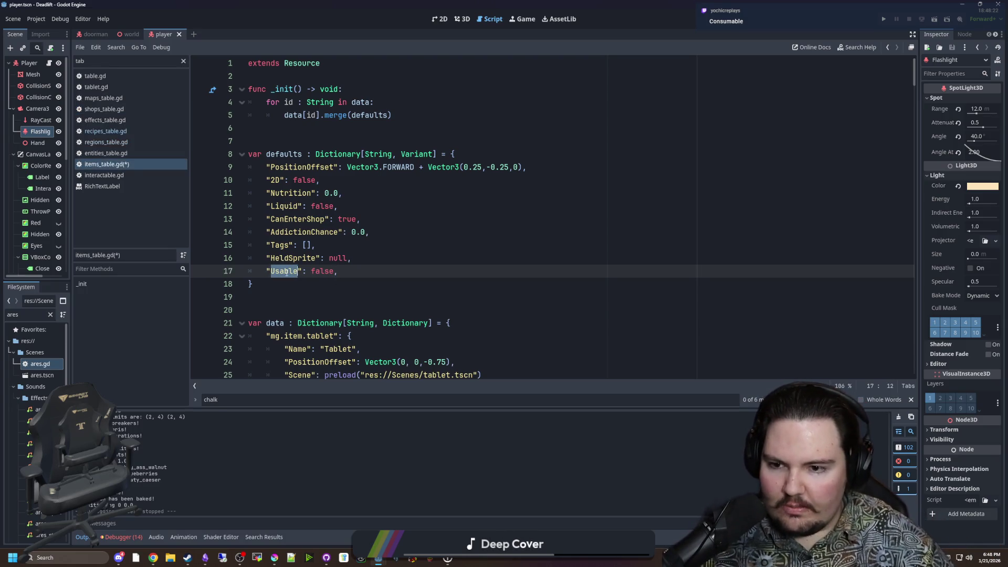
click(289, 284)
double_click(290, 274)
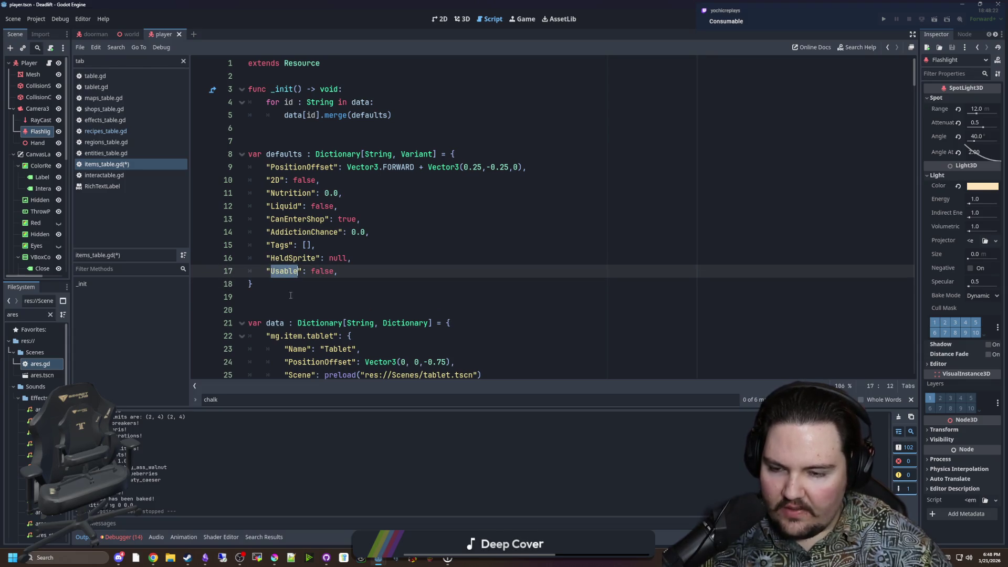
drag(302, 272, 265, 270)
scroll(338, 260, down, 3)
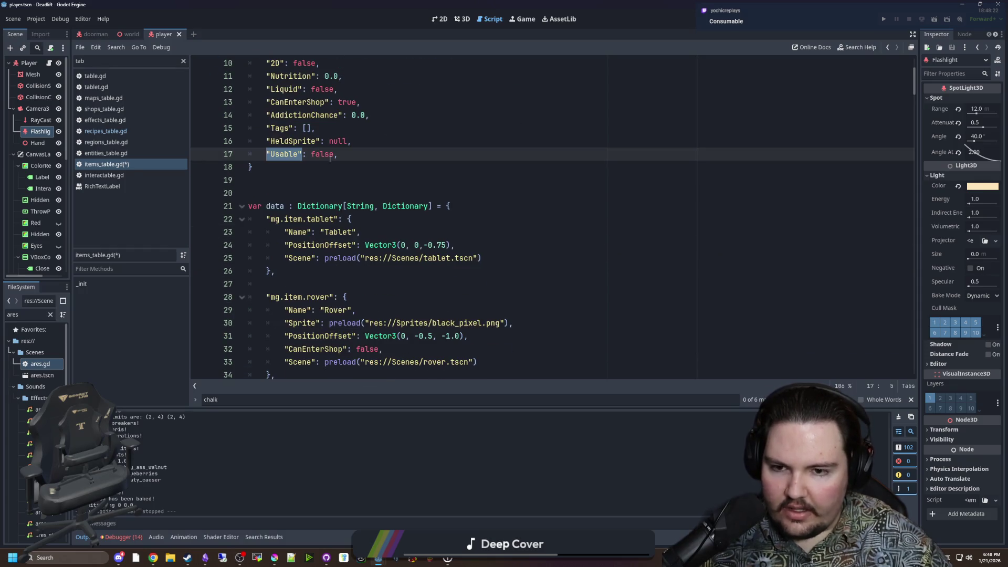
Add "Usable": true to the bandage entry after its sprite line.
click(290, 163)
drag(302, 155, 266, 155)
click(315, 168)
drag(338, 155, 265, 155)
scroll(376, 224, down, 7)
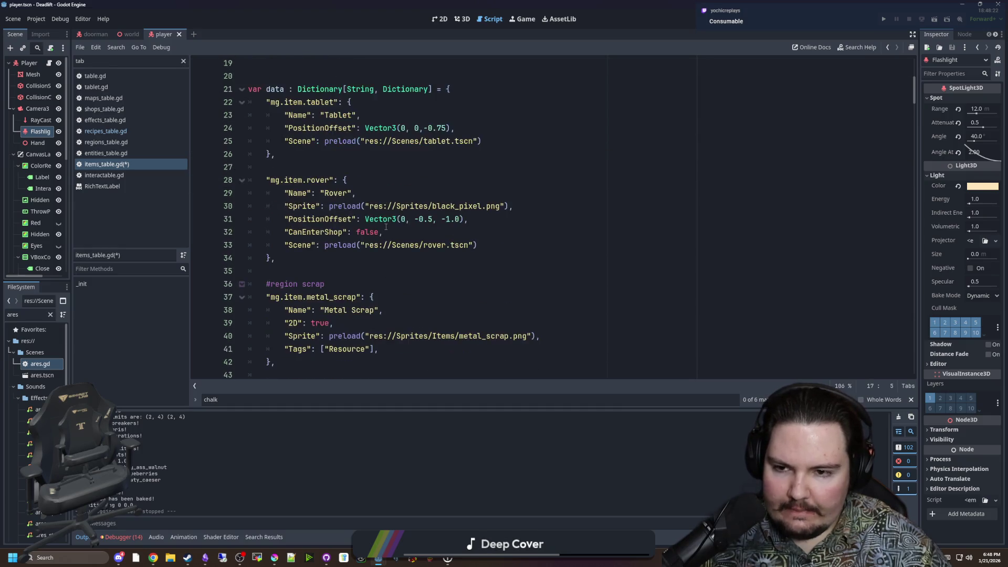
click(406, 218)
scroll(406, 218, down, 3)
scroll(405, 218, down, 8)
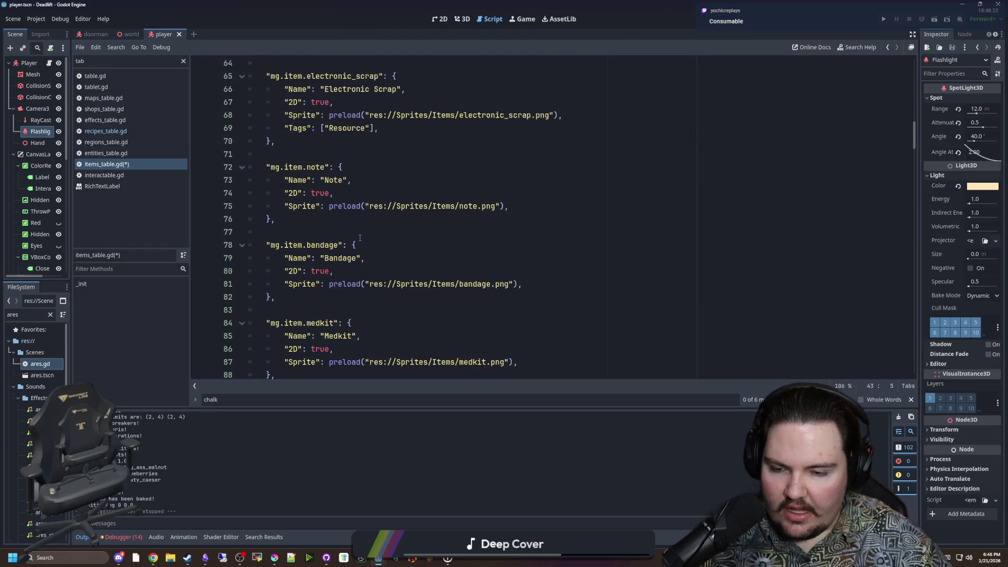
scroll(360, 238, down, 2)
click(563, 207)
key(Return)
text("Usable": tru)
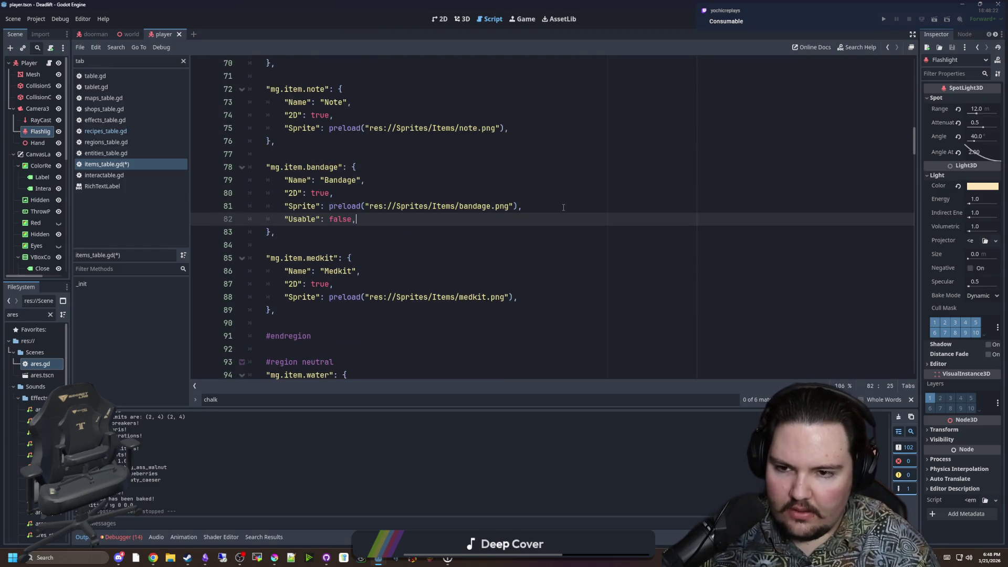
text(e)
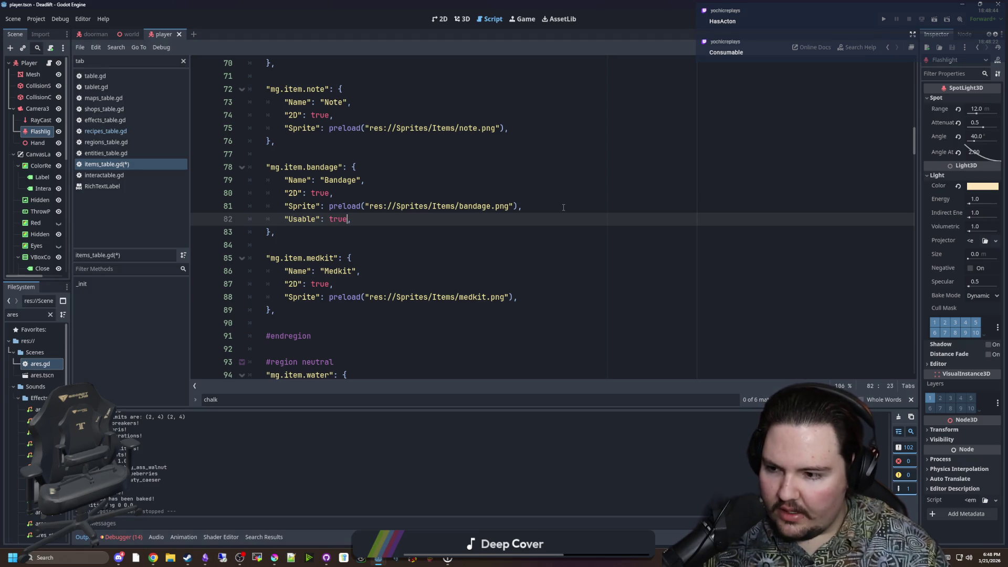
Copy the bandage's "Usable": true line into the medkit entry.
click(325, 233)
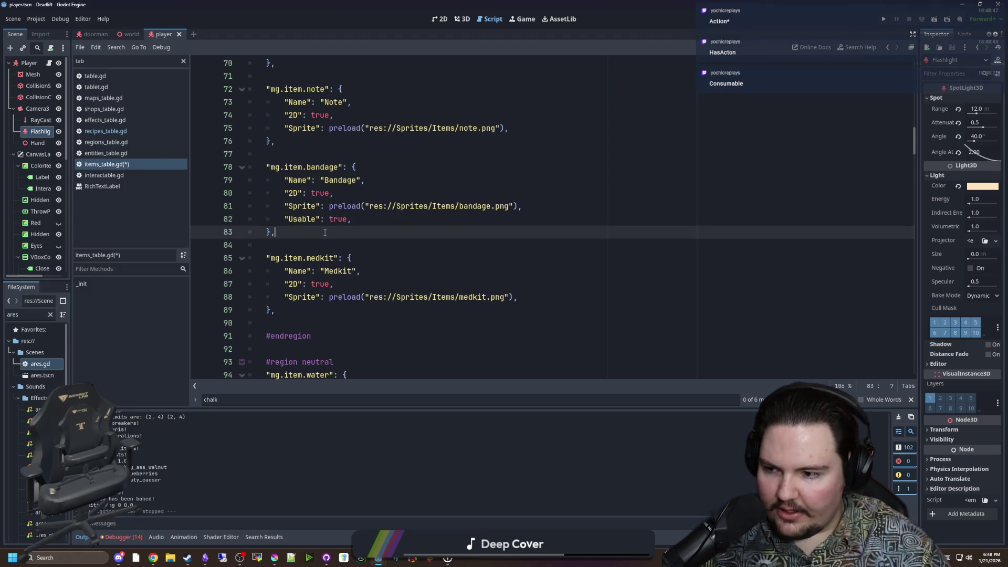
drag(352, 220, 285, 218)
key(Down)
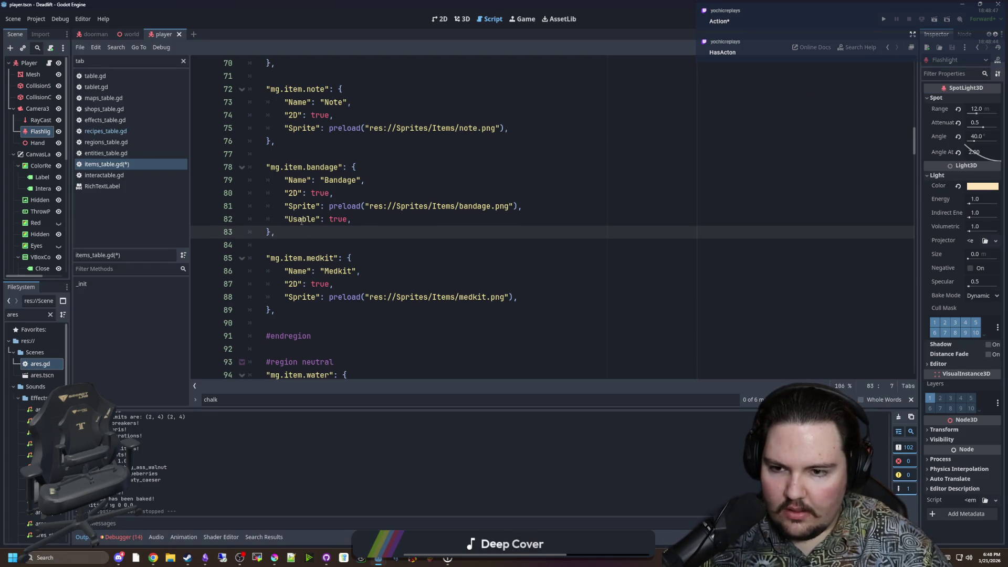
double_click(303, 220)
key(Down)
drag(352, 220, 284, 223)
key(ctrl+c)
click(541, 297)
key(Return)
key(ctrl+v)
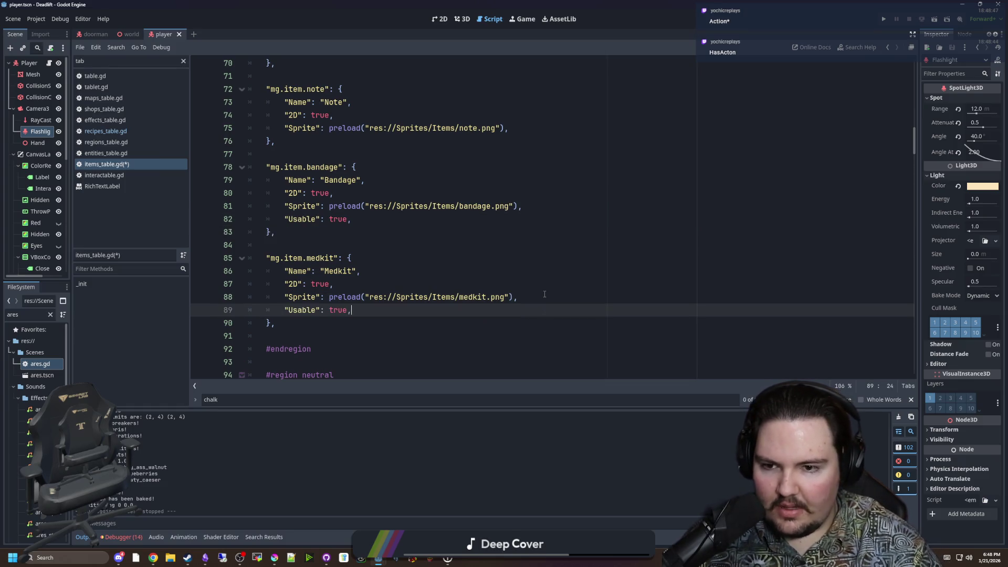
Paste "Usable": true into the chalk and chalk eraser entries.
scroll(498, 263, down, 4)
scroll(465, 239, down, 4)
click(405, 265)
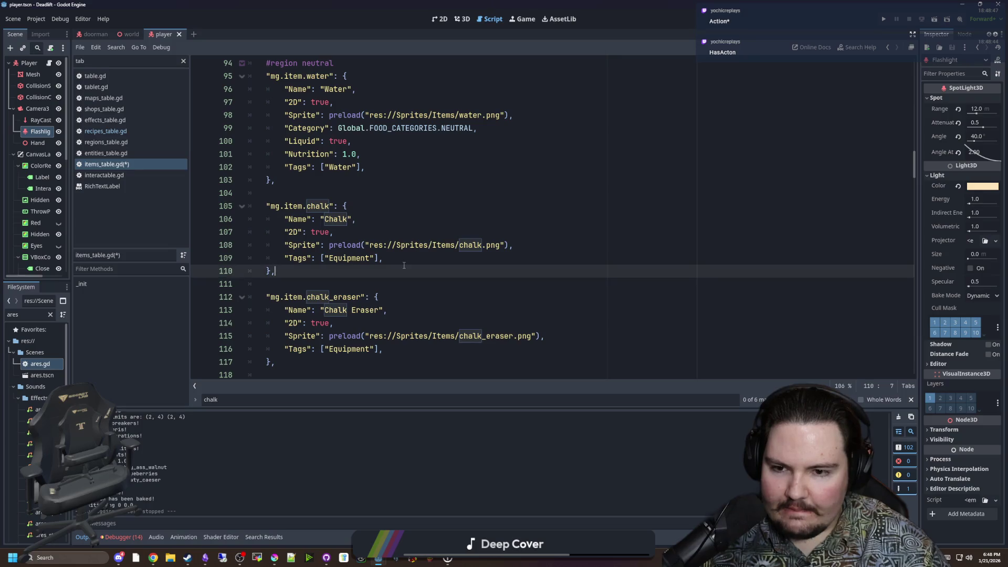
click(404, 258)
key(Return)
key(ctrl+v)
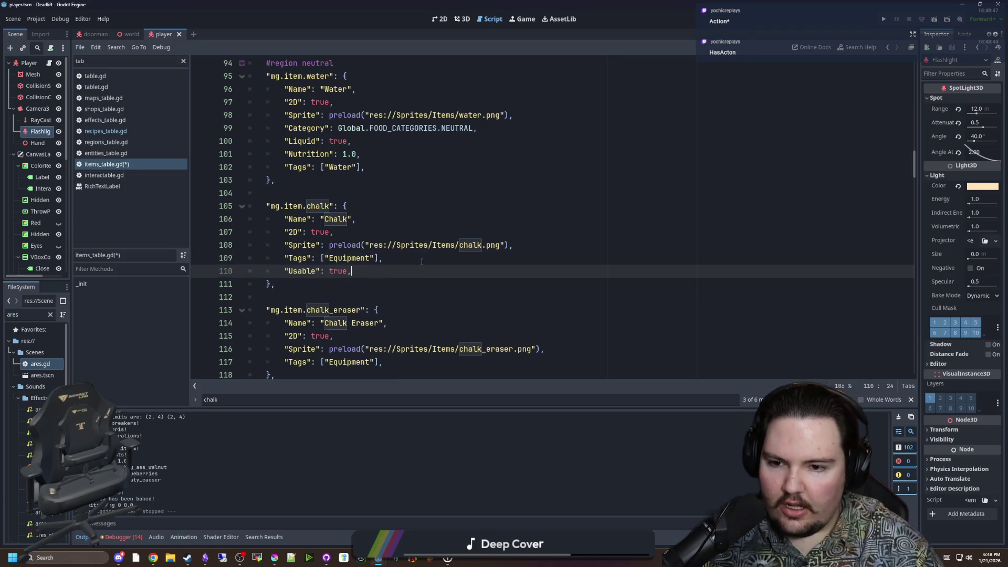
scroll(409, 262, down, 2)
click(417, 287)
key(Return)
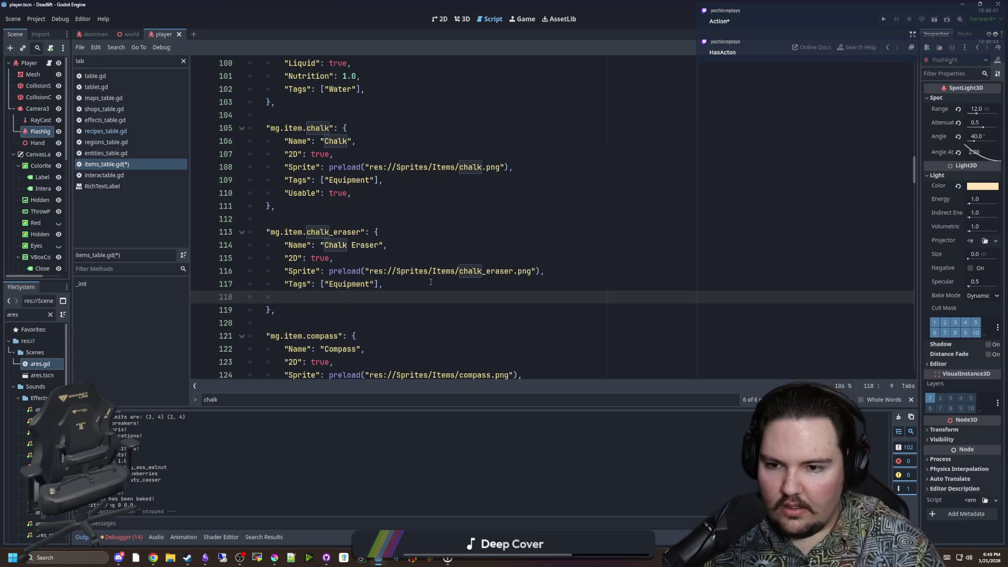
key(ctrl+v)
Review the edited item entries and save items_table.gd.
scroll(430, 282, down, 2)
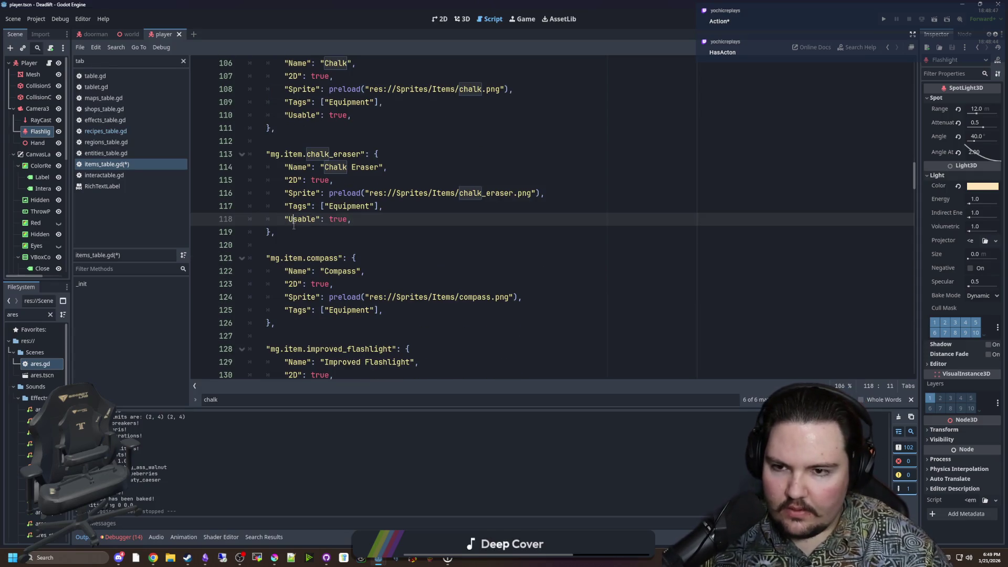
scroll(328, 226, up, 3)
scroll(365, 258, up, 3)
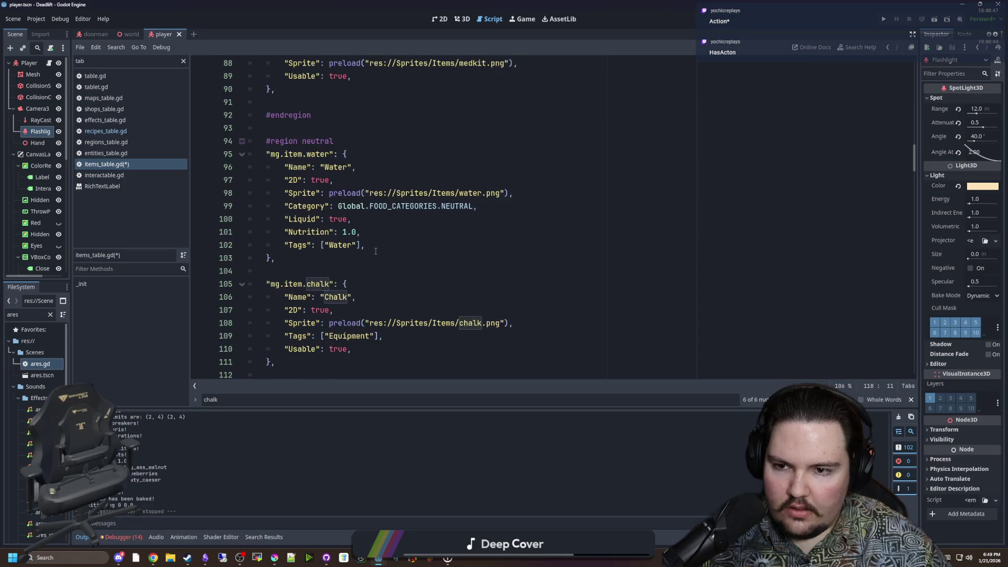
scroll(377, 251, down, 4)
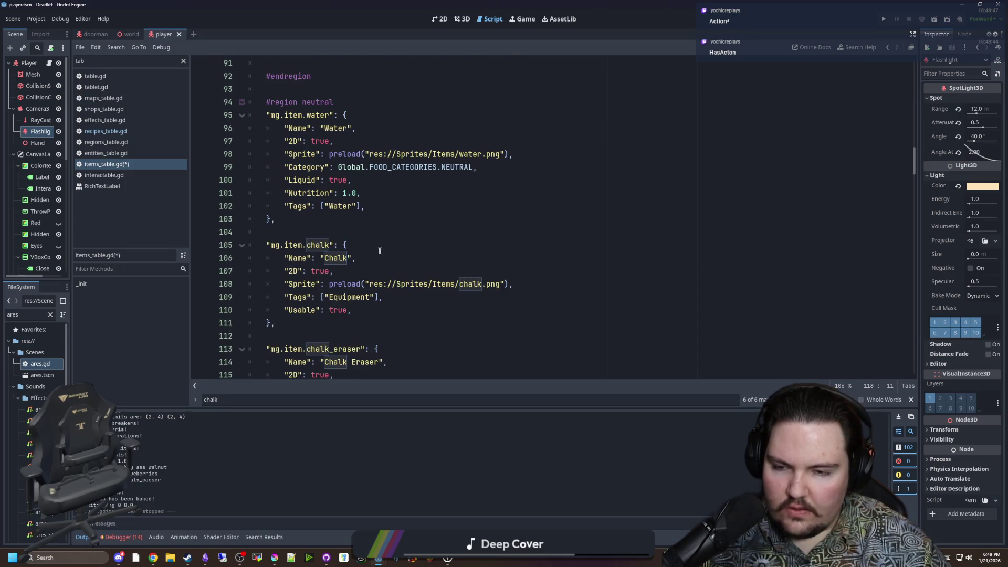
scroll(379, 251, up, 6)
scroll(383, 247, down, 12)
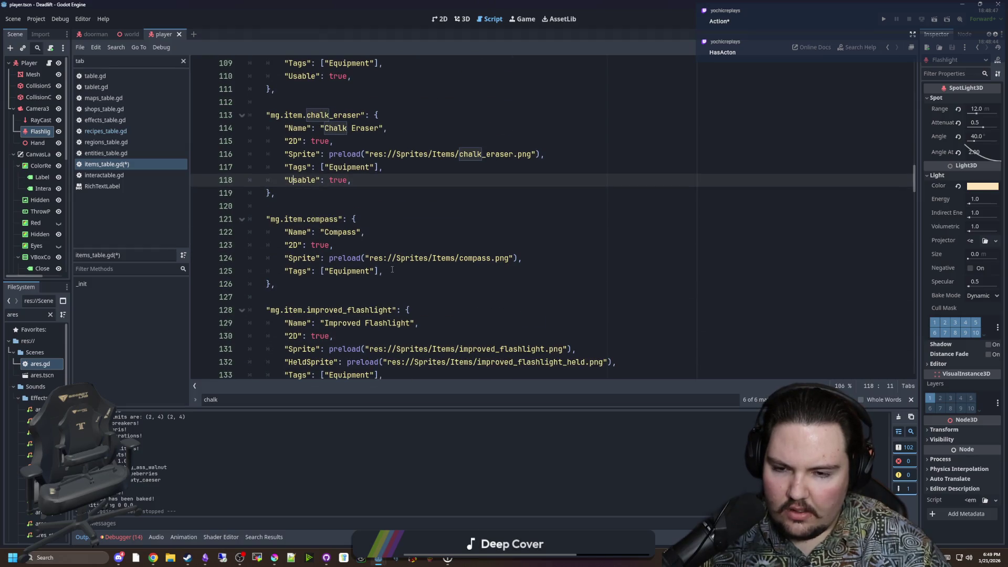
scroll(392, 269, down, 5)
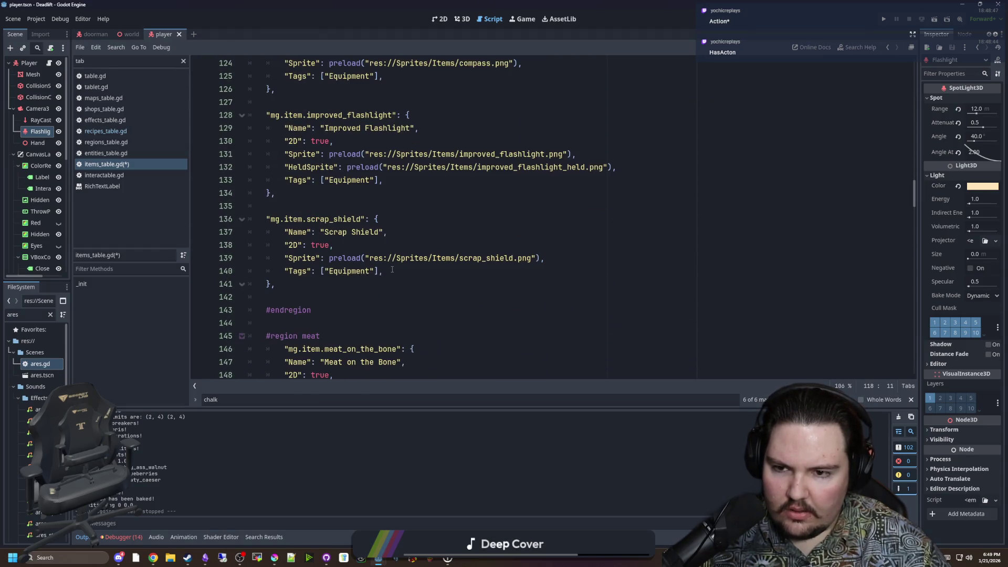
click(392, 283)
scroll(392, 284, down, 3)
scroll(392, 196, up, 4)
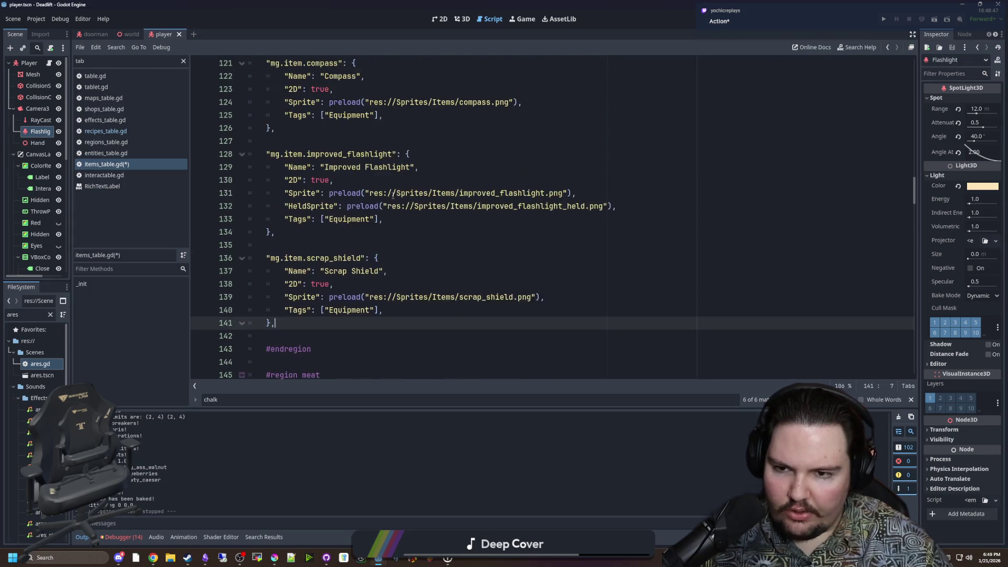
key(ctrl+s)
scroll(397, 244, up, 2)
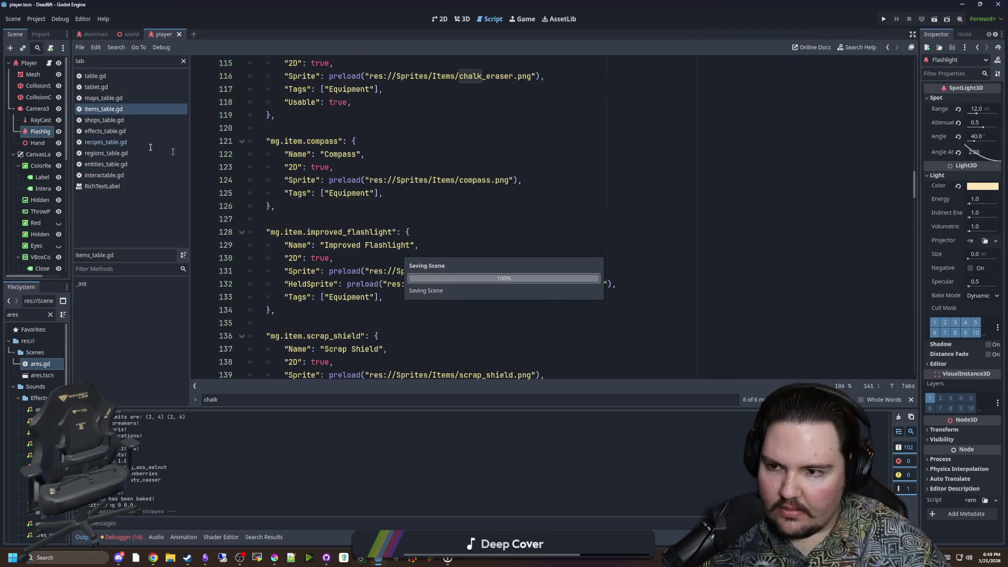
Look over recipes_table.gd around the scrap shield recipe, then return to player.gd.
click(126, 142)
click(334, 179)
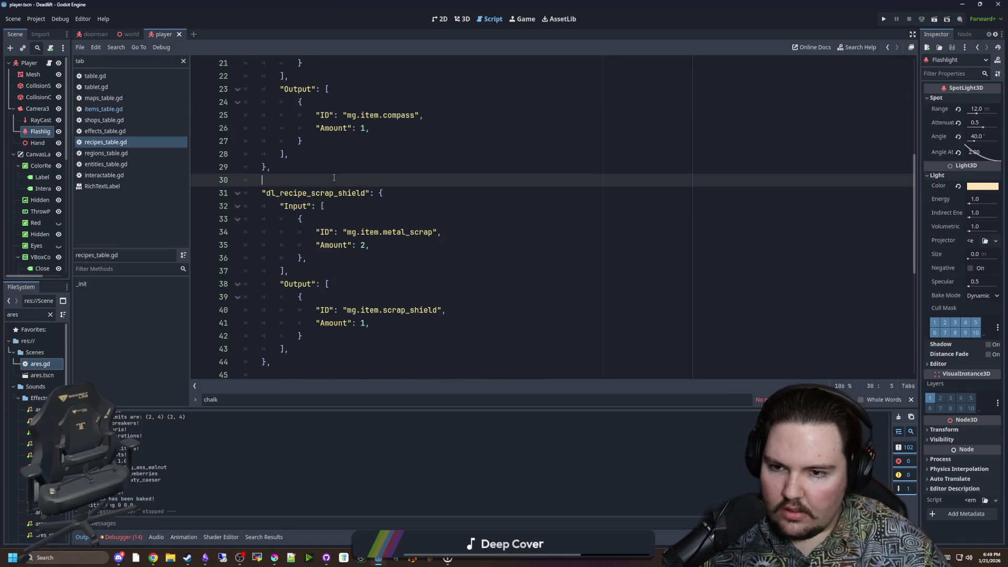
click(344, 210)
scroll(344, 212, down, 2)
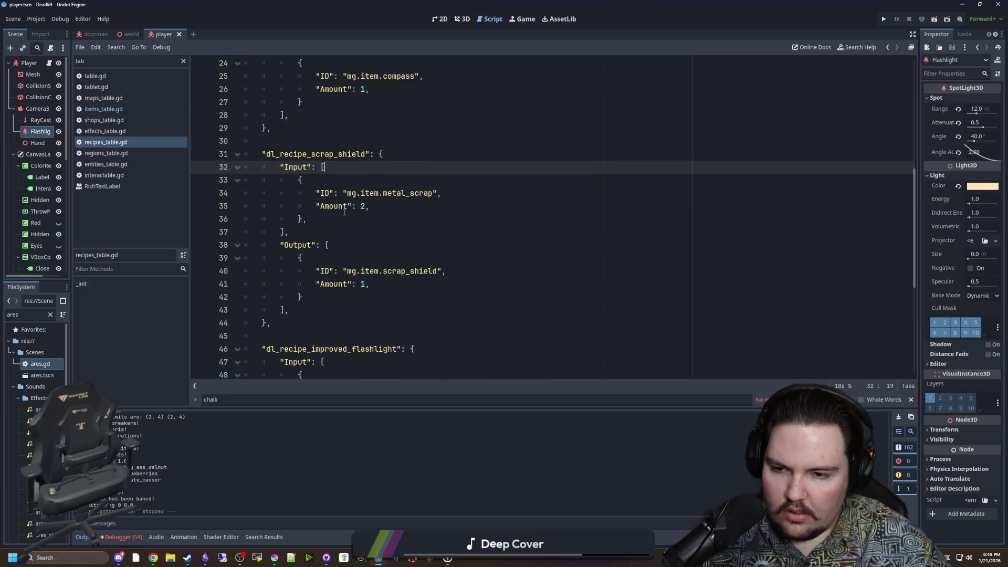
scroll(344, 212, down, 1)
click(350, 258)
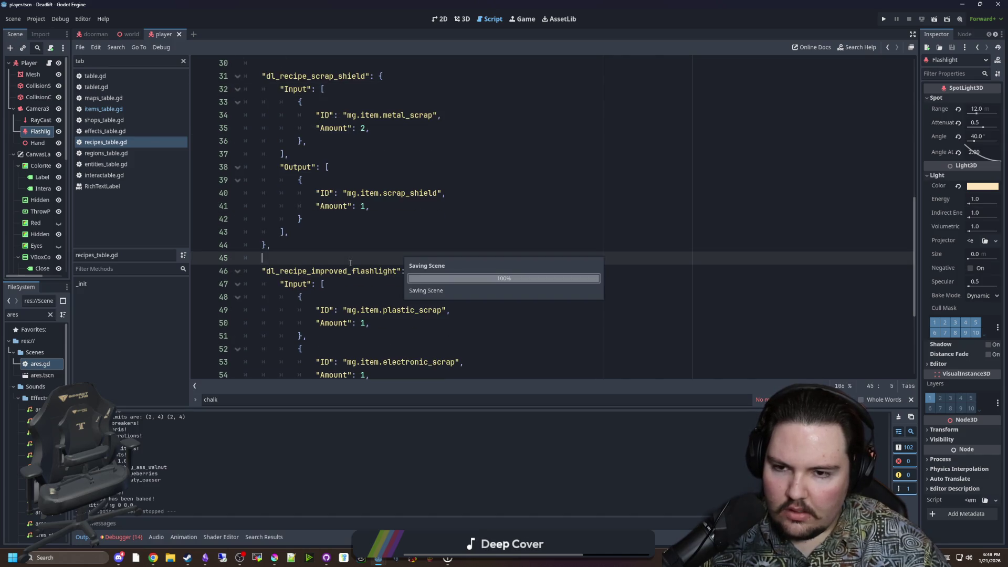
scroll(350, 260, up, 1)
scroll(350, 260, up, 1)
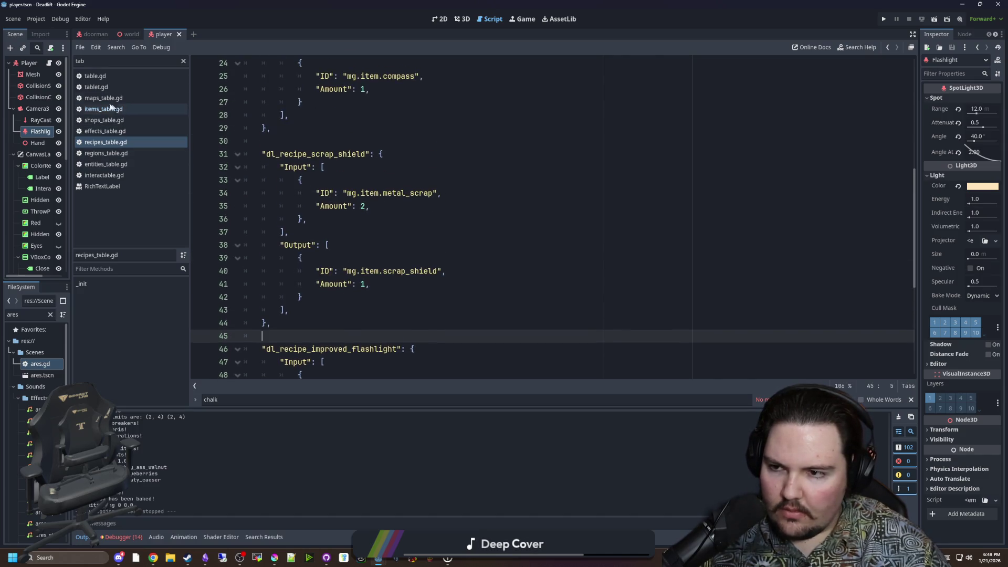
click(49, 62)
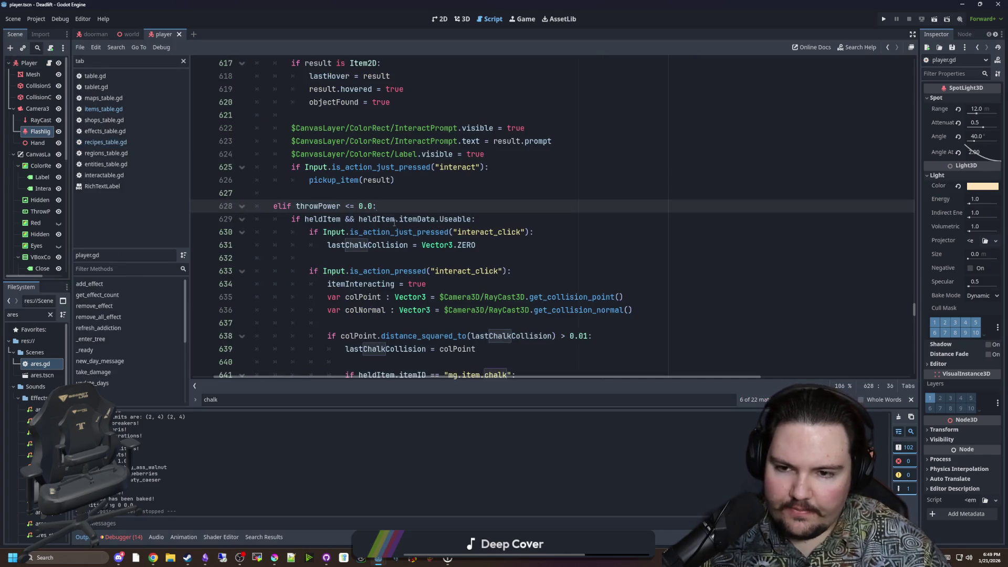
Scroll through player.gd's held-item branches, then reopen items_table.gd and bring up search.
click(346, 256)
scroll(362, 246, down, 3)
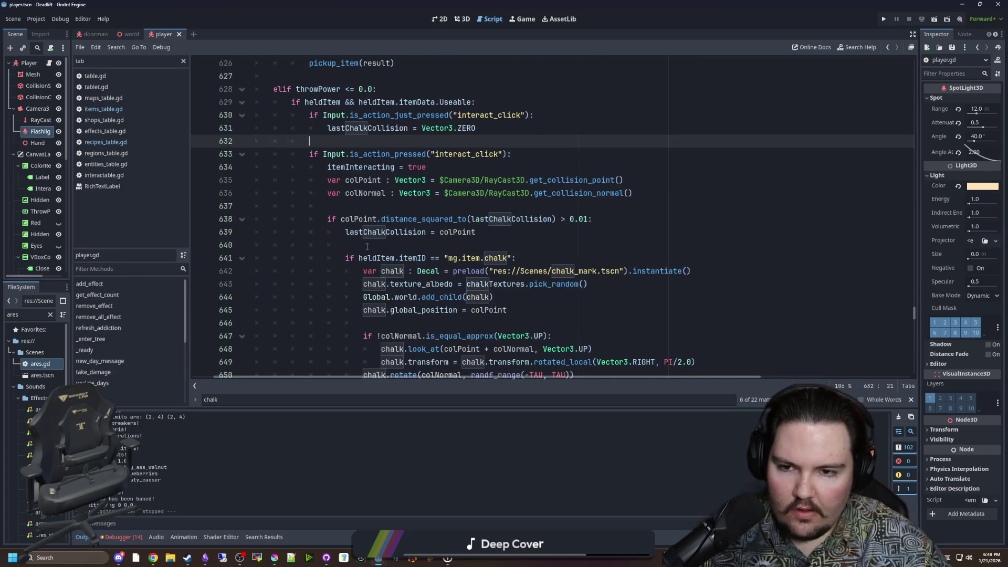
scroll(383, 241, down, 10)
scroll(388, 231, up, 10)
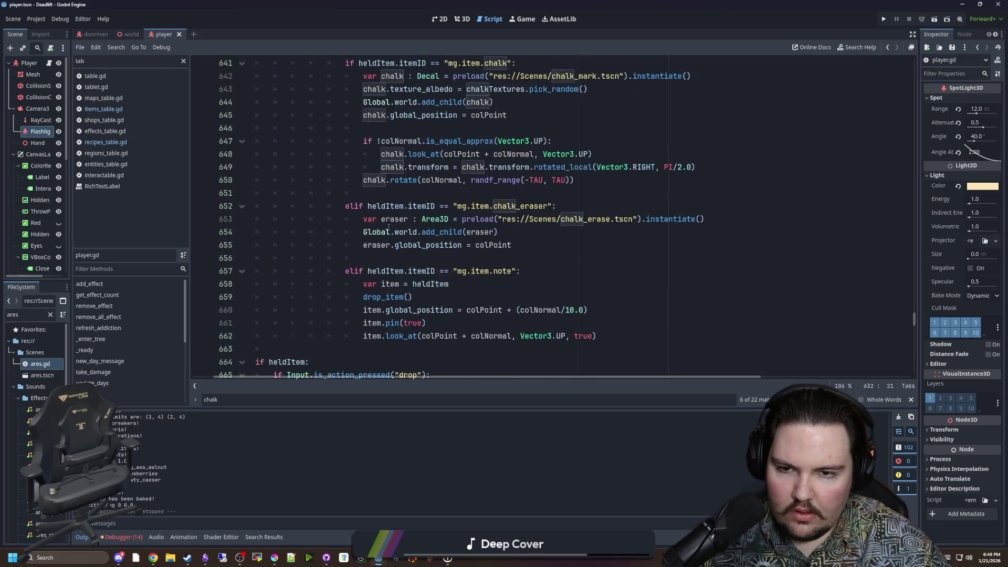
scroll(389, 227, down, 4)
scroll(499, 217, down, 2)
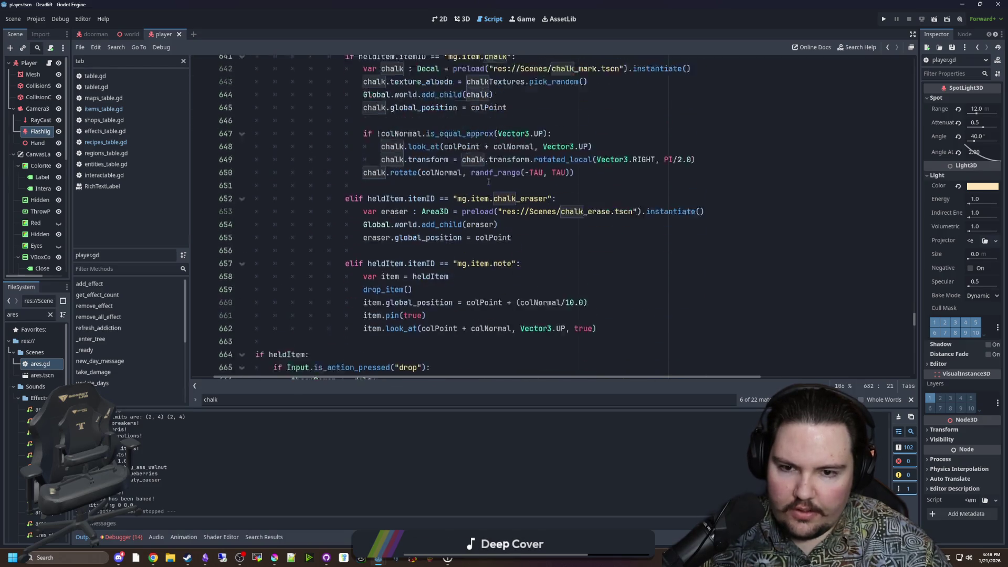
triple_click(529, 236)
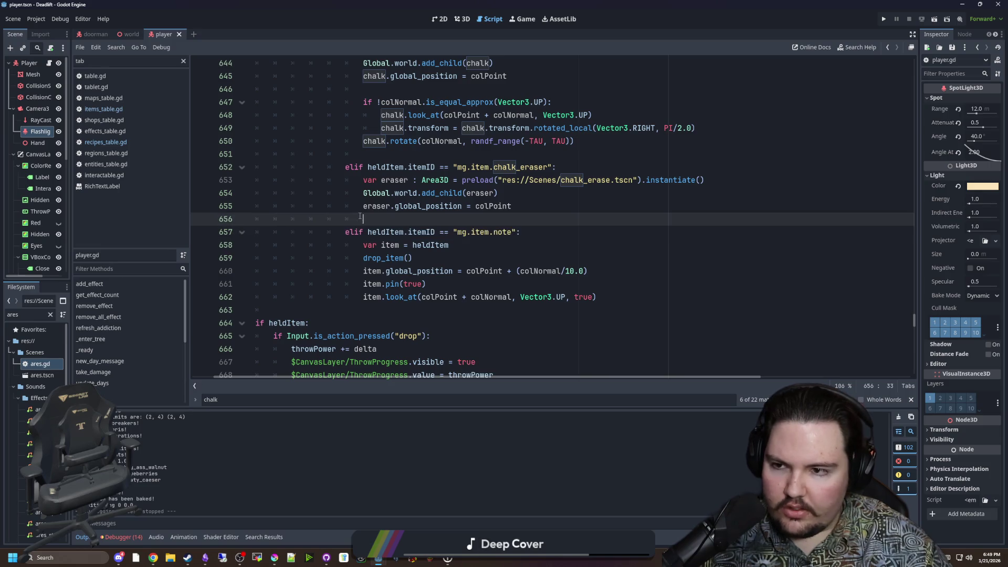
click(104, 109)
click(414, 200)
key(ctrl+f)
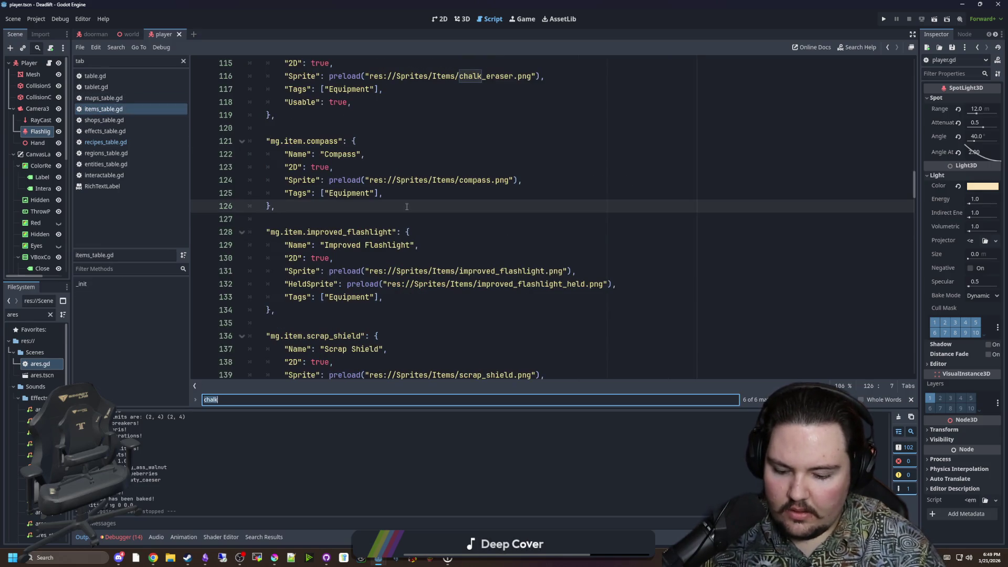
Find the note item and paste "Usable": true into its entry.
text(note)
click(511, 258)
key(Return)
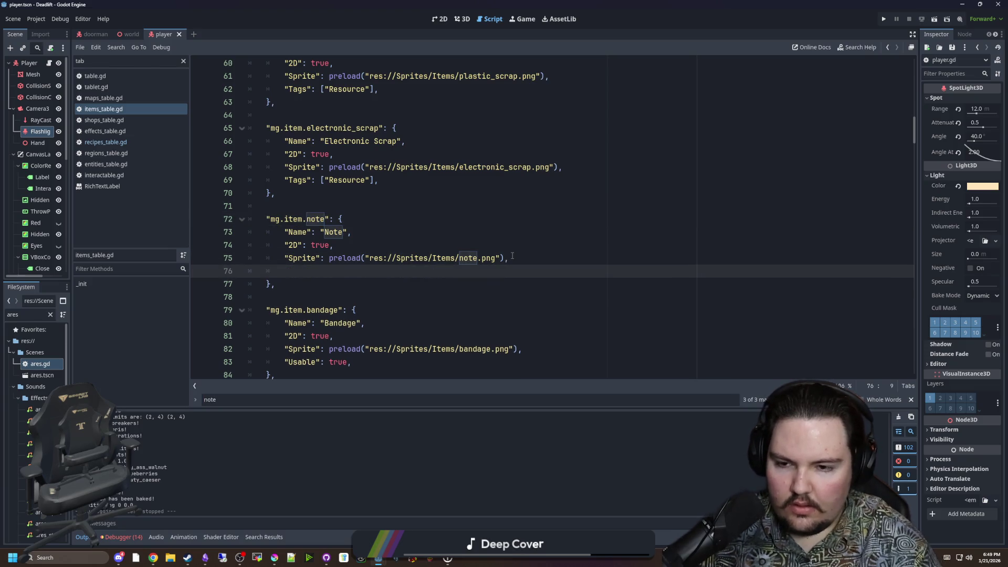
text("Usable": true,)
click(514, 214)
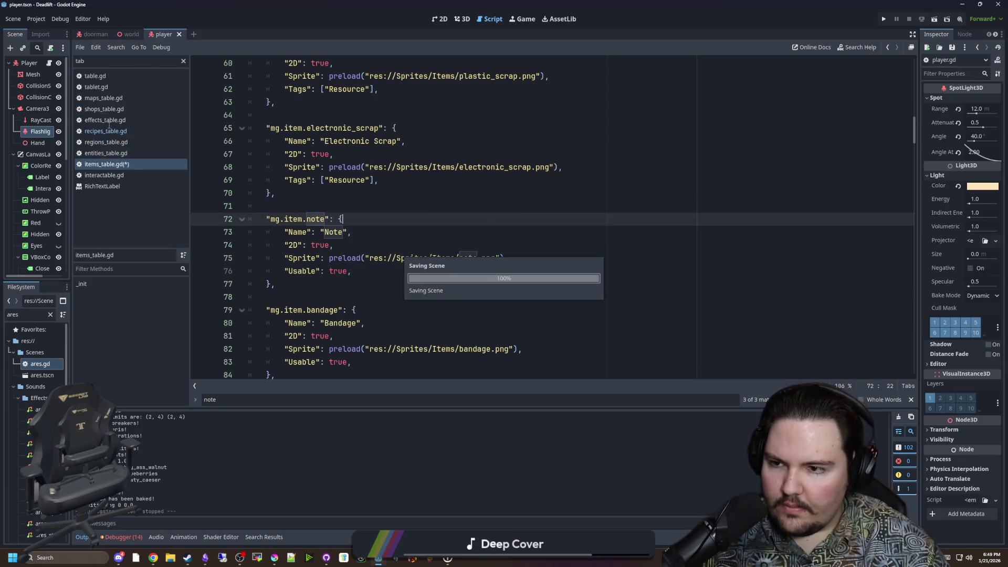
In player.gd, duplicate the mg.item.note elif condition onto new line 663.
click(48, 63)
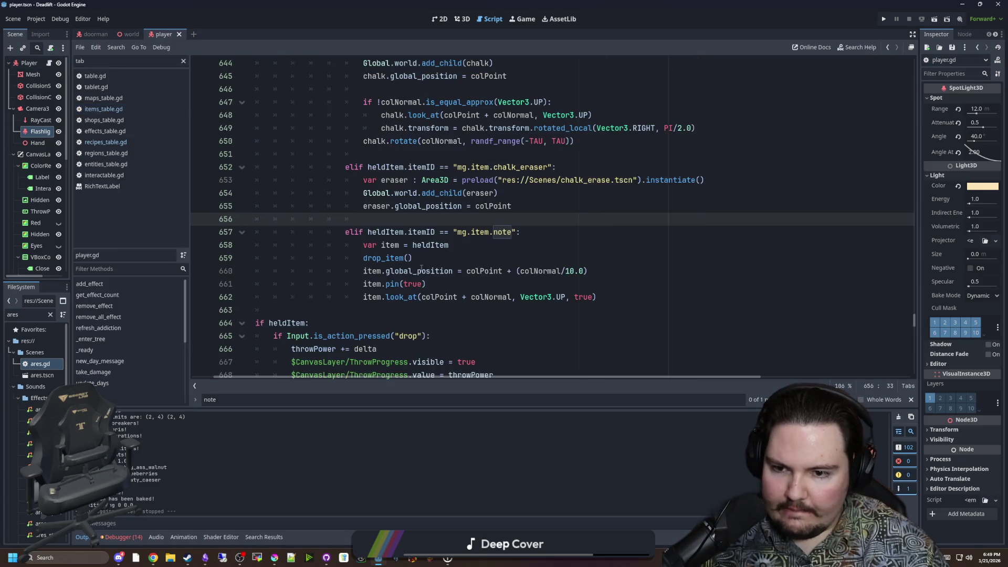
click(421, 269)
drag(520, 232, 346, 231)
key(ctrl+c)
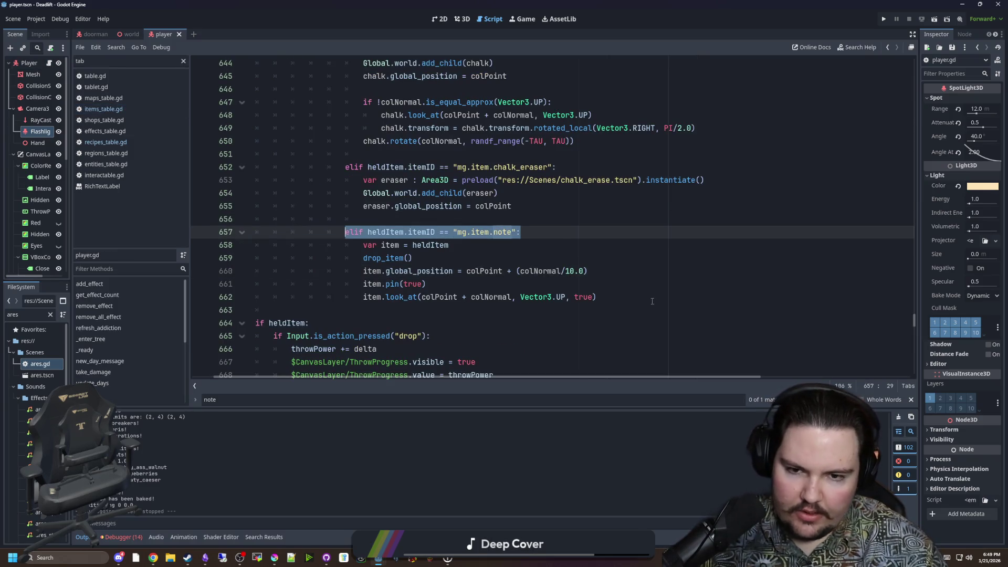
click(651, 298)
key(Return)
key(ctrl+v)
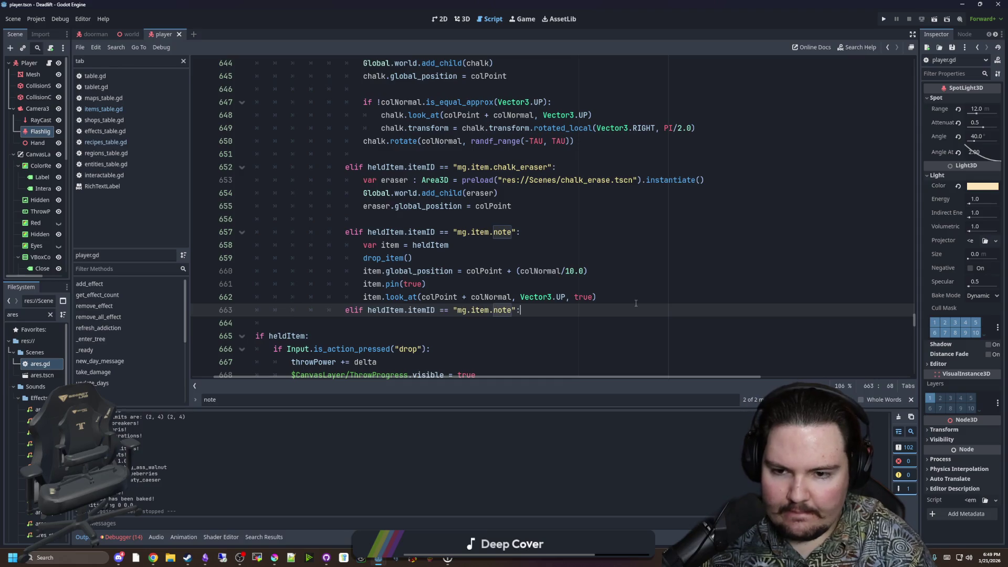
Remove 'note' from line 663 so it compares against "mg.item.", caret inside the quotes.
key(BackSpace)
key(BackSpace)
key(BackSpace)
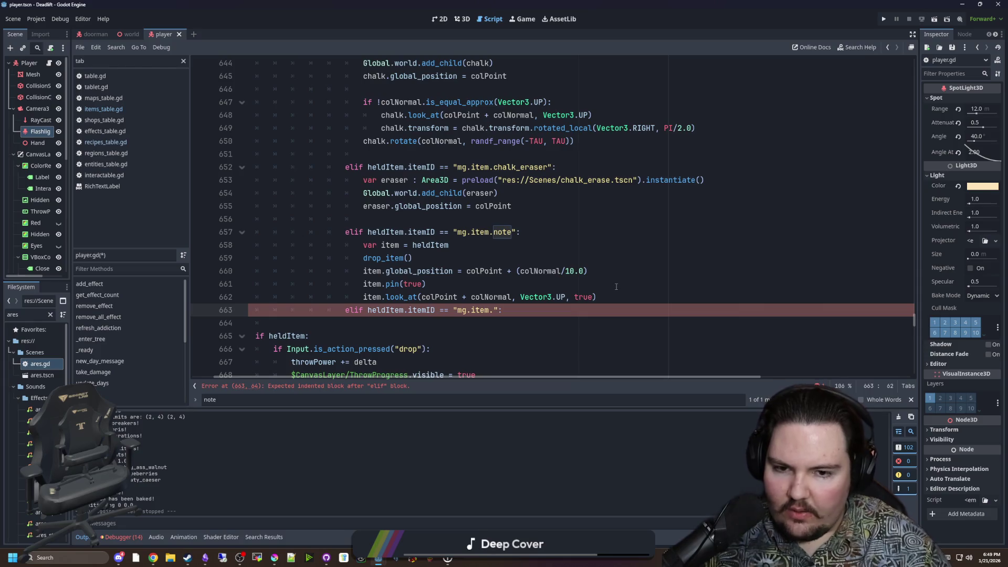
mouse_move(607, 301)
mouse_down()
mouse_move(247, 270)
mouse_move(196, 247)
mouse_move(195, 100)
mouse_up()
scroll(525, 215, up, 3)
scroll(502, 230, down, 3)
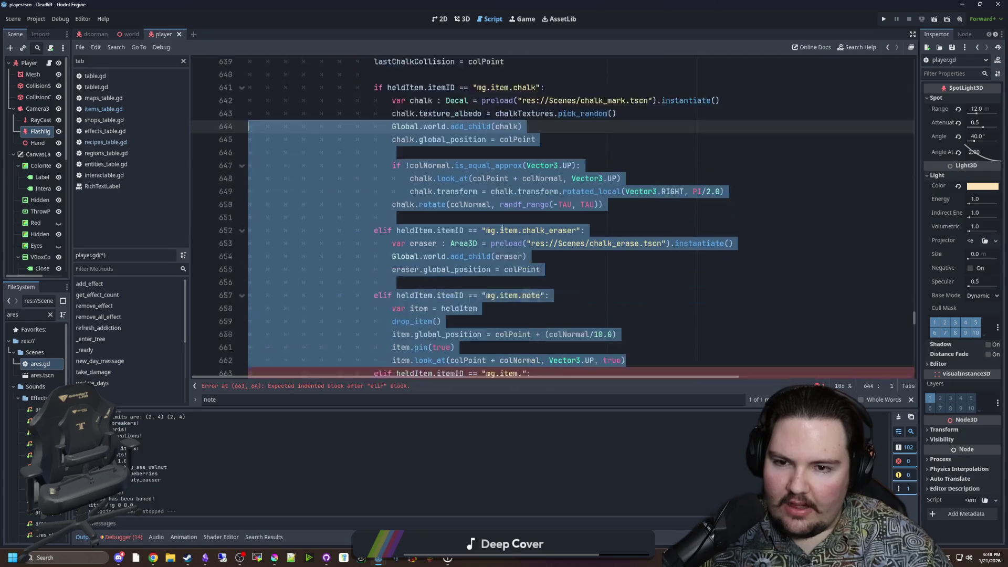
scroll(503, 230, down, 2)
click(538, 310)
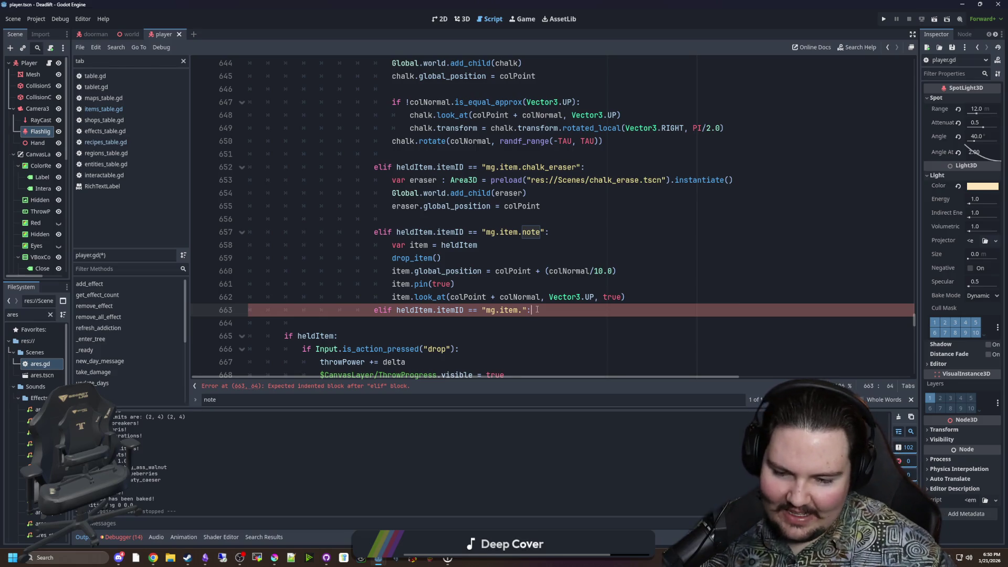
key(Left)
key(Left)
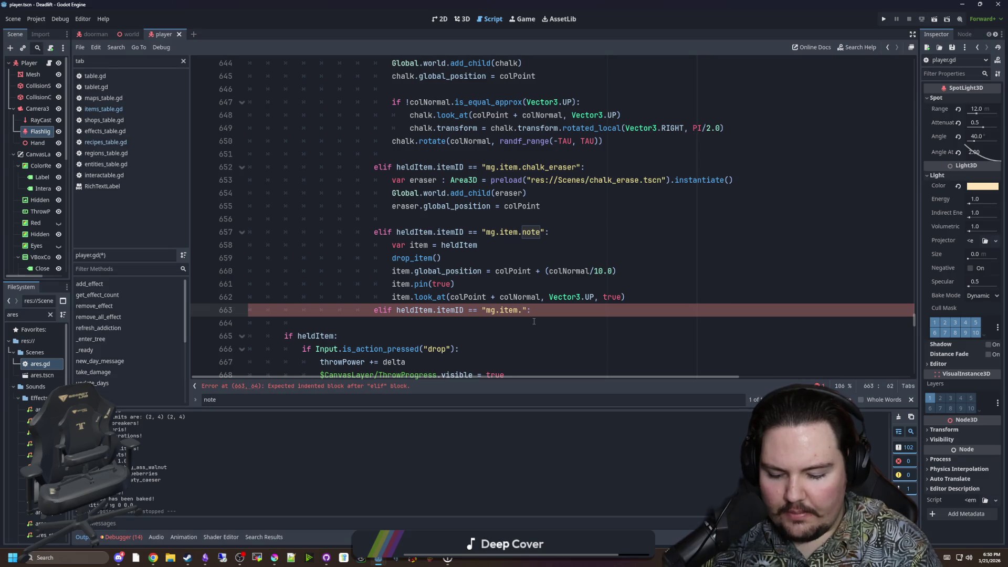
Finish the branch condition with bandage and declare var selectedEffect : String = "".
text(d)
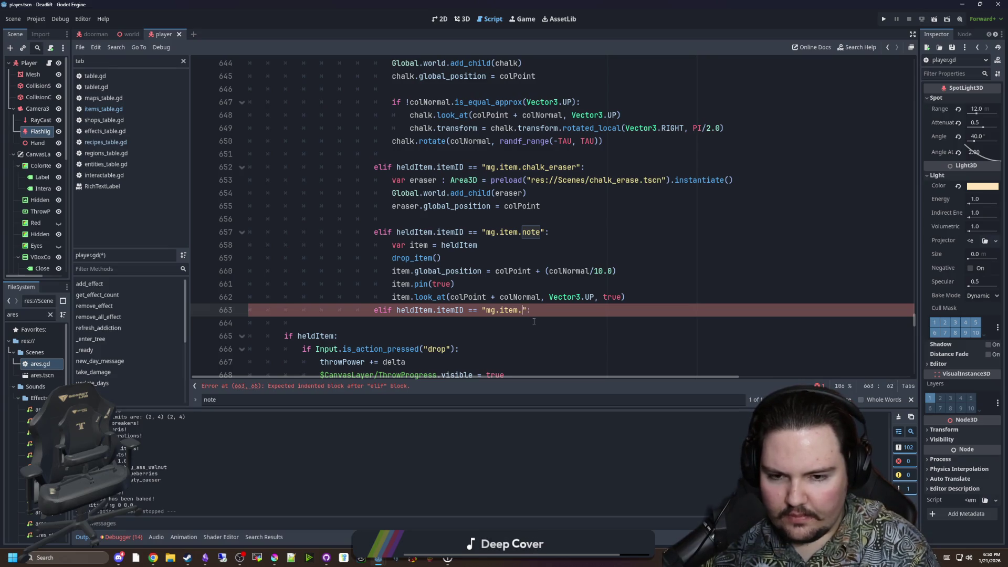
text(andage)
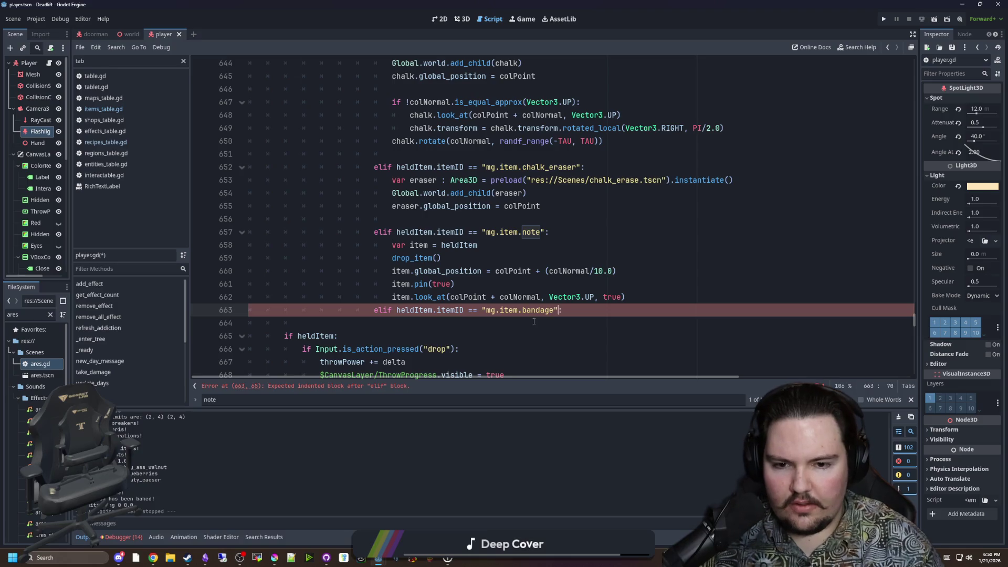
text(:)
key(Return)
scroll(534, 321, down, 1)
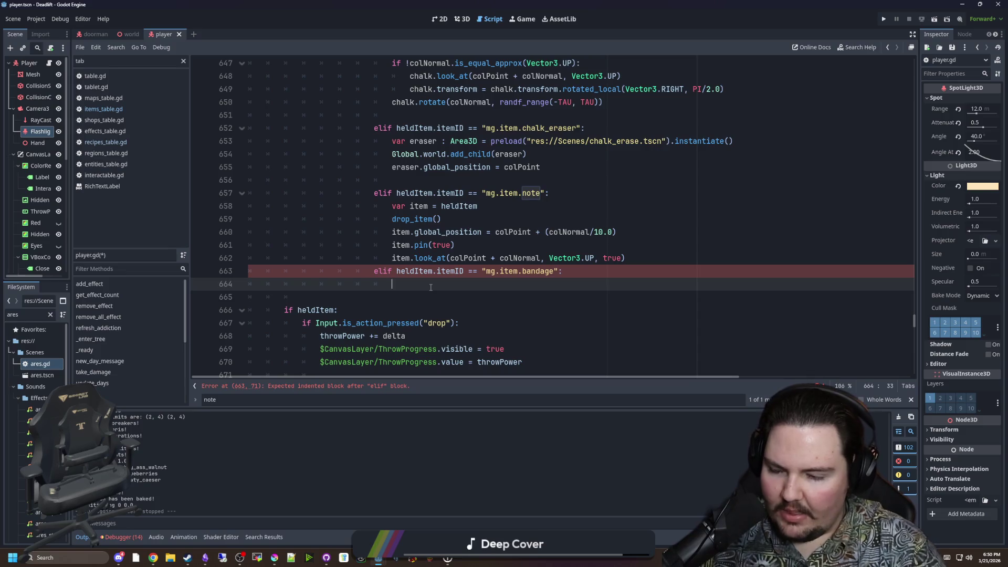
text(he)
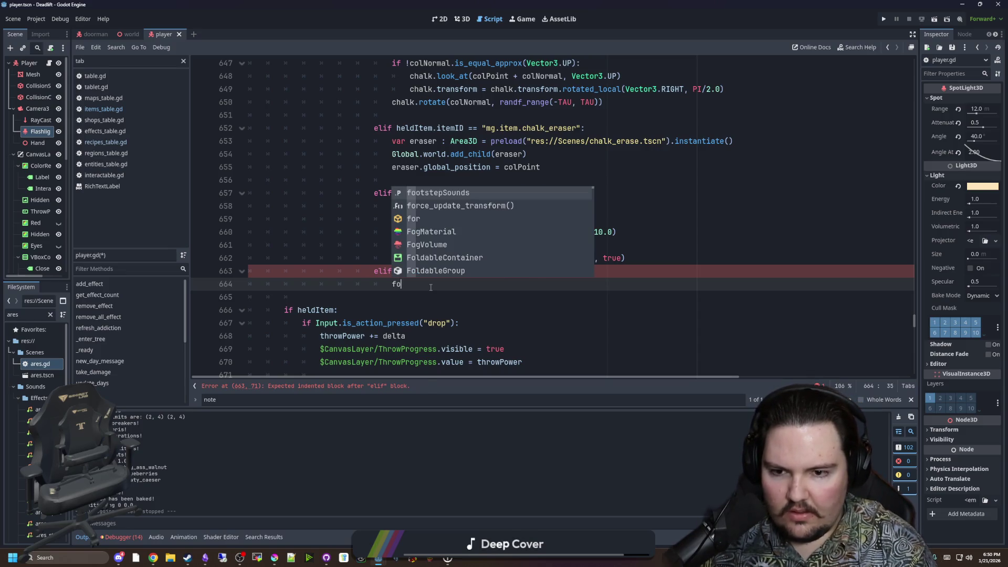
key(BackSpace)
key(BackSpace)
text(var se)
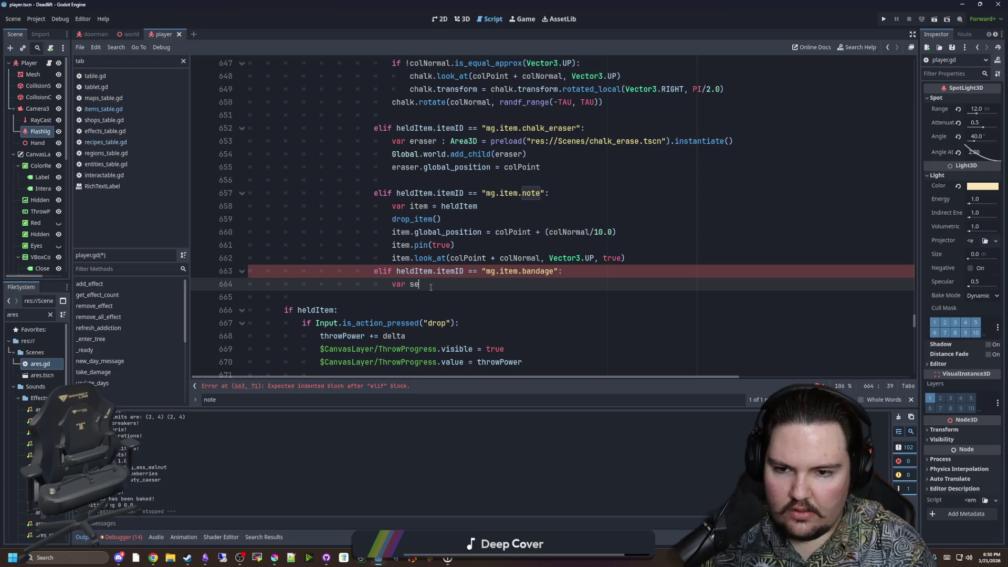
text(lectedEffect)
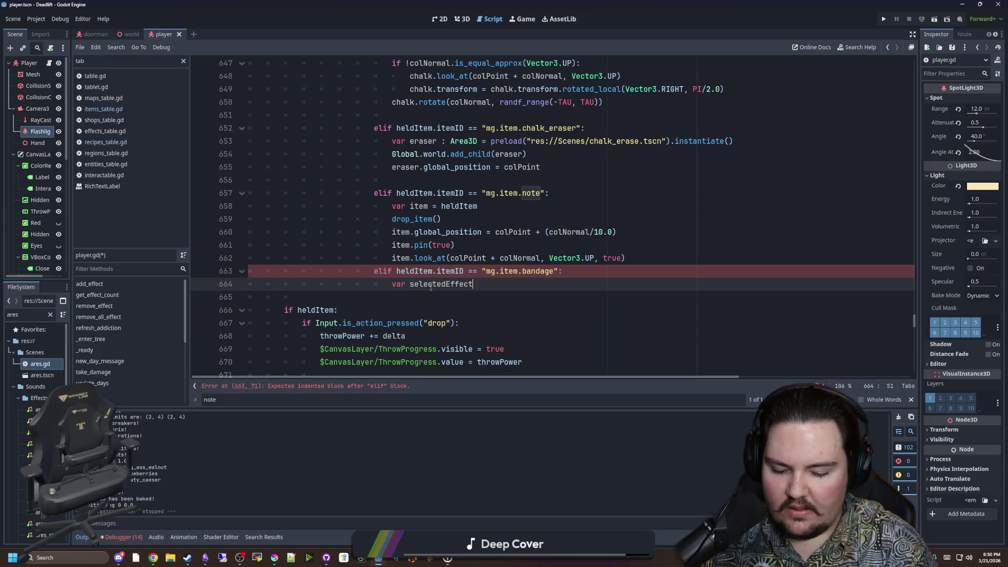
text( : String = ")
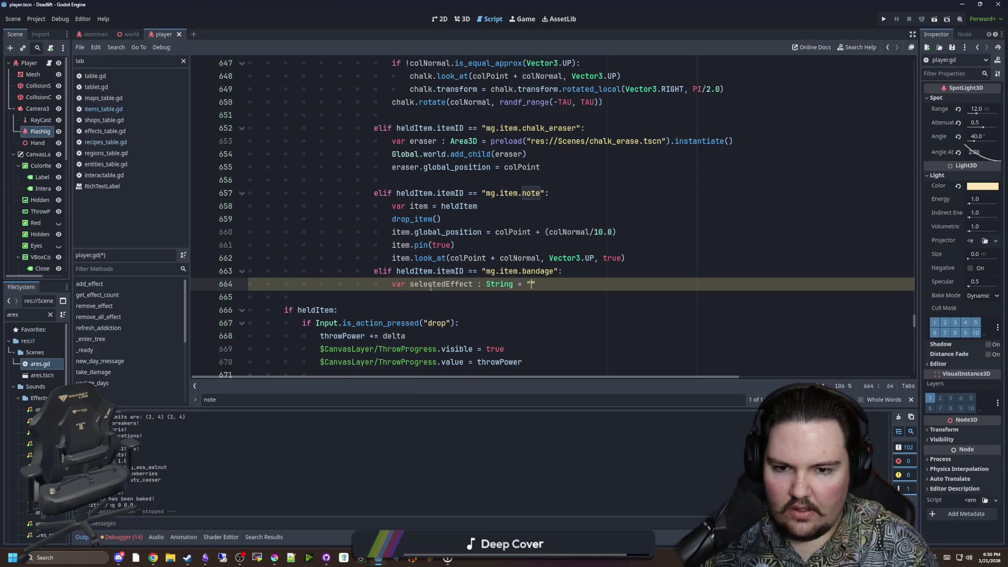
key(Return)
Add a for i in activeEffects: loop with an unfinished if i. check, then view effects_table.gd.
text(for i in )
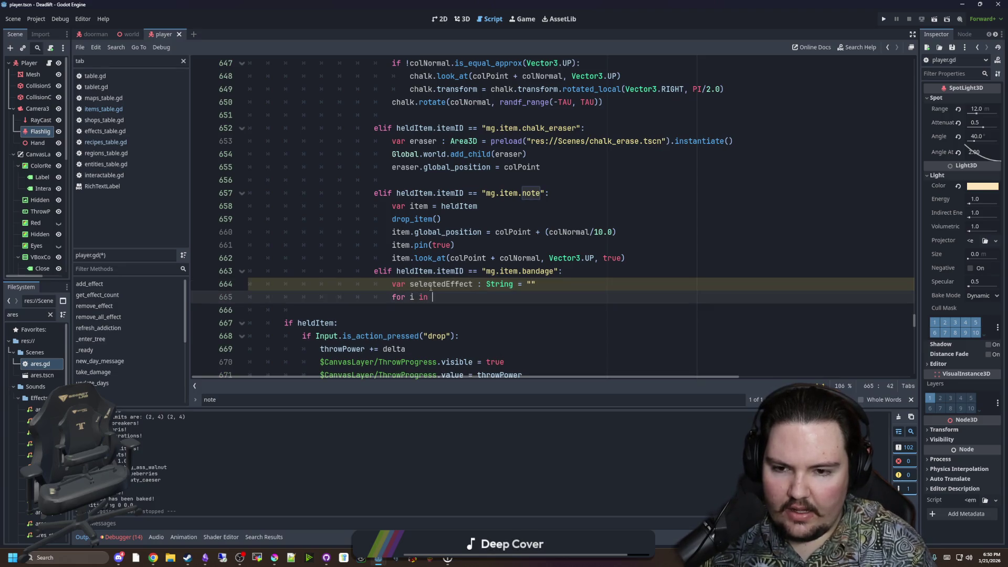
text(eff)
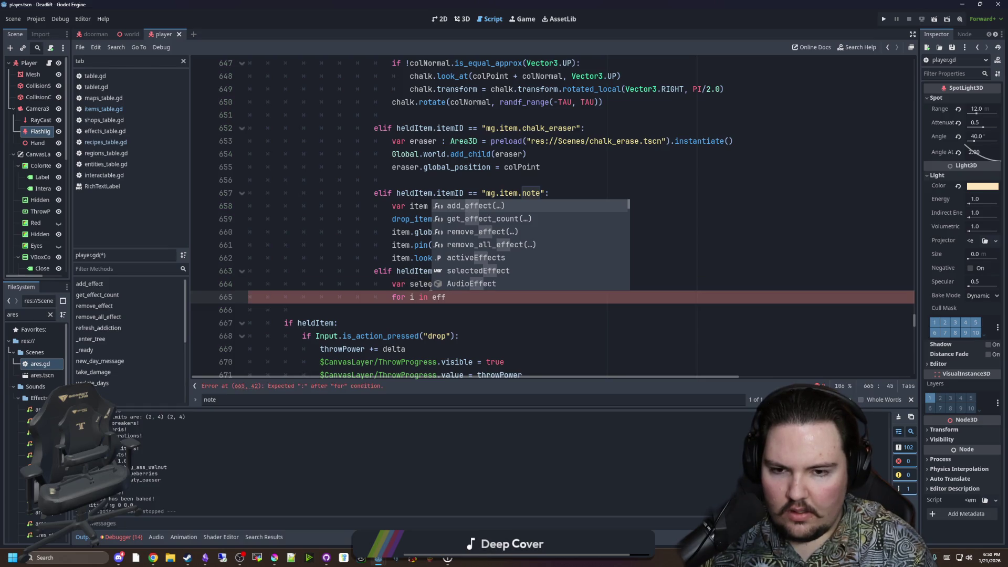
key(Down)
key(Down)
key(Down)
key(Return)
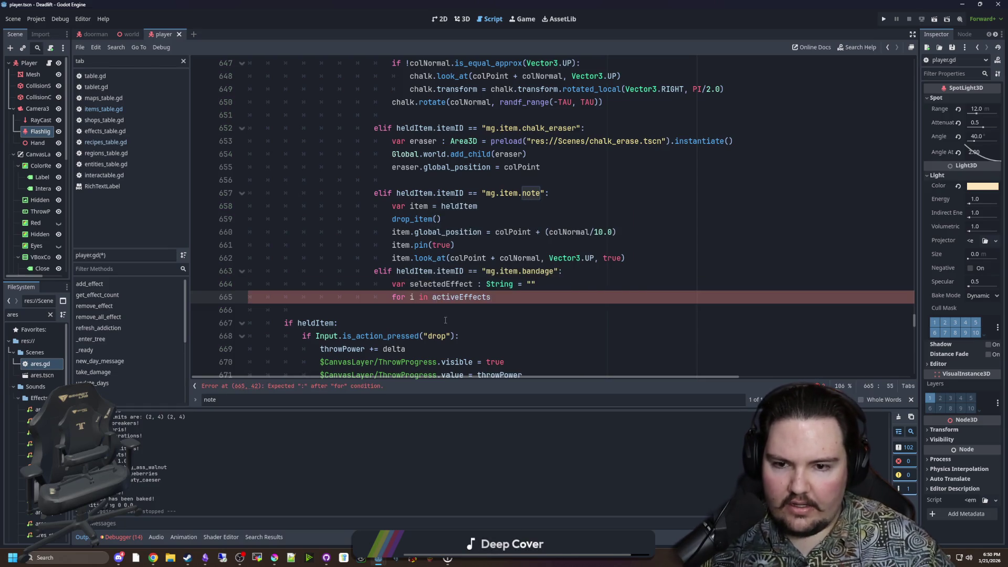
ctrl+click(457, 302)
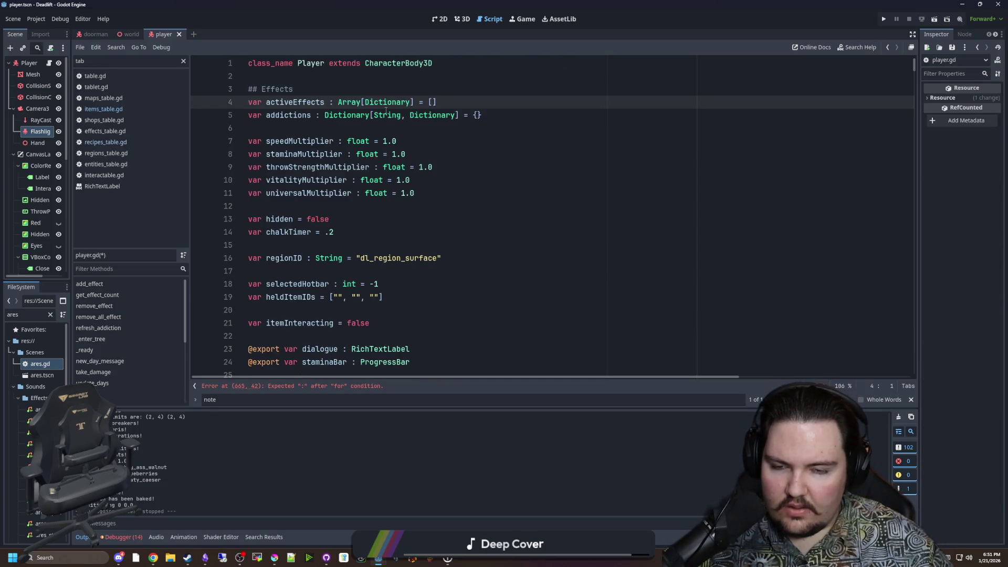
key(alt+Left)
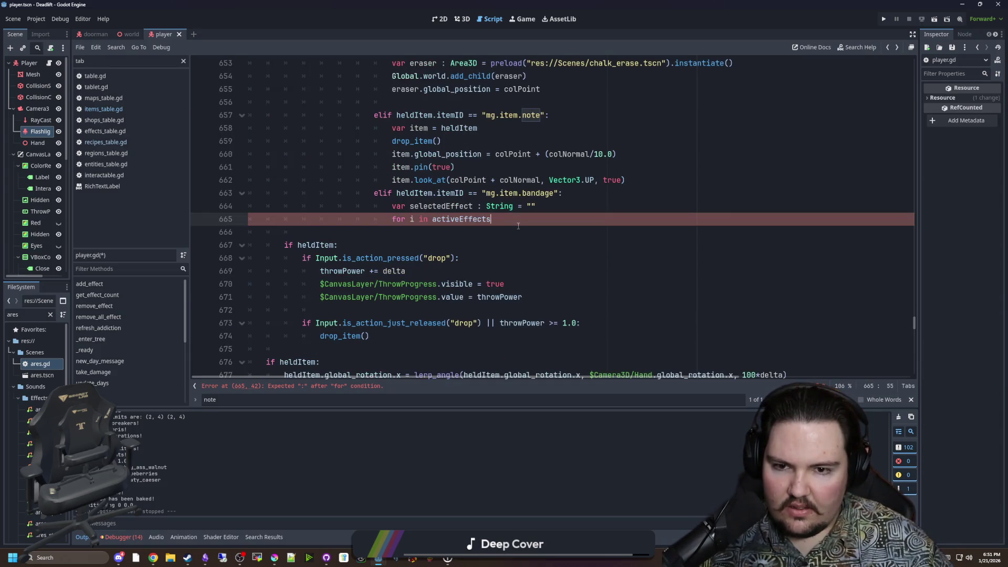
text(:)
key(Return)
scroll(515, 226, up, 1)
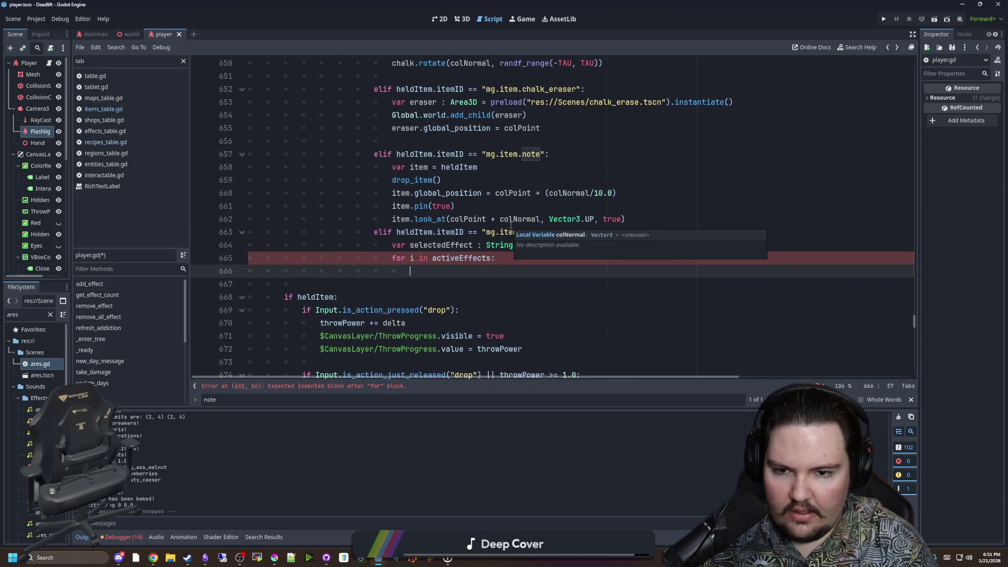
text(if i.)
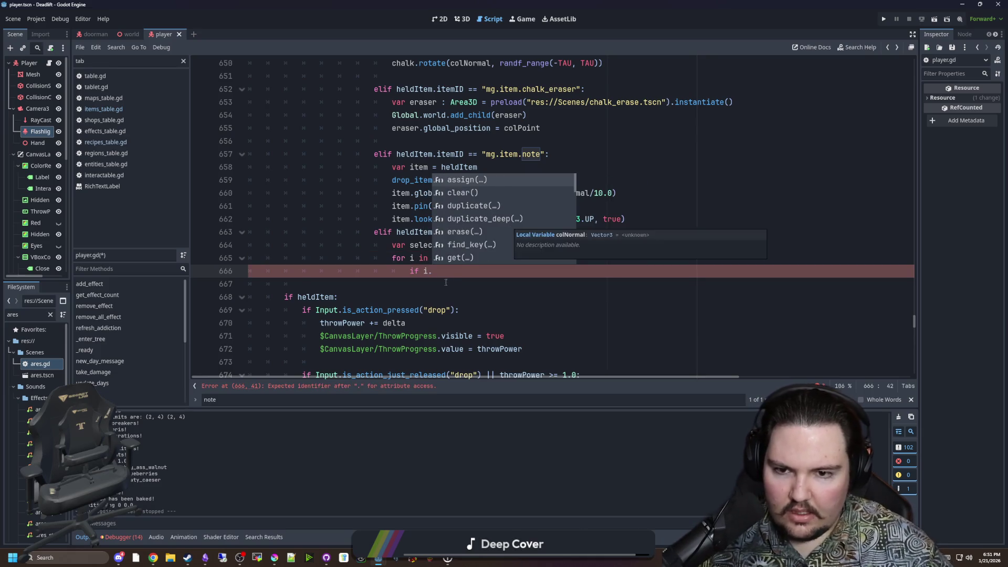
key(Escape)
key(Home)
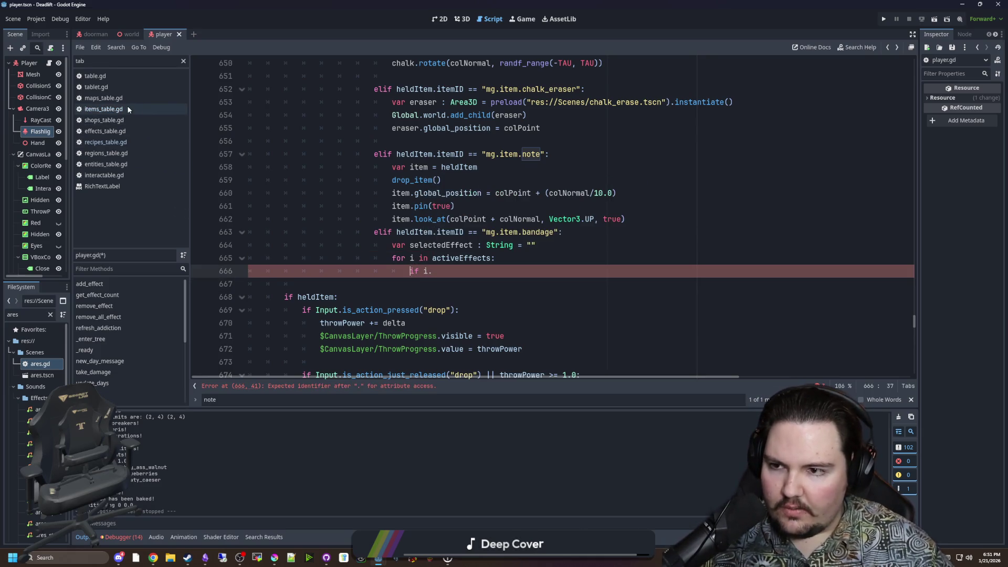
click(111, 131)
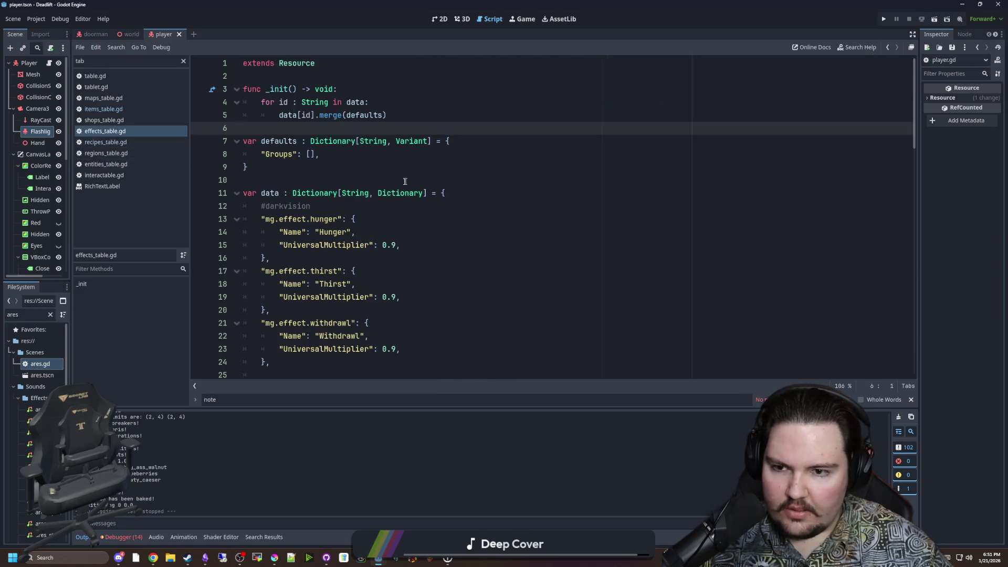
Look up the MinorInjury group name in effects_table.gd's Winded entry.
scroll(443, 219, down, 4)
scroll(386, 233, down, 6)
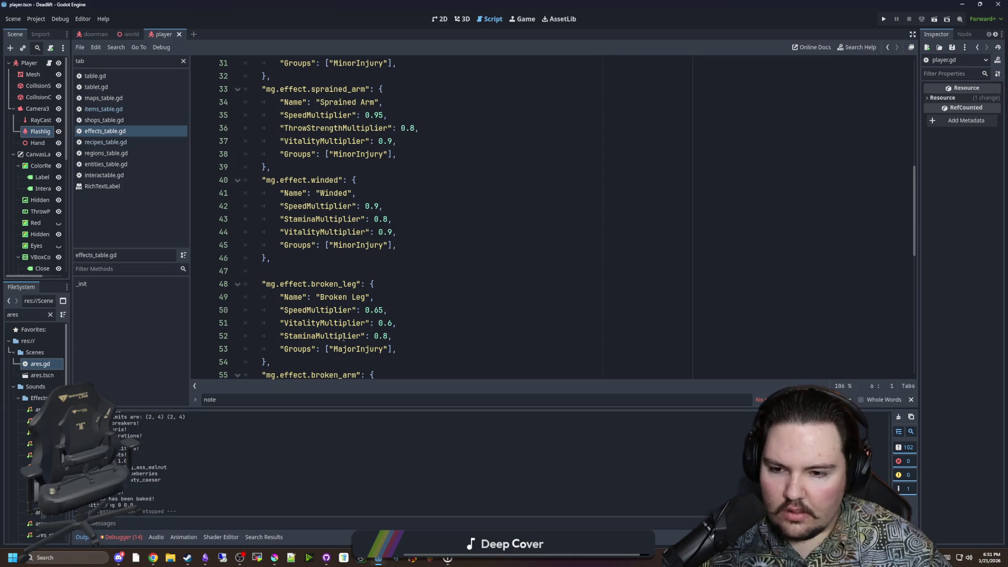
click(306, 247)
click(309, 261)
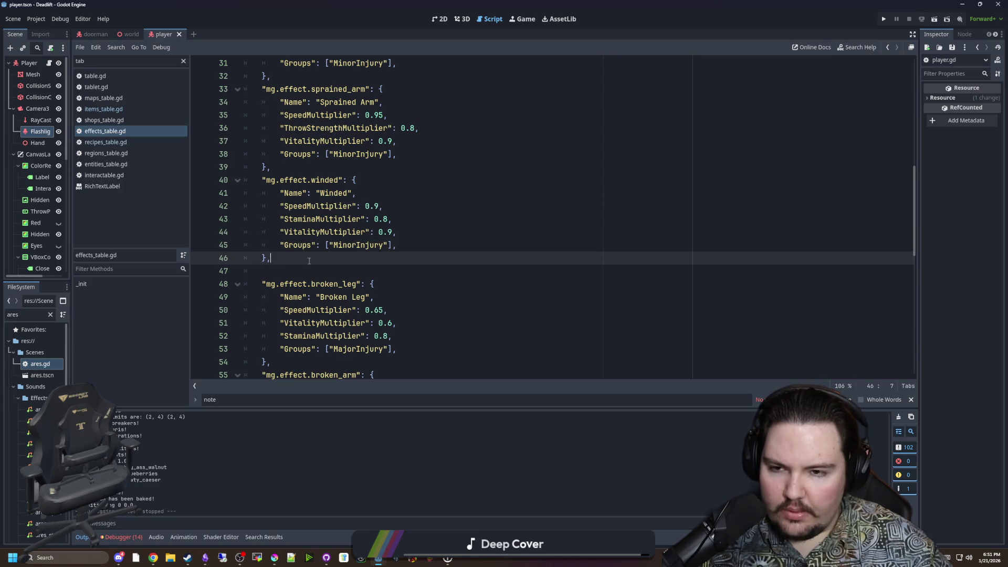
double_click(356, 247)
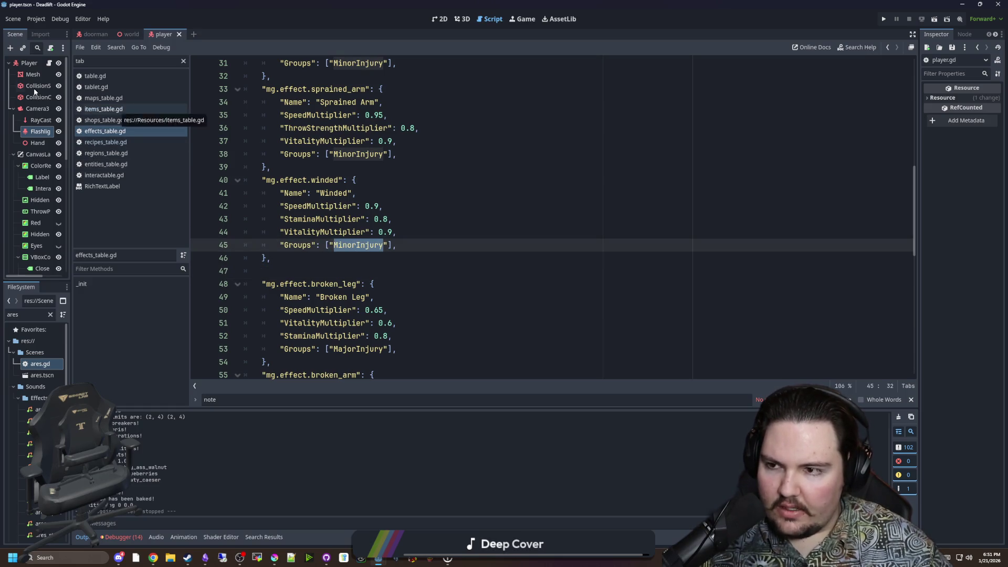
click(49, 63)
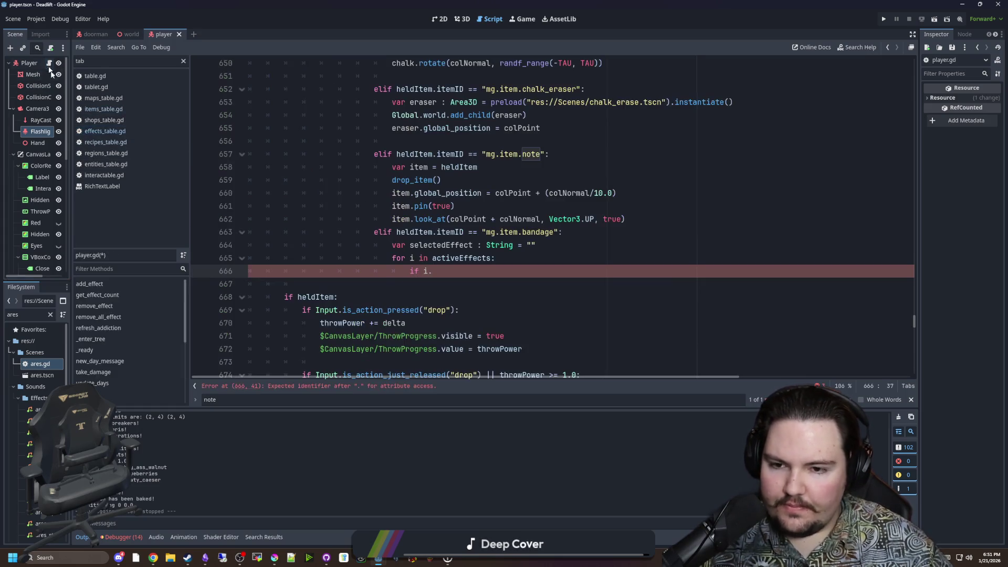
Redeclare selectedEffect as validEffects, an empty Array[String].
click(549, 240)
double_click(441, 245)
text(validE)
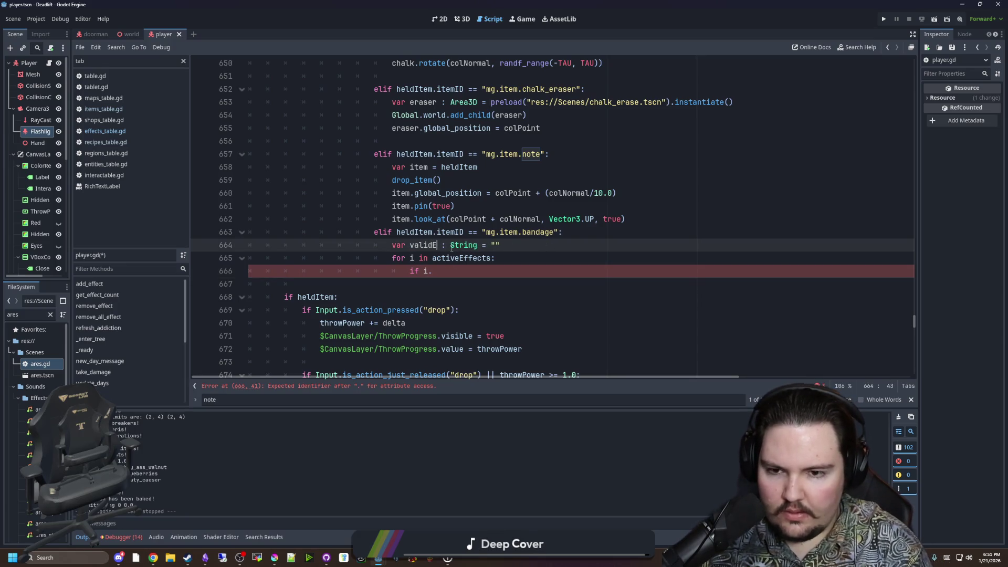
text(ffects)
drag(527, 245, 477, 245)
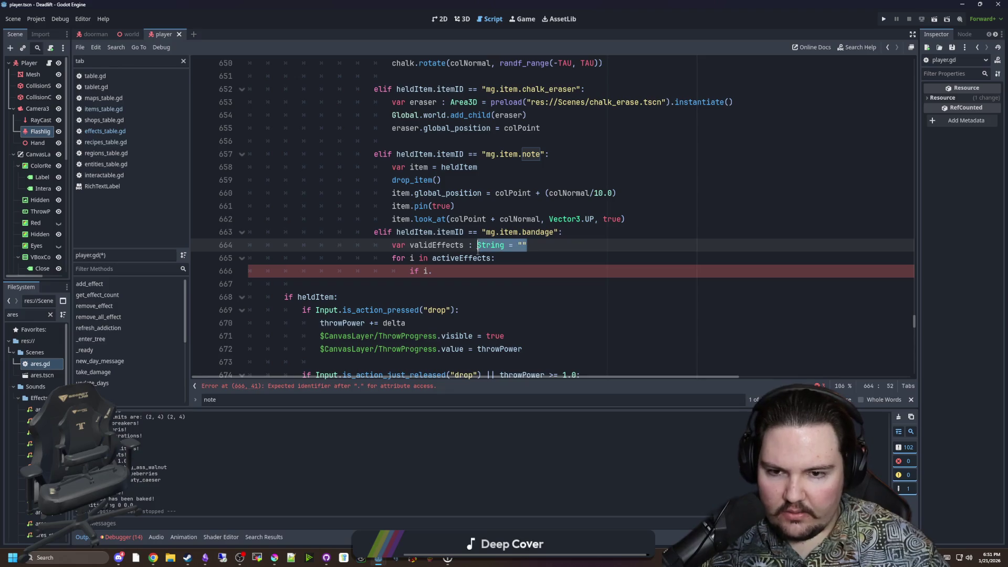
key(BackSpace)
key(BackSpace)
text(A)
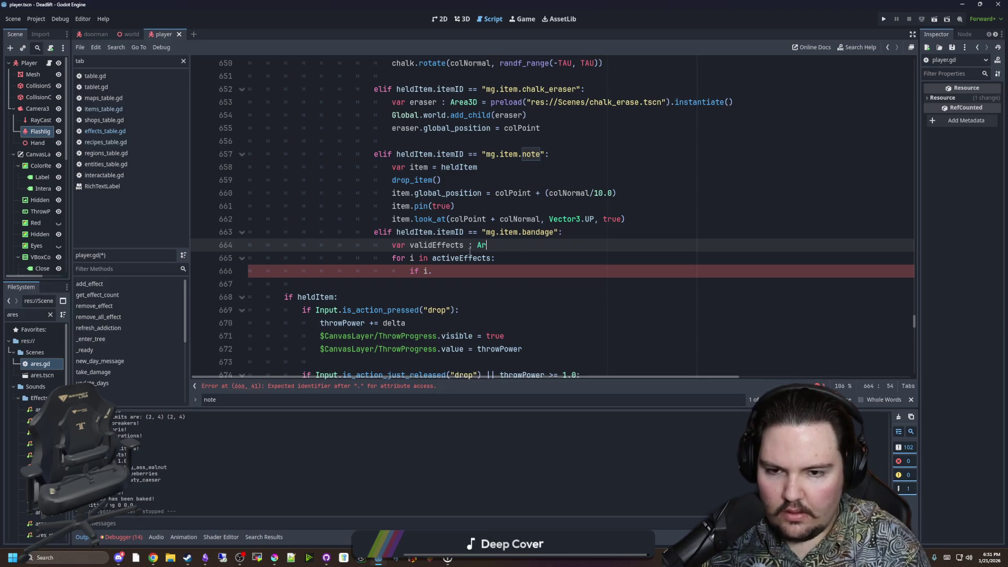
text(ray[String)
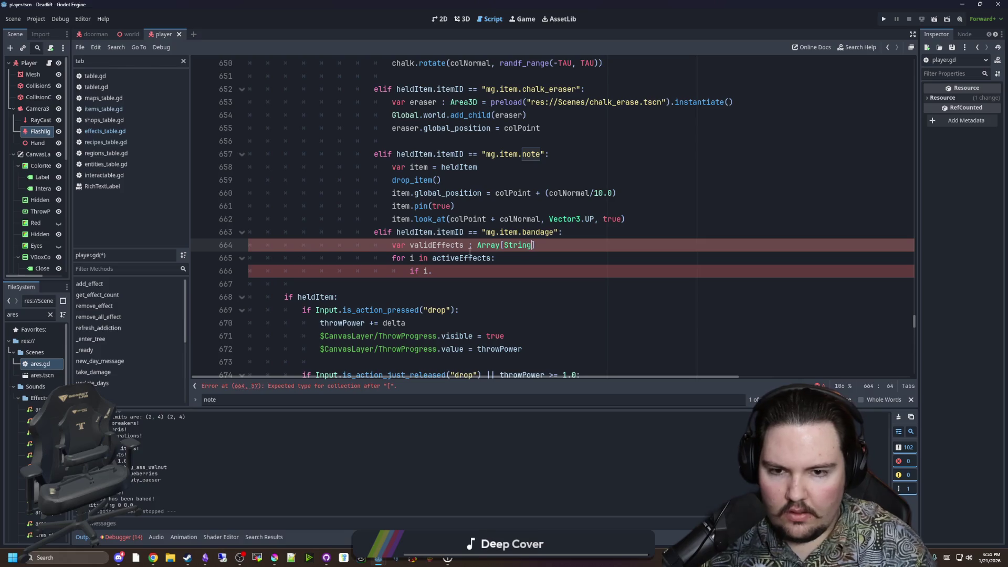
text(] = [)
key(Down)
key(Down)
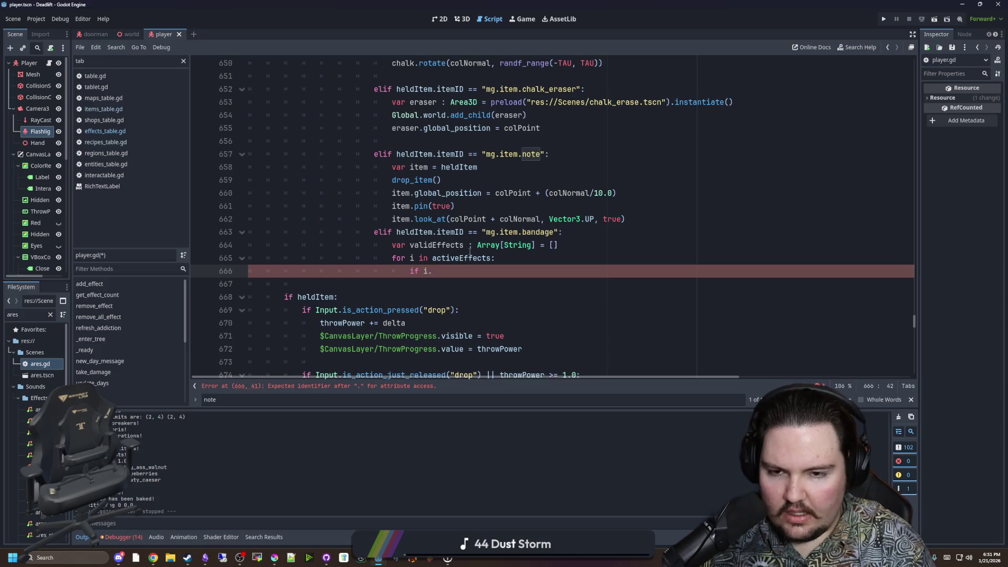
Recheck the item and effect definitions in items_table.gd and effects_table.gd.
text(g)
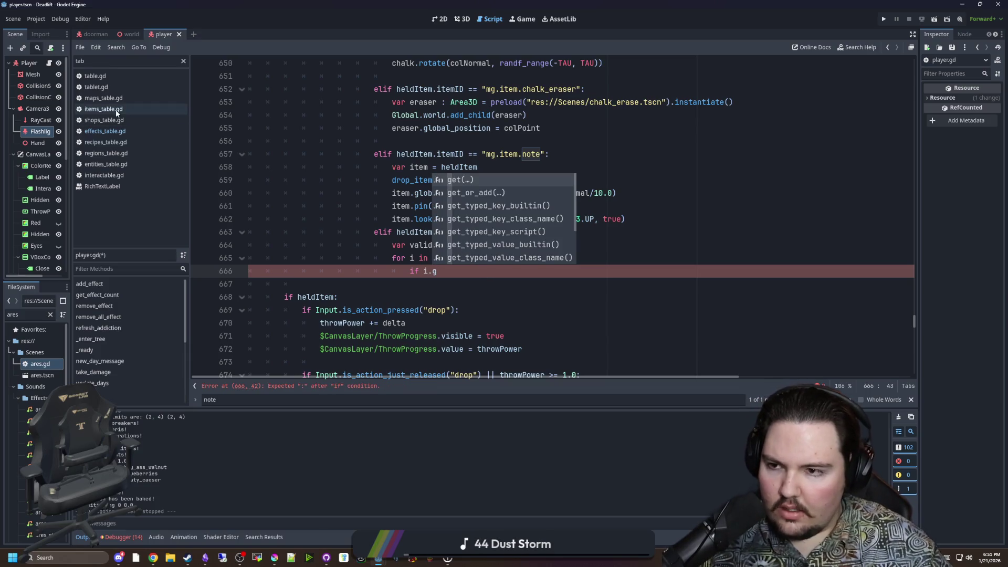
click(104, 109)
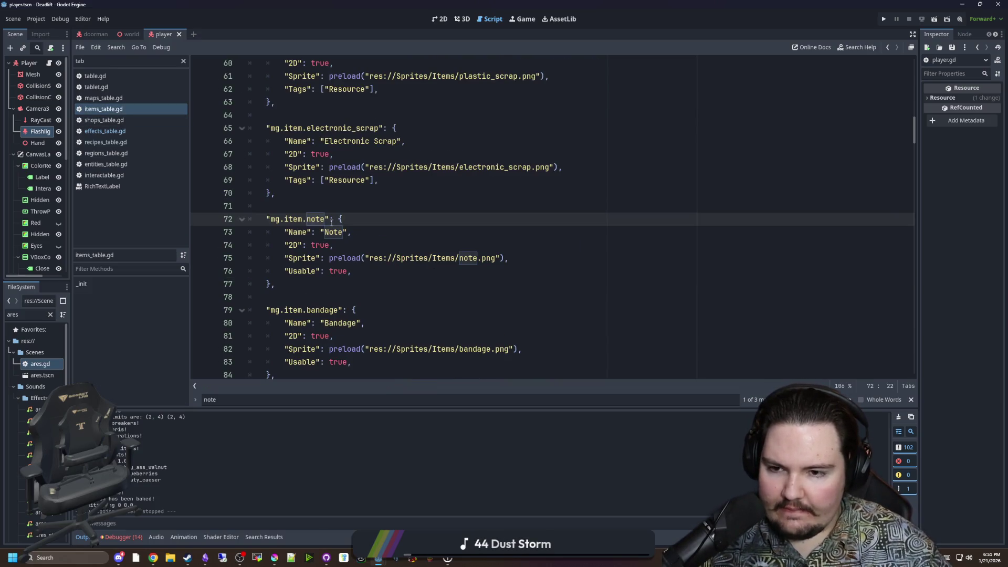
key(ctrl+f)
text(g)
click(105, 131)
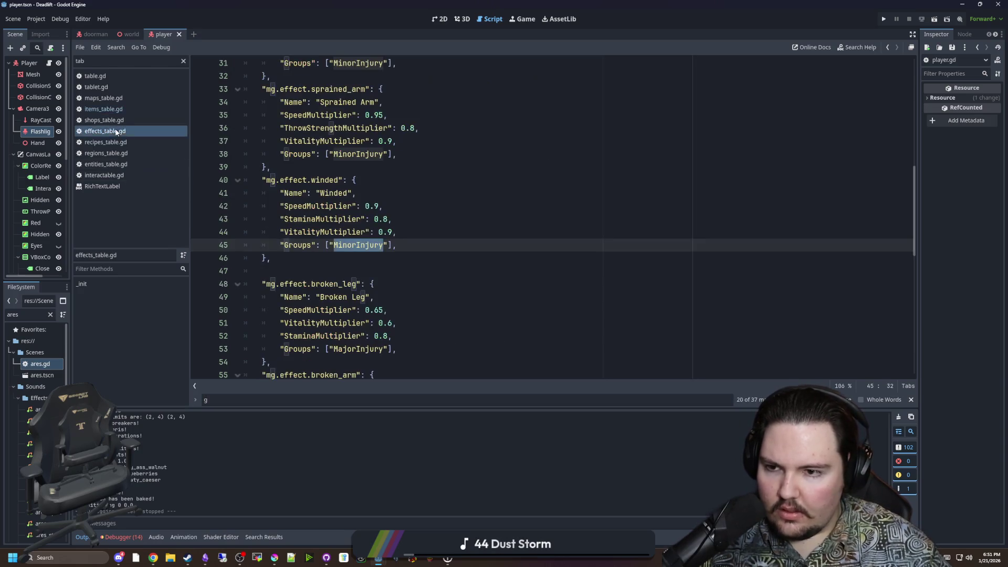
click(315, 257)
double_click(346, 245)
click(333, 256)
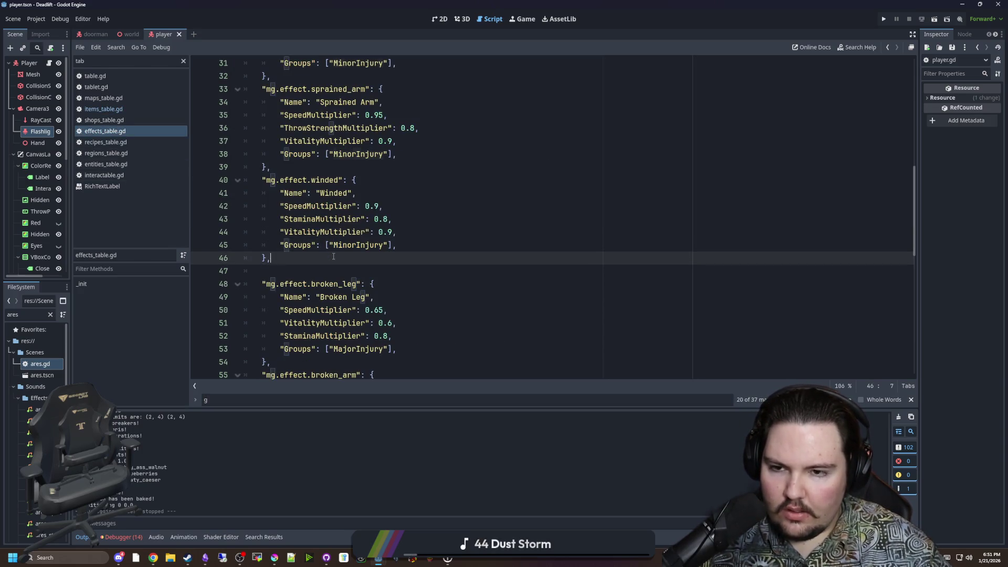
key(alt+Left)
key(alt+Left)
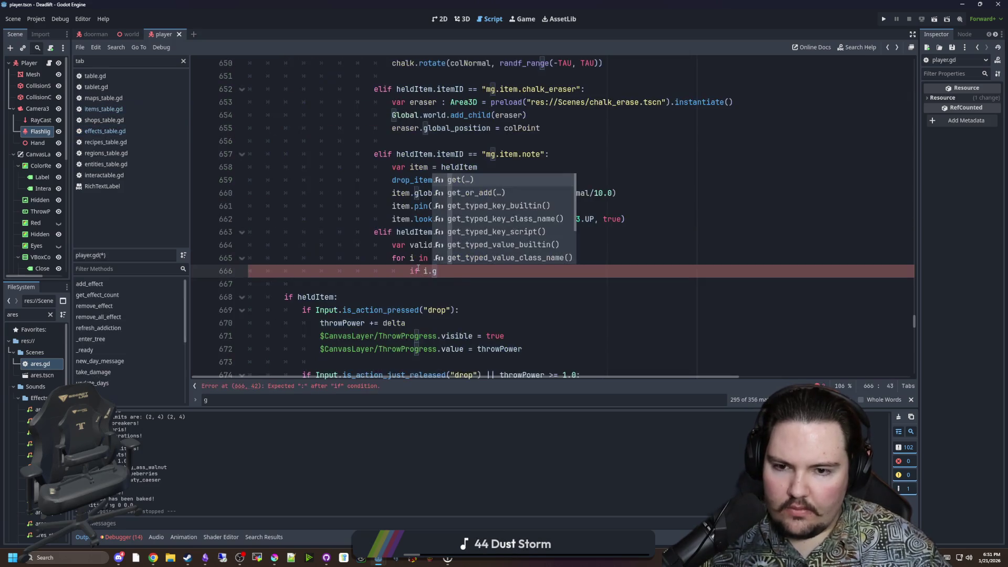
Push each effect whose effectsTable Groups has "MinorInjury" into validEffects.
drag(472, 272, 424, 271)
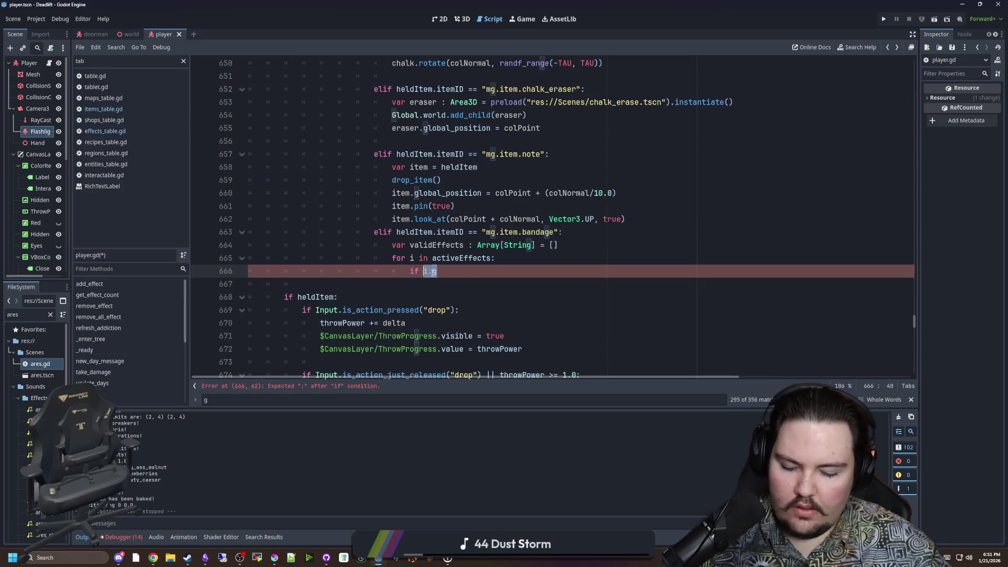
text(Global.)
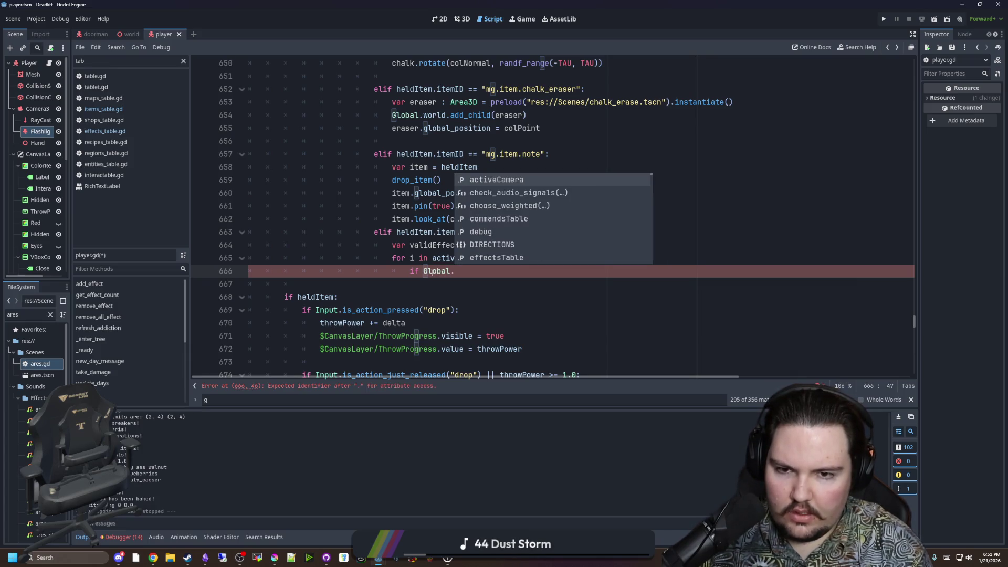
text(eff)
key(Return)
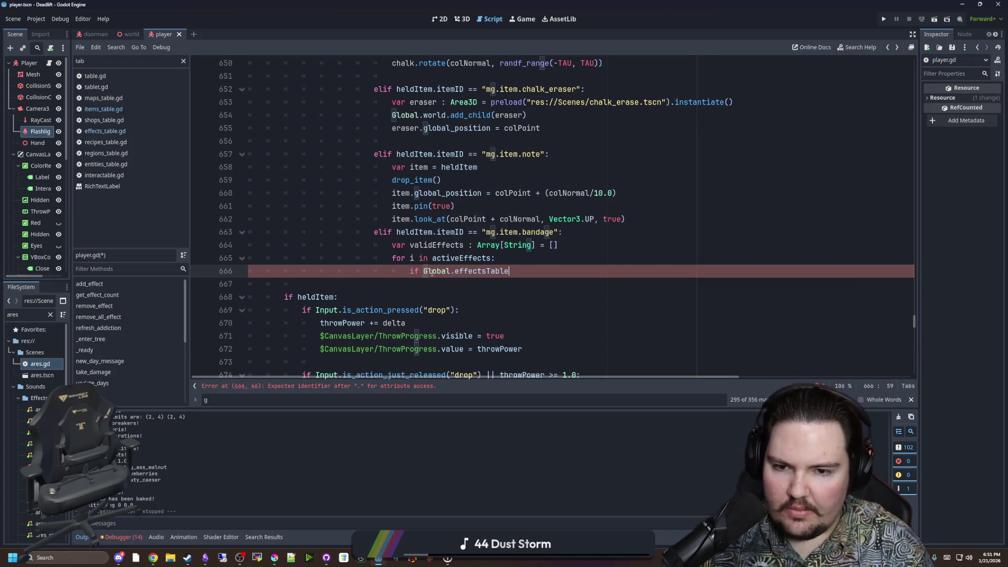
text(.get(i.ID)
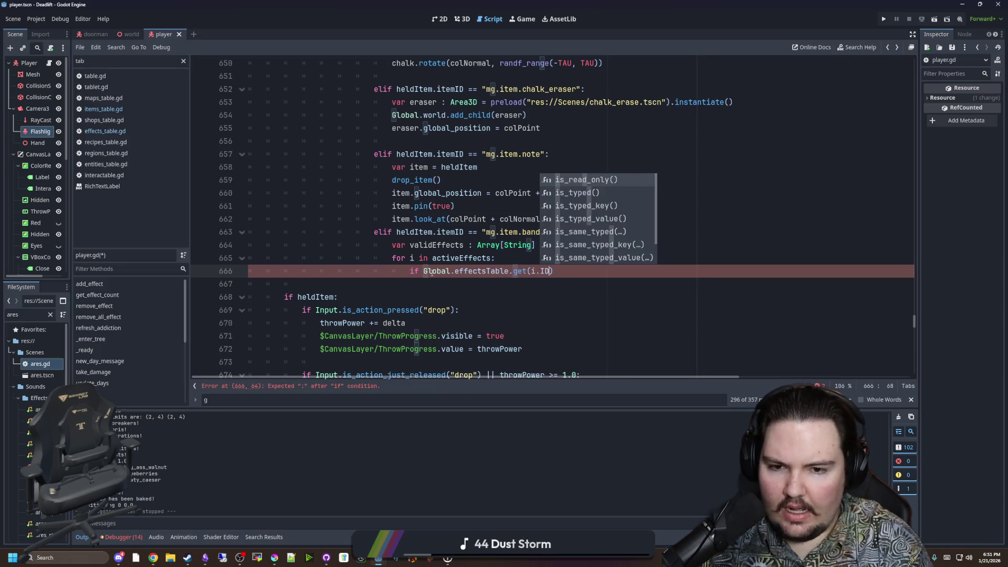
text().Groups.has(")
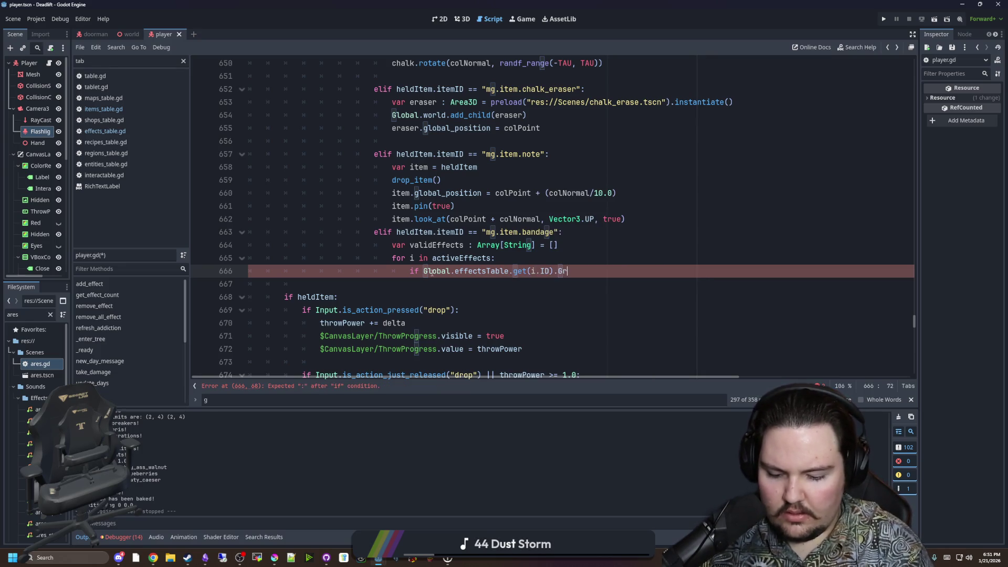
text(MinorInjury"))
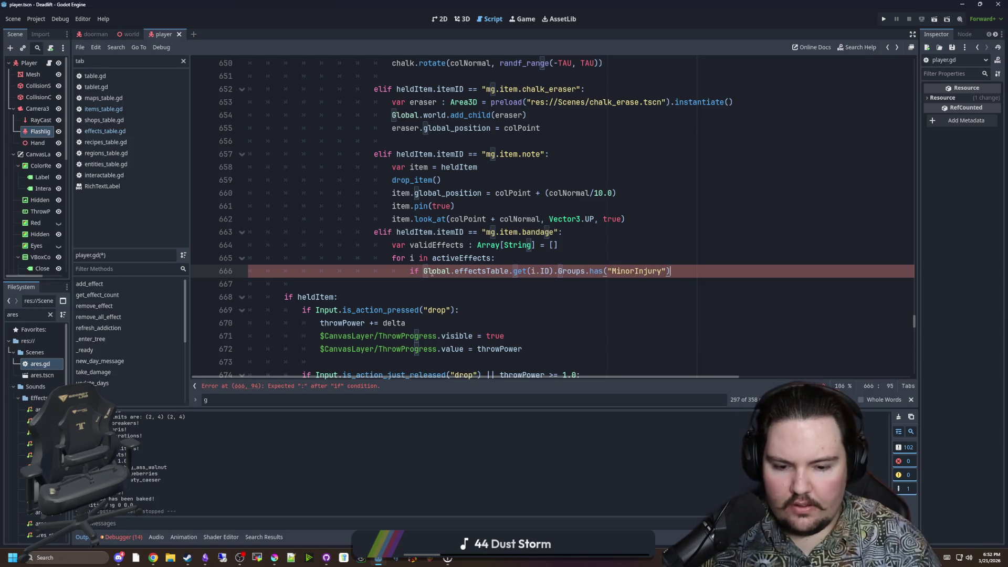
text(:)
key(Return)
text(alid)
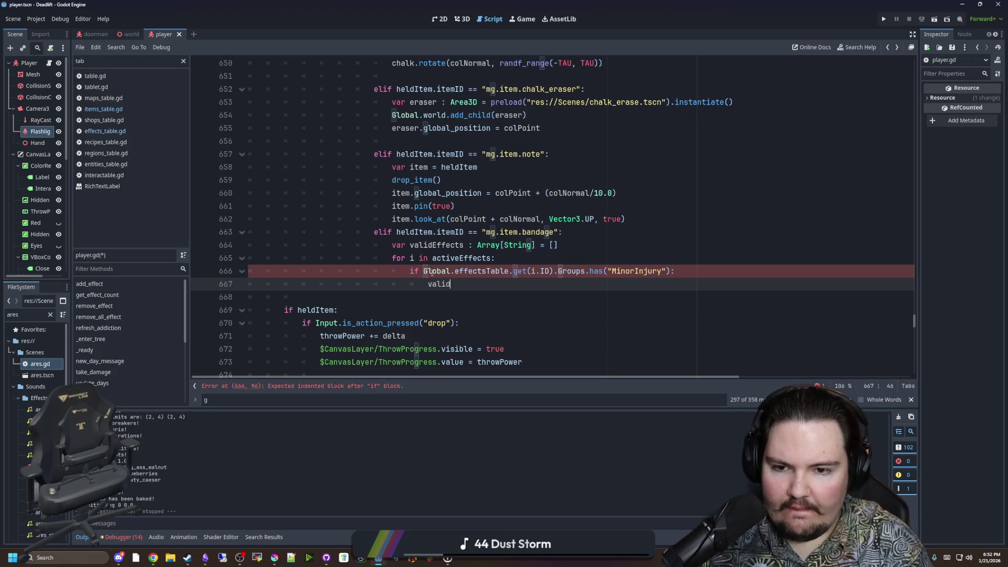
key(Return)
text(.push_ba)
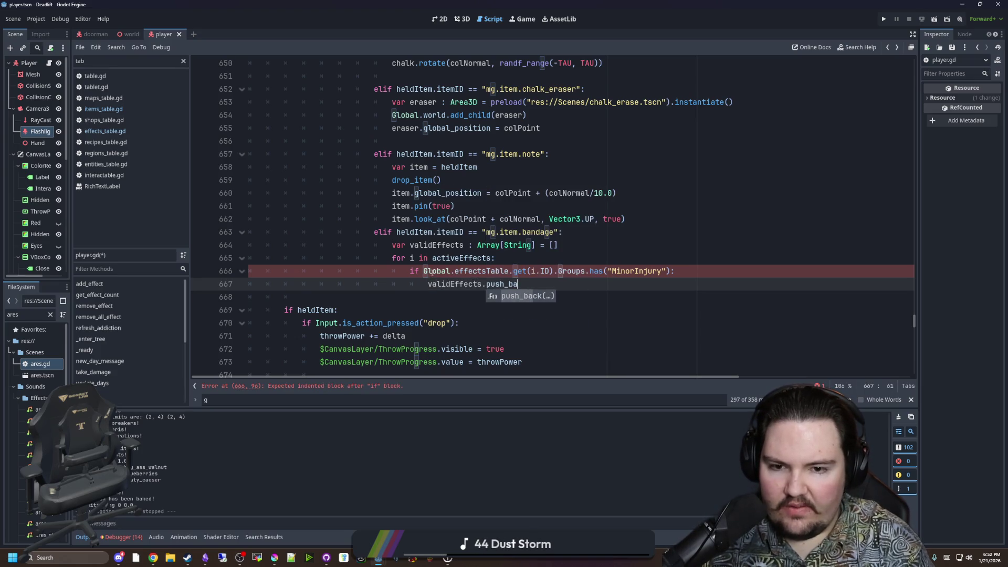
key(Return)
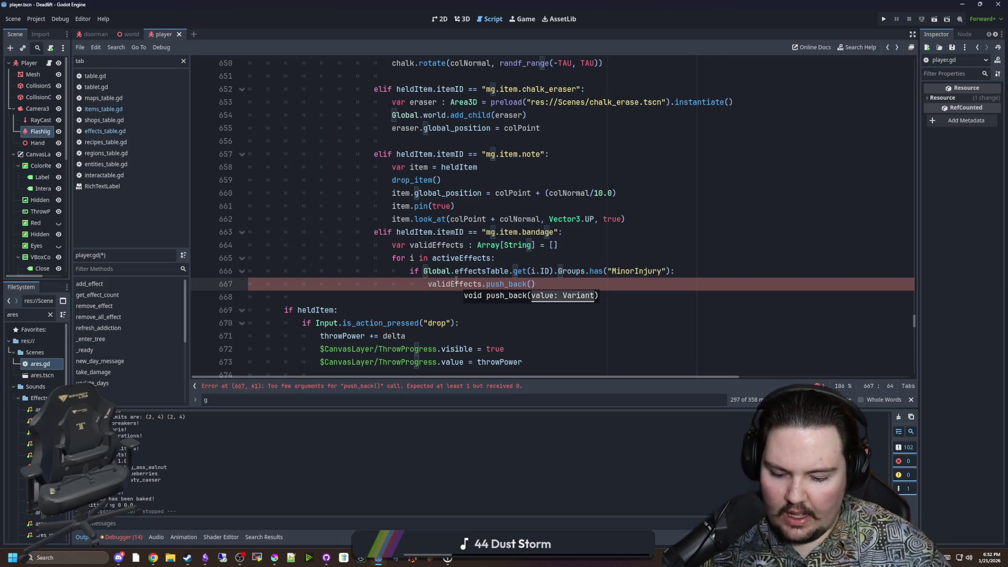
text(i))
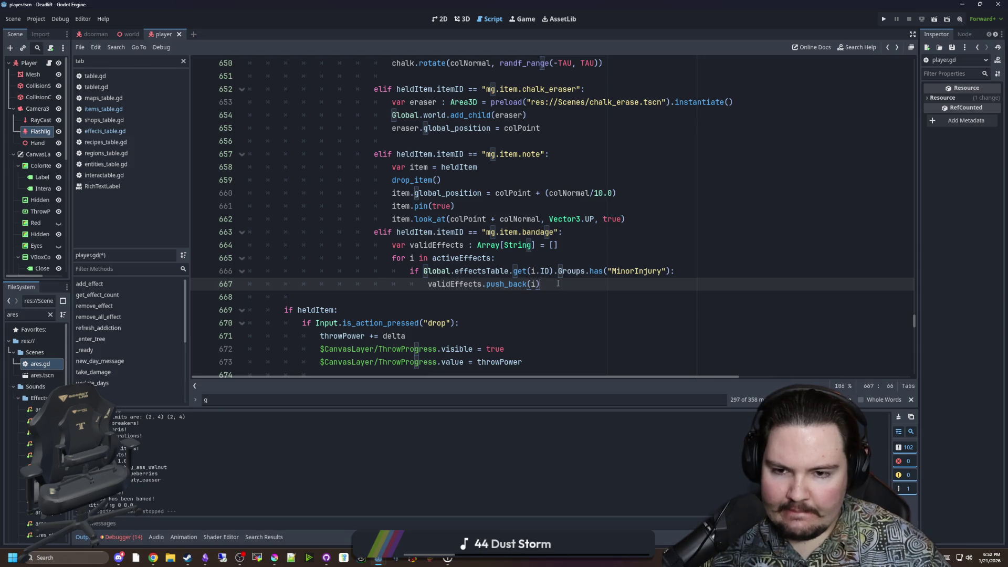
key(Return)
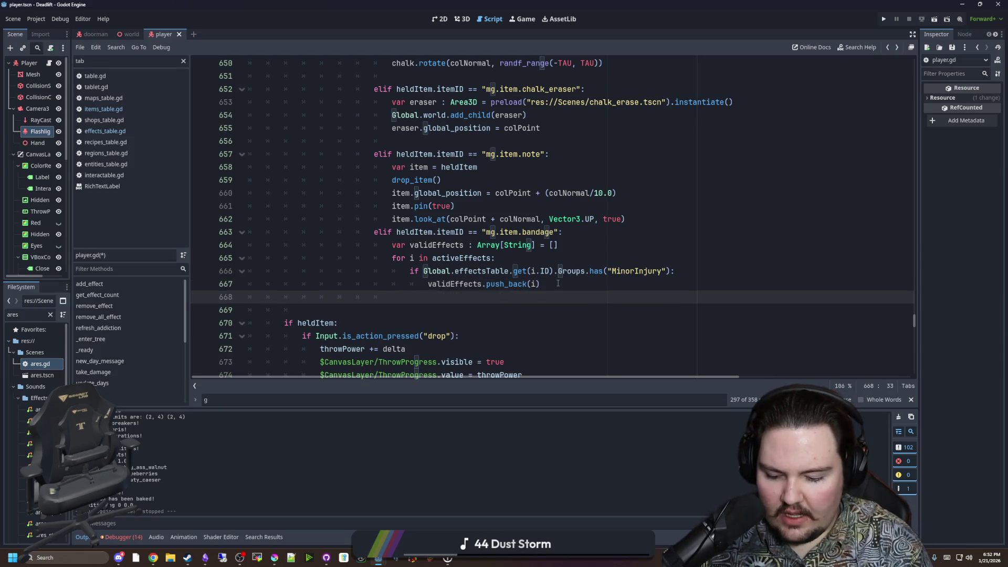
Call remove_effect(validEffects.pick_random()) and save player.gd.
text(remove)
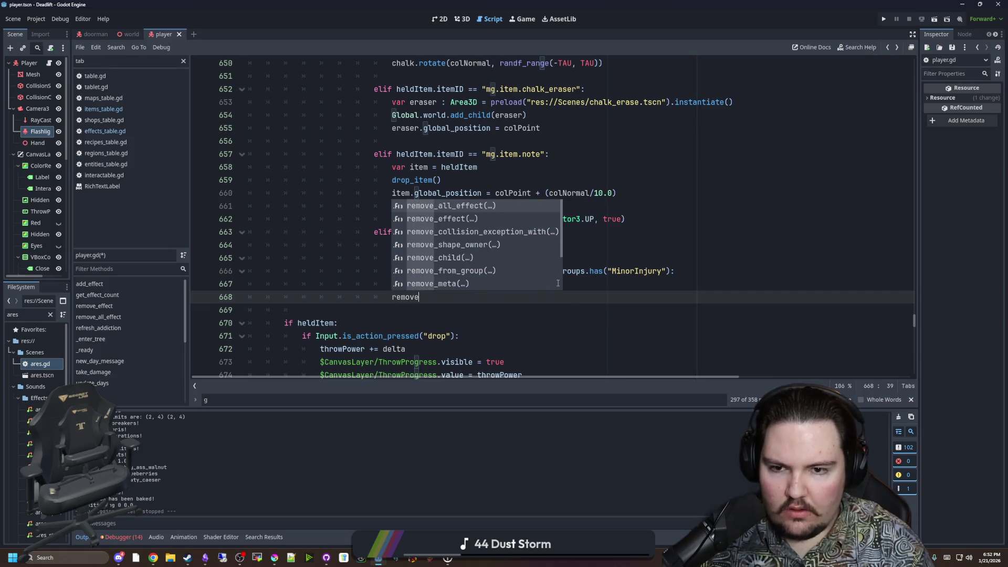
key(Return)
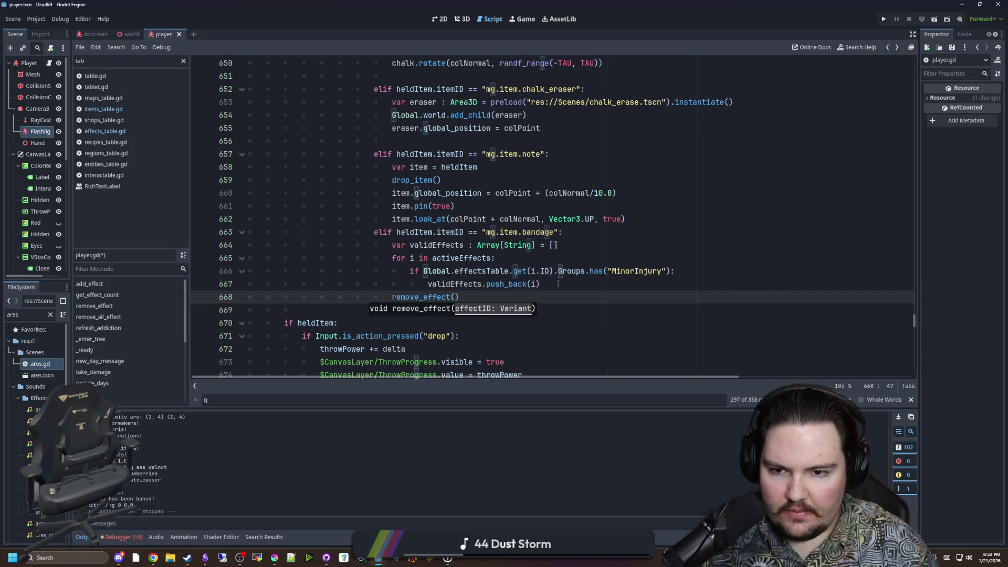
text(validEffects.)
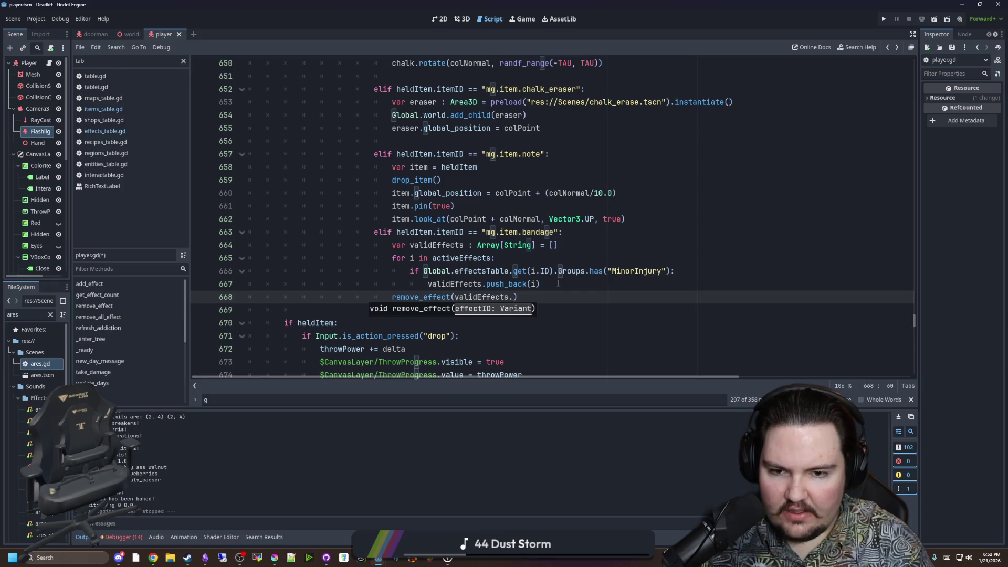
text(pick_random())
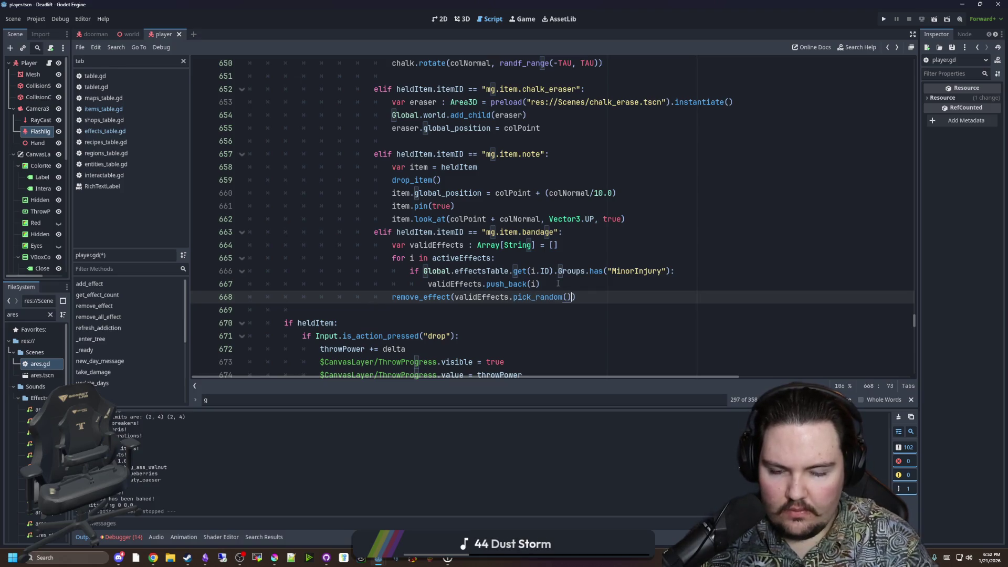
key(Up)
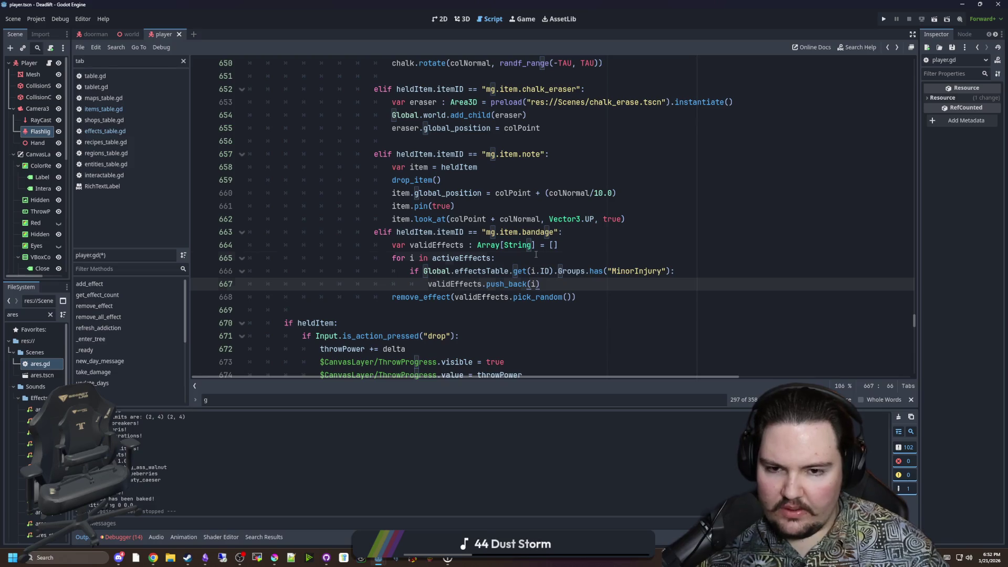
click(523, 259)
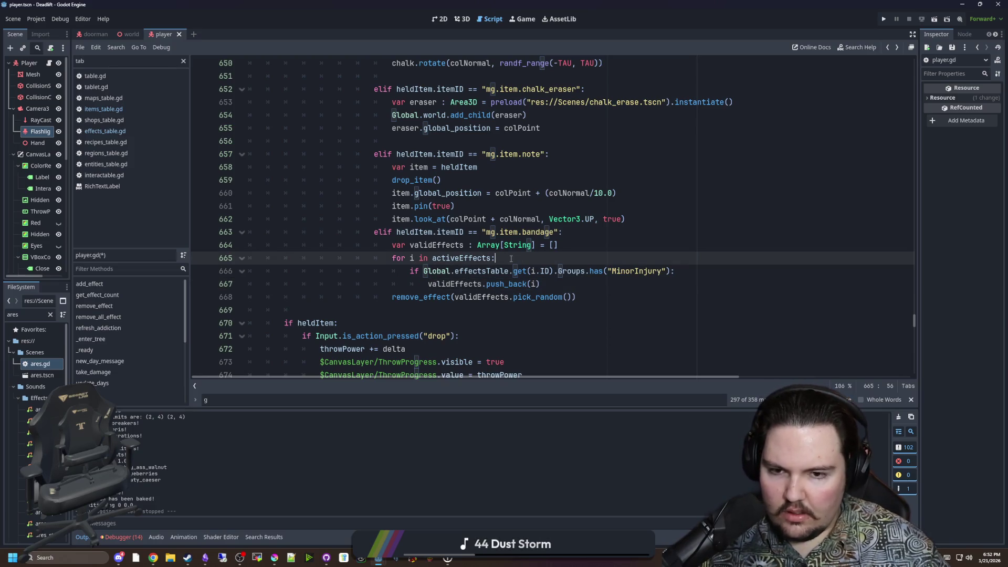
key(ctrl+s)
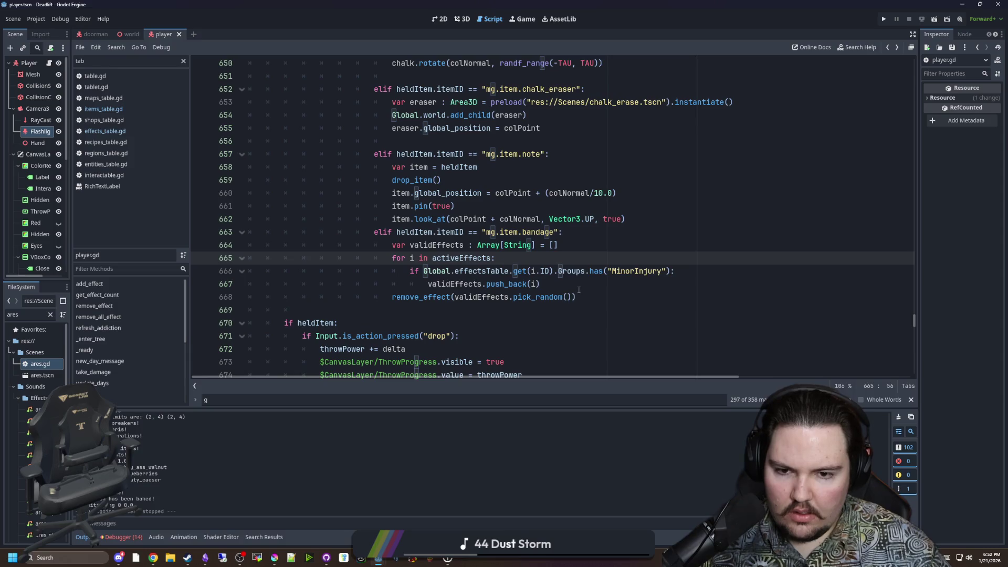
Wrap the removal in if validEffects.size() > 0 and add a drop_item() call.
click(579, 290)
key(Return)
text(if v)
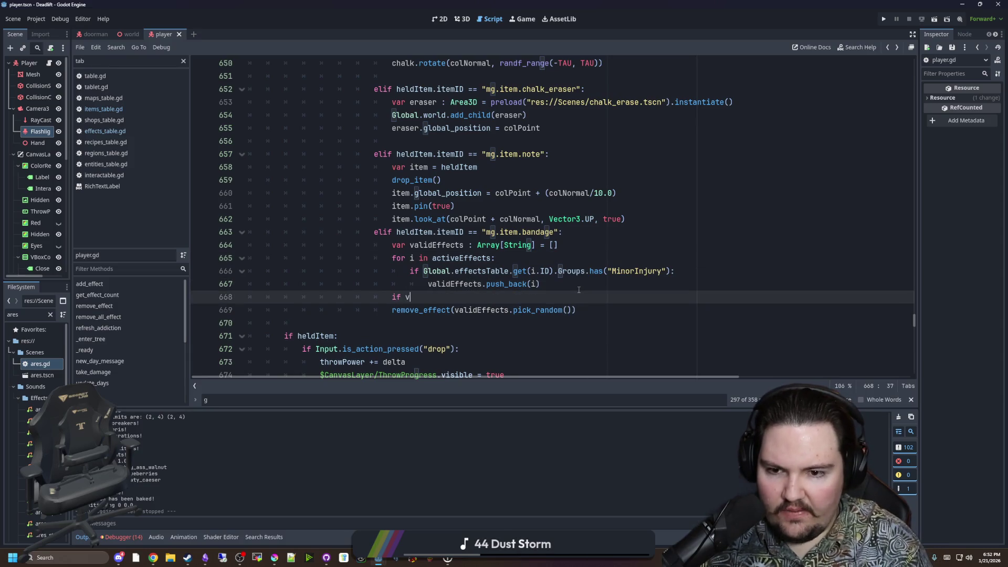
text(alidEffects.size() > 0:)
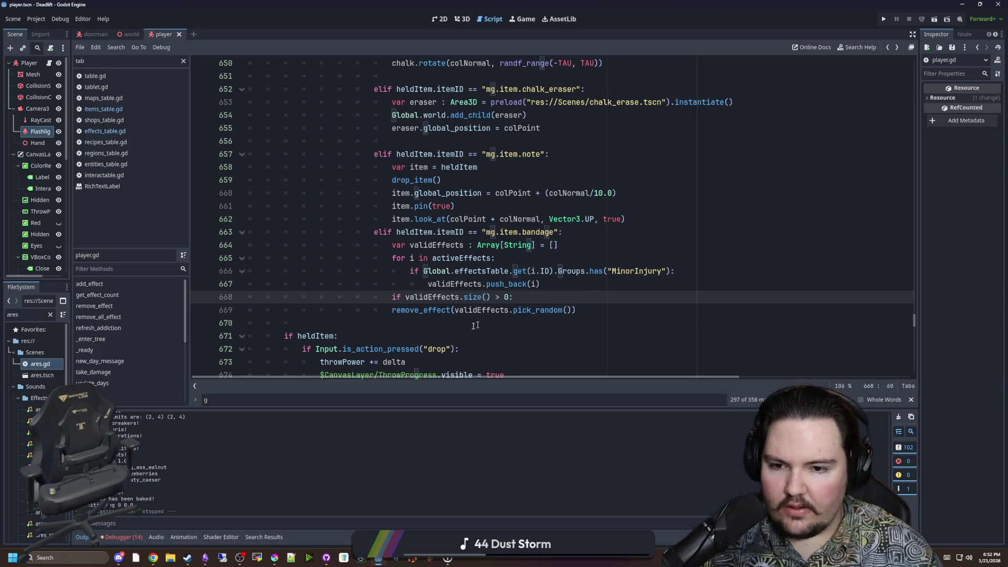
click(391, 310)
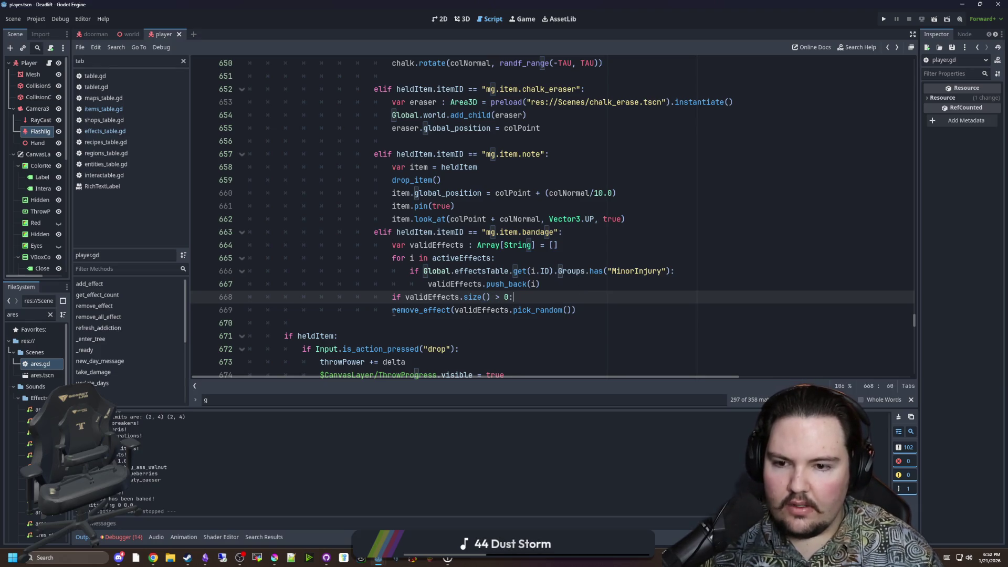
key(Tab)
key(Return)
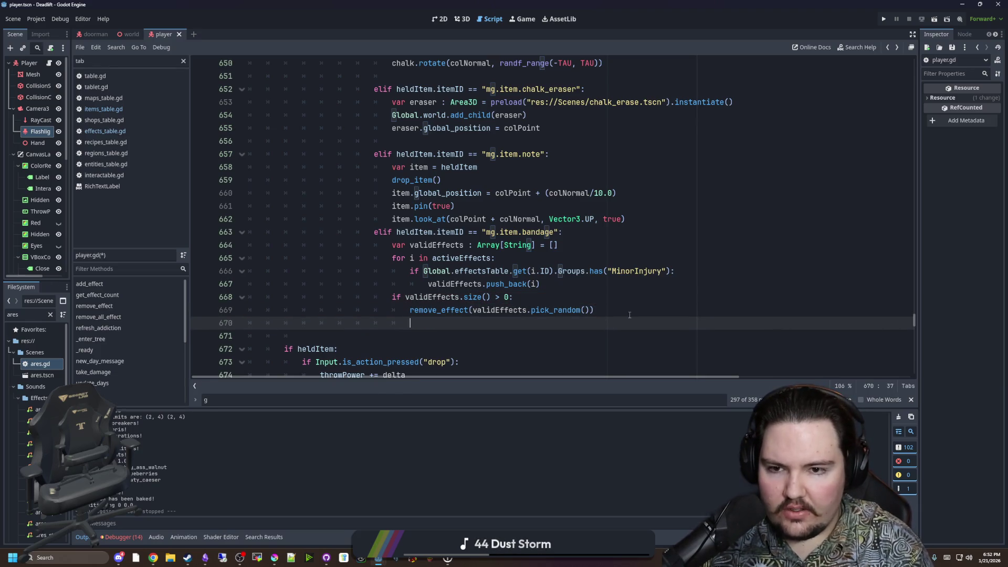
text(drop_)
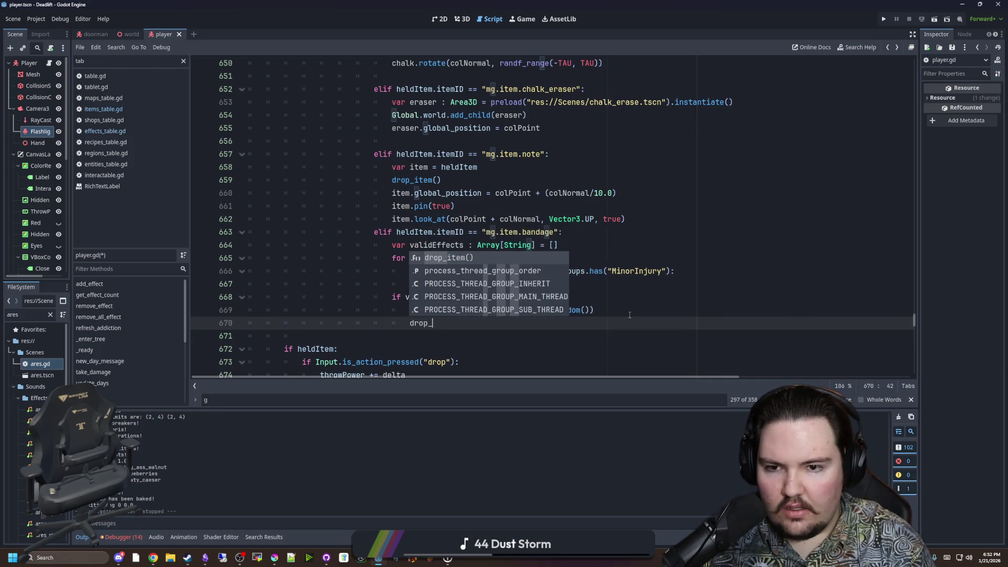
key(Return)
Replace drop_item() with the note branch's var item = heldItem and drop_item() lines, correctly indented.
scroll(627, 268, up, 2)
scroll(577, 305, down, 3)
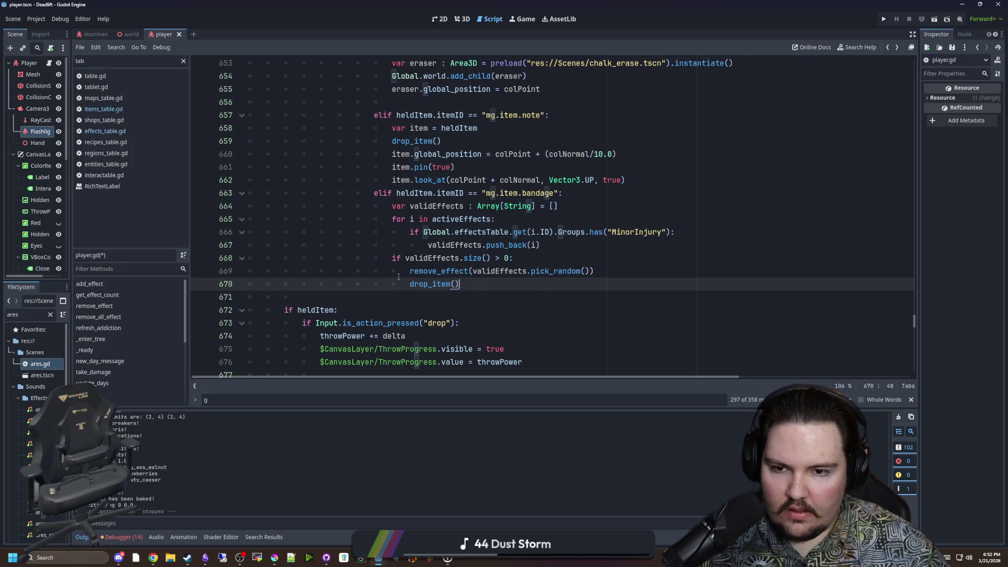
click(446, 142)
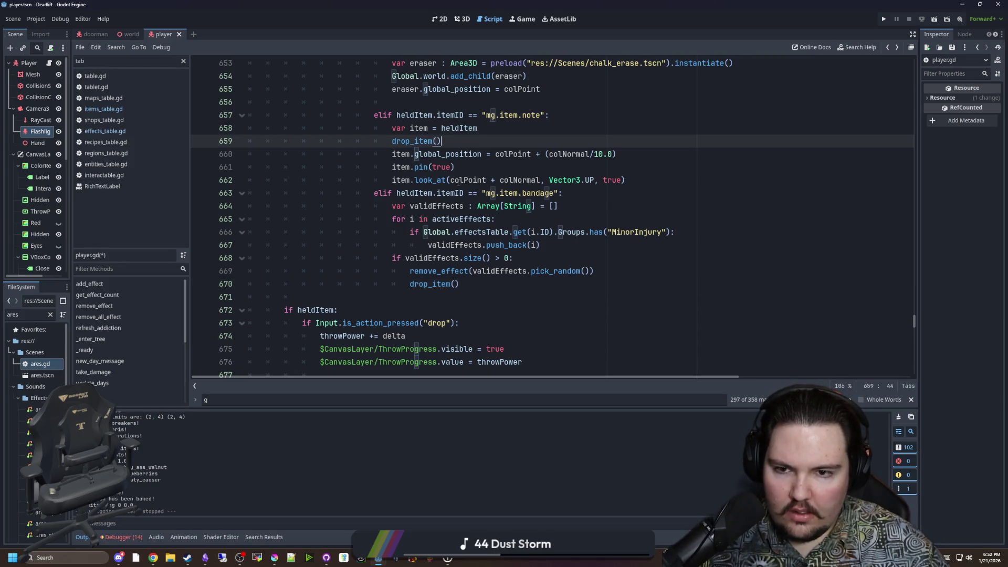
drag(451, 143, 251, 133)
key(ctrl+c)
drag(481, 279, 410, 283)
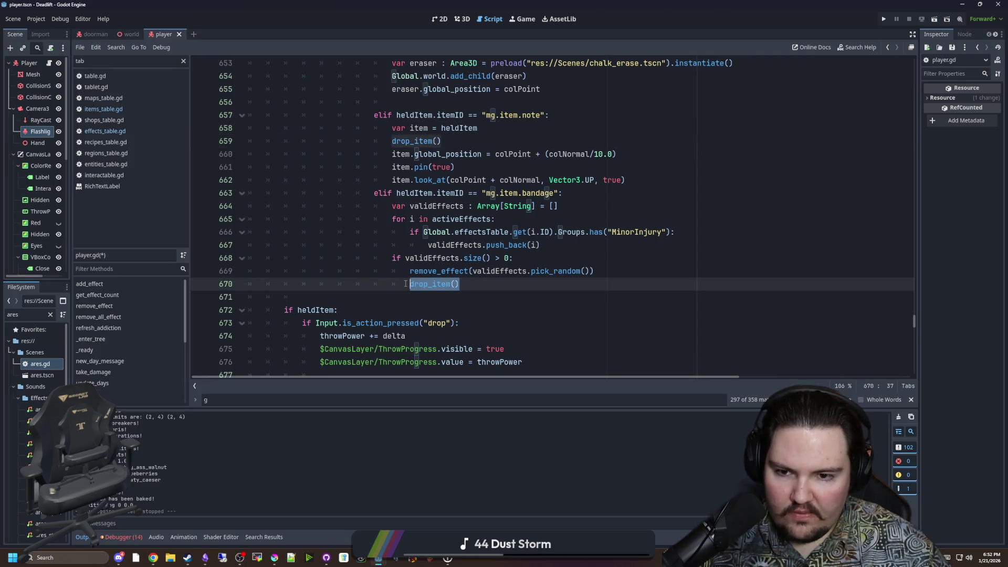
key(ctrl+v)
drag(556, 284, 409, 284)
key(BackSpace)
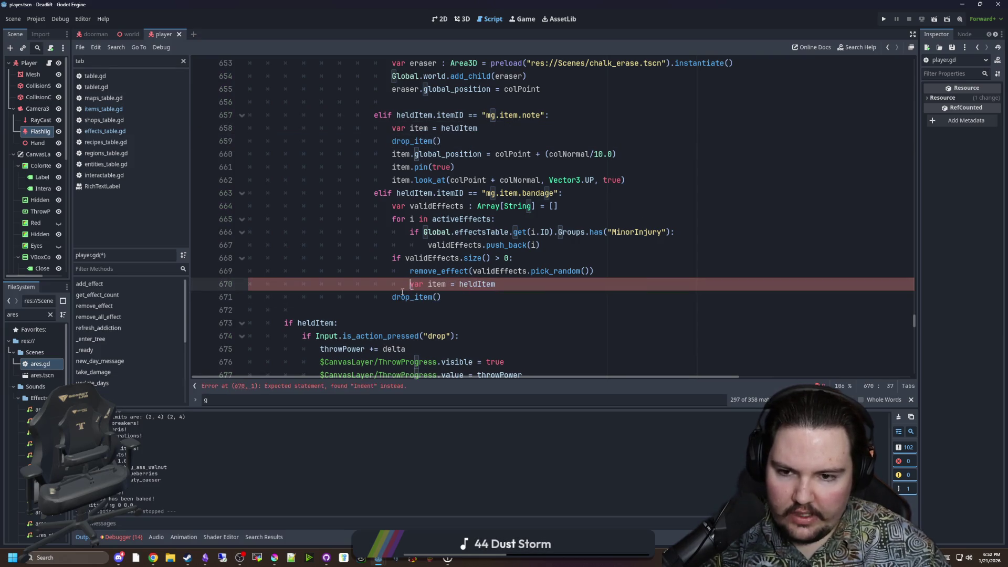
click(335, 298)
key(Tab)
click(335, 315)
scroll(338, 289, down, 14)
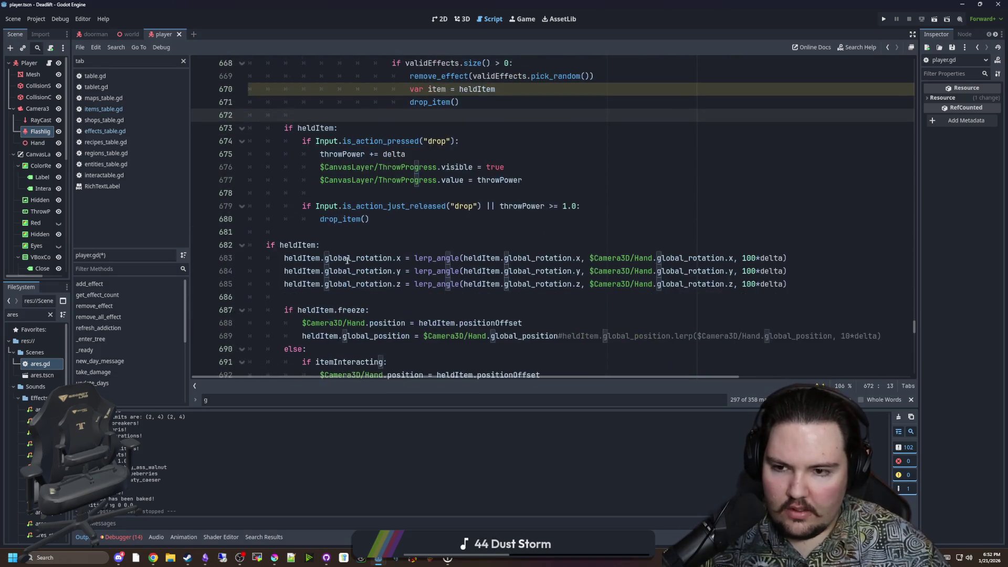
Declare a new func destroy_held_item(): below move_and_slide().
click(302, 271)
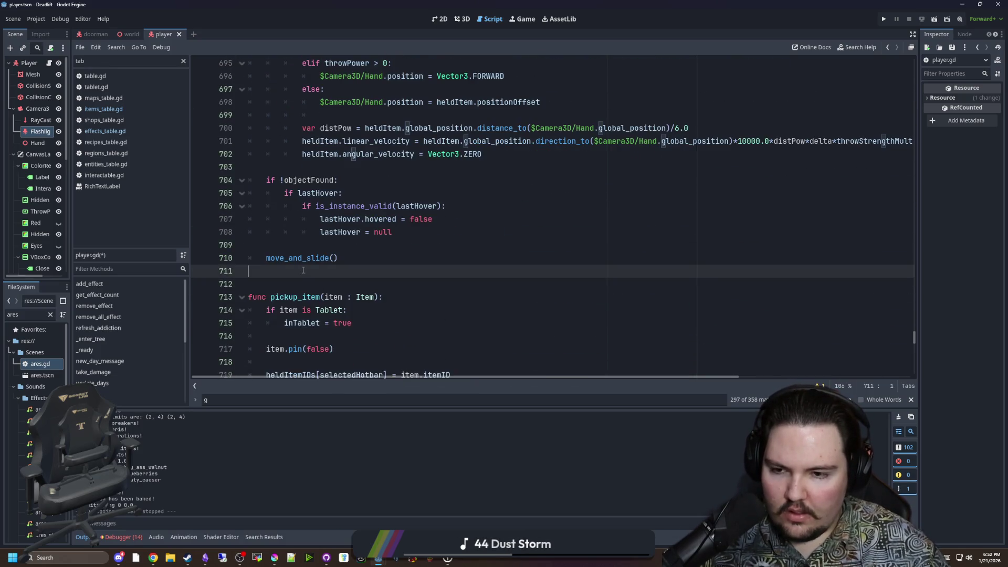
key(Return)
key(Return)
key(Return)
key(Up)
text(var destroy_)
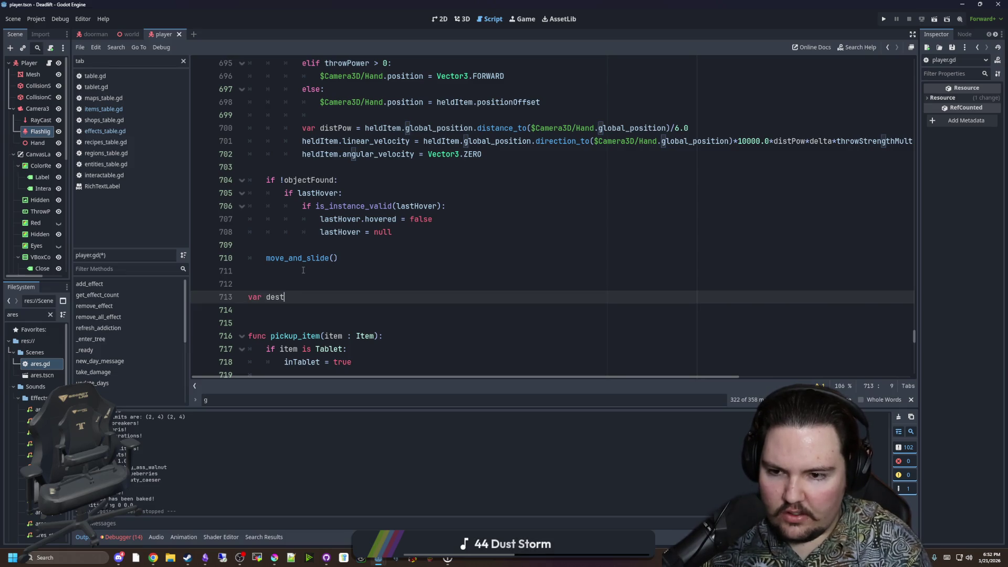
key(BackSpace)
key(BackSpace)
key(BackSpace)
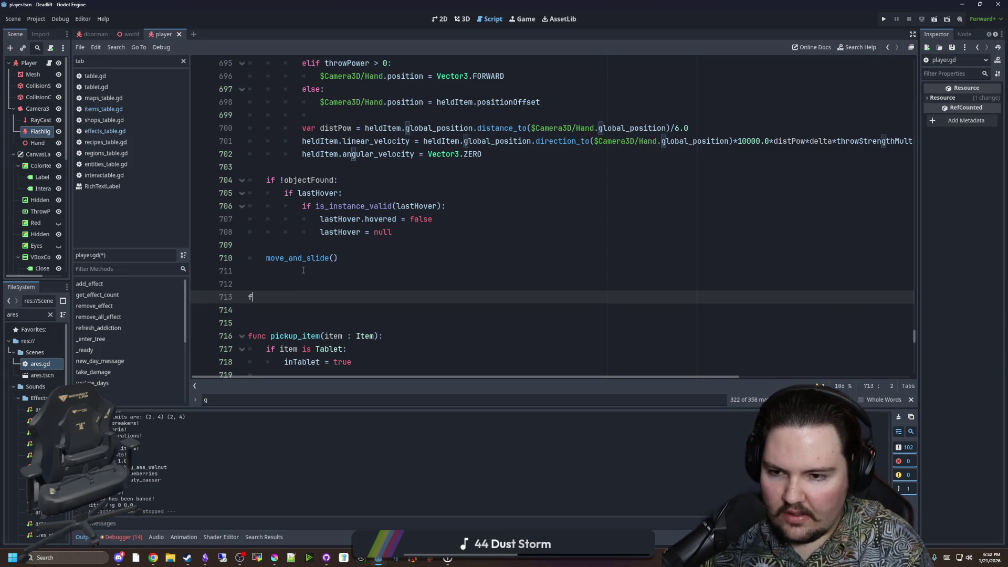
text(func destroy_held_item)
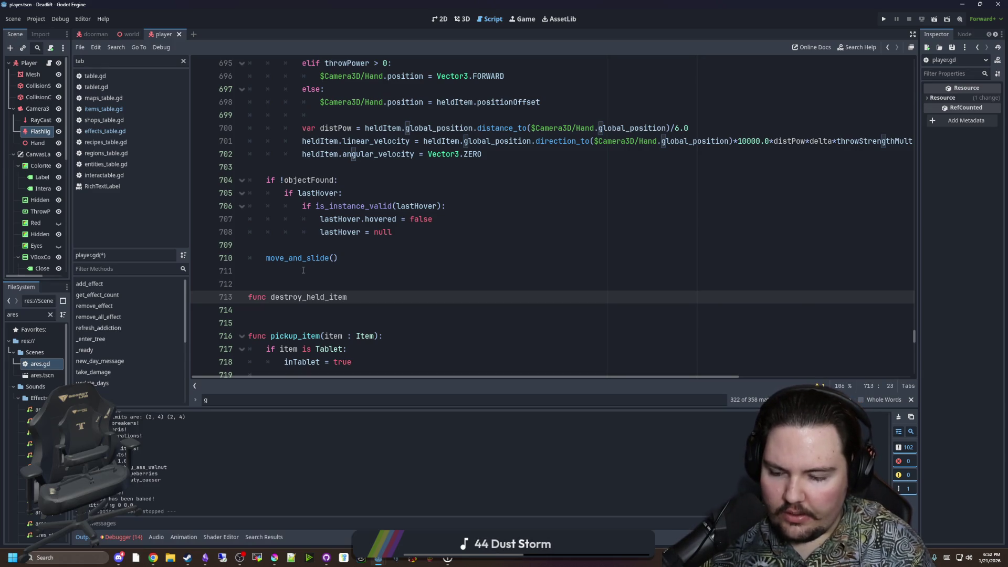
text(():)
key(Return)
text(var item = held)
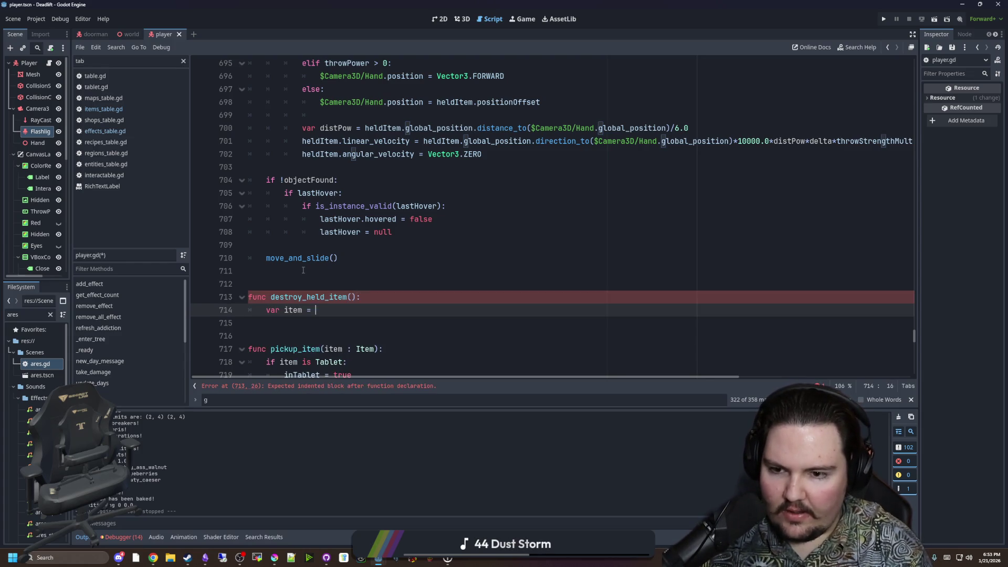
Fill its body with var item = heldItem, drop_item() and item.queue_free(), then select its name.
text(Item)
key(Return)
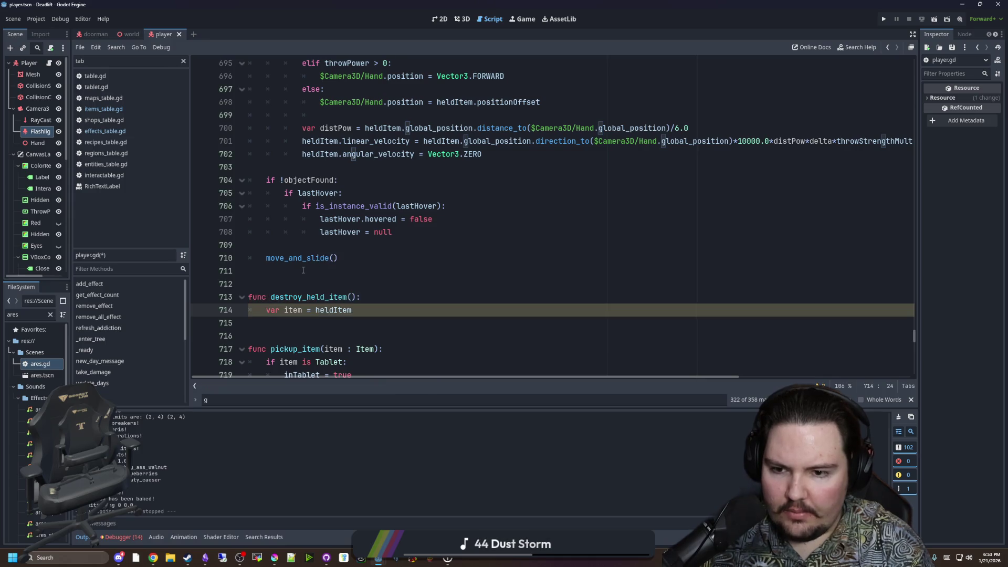
key(Return)
text(drop)
key(Return)
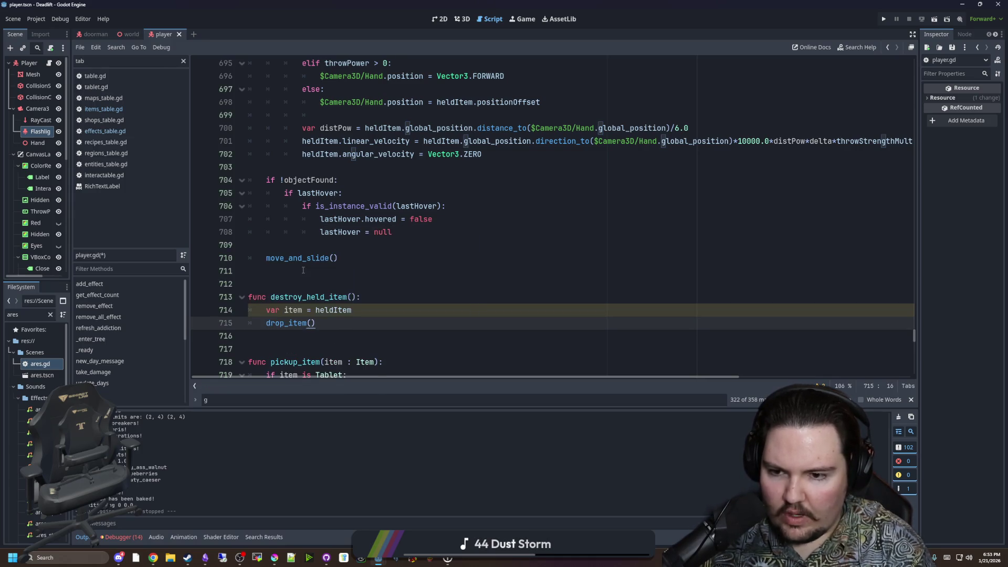
key(Return)
text(item.queue_f)
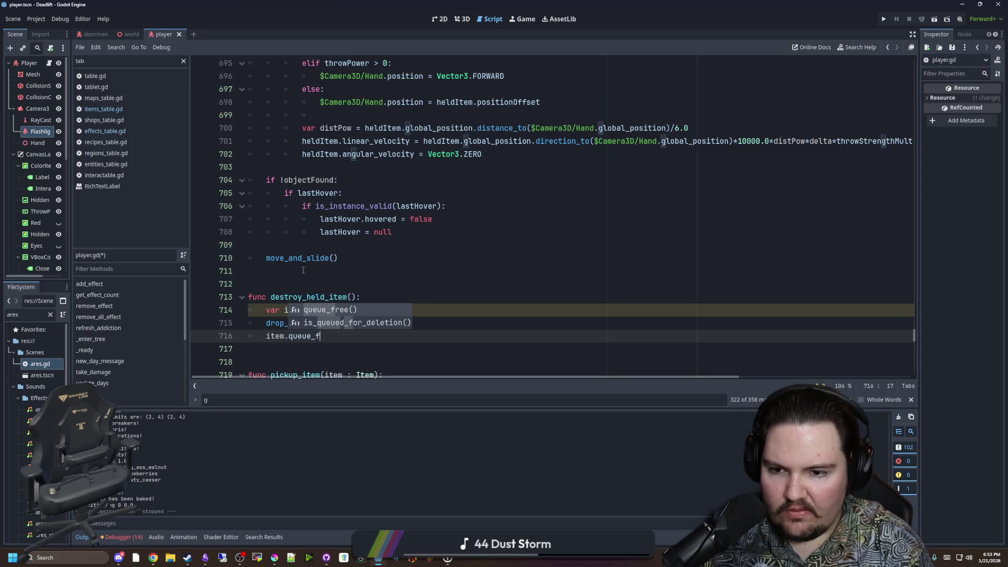
key(Return)
double_click(308, 297)
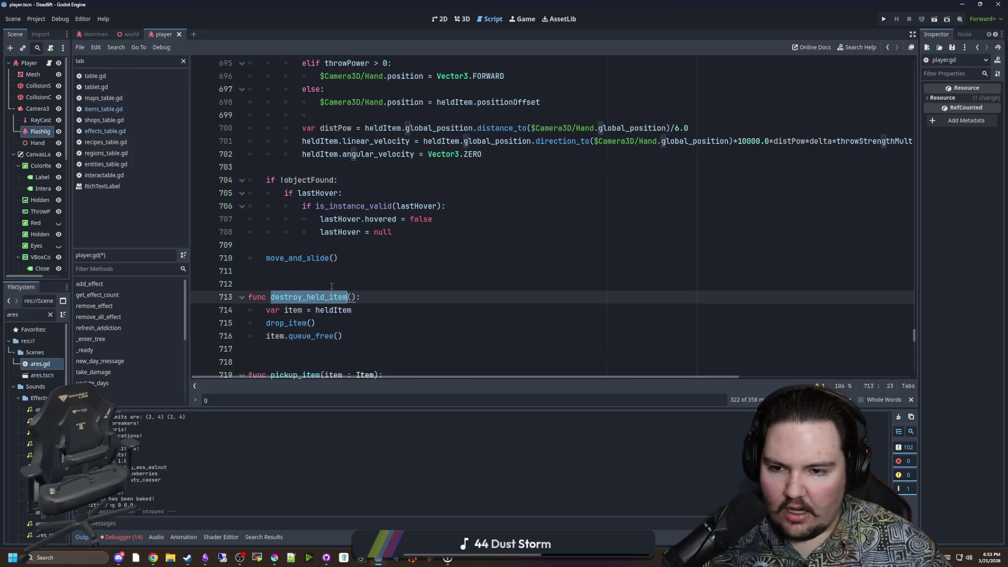
scroll(461, 273, up, 10)
scroll(461, 273, up, 2)
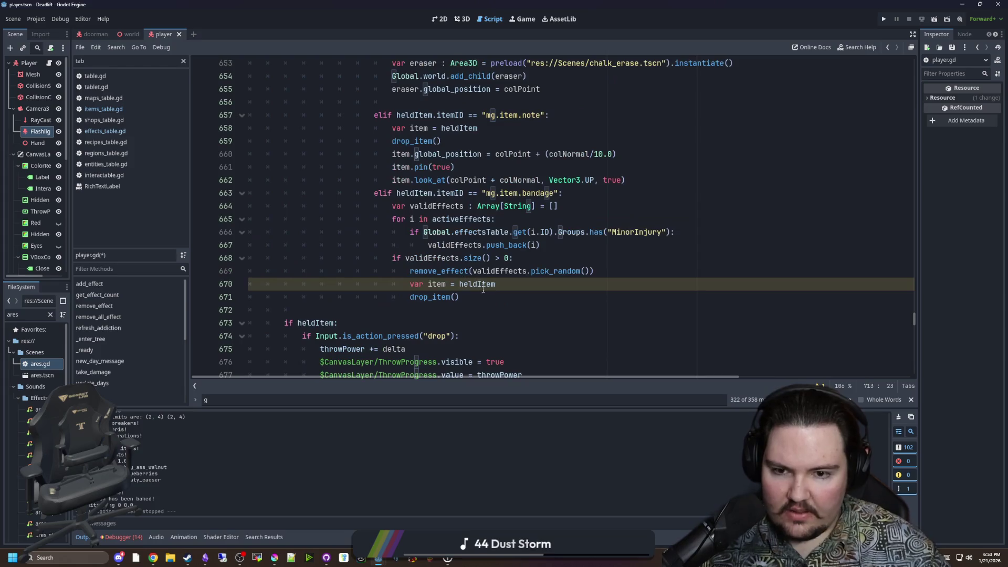
Replace the bandage branch's two item lines with an indented destroy_held_item() call and save.
click(493, 284)
drag(496, 295, 251, 284)
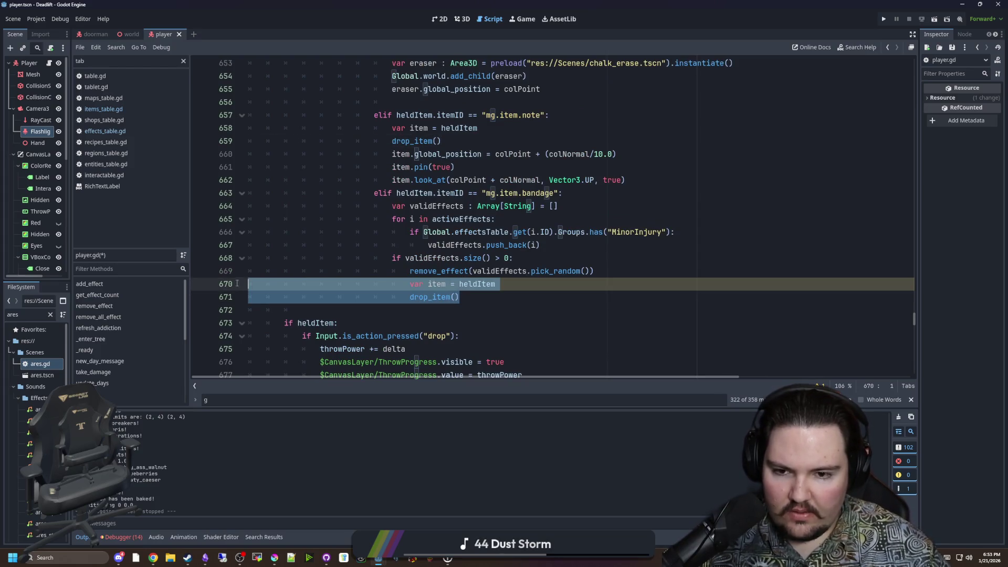
key(ctrl+v)
key(Tab)
key(Tab)
key(Tab)
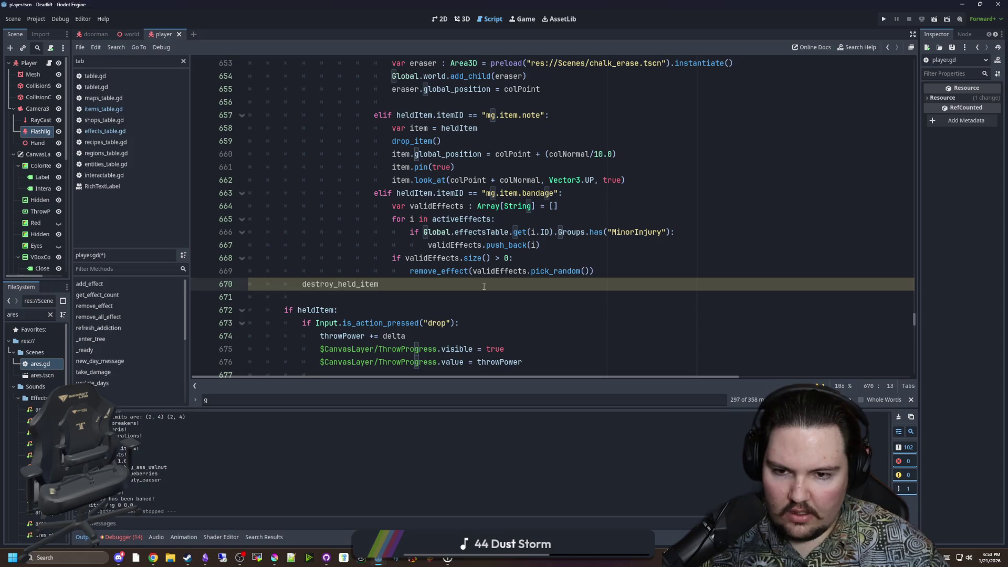
text(())
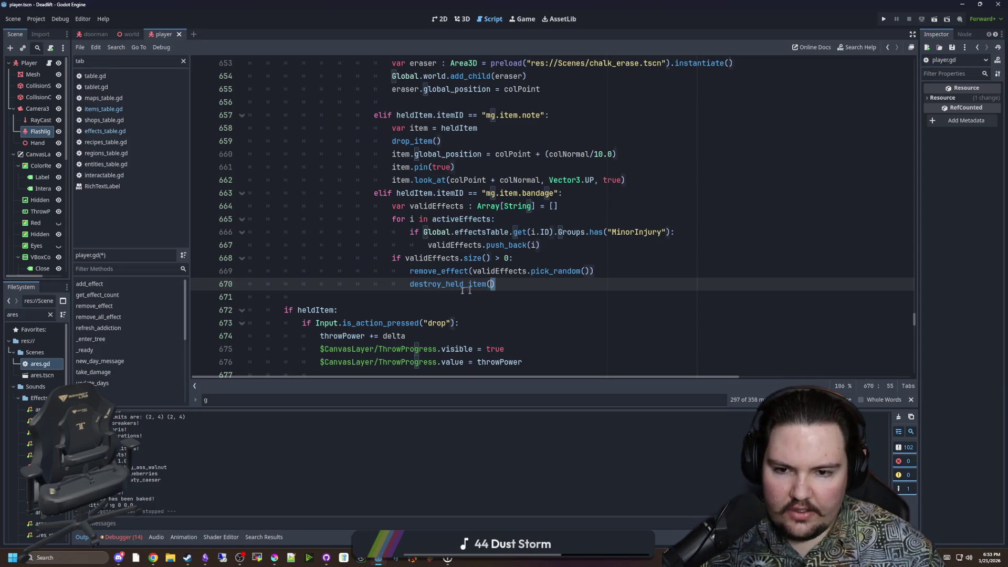
drag(493, 284, 415, 286)
key(ctrl+c)
click(421, 301)
key(ctrl+s)
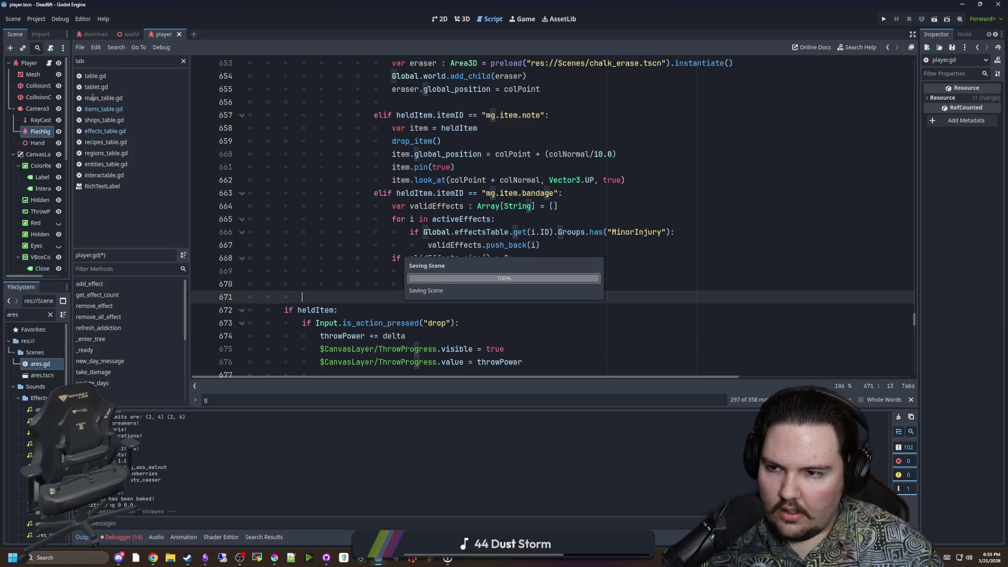
key(ctrl+shift+f)
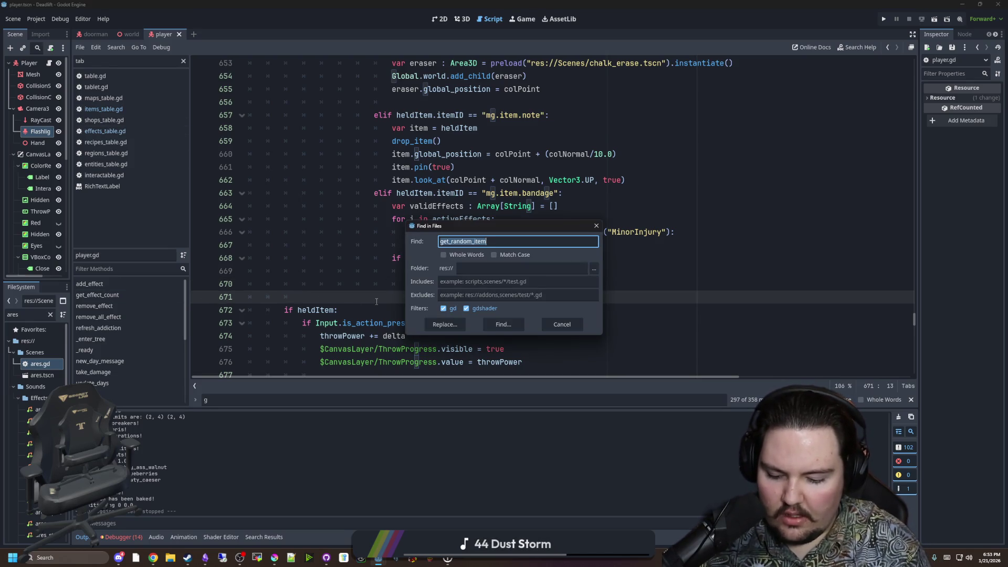
Find scrap_shield in ares.gd and replace its three item lines with a destroy_held_item() call.
text(sc)
text(d)
key(Return)
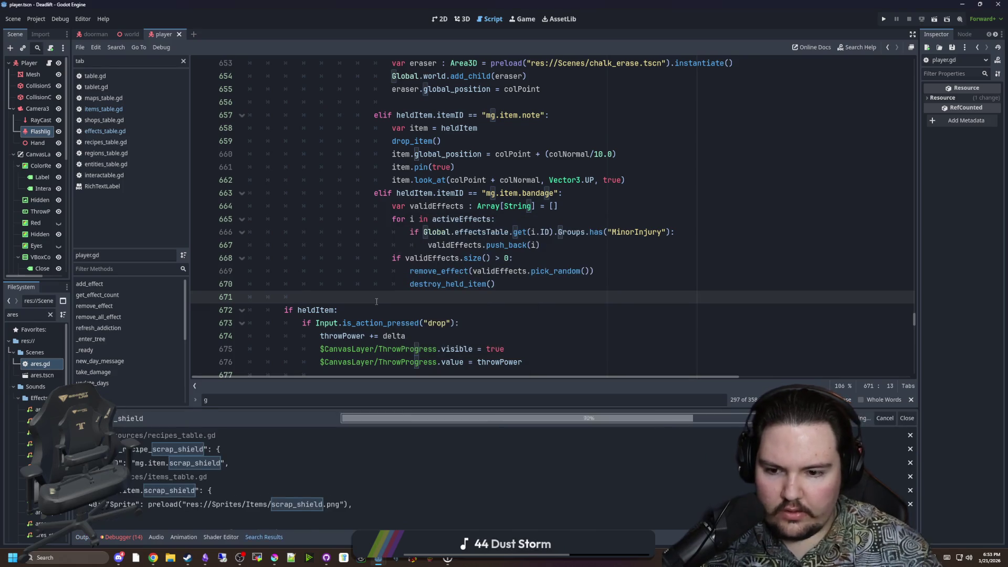
click(217, 517)
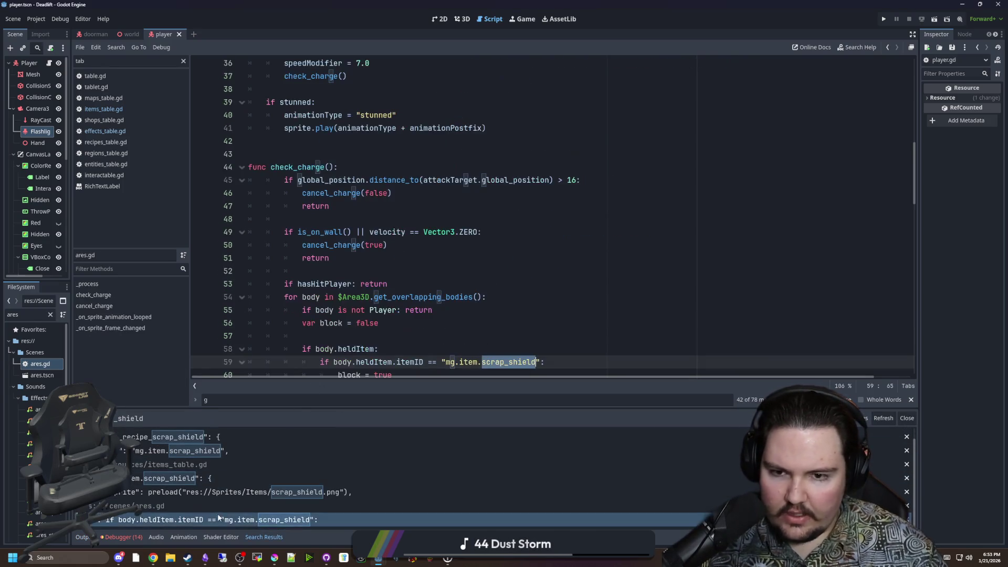
scroll(407, 315, down, 4)
click(399, 231)
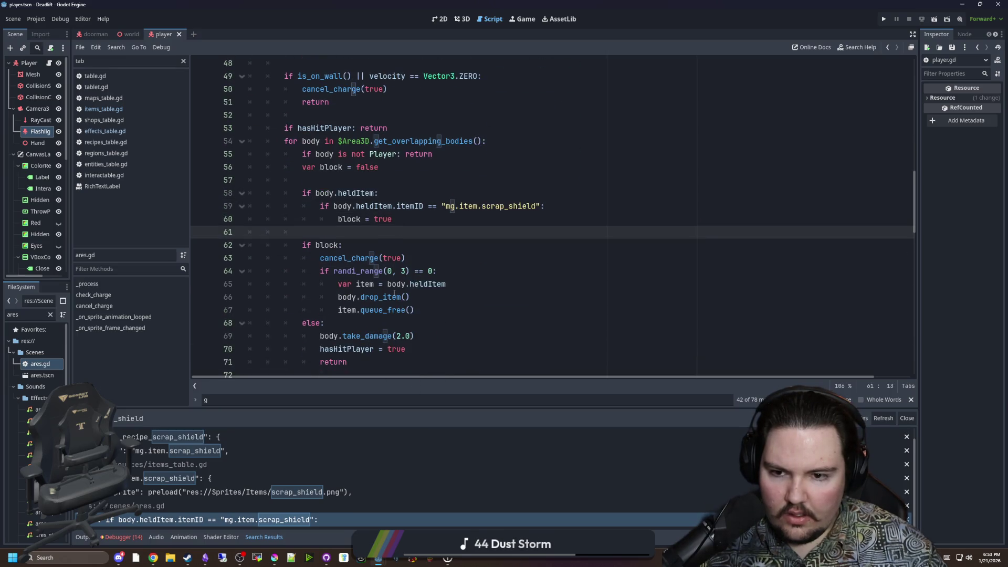
scroll(393, 293, down, 1)
drag(415, 271, 232, 245)
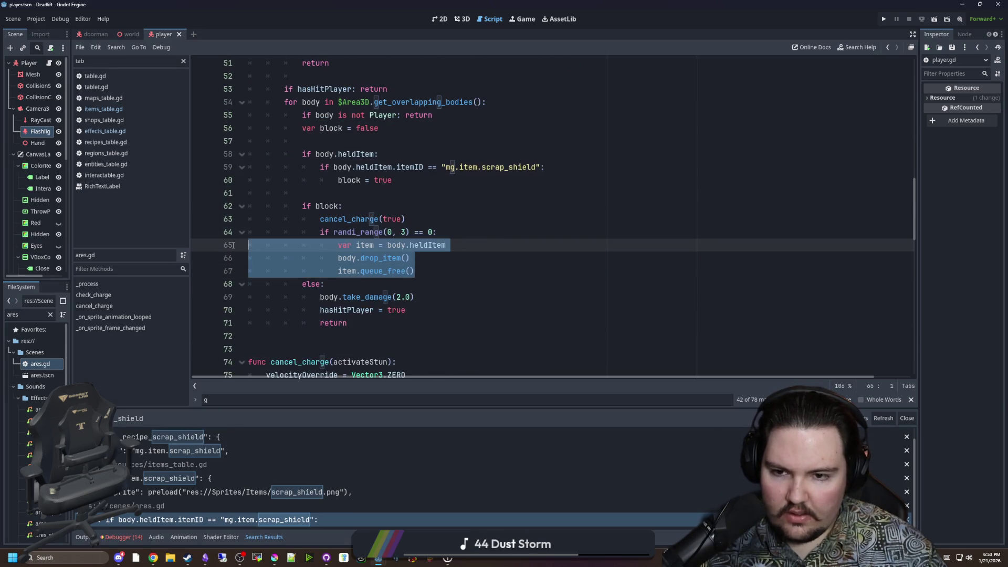
key(ctrl+v)
key(Tab)
key(Tab)
key(Tab)
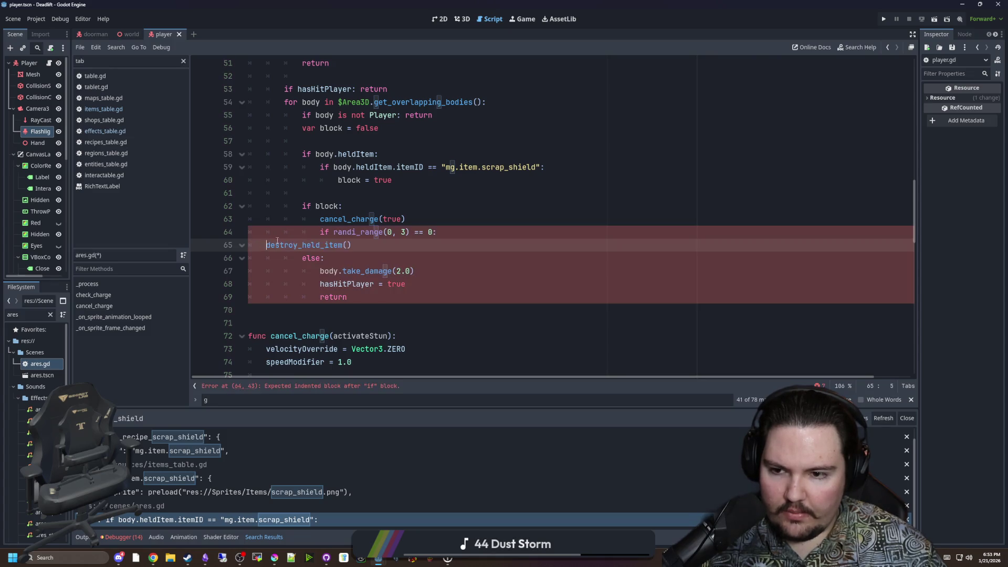
text(Global.player.)
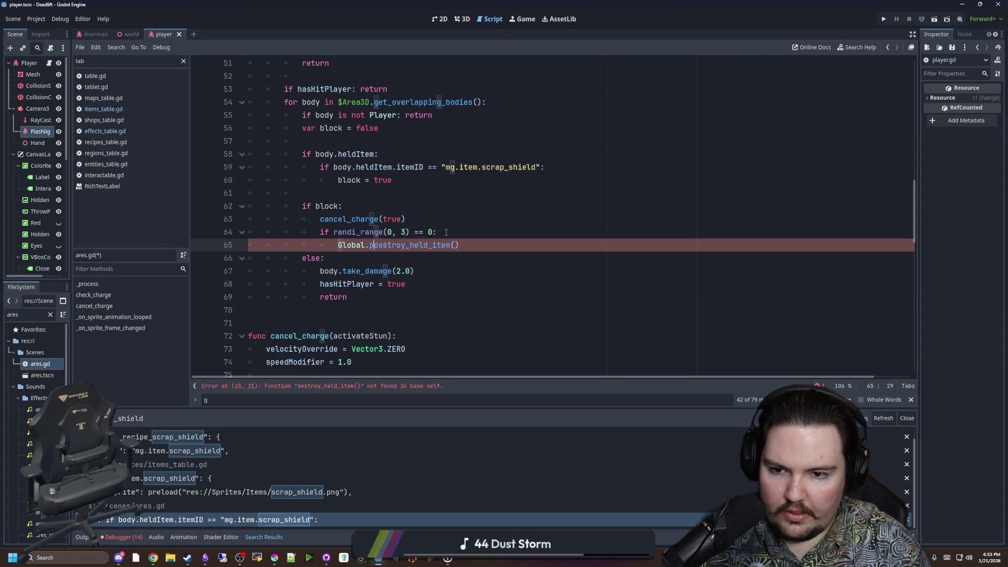
click(415, 219)
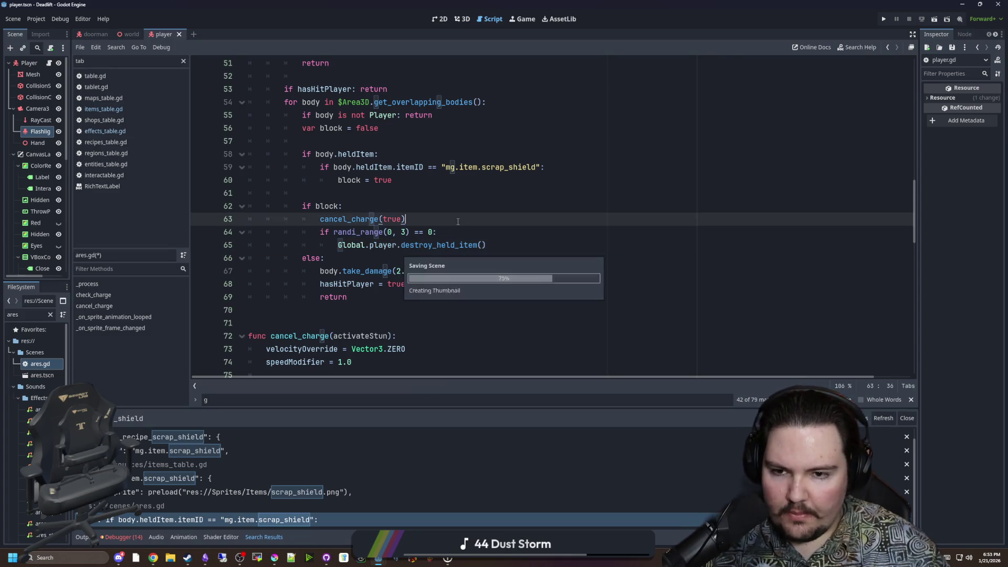
Call it on body instead of Global.player, save ares.gd, and run the project.
scroll(386, 209, up, 1)
double_click(324, 193)
key(ctrl+c)
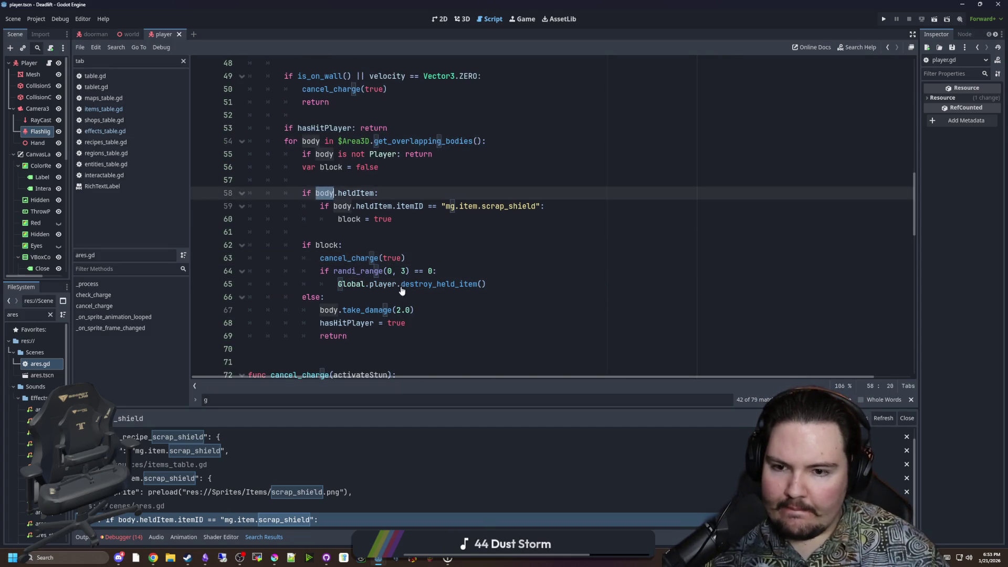
drag(398, 283, 338, 283)
key(ctrl+v)
key(Up)
key(Up)
key(Up)
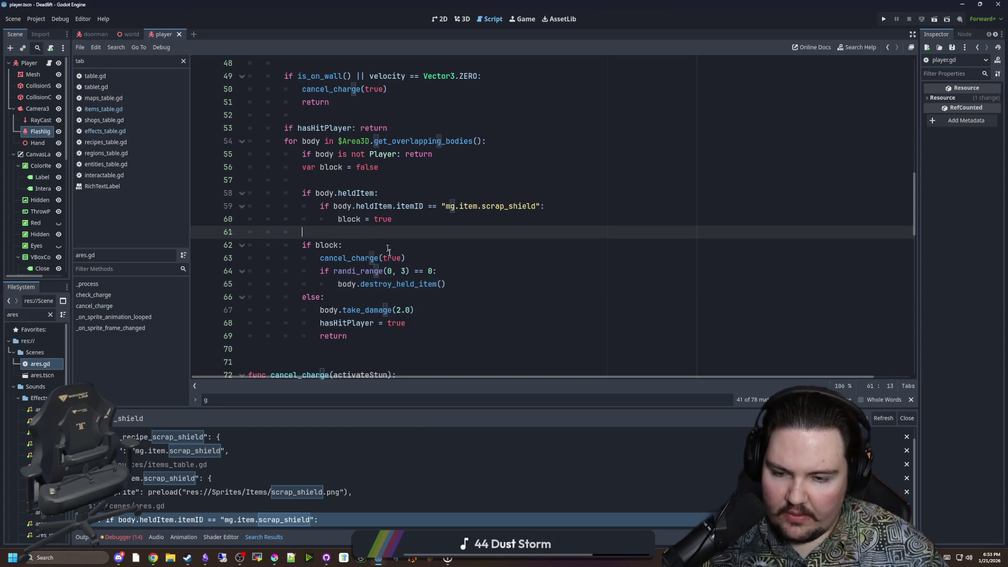
scroll(372, 232, up, 1)
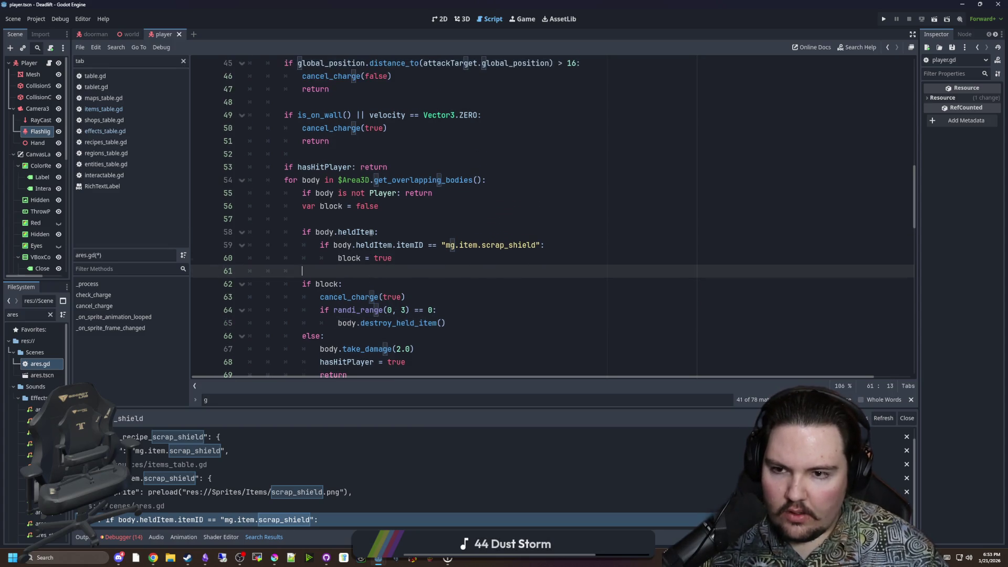
key(Up)
key(Up)
key(Up)
key(ctrl+s)
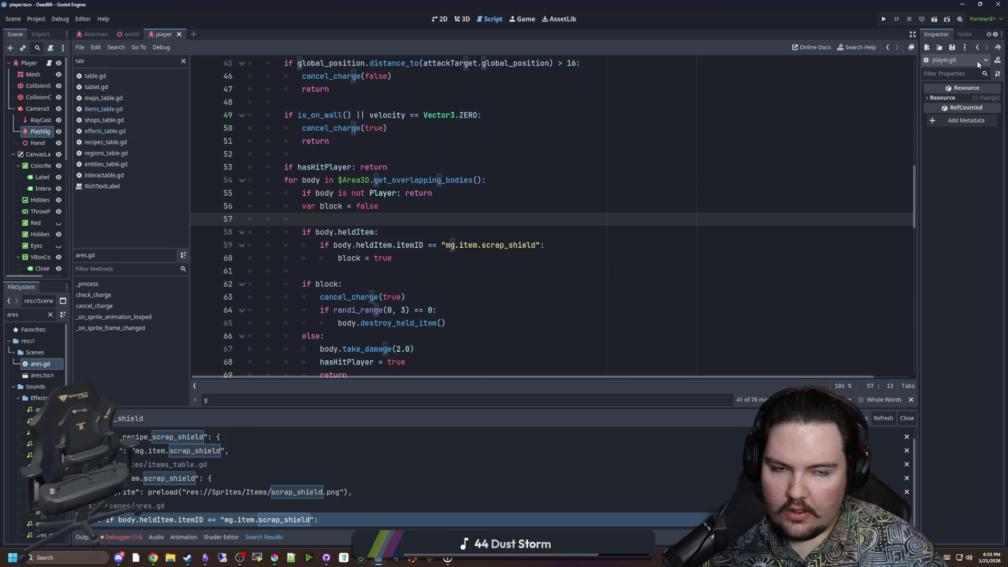
click(886, 20)
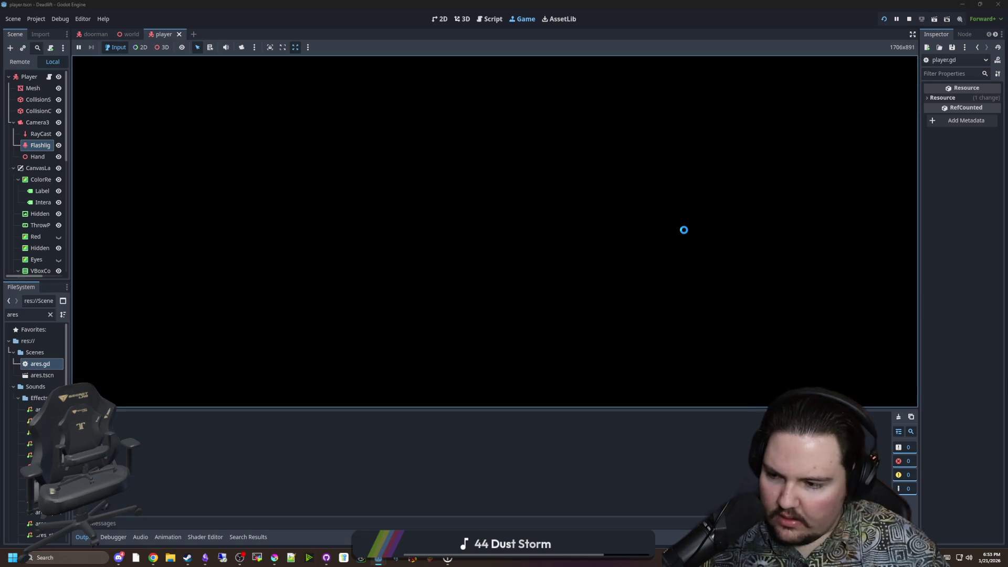
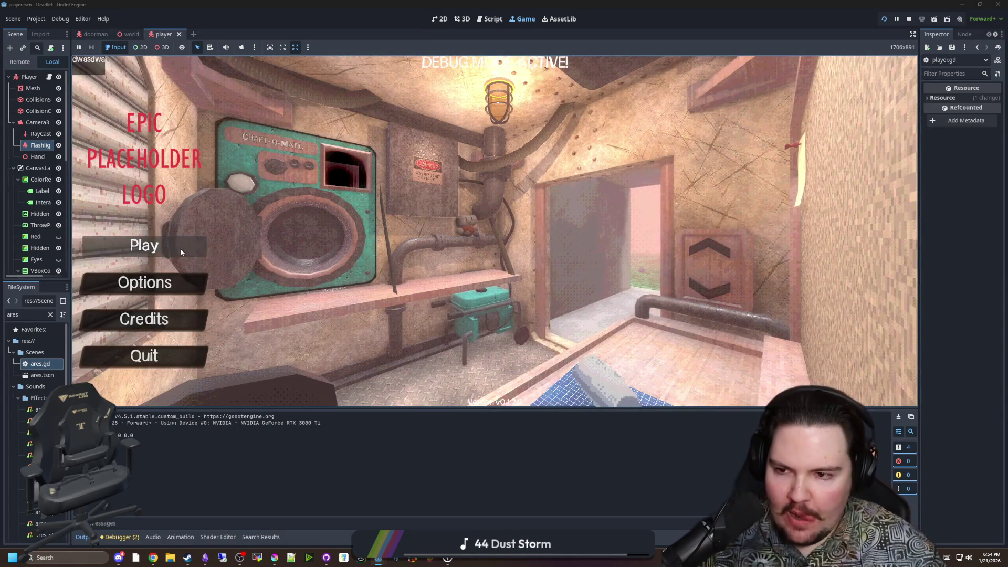
Start the game and run '/give bandage' in the console, which stops on the 'Useable' error at line 629.
click(143, 246)
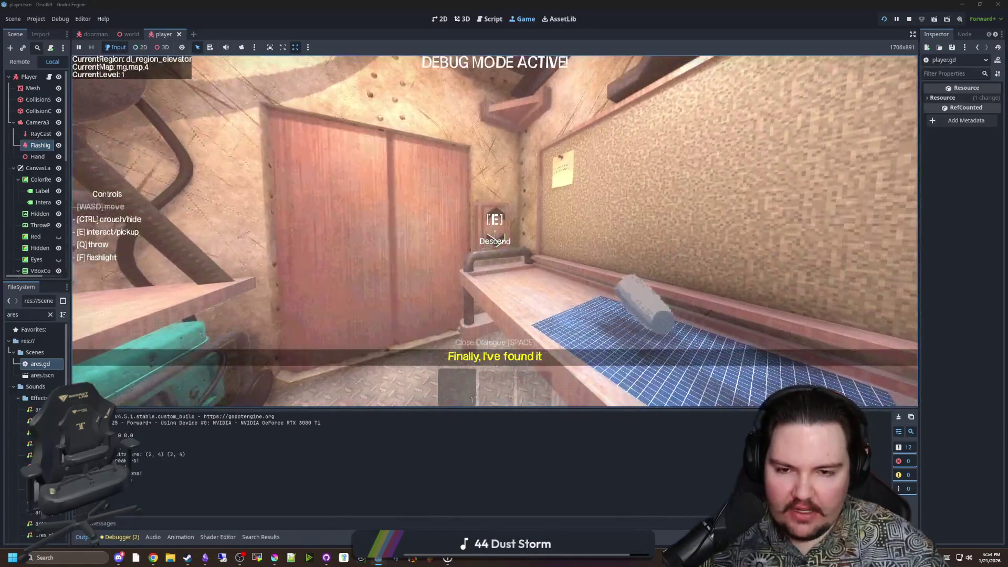
text(/give bandage)
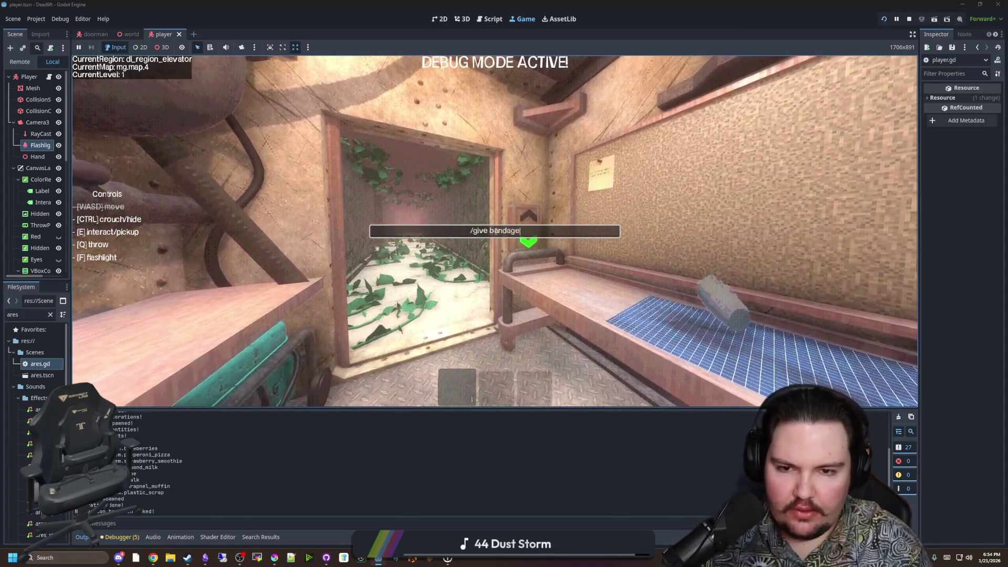
key(Return)
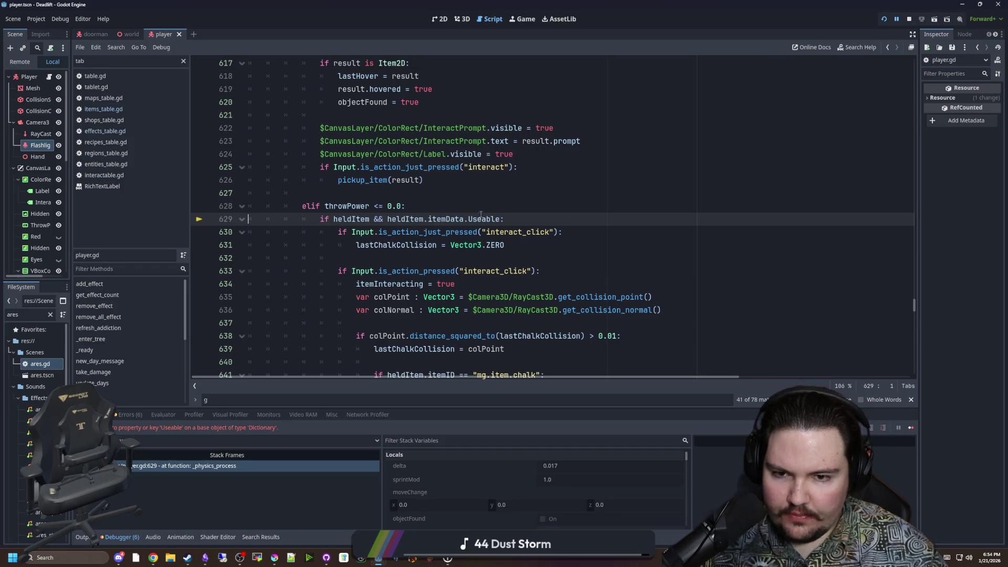
Rename the default 'Usable' key in items_table.gd to 'HasAction' and stop the running game.
double_click(479, 219)
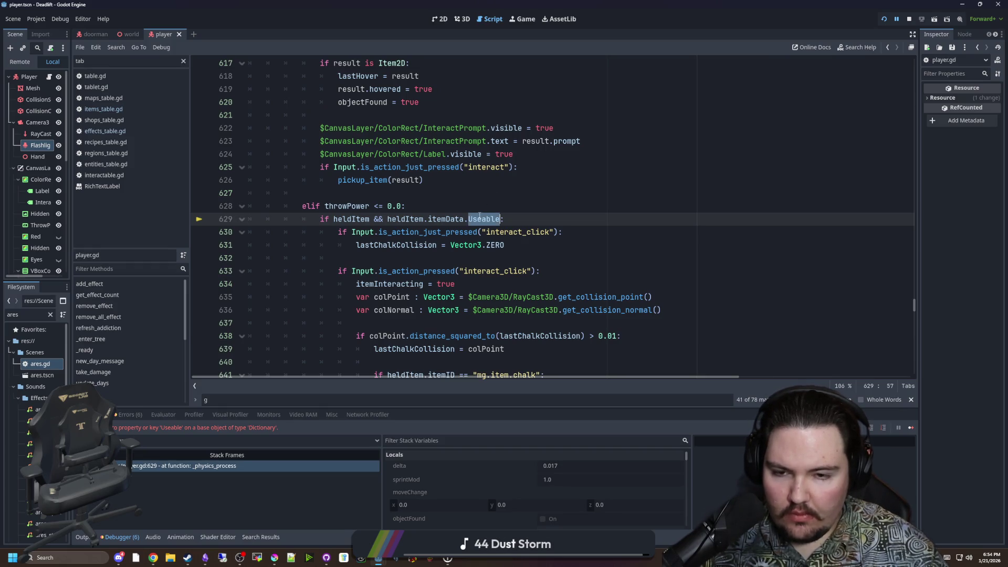
click(132, 110)
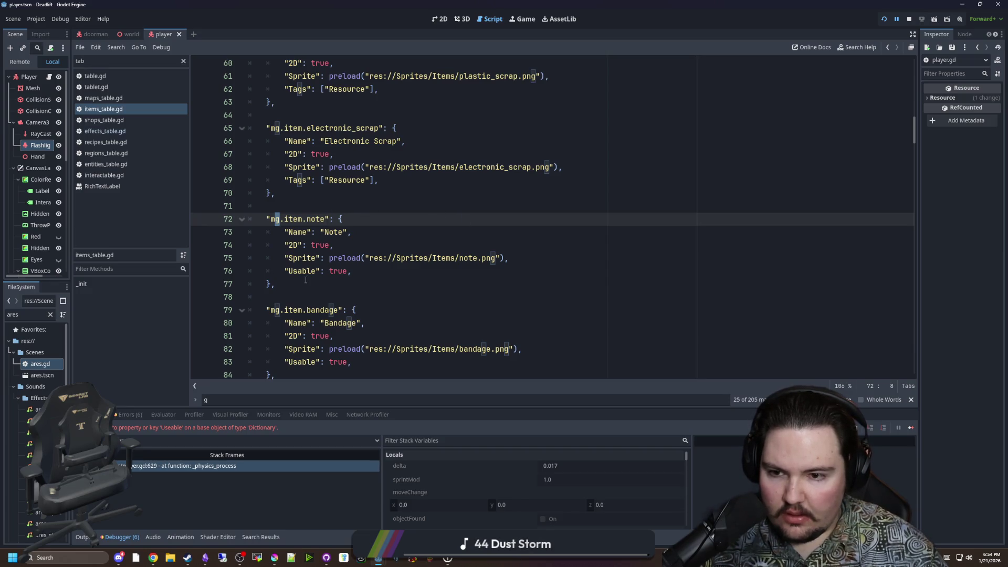
click(244, 469)
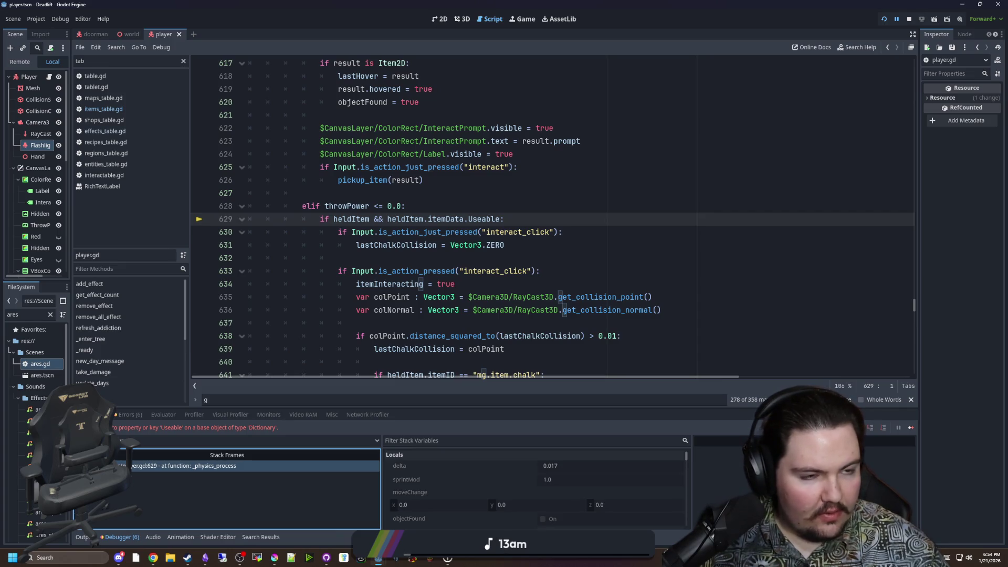
scroll(552, 220, up, 5)
click(131, 109)
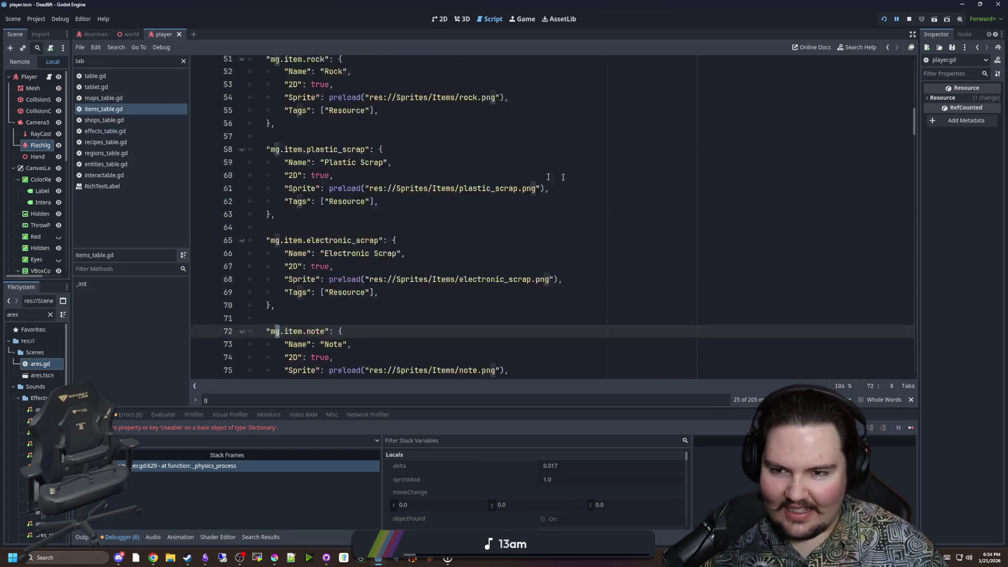
scroll(562, 177, up, 15)
double_click(276, 275)
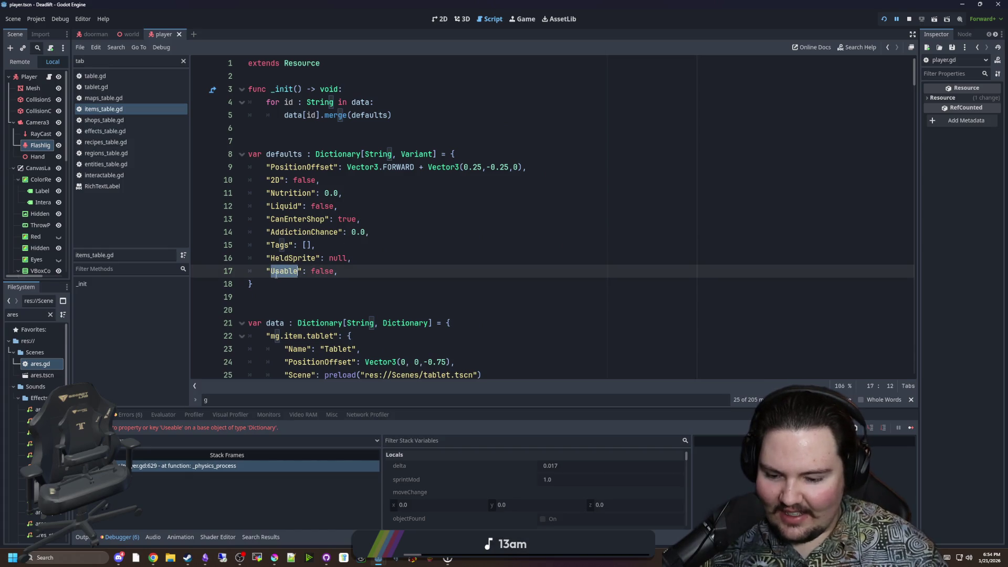
text(HasAction)
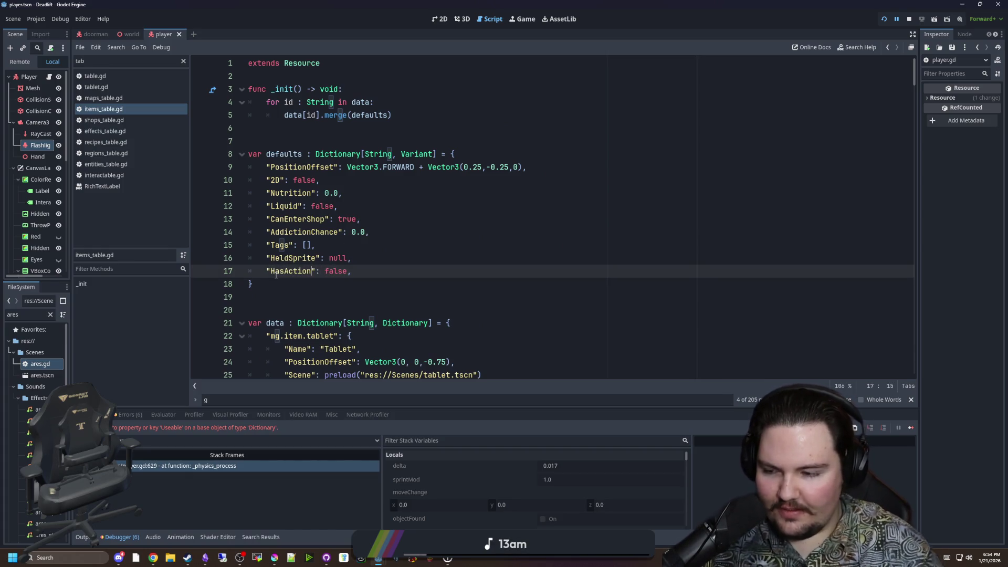
double_click(294, 272)
key(ctrl+c)
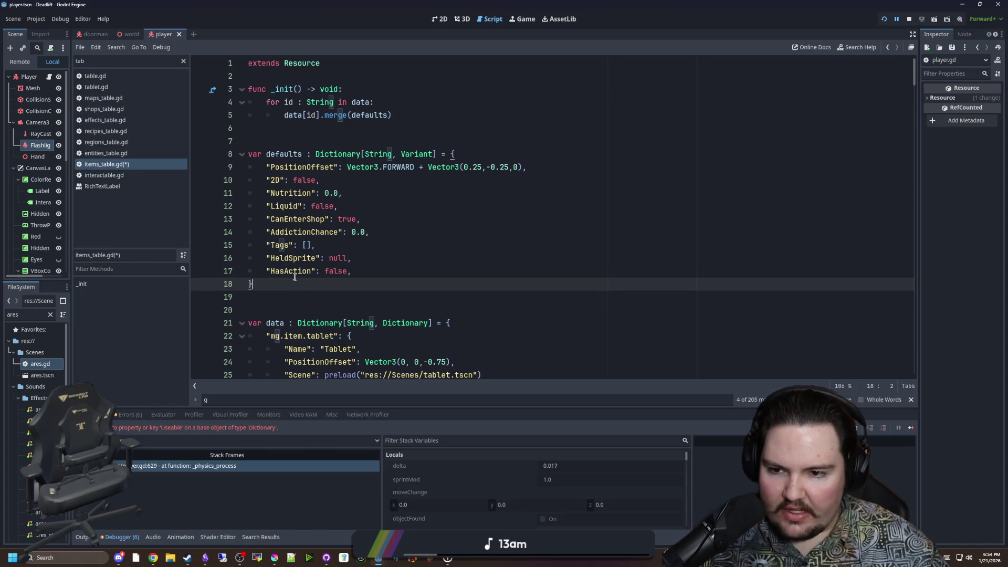
scroll(342, 293, down, 4)
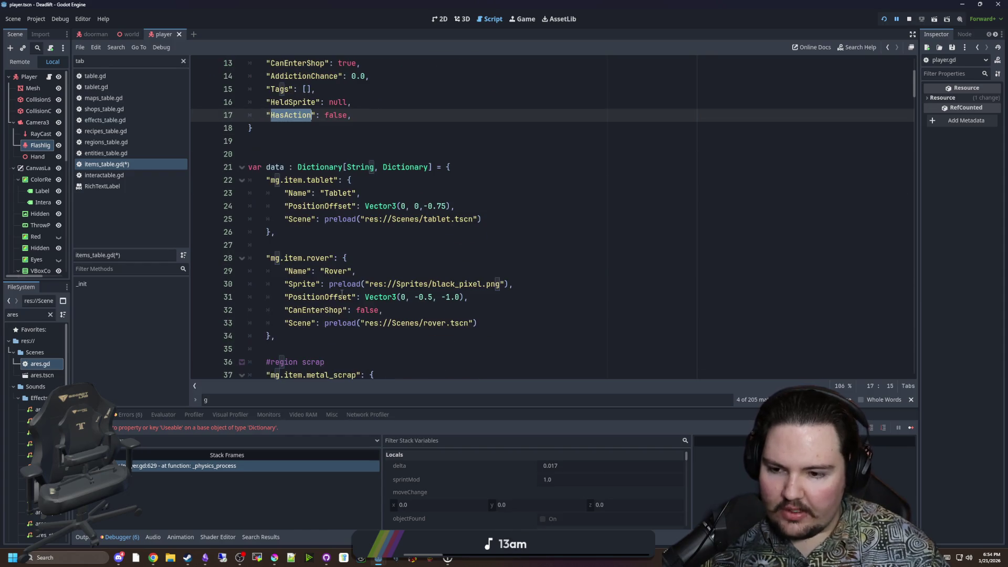
click(910, 19)
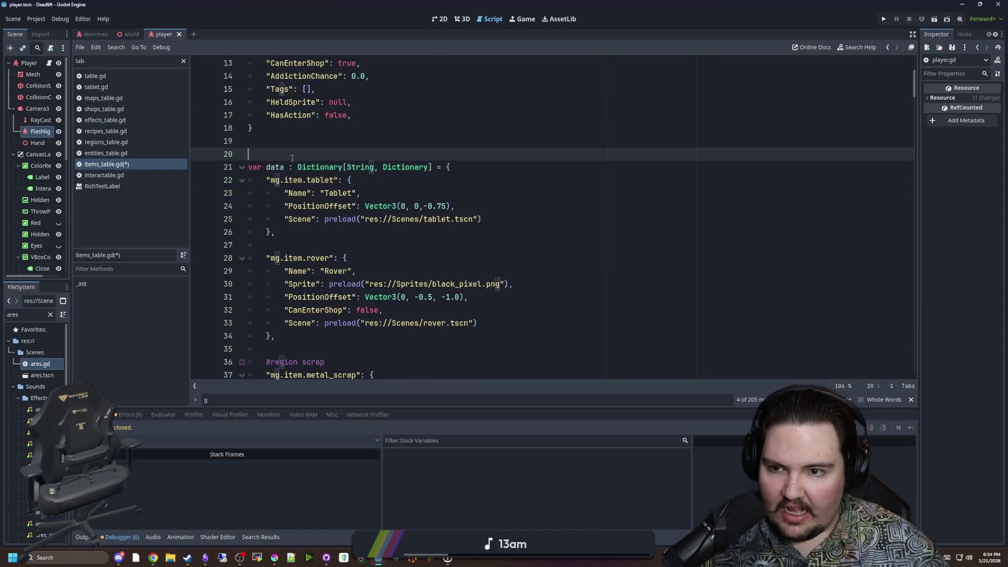
Replace 'Usable' with 'HasAction' in the Note and Bandage item entries.
click(302, 132)
text(useable)
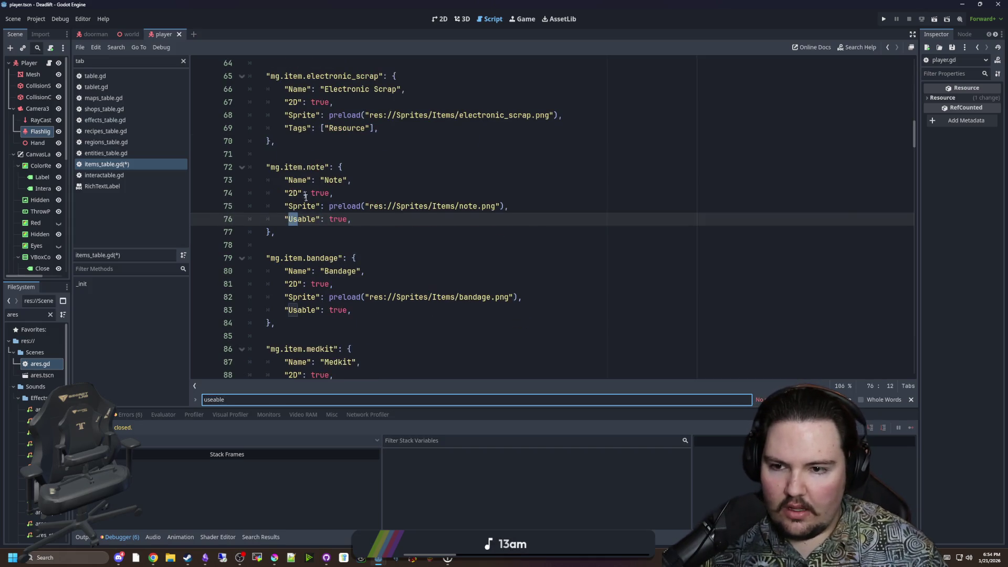
double_click(301, 219)
key(ctrl+v)
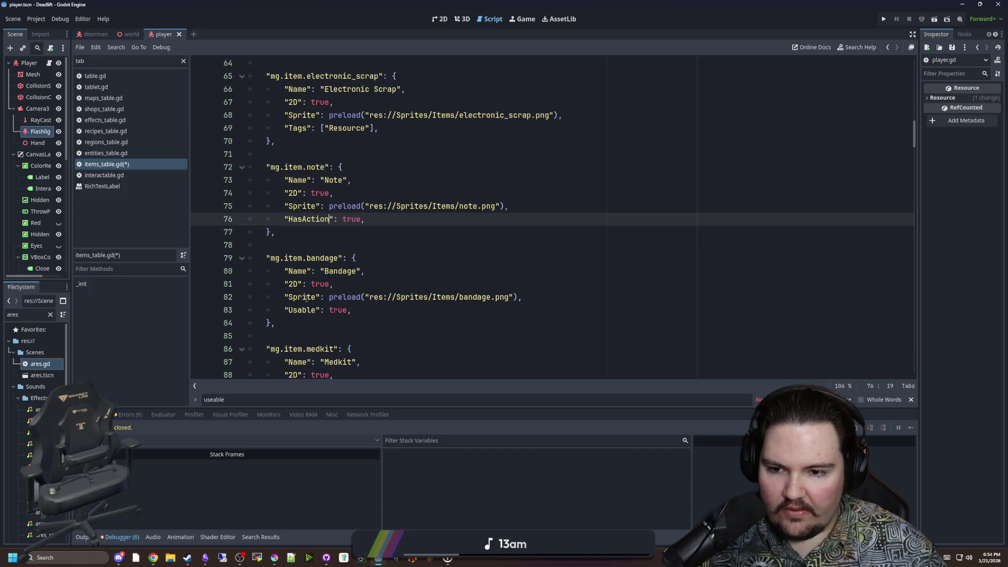
double_click(302, 310)
key(ctrl+v)
scroll(391, 270, down, 2)
Replace the remaining 'Usable' keys in Medkit, Chalk and Chalk Eraser, then save items_table.gd.
key(ctrl+f)
text(usabl;e)
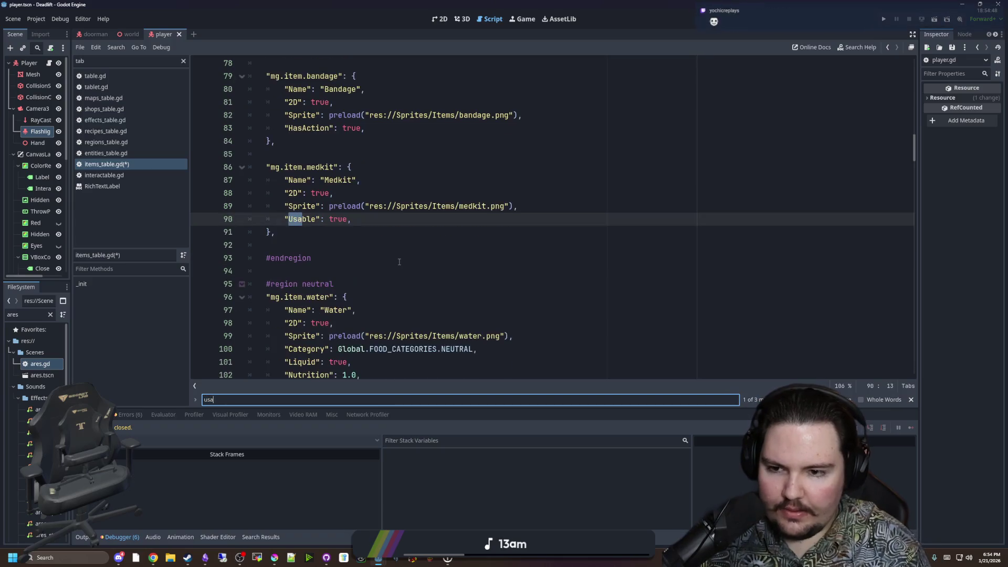
key(BackSpace)
key(BackSpace)
text(e)
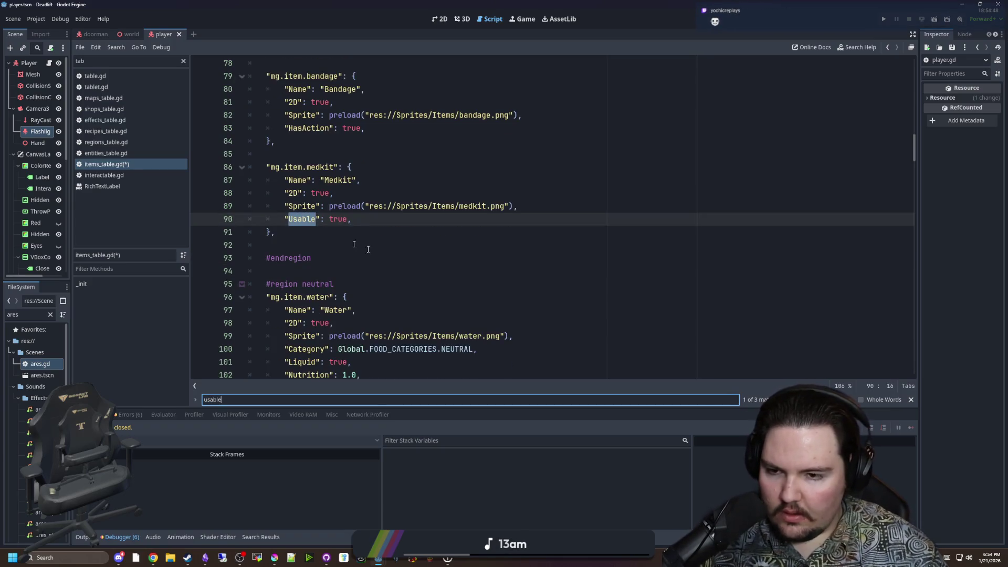
double_click(297, 221)
key(ctrl+v)
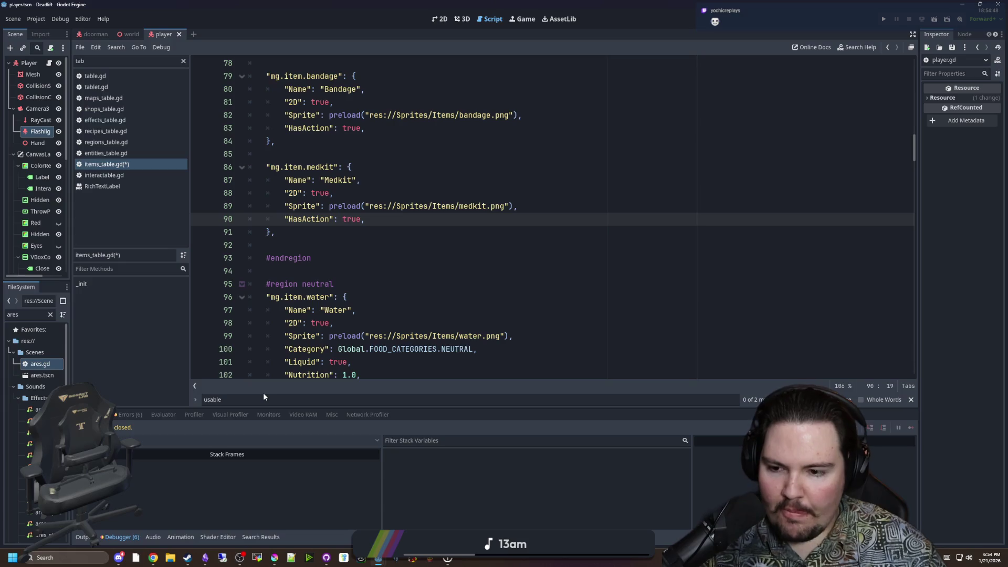
click(263, 394)
key(Return)
double_click(304, 220)
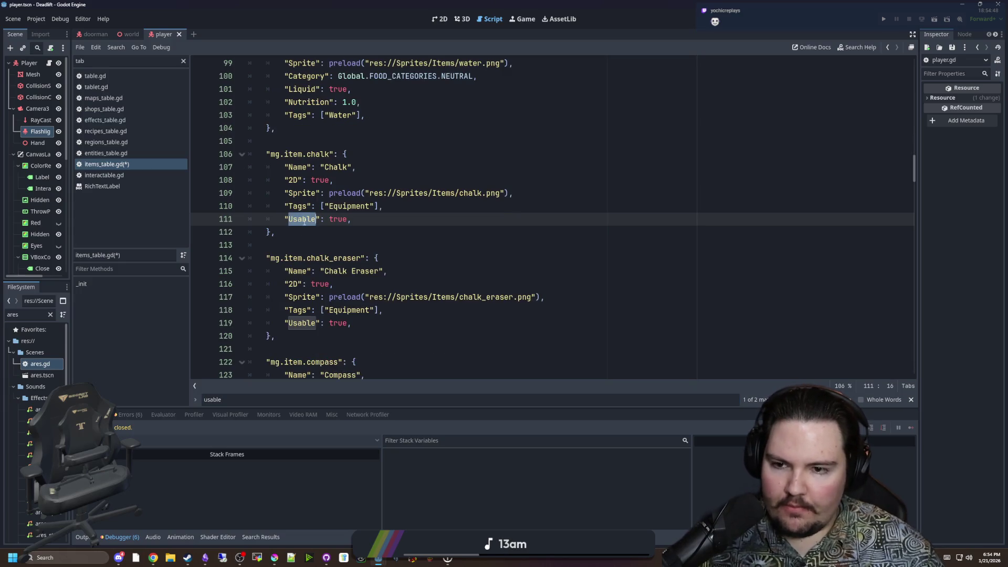
key(ctrl+v)
double_click(304, 322)
key(ctrl+v)
click(290, 396)
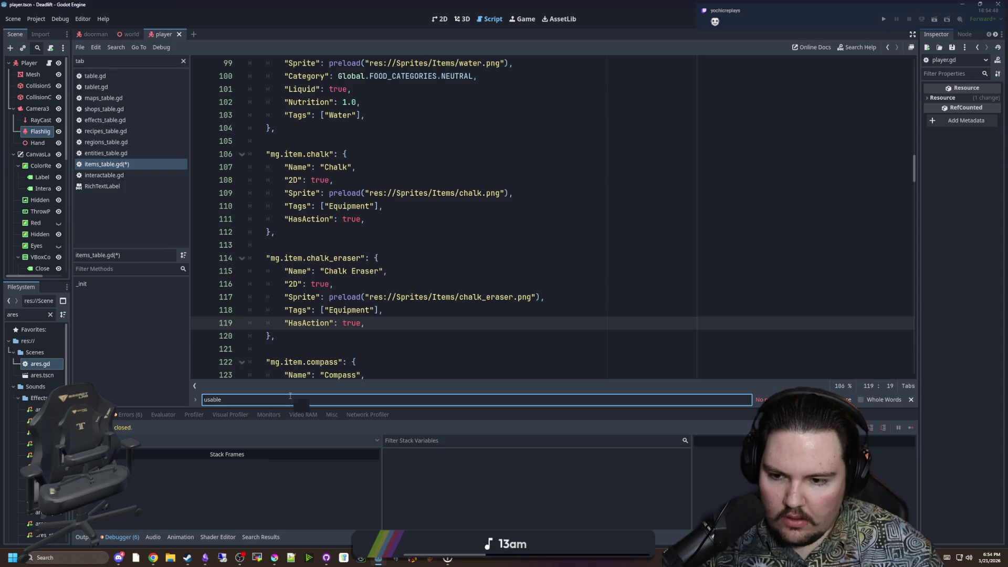
key(ctrl+s)
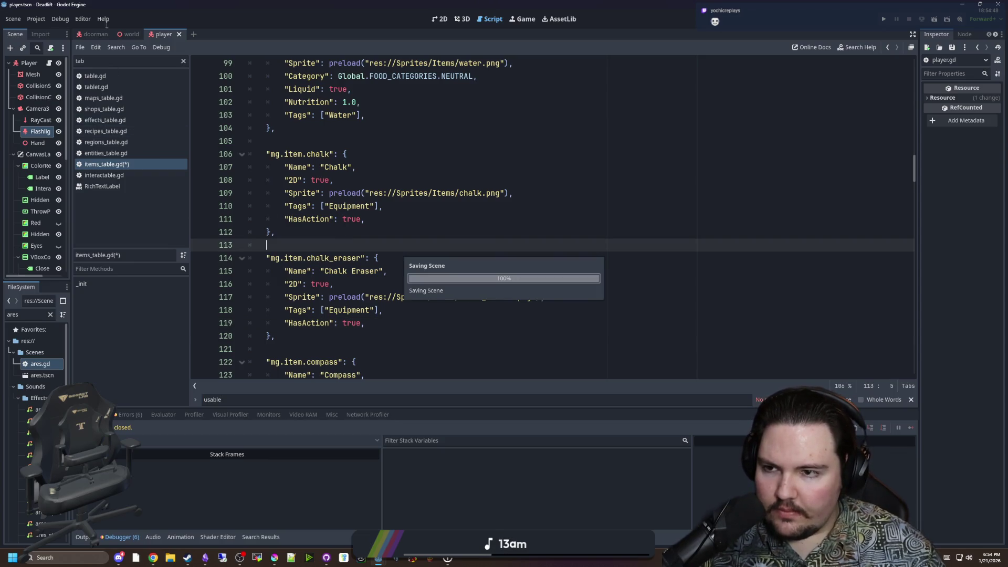
Change the Useable check on player.gd line 629 to HasAction and save the script.
click(49, 64)
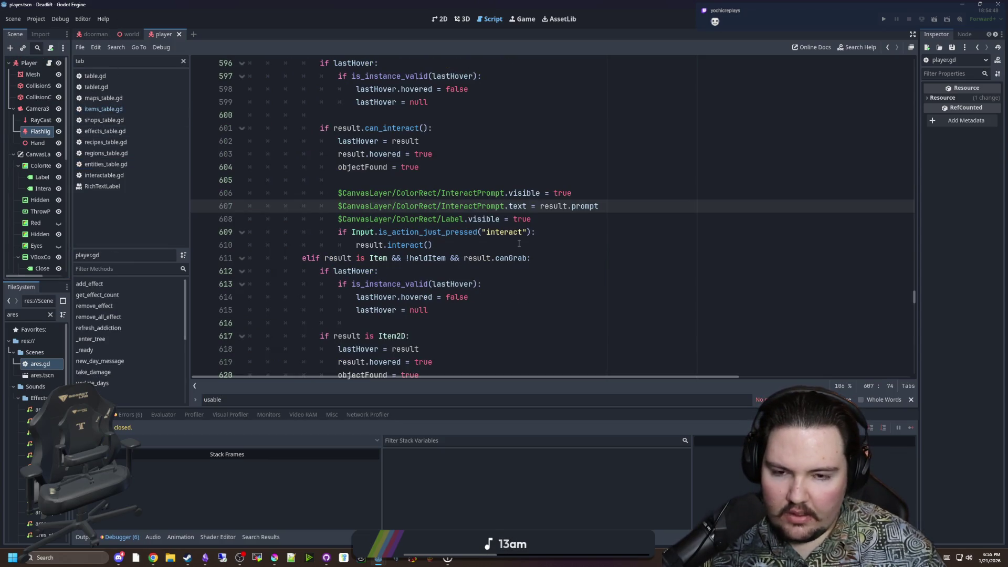
key(ctrl+f)
text(useable)
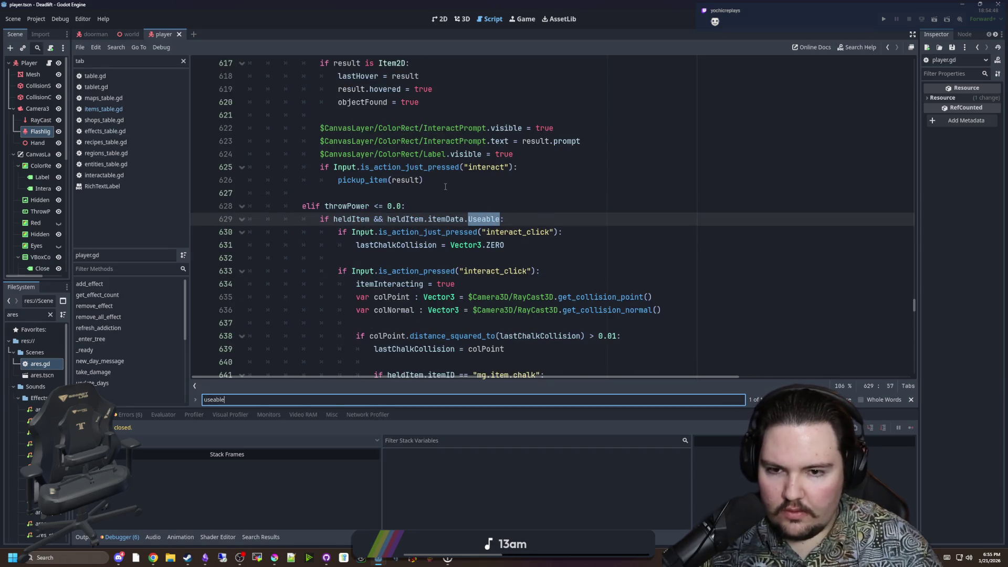
double_click(483, 219)
text(HasAction)
click(496, 204)
key(ctrl+s)
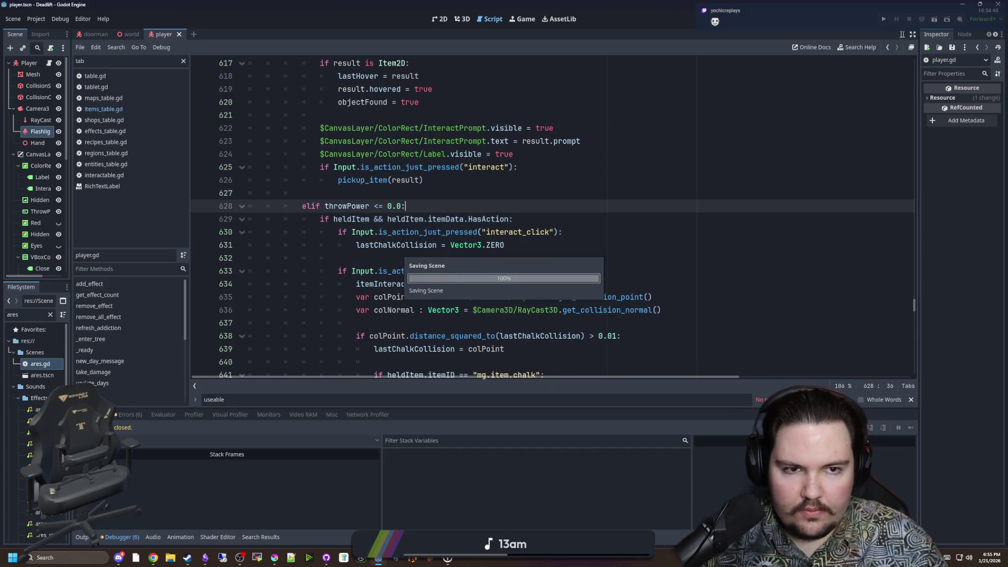
click(883, 19)
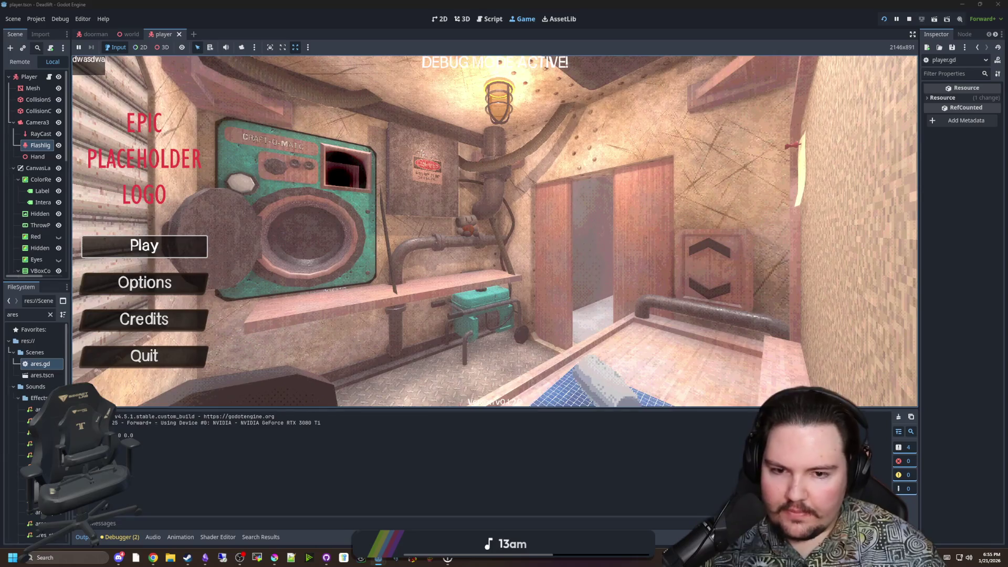
Start the game, give toilet_paper via the console, and walk around switching to hotbar slots 2 and 3.
click(145, 247)
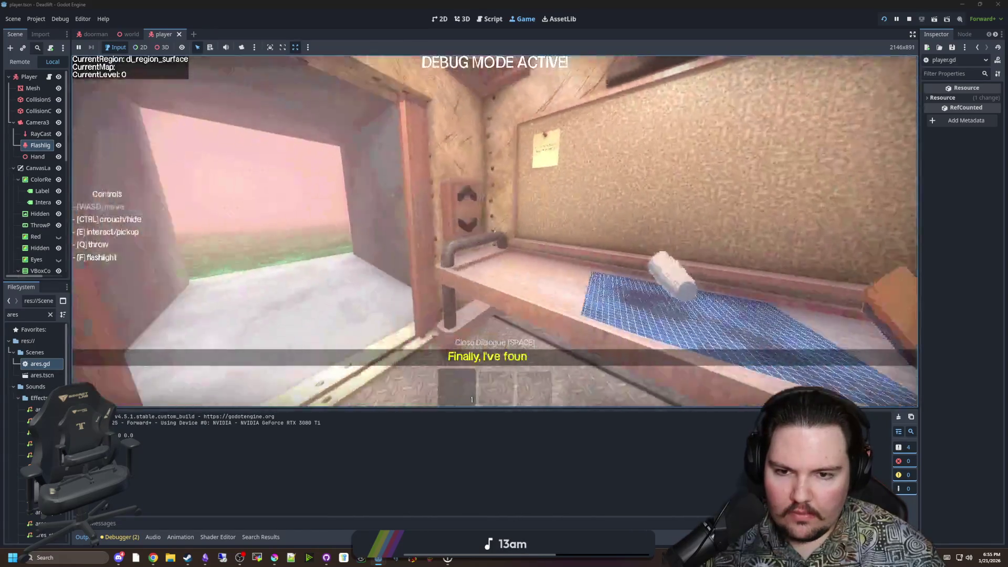
text(e)
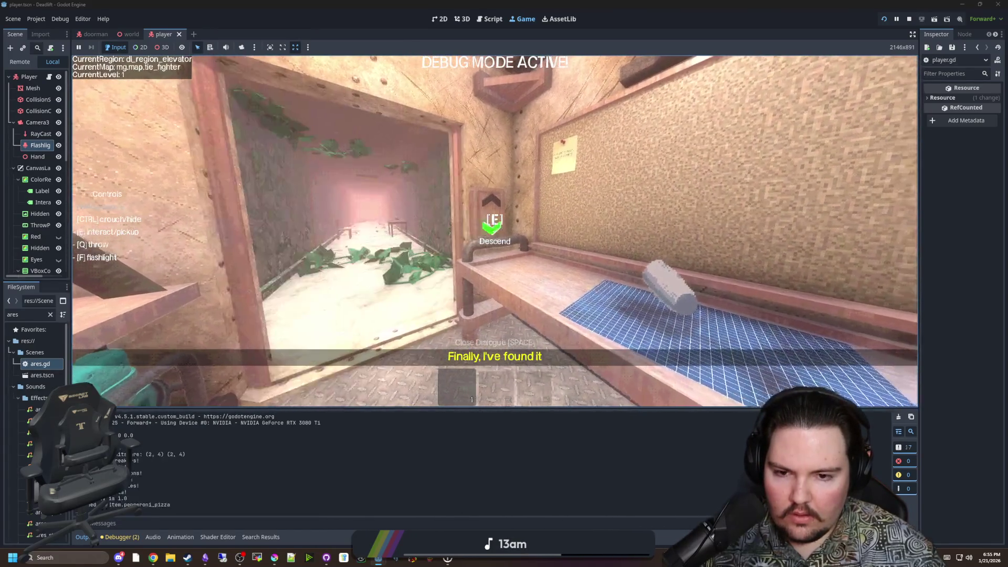
text(/give toilet_paper)
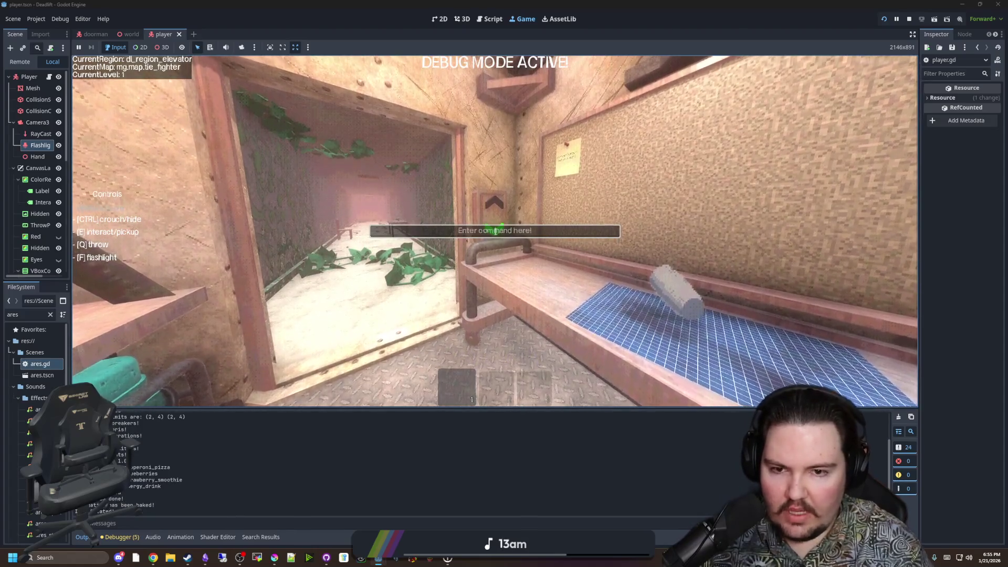
key(Return)
key(w)
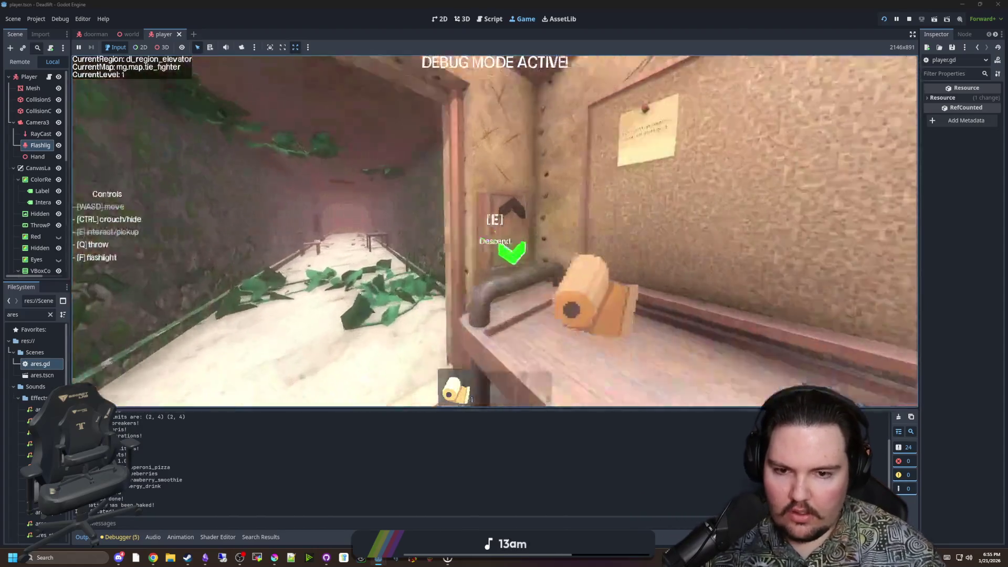
key(s)
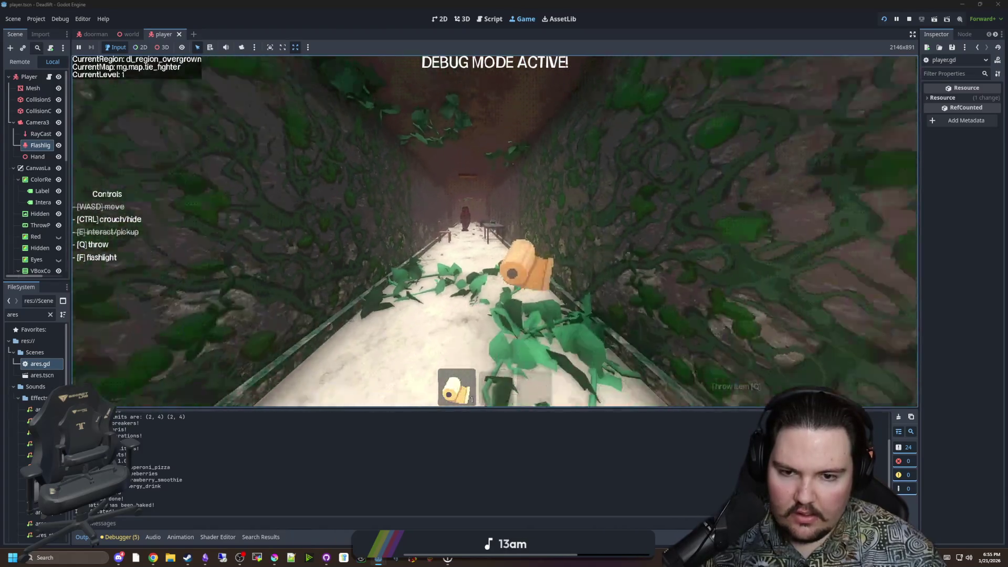
key(w)
key(2)
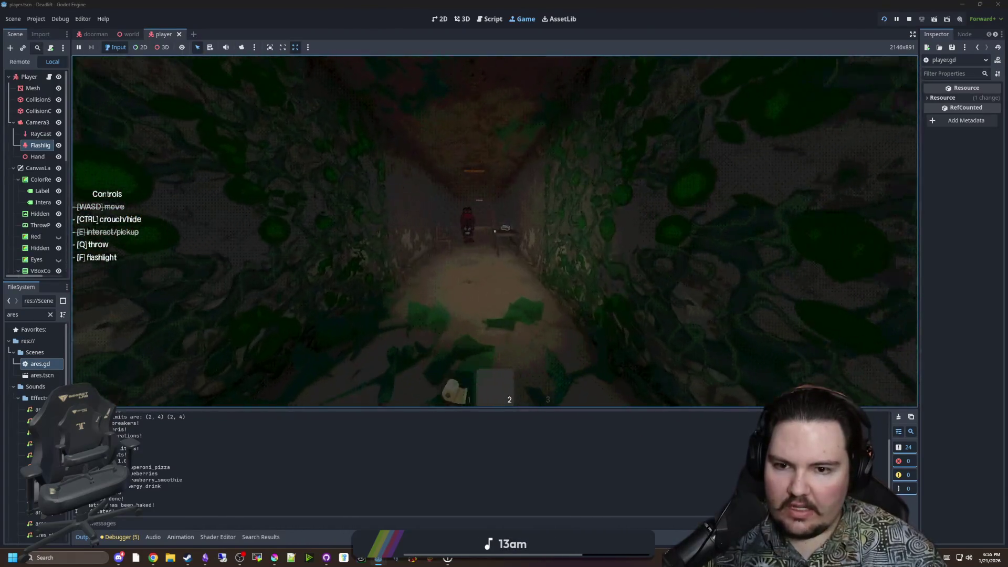
key(w)
key(3)
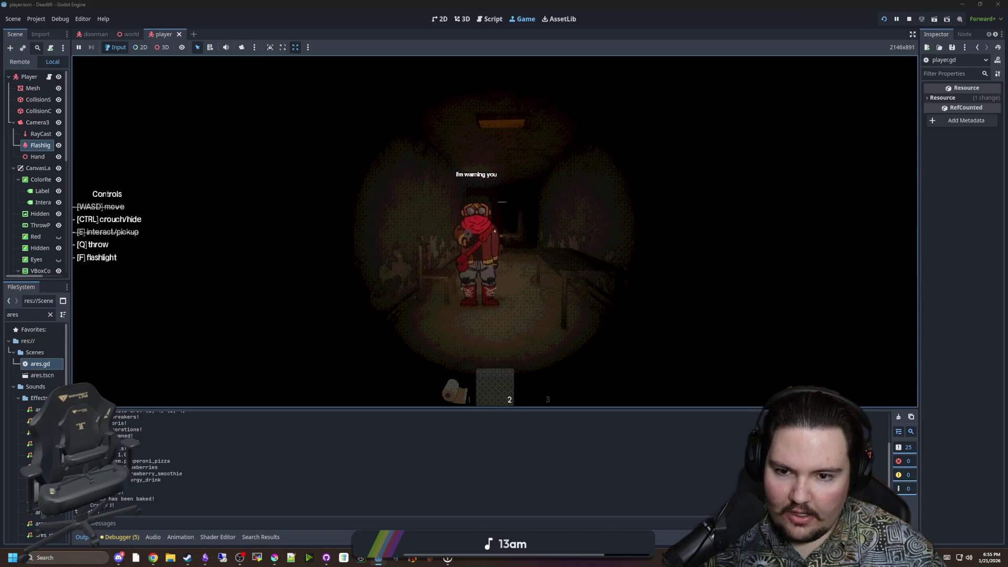
Pick up and throw the toilet-paper roll in the elevator, pause, and view the debugger errors.
key(w)
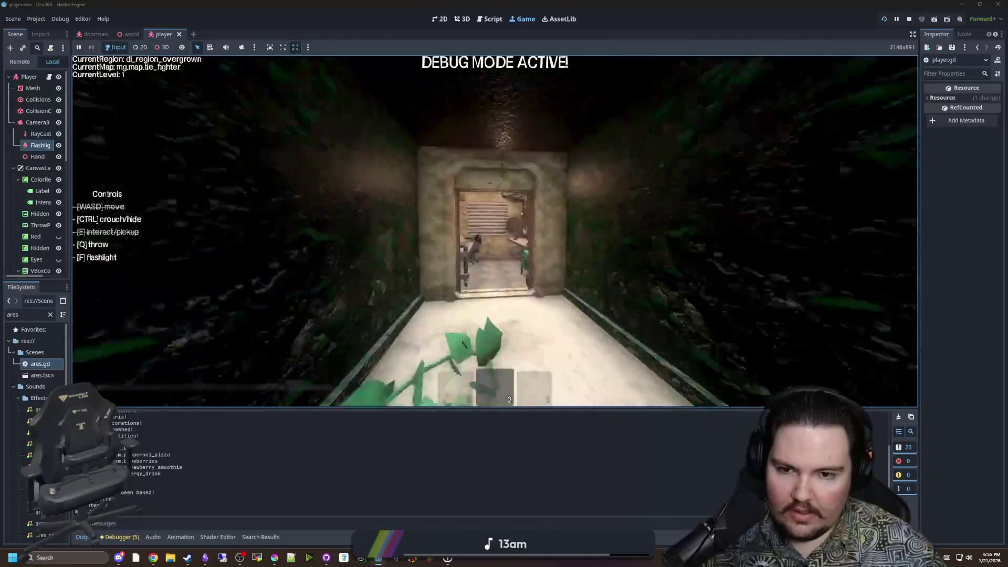
key(s)
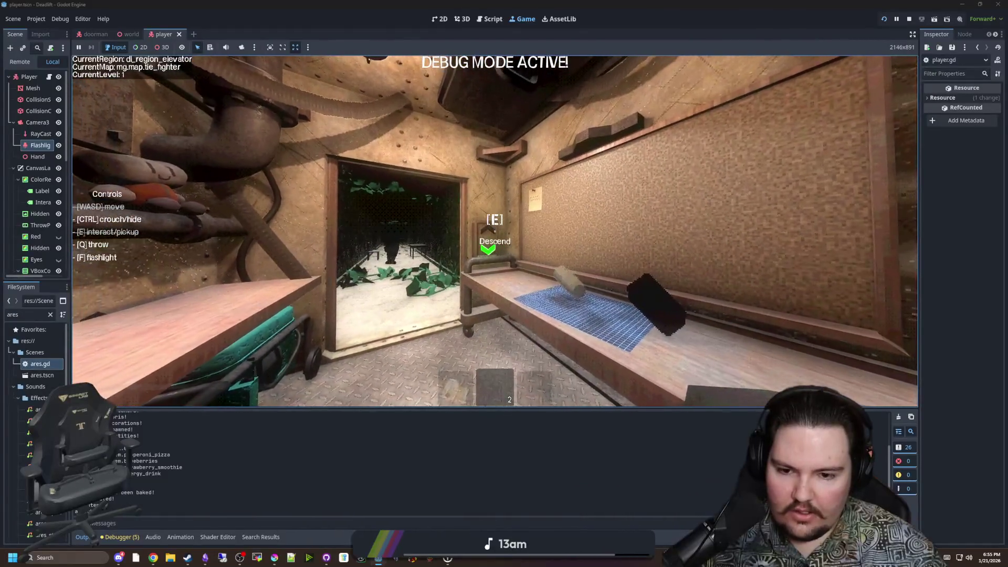
key(e)
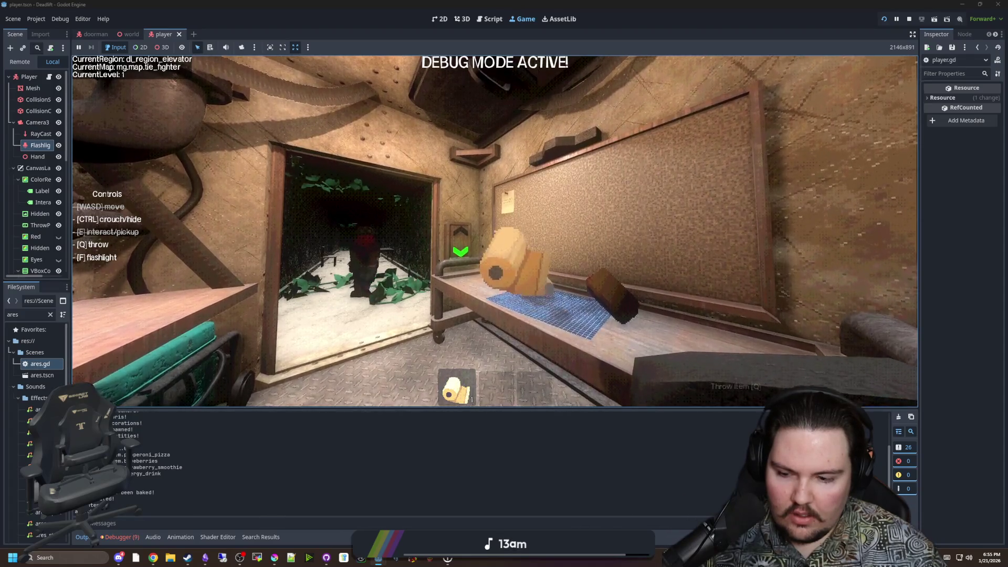
key(q)
key(Escape)
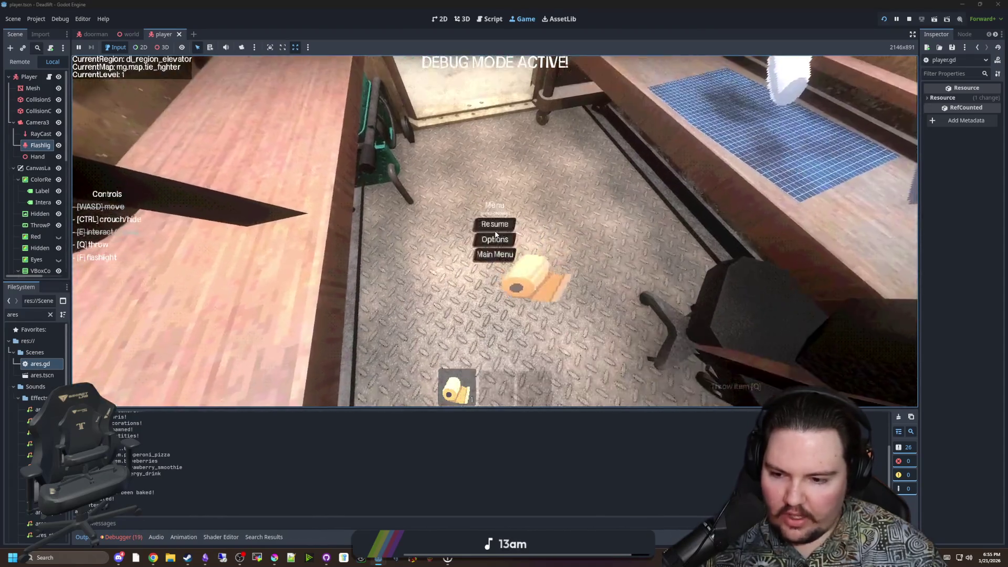
click(121, 537)
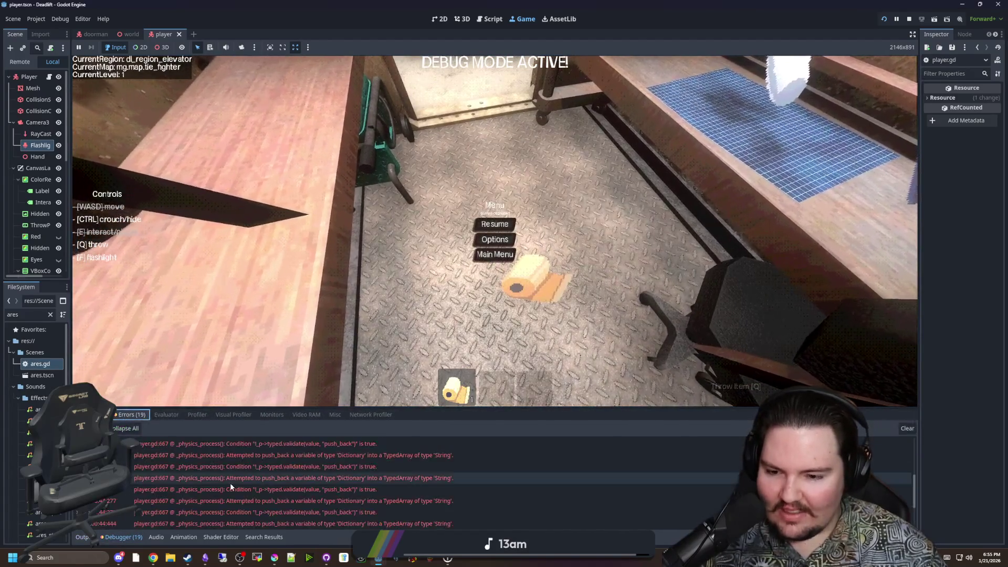
Change player.gd line 667 from push_back(i) to push_back(i.ID) and save the script.
scroll(262, 478, up, 5)
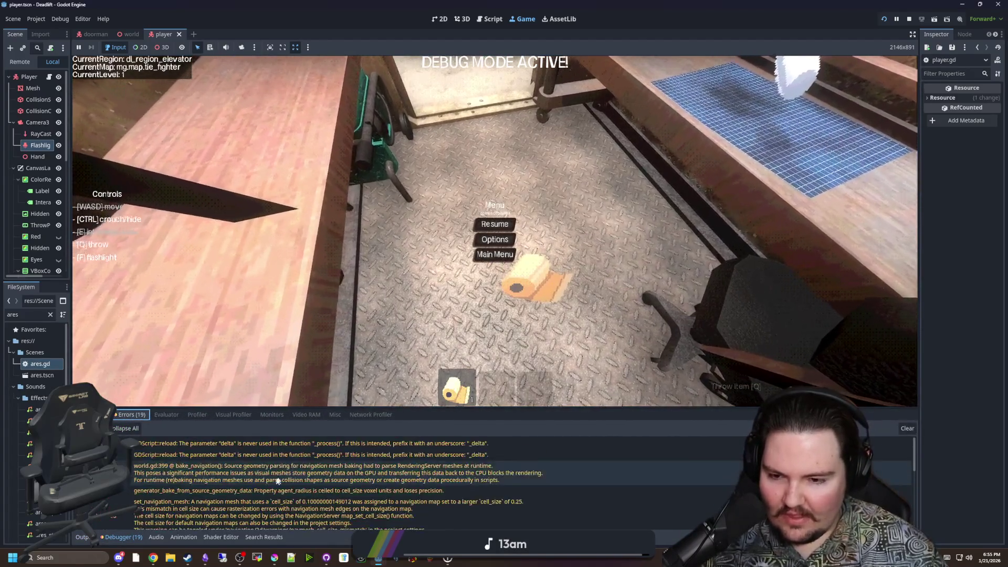
scroll(275, 482, up, 2)
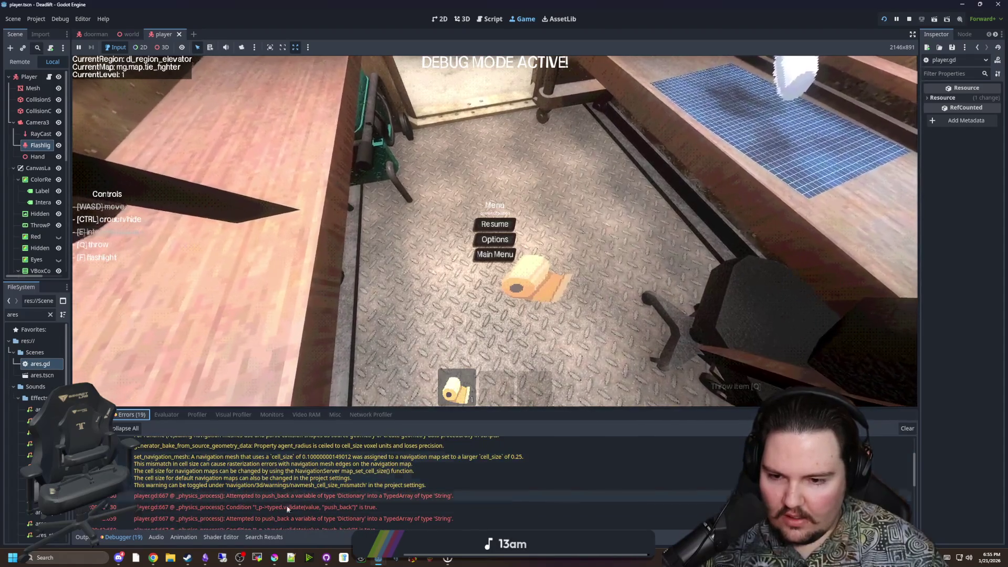
click(254, 495)
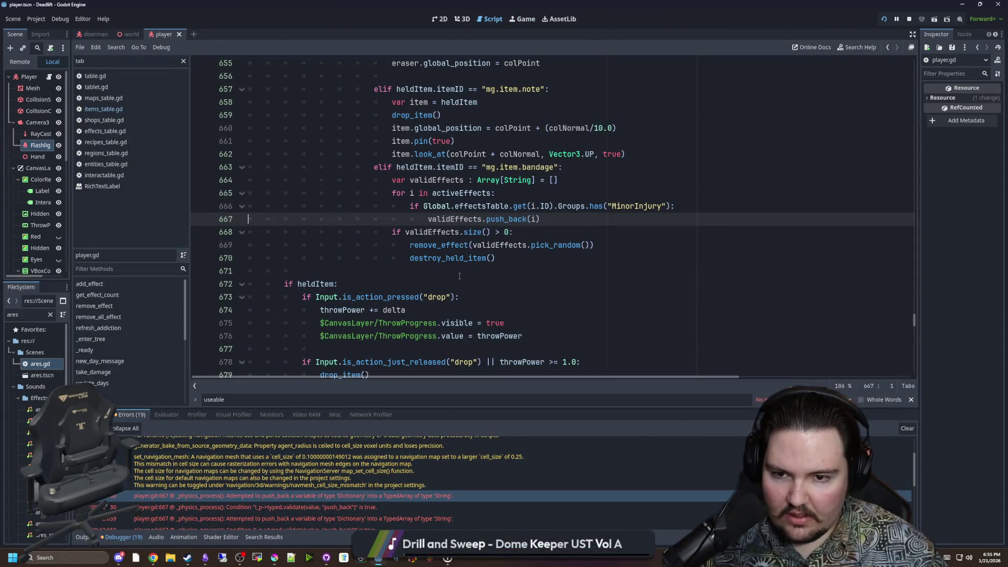
mouse_move(449, 218)
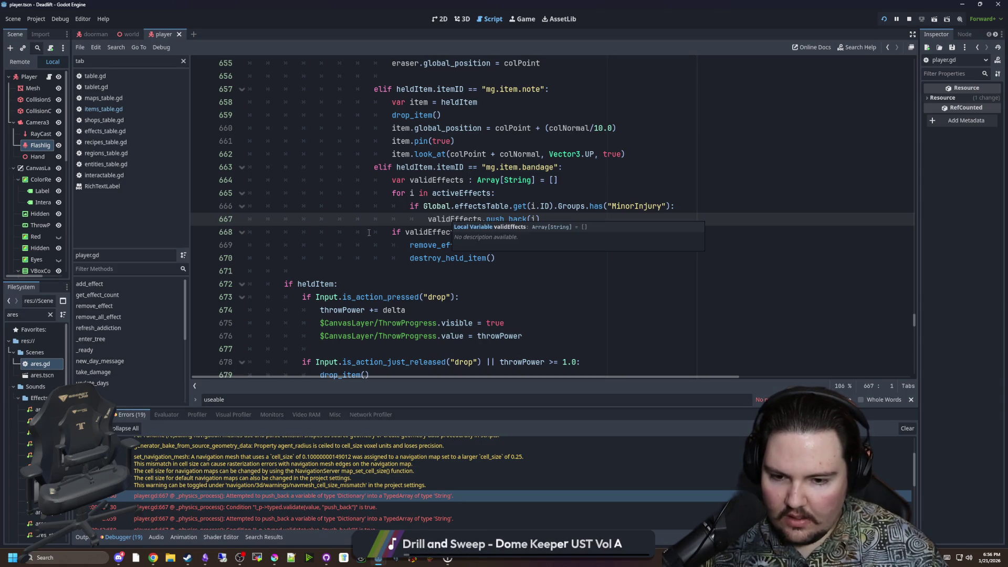
scroll(556, 278, up, 1)
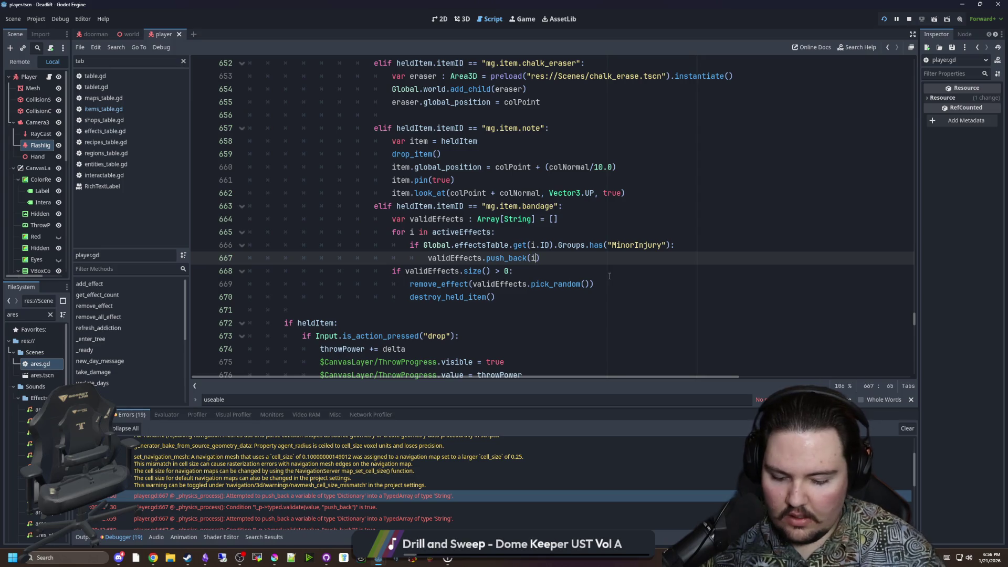
text(.ID))
key(ctrl+s)
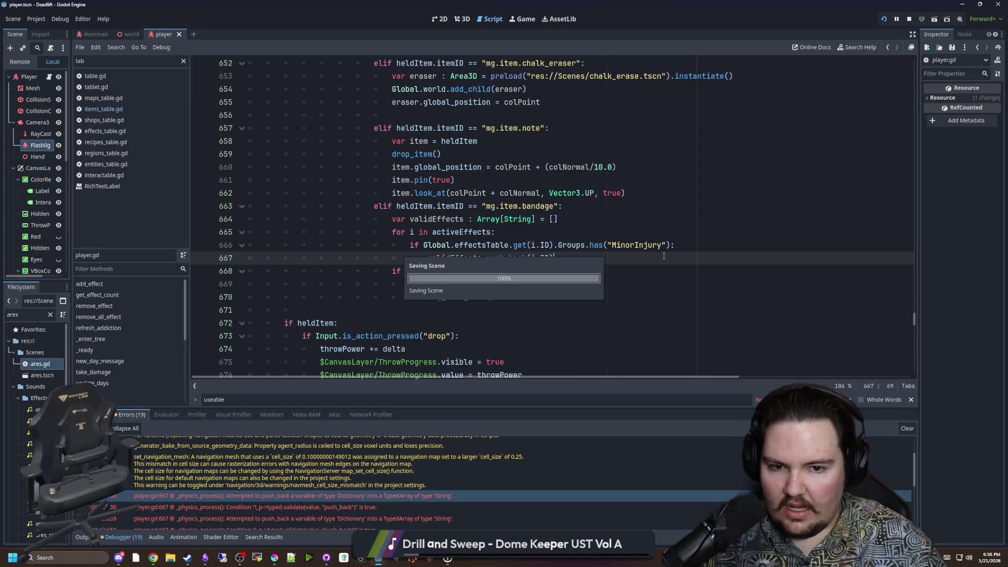
click(82, 536)
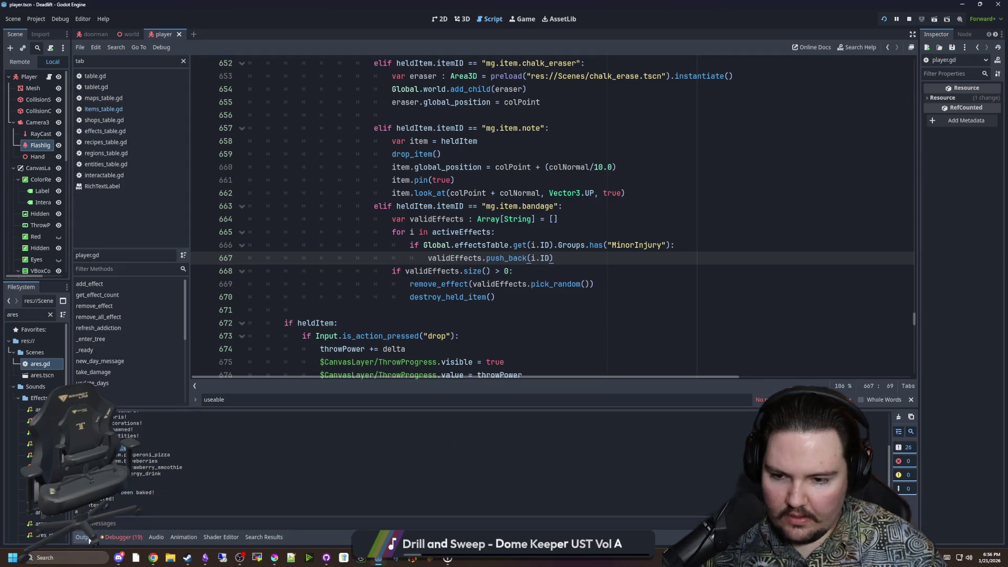
click(522, 19)
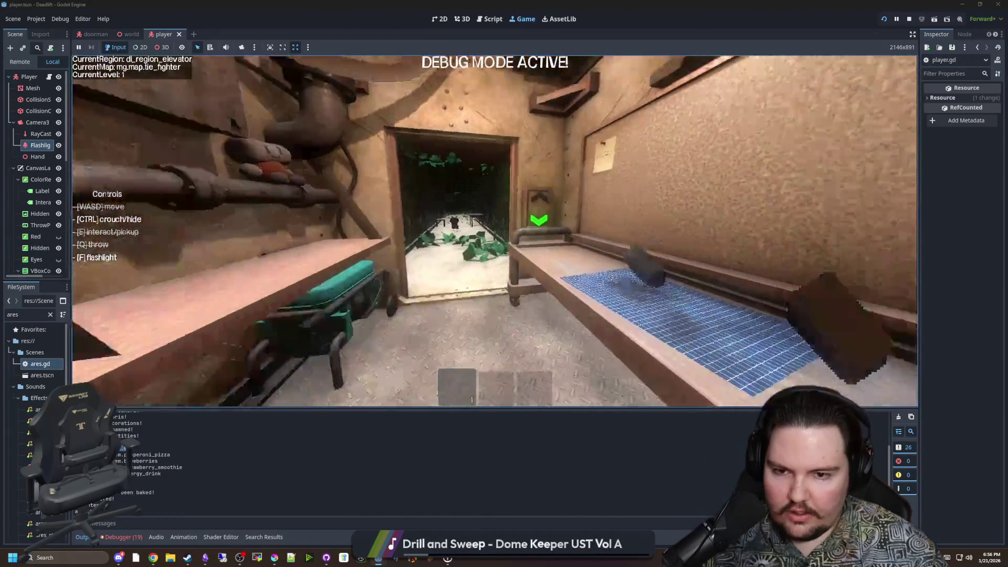
Give an item via the console, use it, and walk between the elevator, breakroom and overgrown regions.
key(w)
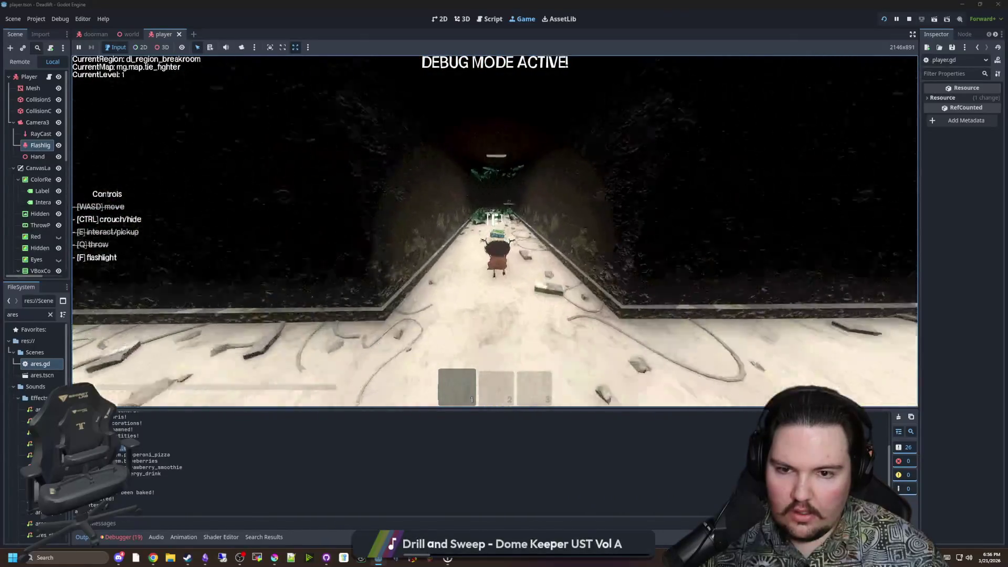
key(w)
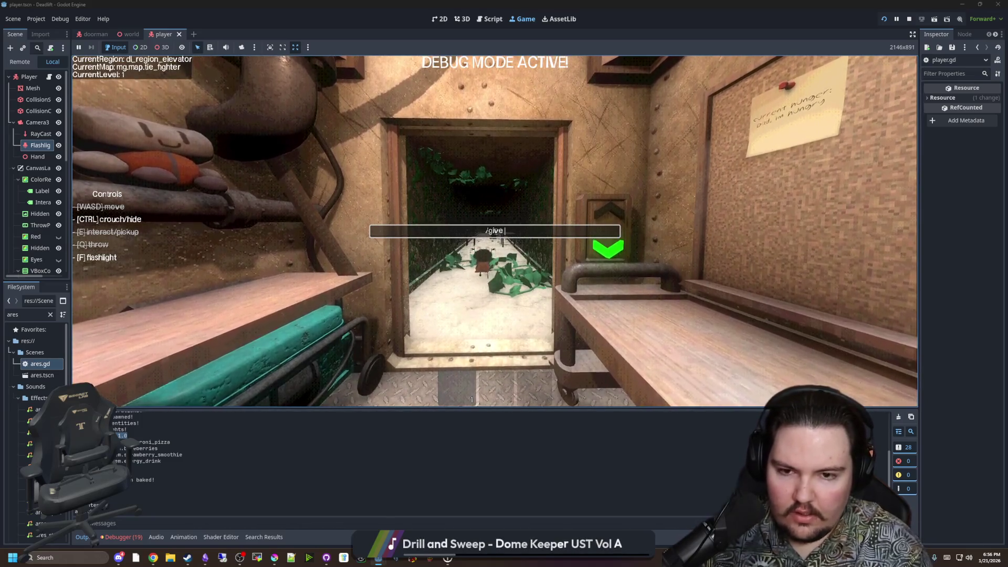
key(Return)
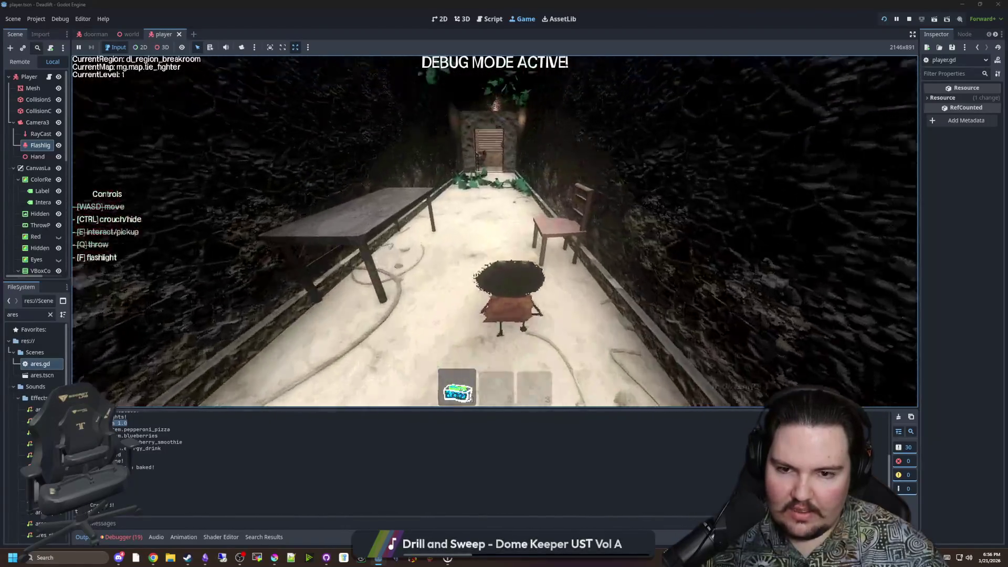
key(q)
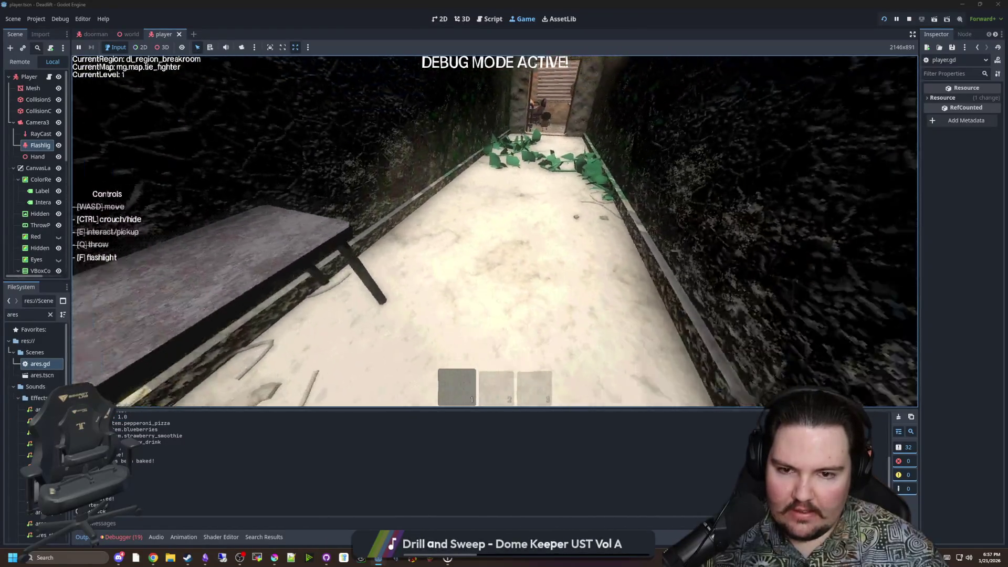
key(w)
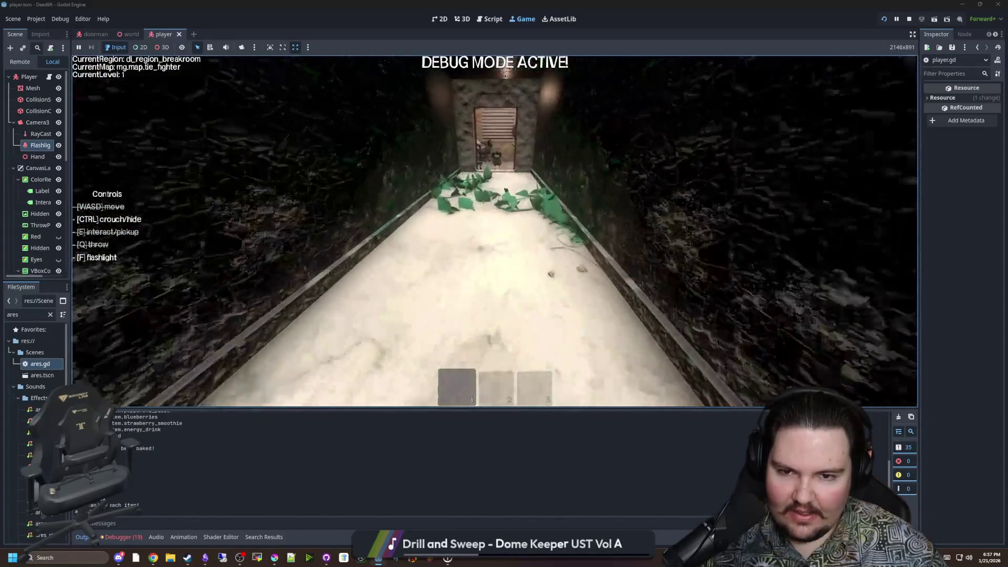
key(w)
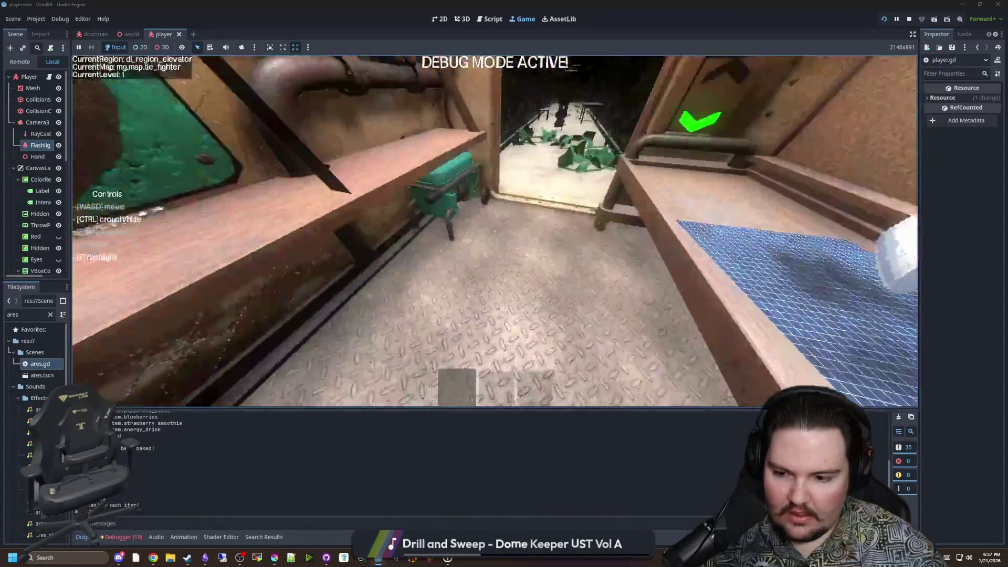
key(w)
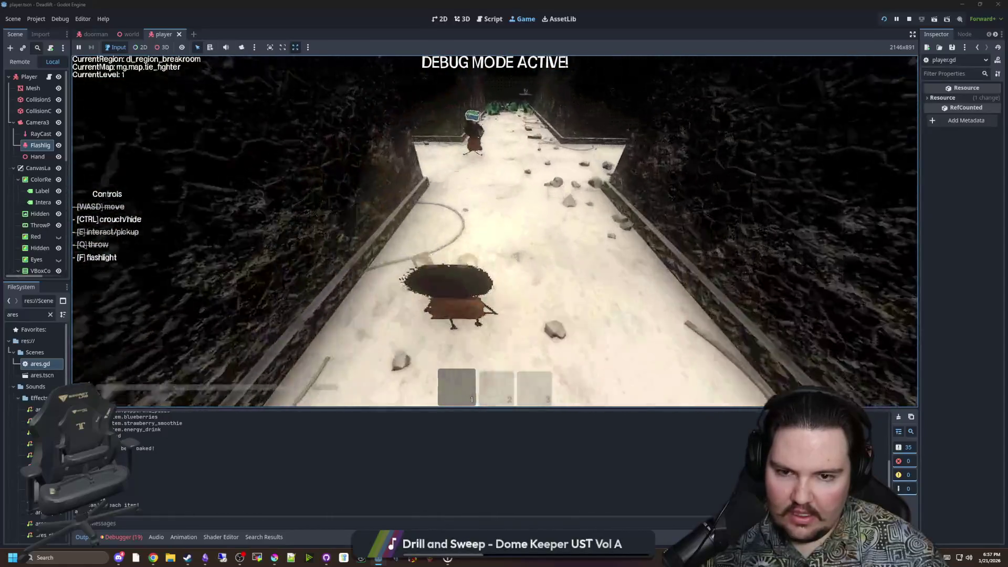
key(w)
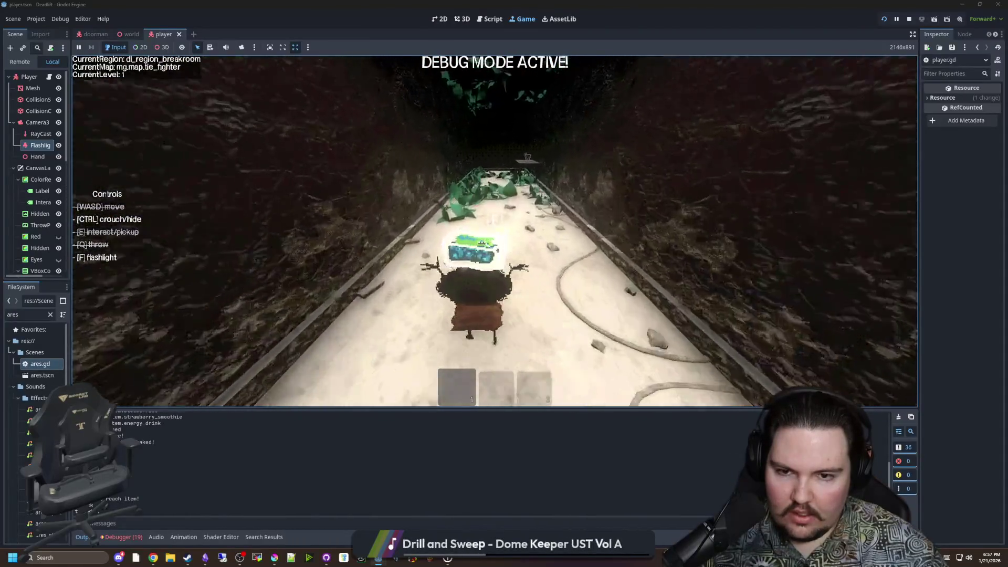
key(w)
key(Escape)
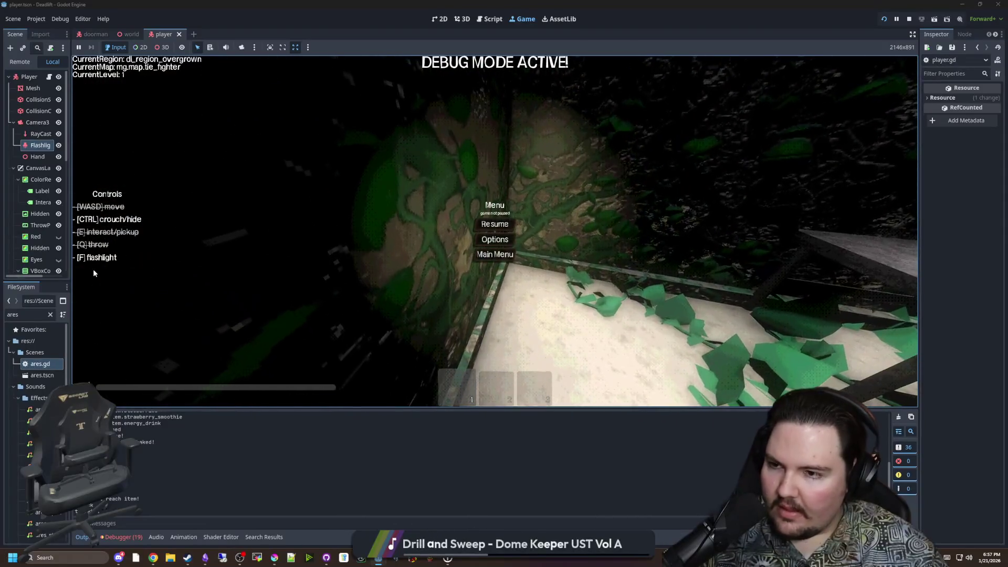
Filter the FileSystem for 'items' and open items_table.gd.
double_click(53, 311)
text(items)
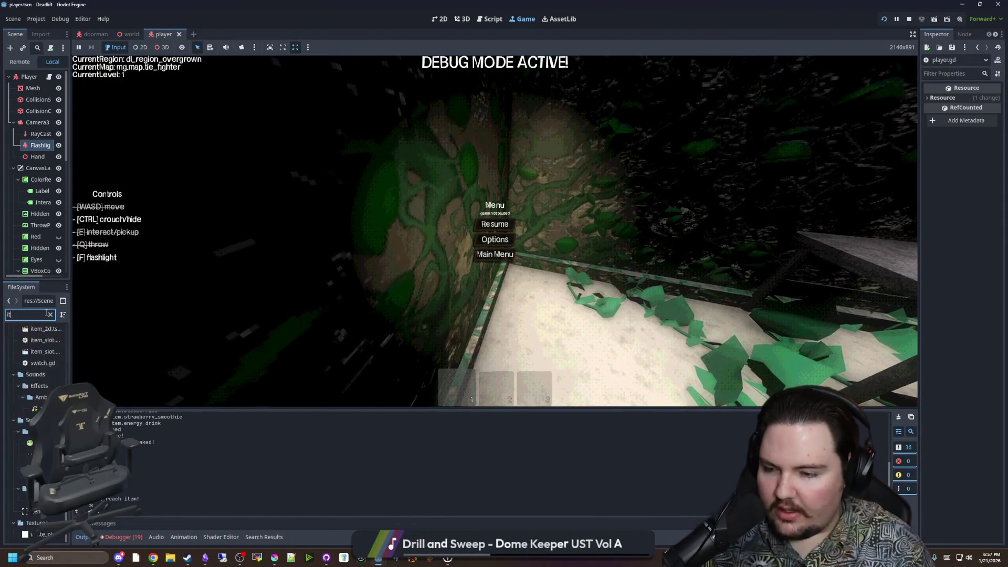
double_click(45, 364)
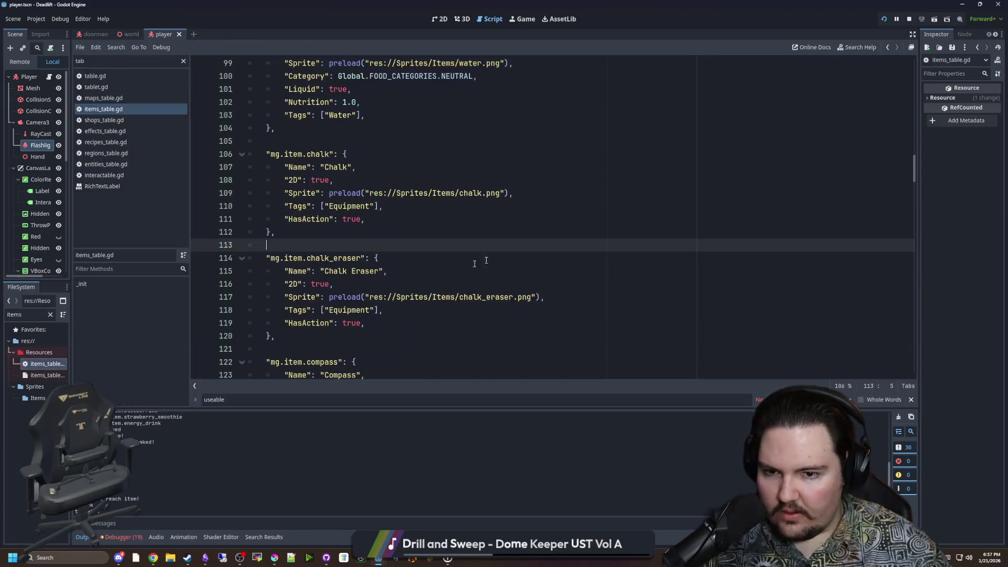
Search items_table.gd for 'blueberries', inspect its blueberries.png texture, and save the script.
key(ctrl+f)
text(blueberries)
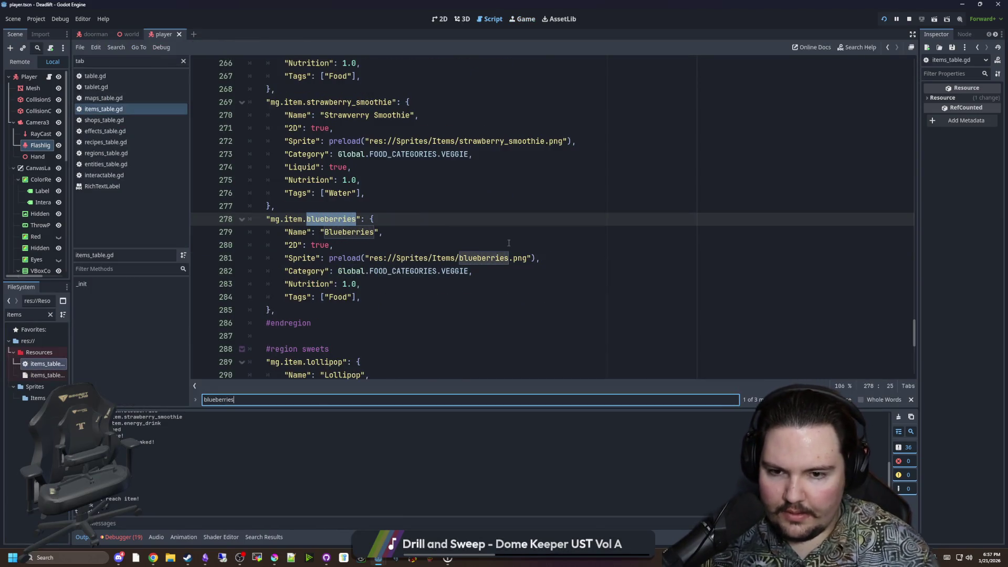
click(509, 243)
ctrl+click(378, 258)
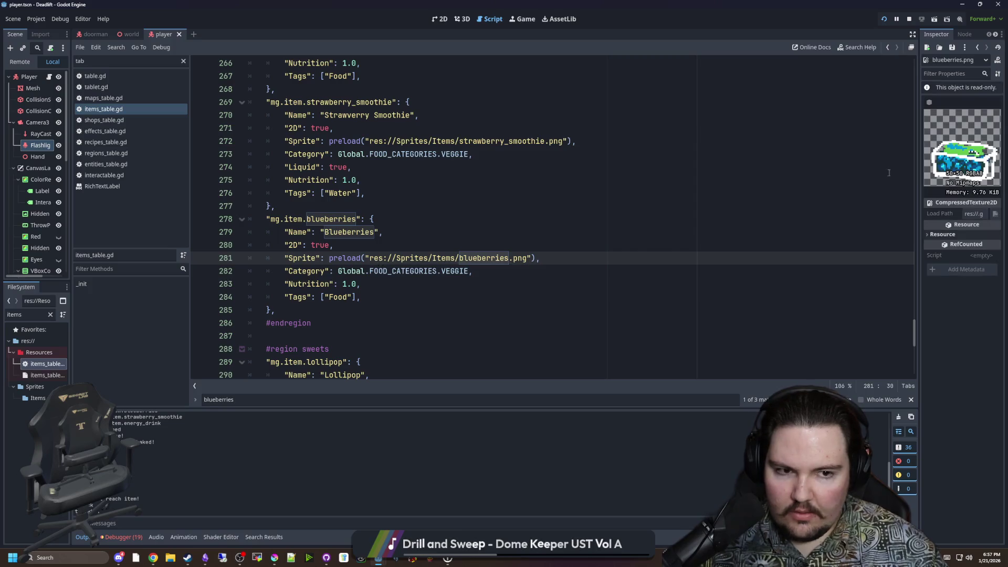
drag(921, 163, 786, 166)
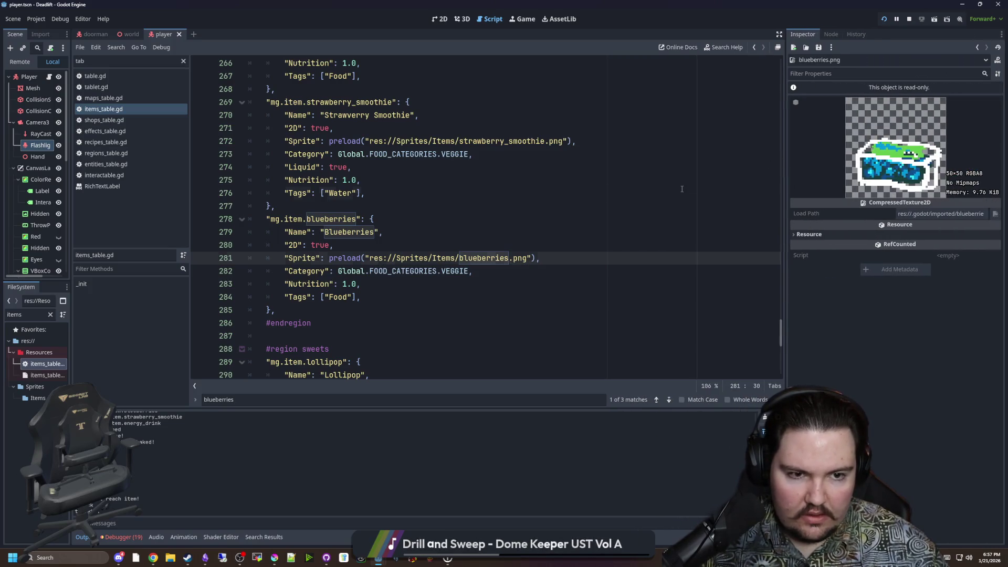
click(678, 188)
key(ctrl+s)
click(375, 219)
key(ctrl+s)
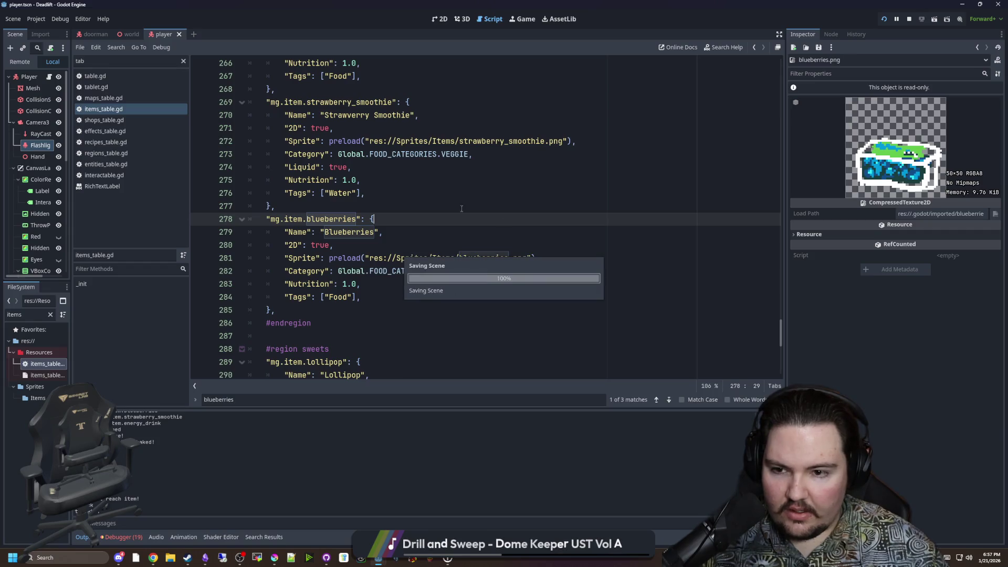
key(Up)
key(ctrl+s)
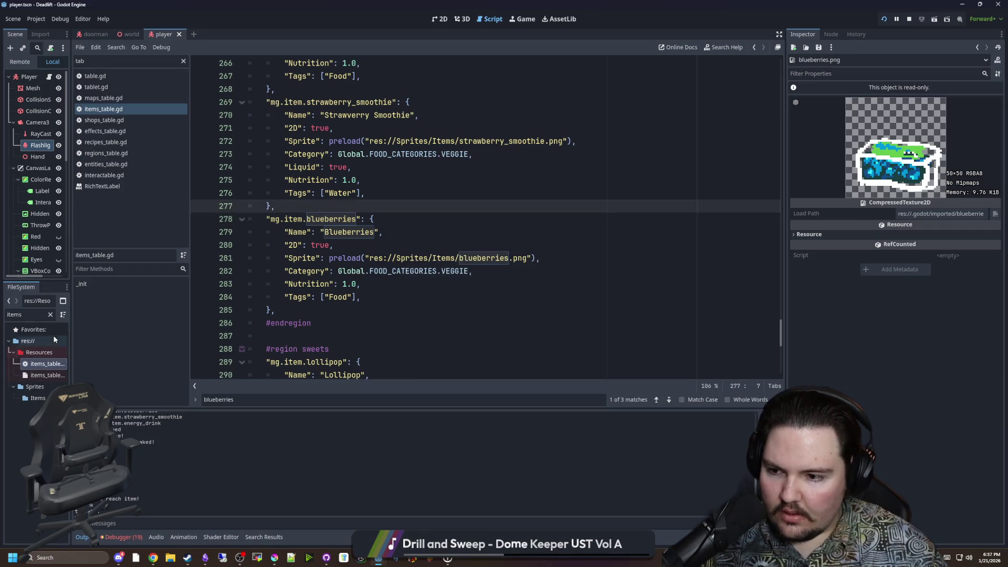
Filter the FileSystem for 'item' and widen the left dock.
click(51, 315)
text(item)
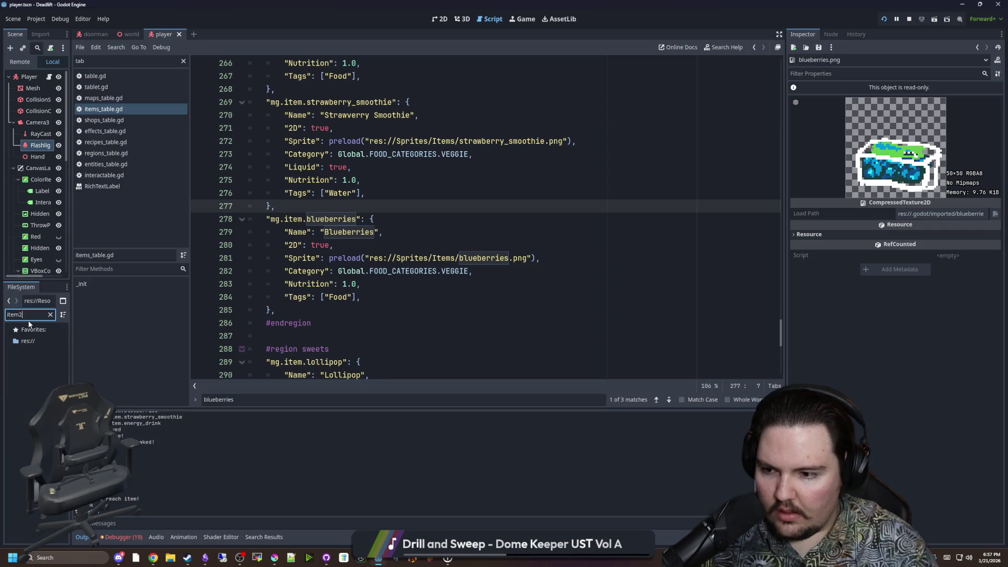
drag(72, 325, 156, 326)
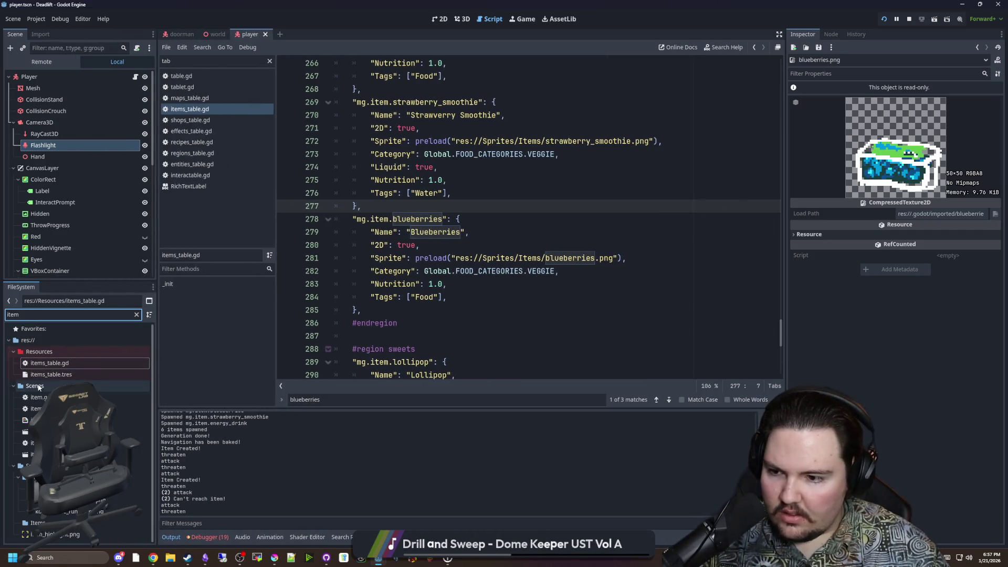
Open the item_2d scene and read through item_2d.gd's pickup and drop code.
click(78, 431)
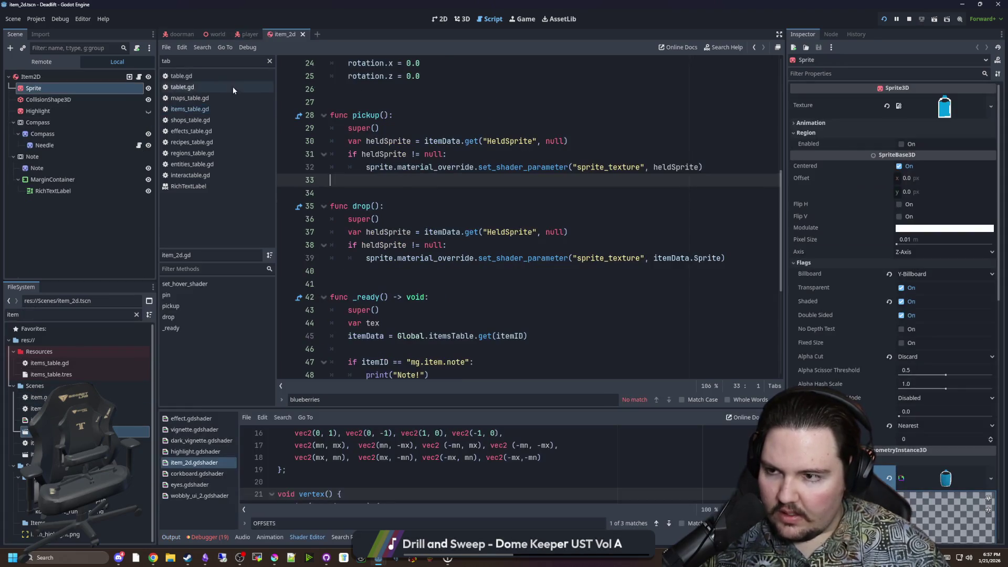
click(447, 175)
key(ctrl+s)
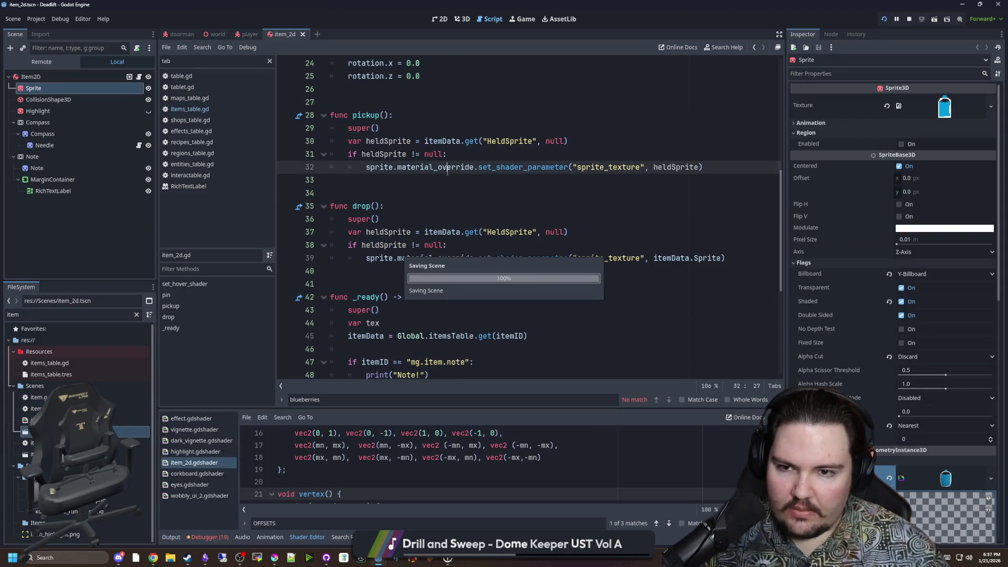
scroll(420, 174, up, 4)
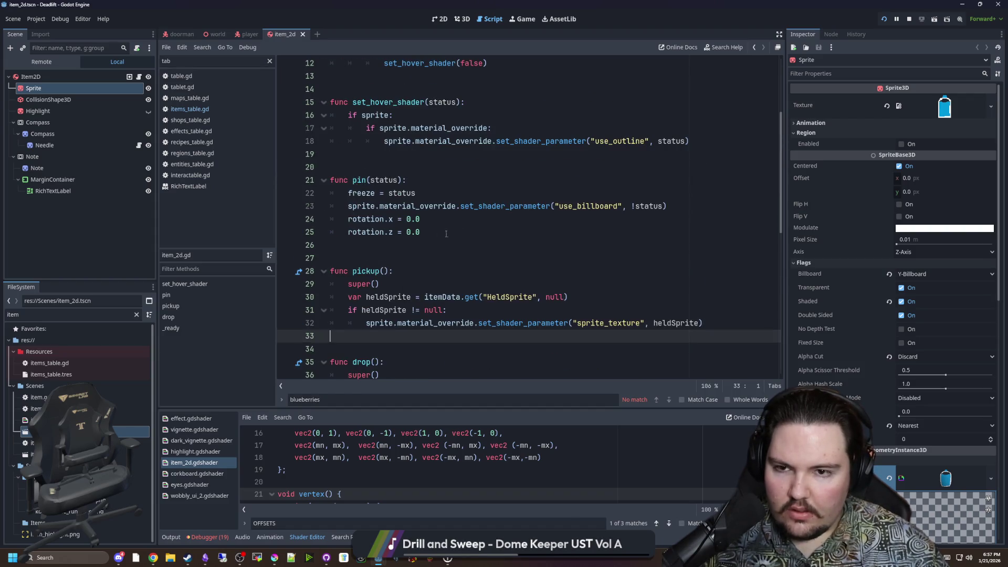
scroll(424, 225, up, 4)
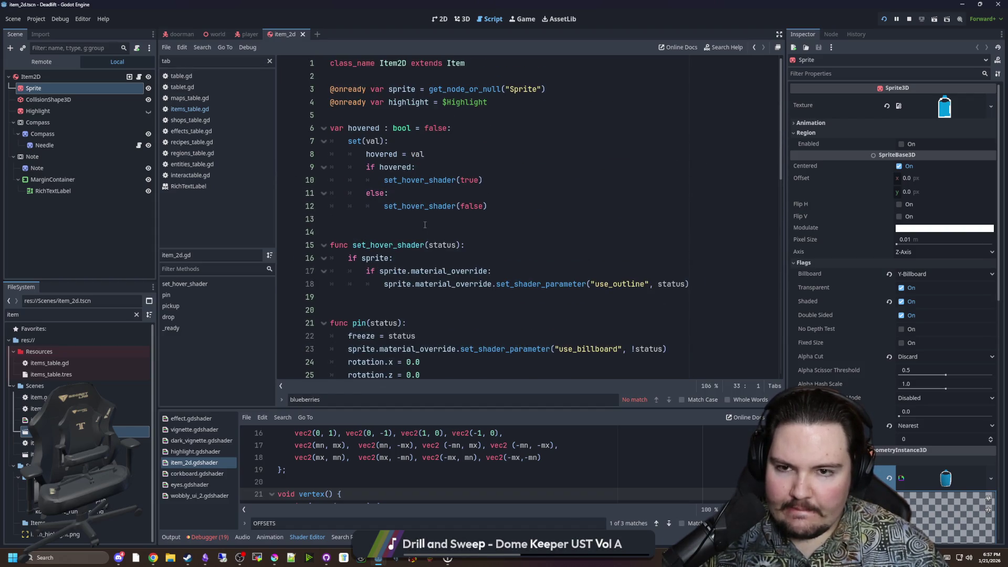
scroll(424, 224, down, 5)
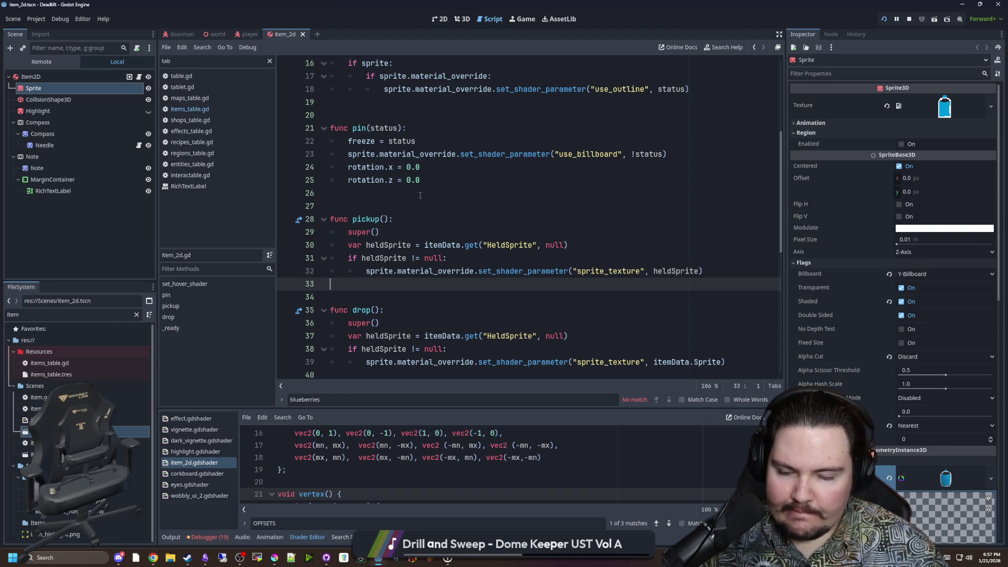
scroll(420, 195, up, 5)
scroll(397, 234, down, 5)
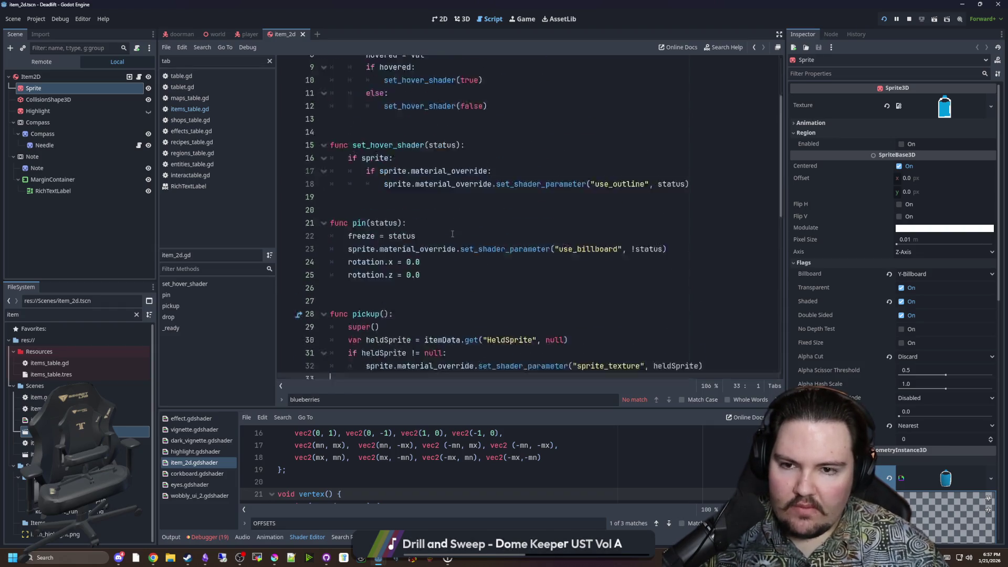
scroll(424, 240, down, 4)
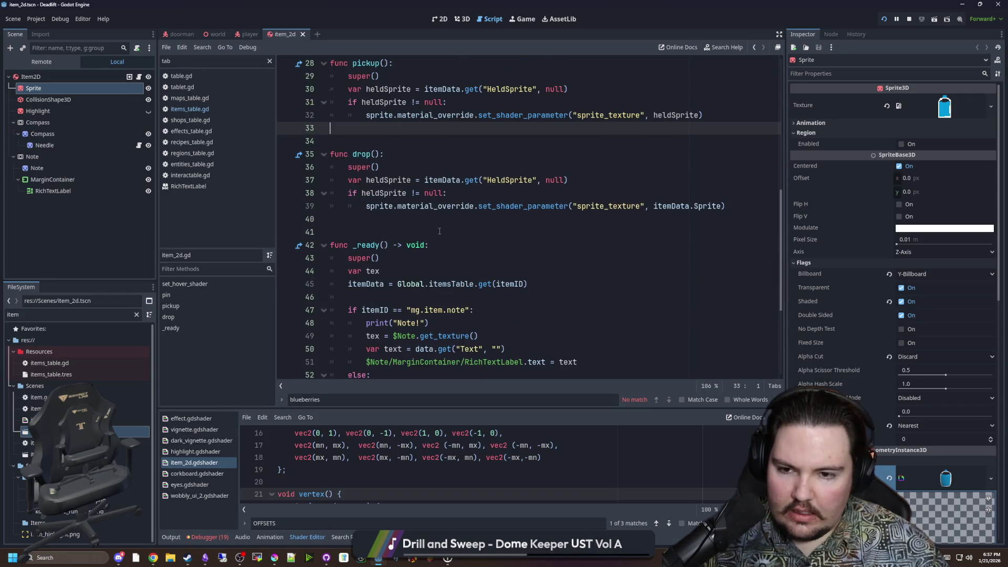
scroll(448, 230, down, 4)
scroll(393, 201, up, 2)
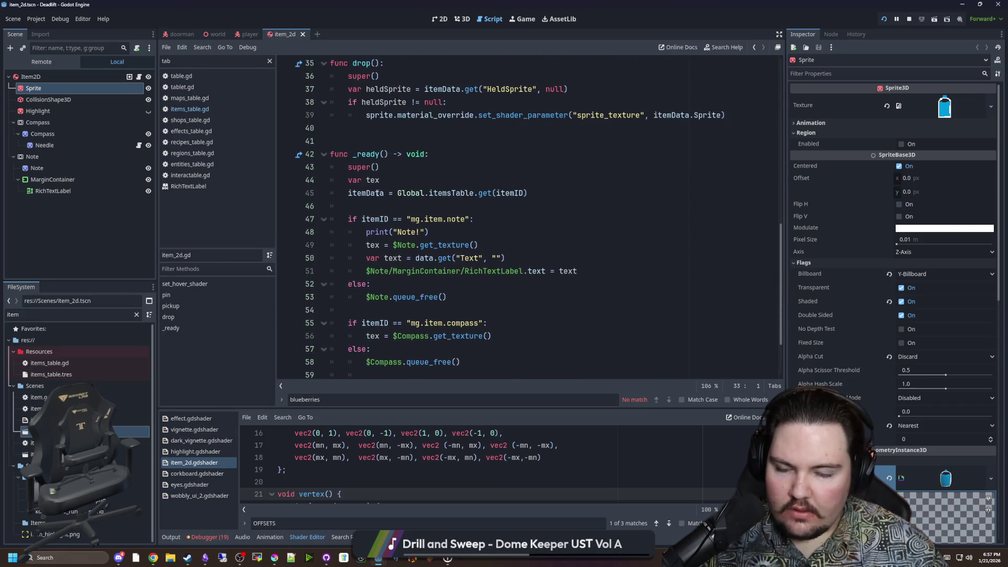
Review the parent item.gd script, then return to item_2d.gd's RichTextLabel and Sprite lines.
ctrl+click(363, 167)
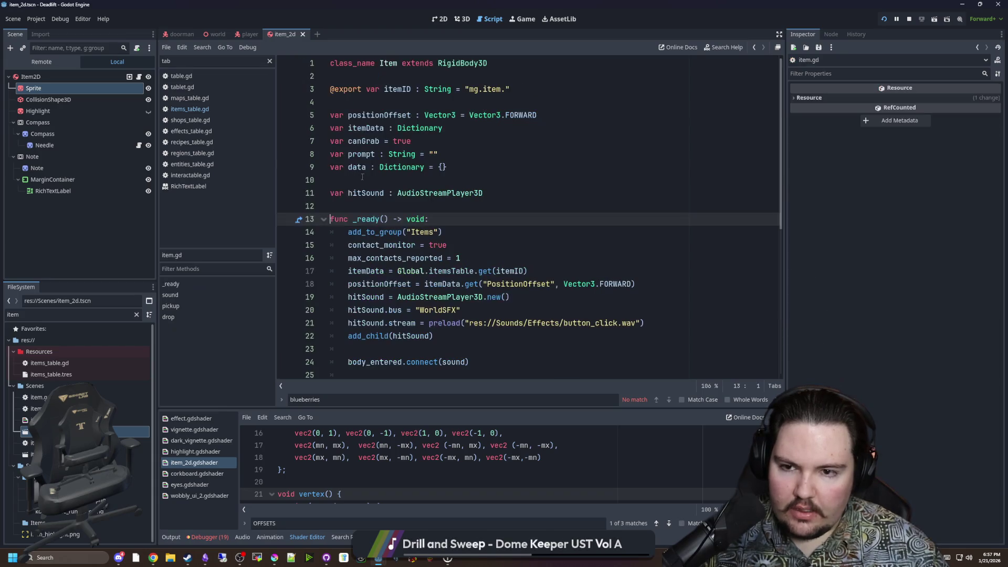
scroll(415, 198, down, 1)
scroll(424, 296, down, 3)
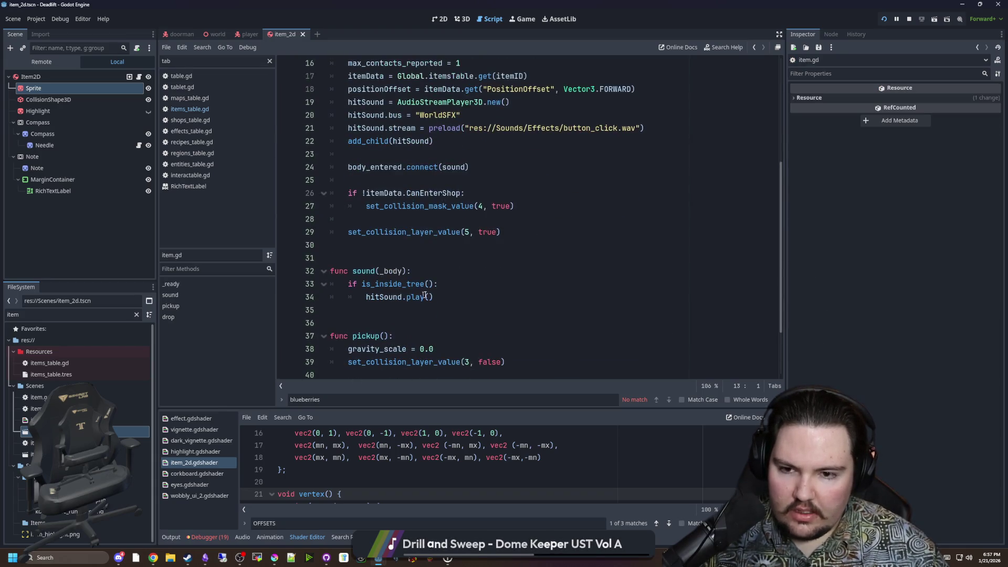
scroll(404, 252, down, 2)
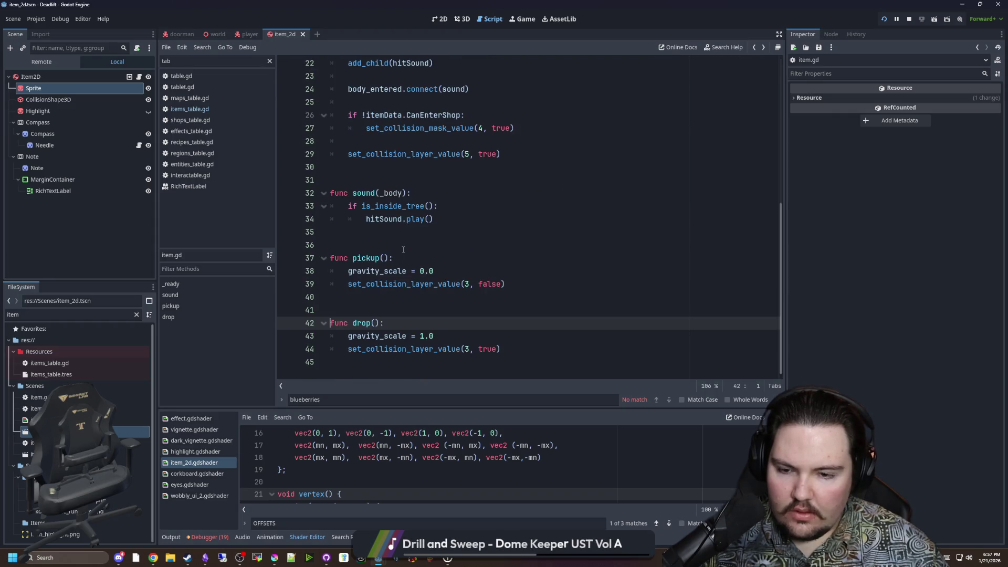
key(alt+Left)
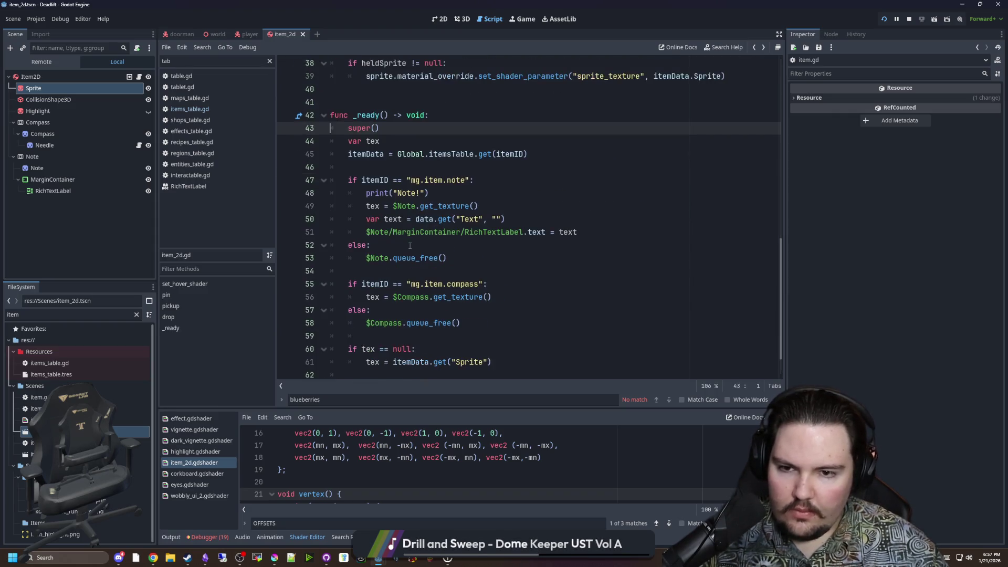
scroll(410, 209, down, 1)
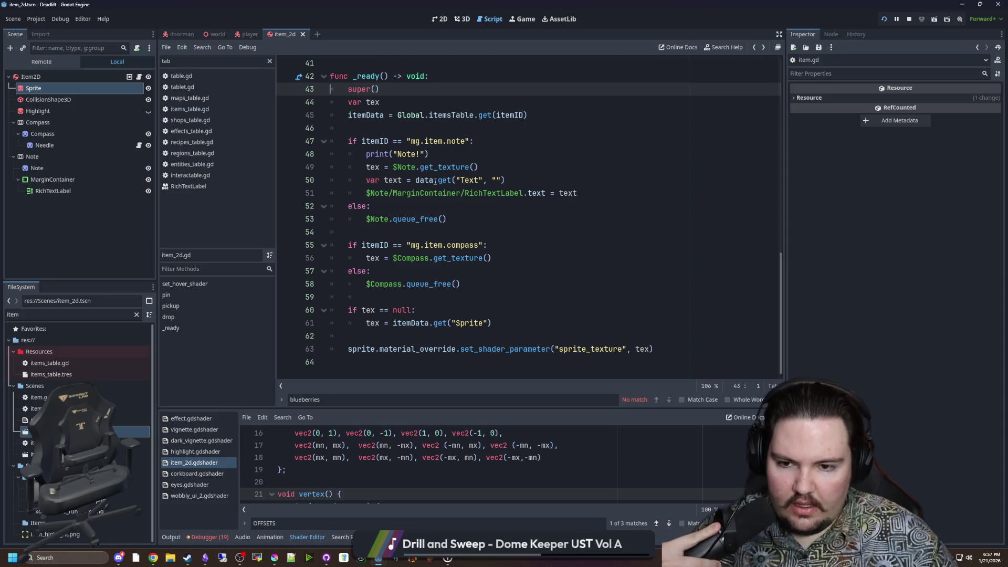
text(ainer/RichTextLabel.text = text)
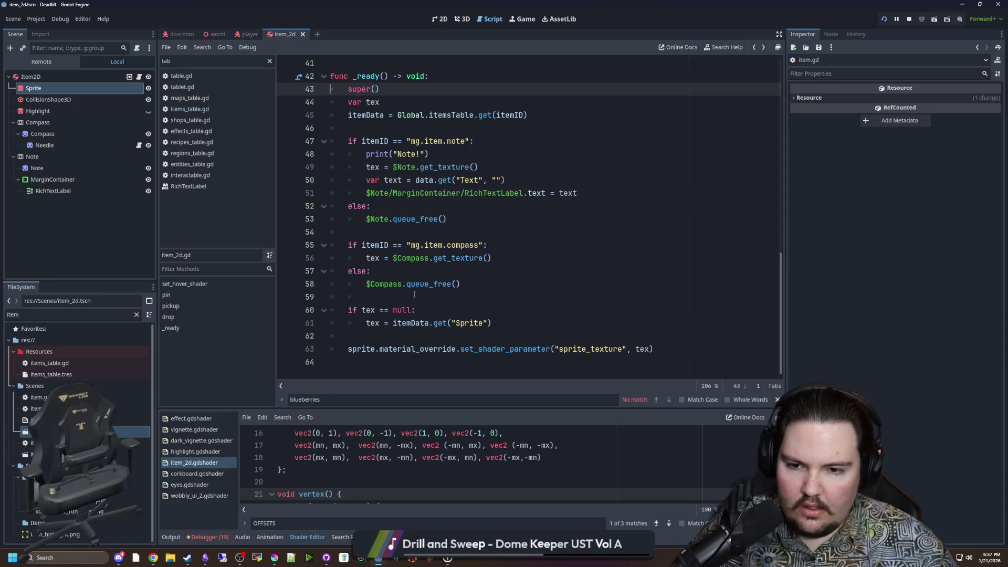
click(414, 295)
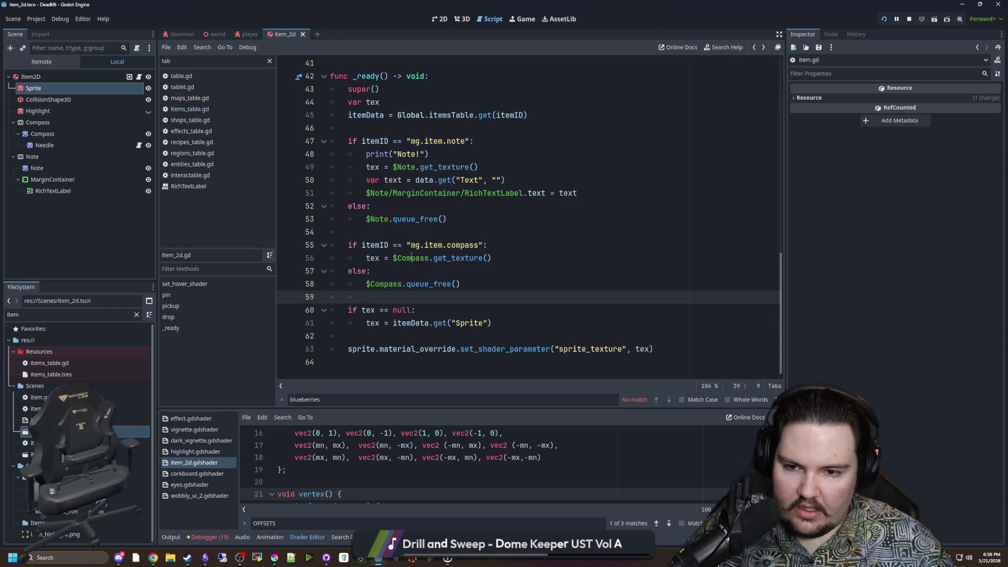
drag(366, 323, 482, 325)
key(End)
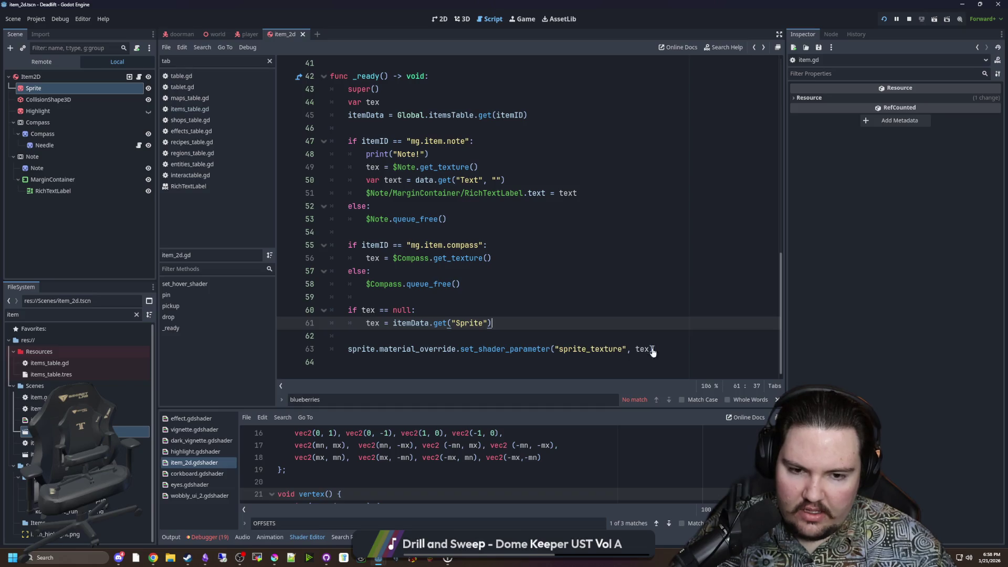
key(Up)
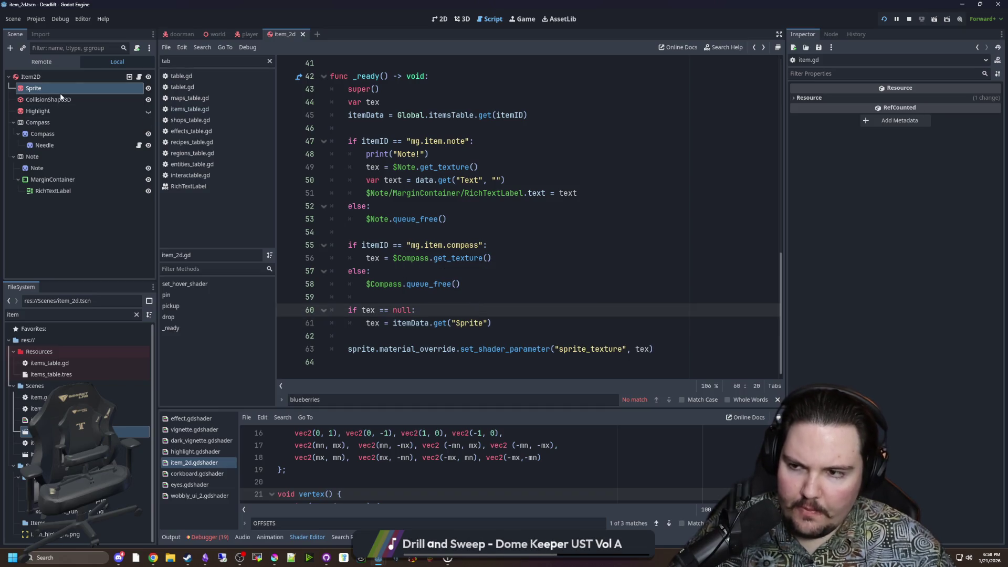
Inspect the Sprite node's item_2d.gdshader material and save the scene.
click(53, 89)
key(ctrl+s)
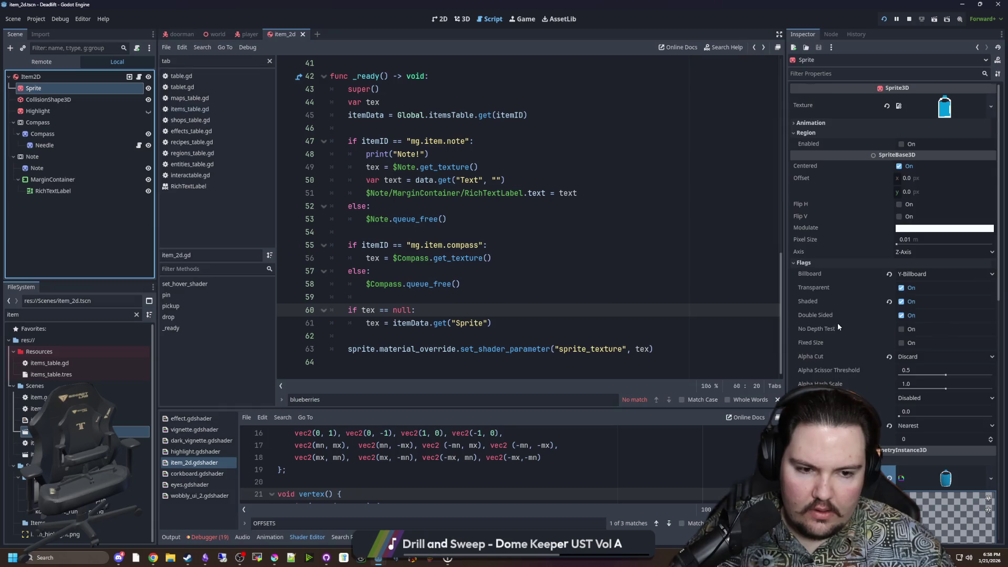
scroll(838, 322, down, 6)
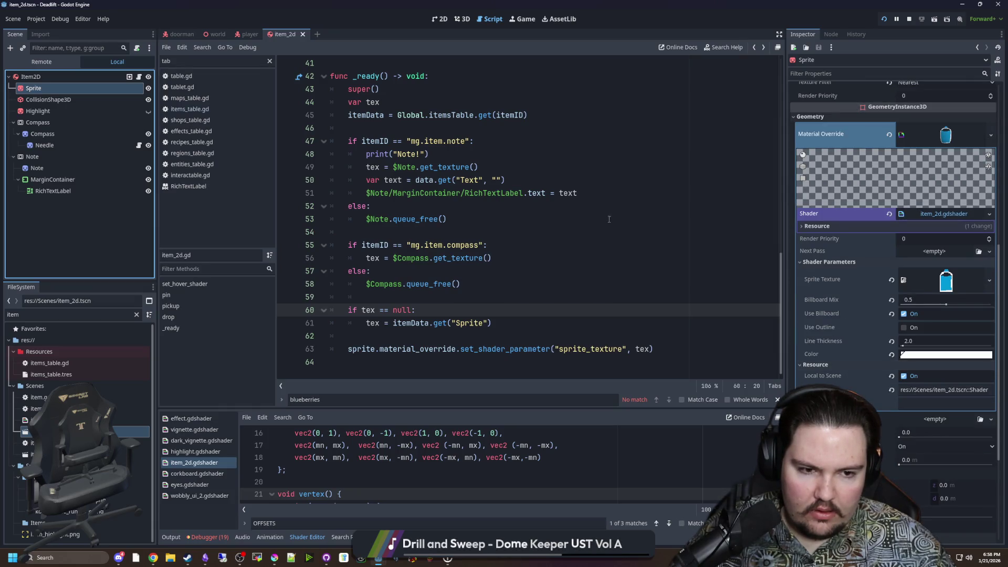
click(604, 193)
click(524, 20)
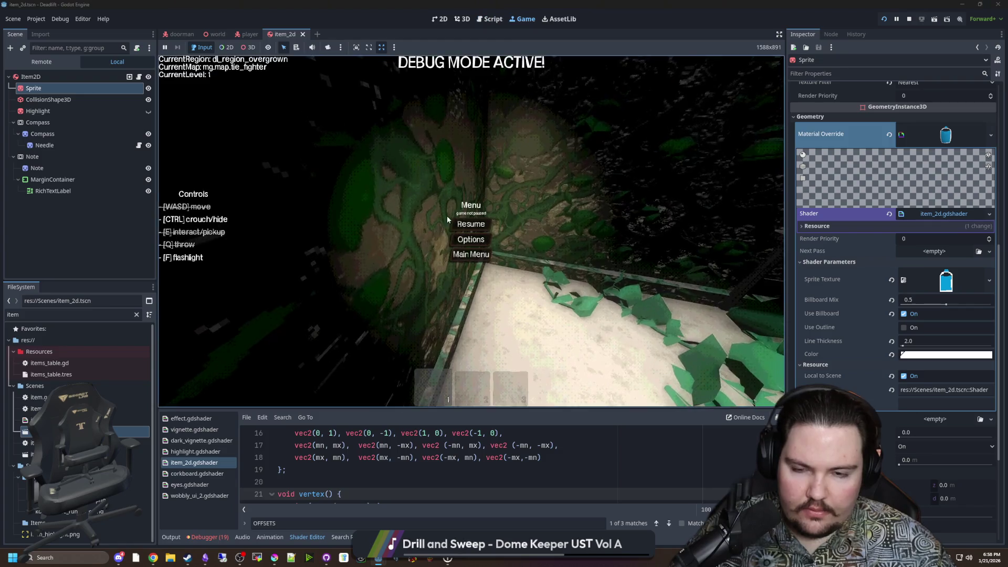
Pick up the breakroom item in the running game, carry it to the elevator, and pause.
key(w)
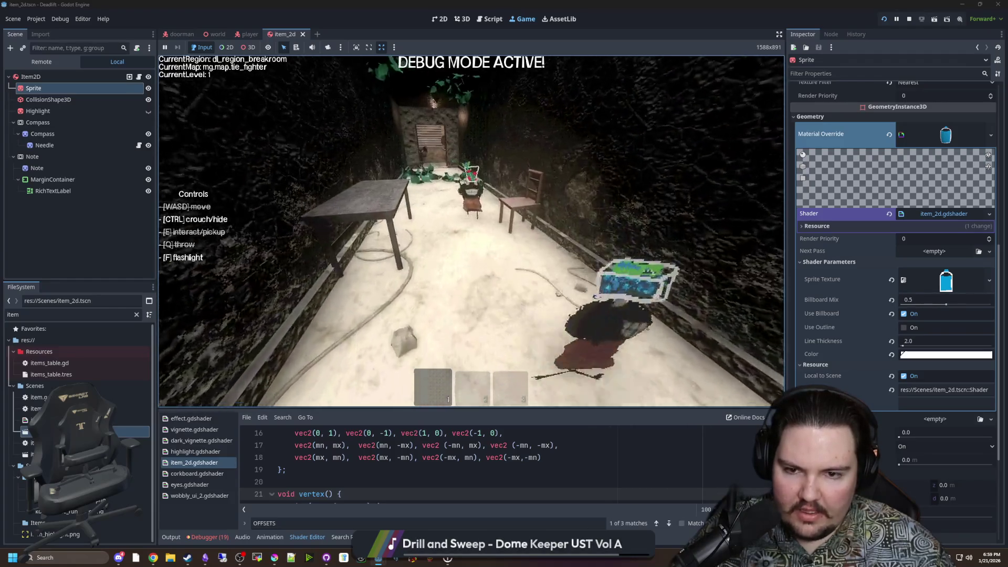
key(e)
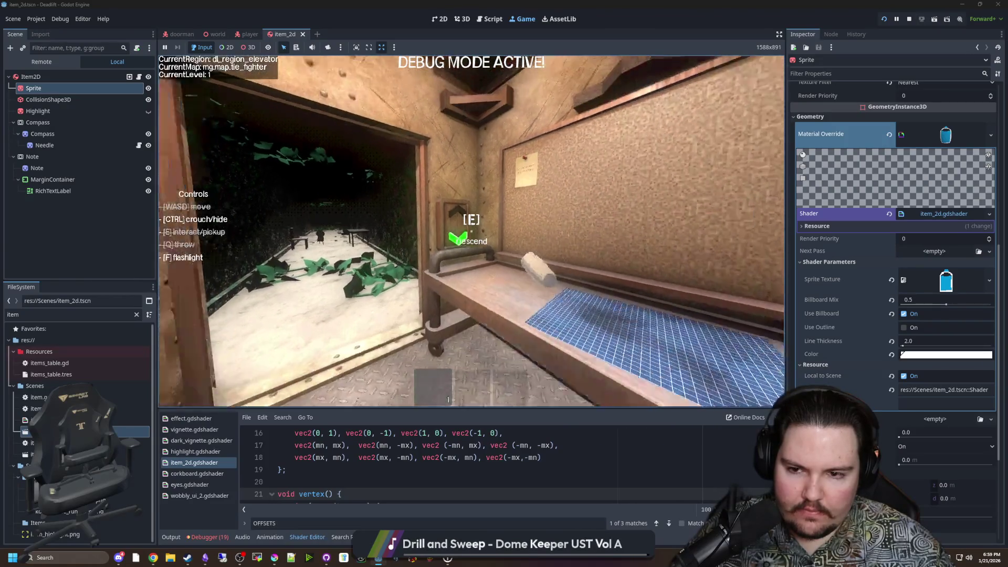
key(super)
key(super)
Open item_slot.gd from the FileSystem dock.
click(122, 313)
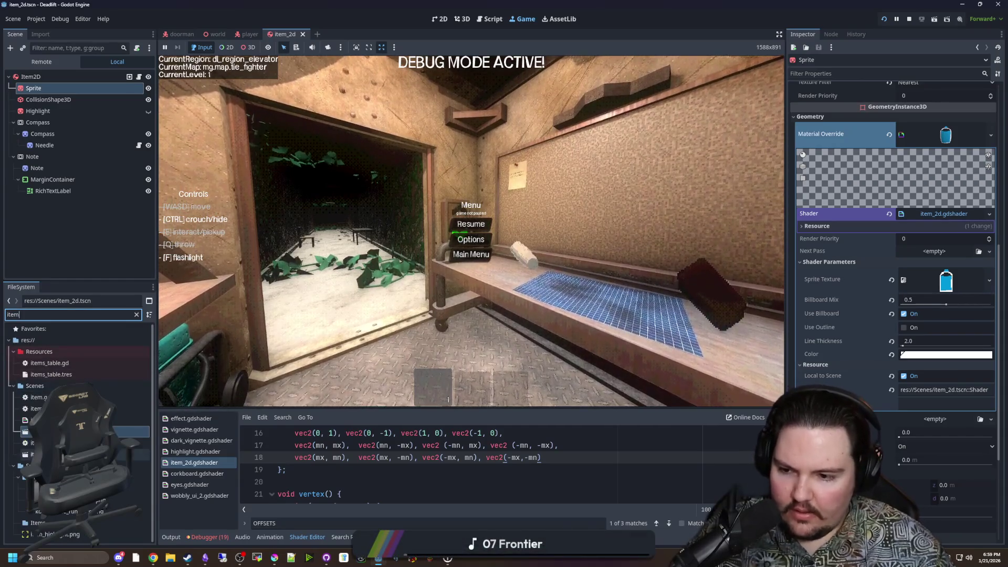
double_click(53, 443)
click(382, 256)
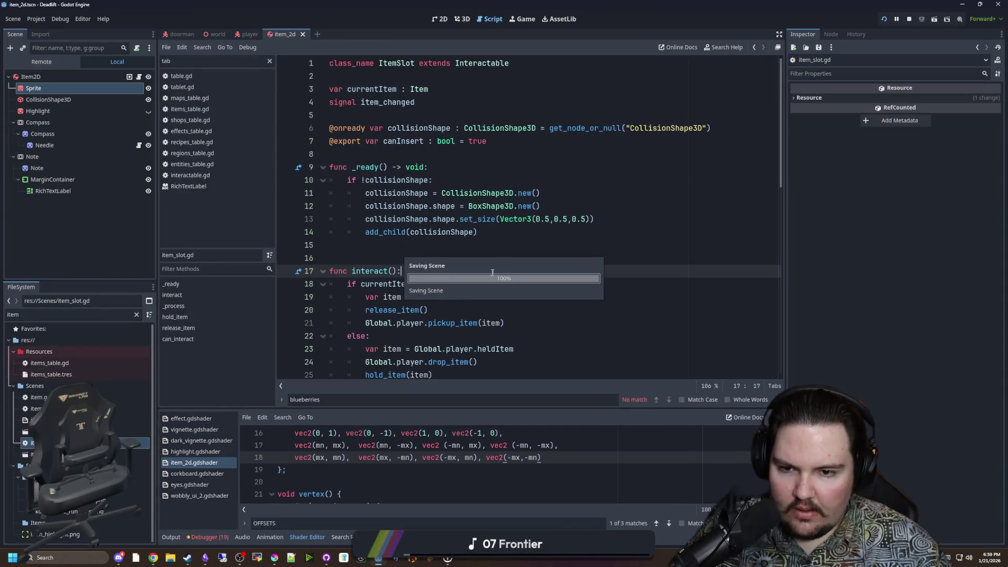
Save the scene, then review item_slot.gd's interact code, jumping to drop_item in player.gd and back.
key(ctrl+s)
scroll(382, 256, down, 2)
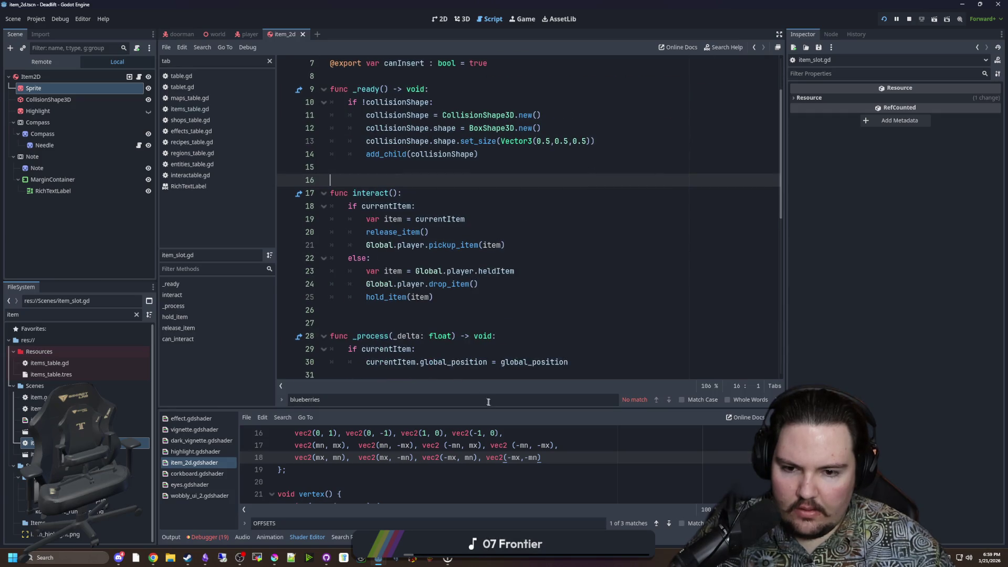
click(378, 308)
scroll(378, 309, up, 2)
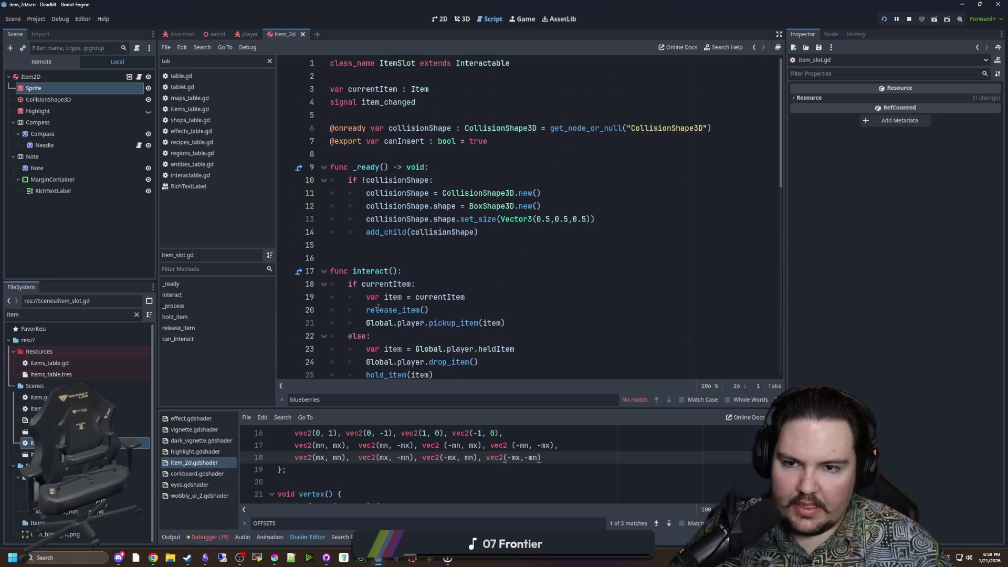
scroll(378, 309, down, 3)
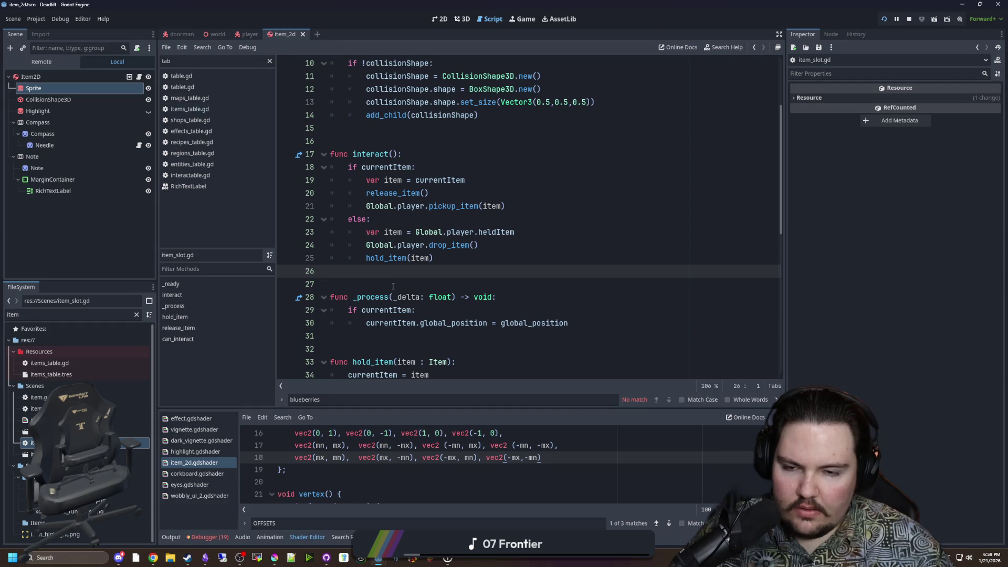
click(423, 223)
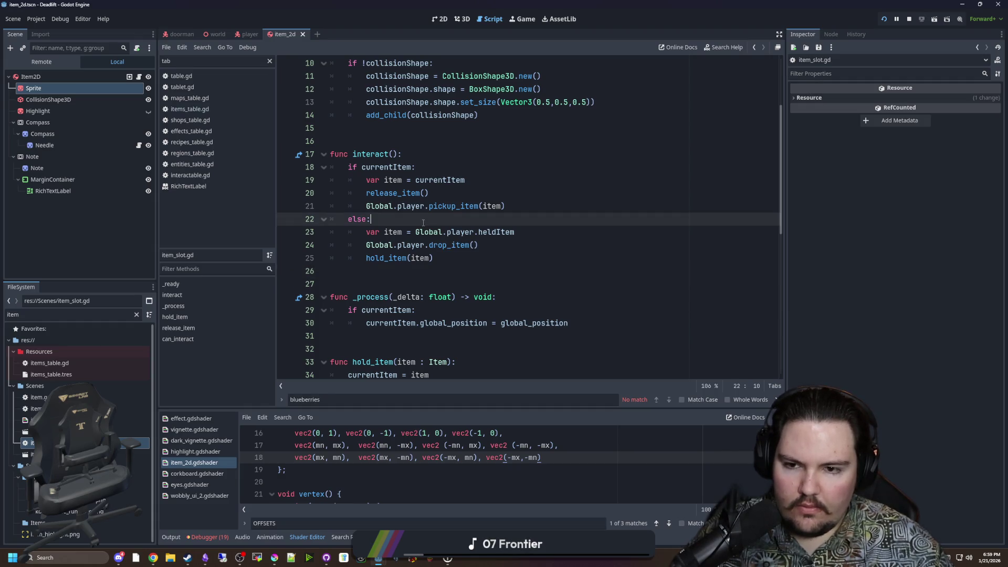
mouse_move(388, 195)
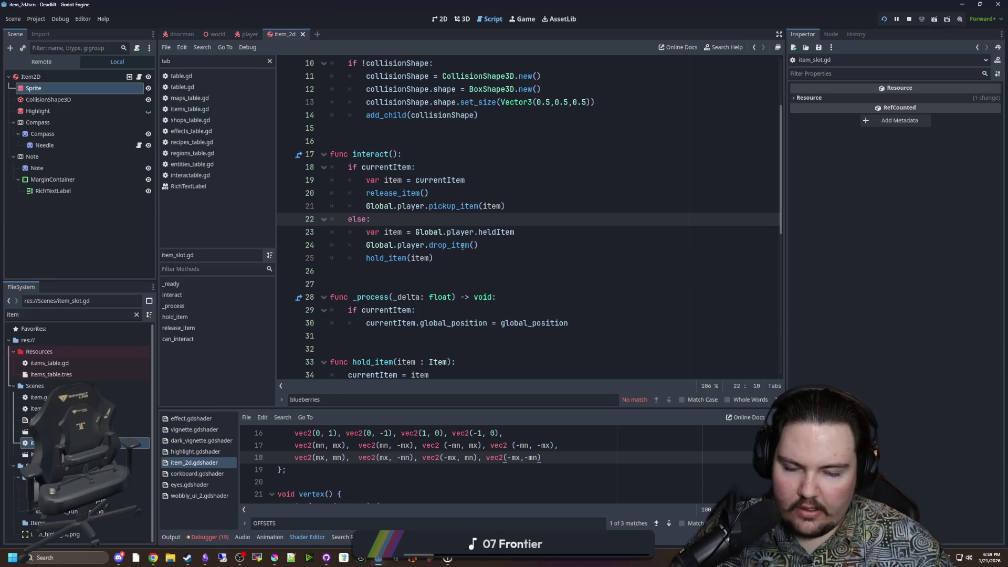
click(446, 245)
ctrl+click(446, 245)
scroll(400, 221, up, 20)
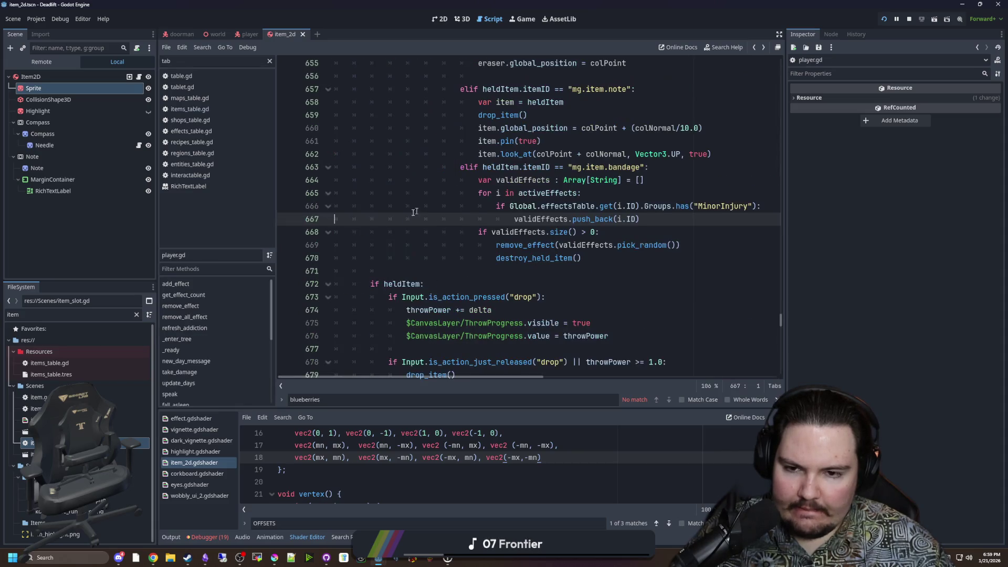
key(alt+Left)
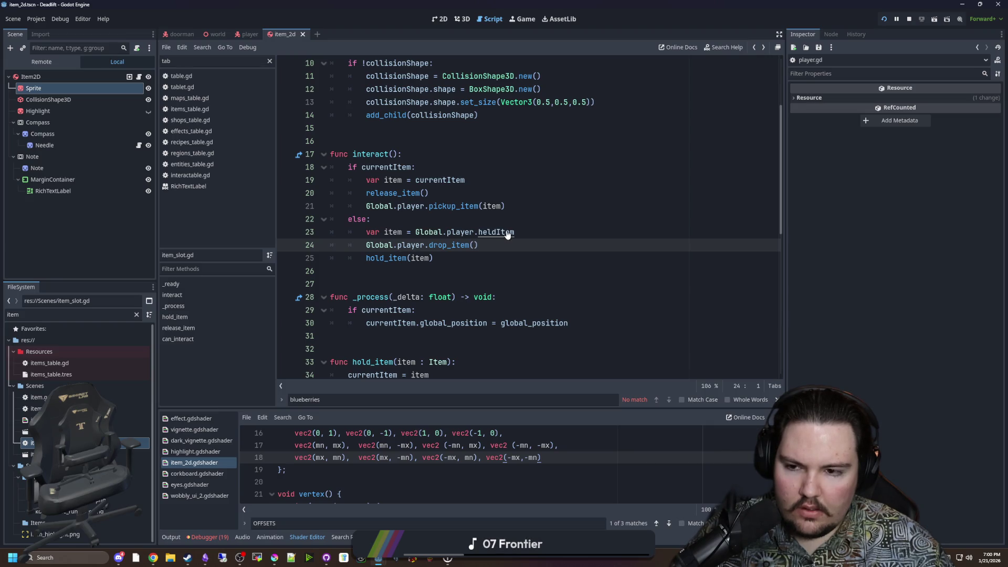
Inspect the held item assignment and the hold_item definition, then return to the running game.
scroll(462, 273, up, 2)
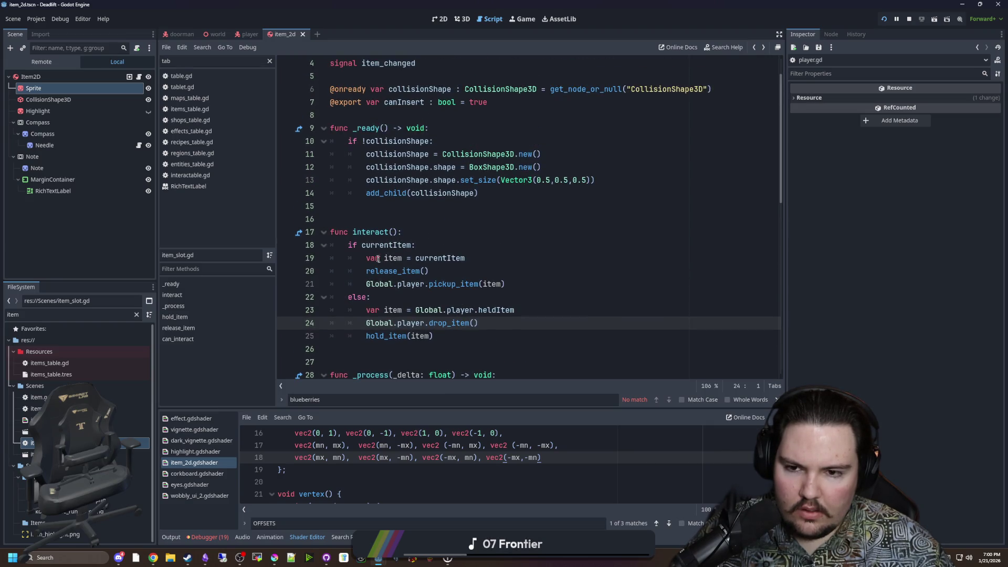
scroll(376, 257, up, 1)
scroll(415, 241, down, 2)
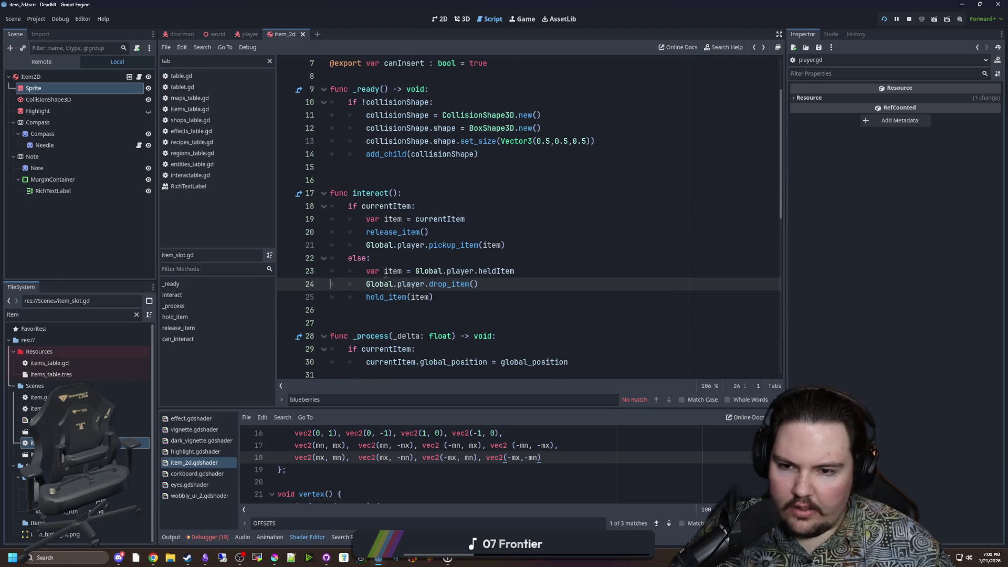
drag(376, 271, 416, 271)
click(525, 285)
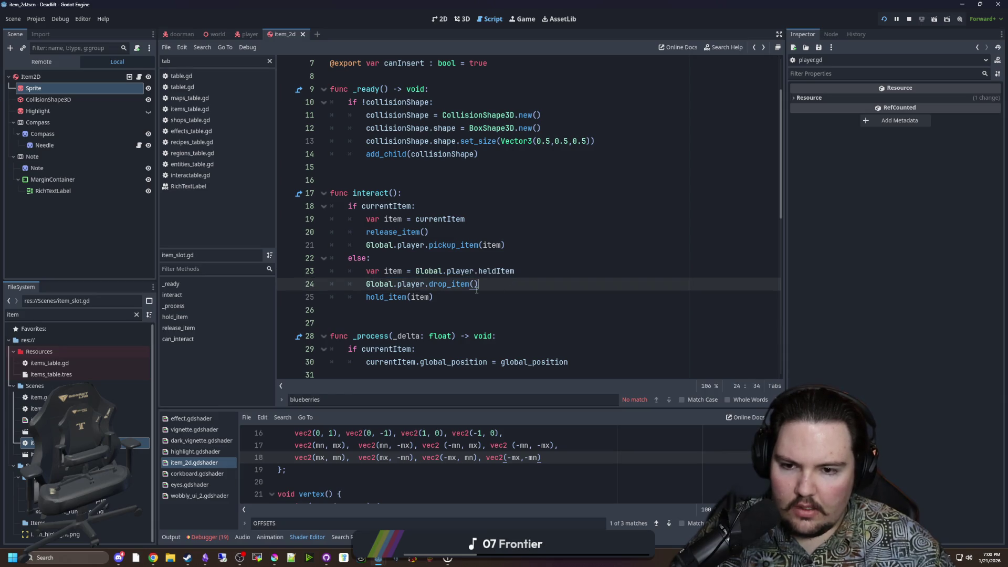
ctrl+click(381, 300)
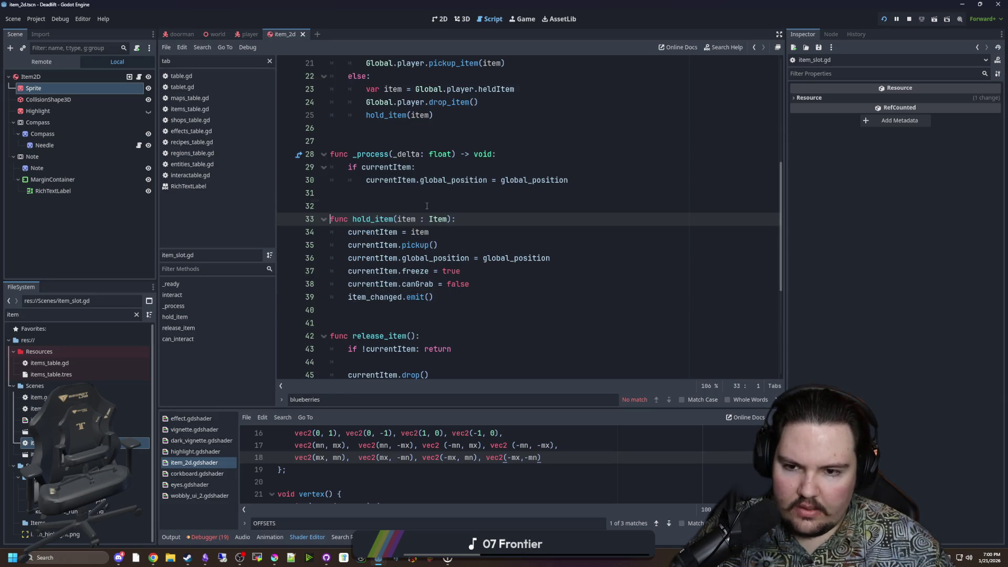
scroll(427, 205, up, 4)
scroll(418, 244, down, 7)
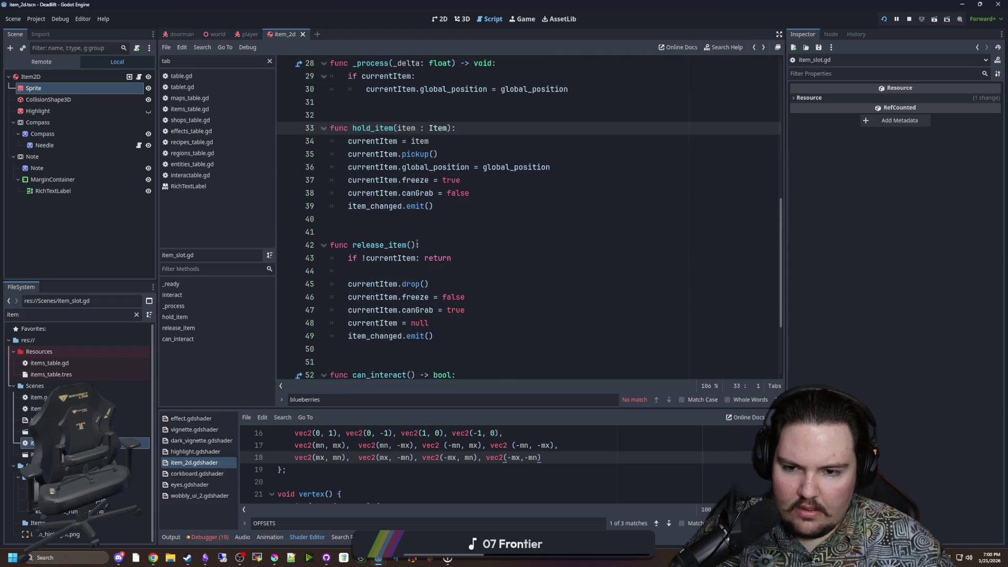
scroll(418, 244, down, 3)
click(418, 245)
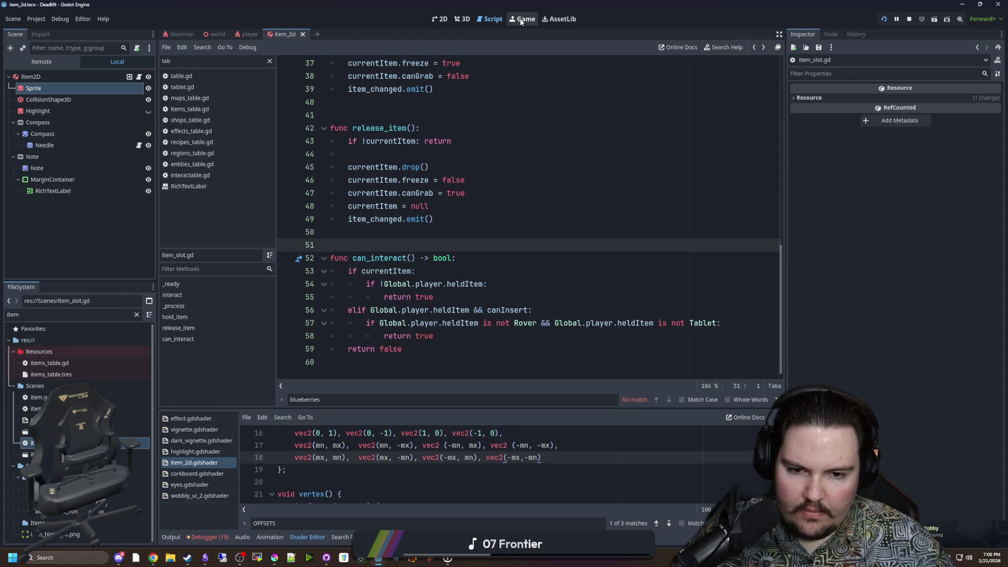
click(521, 21)
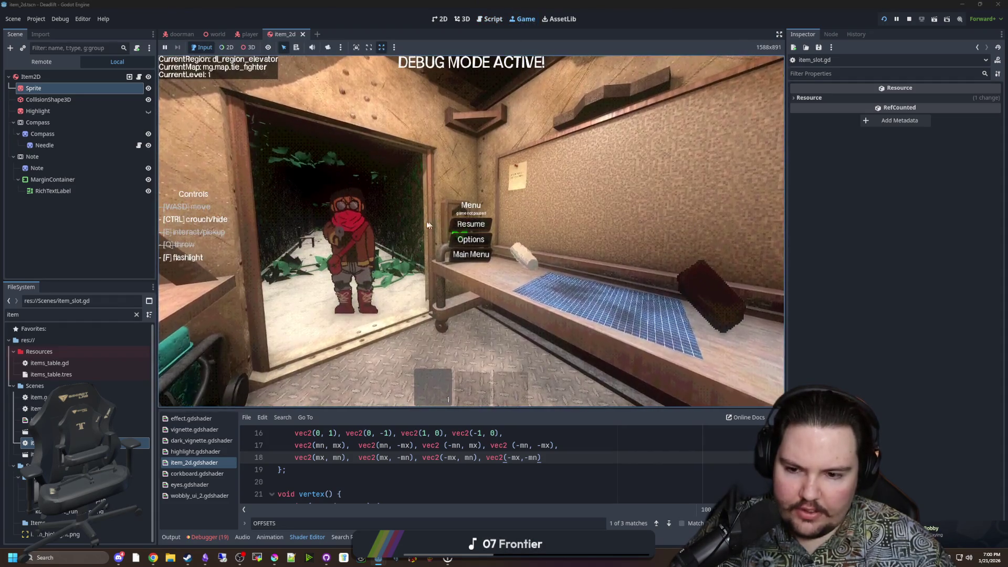
Resume the game, walk down the snowy corridor past the chair, then stop the run.
click(471, 223)
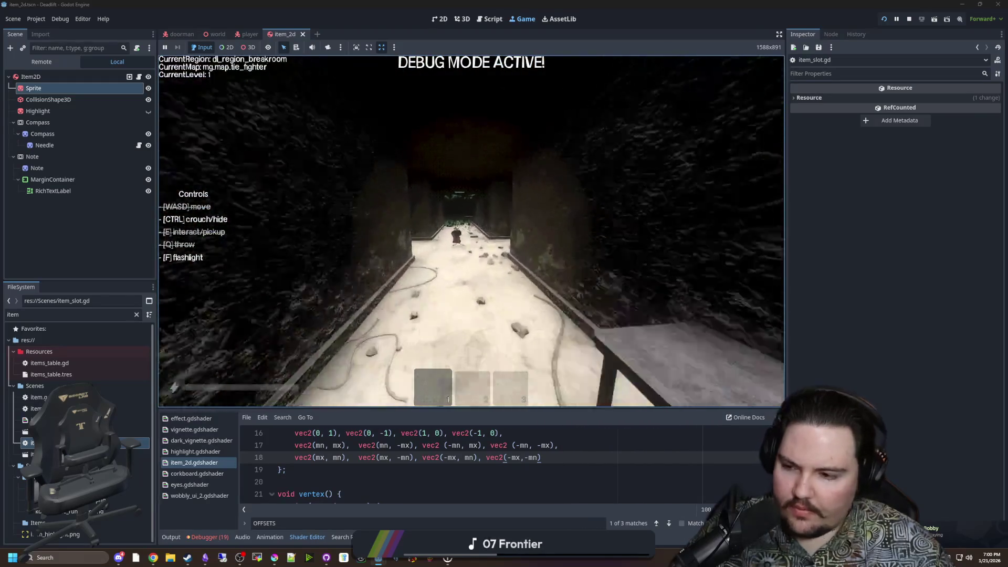
key(w)
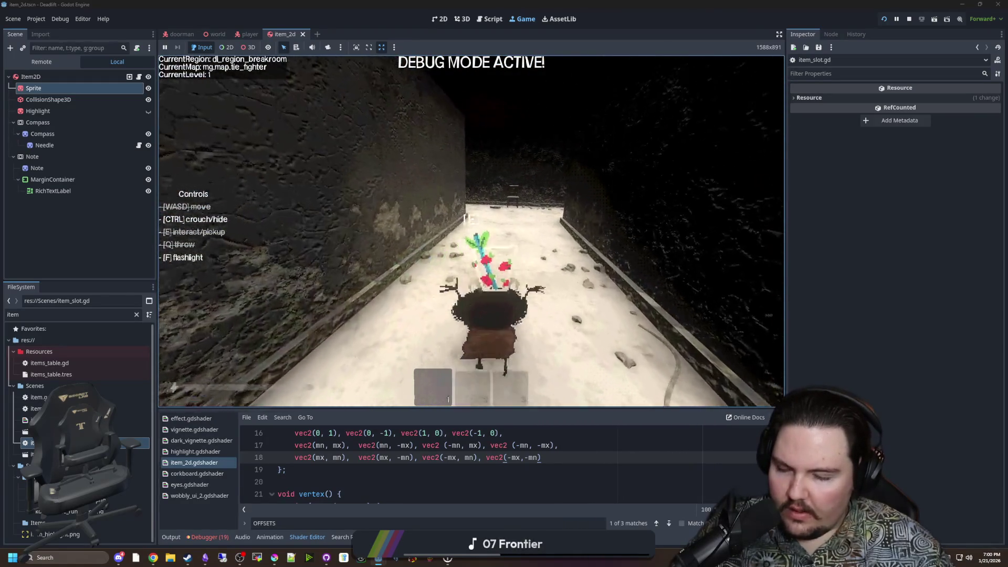
key(w)
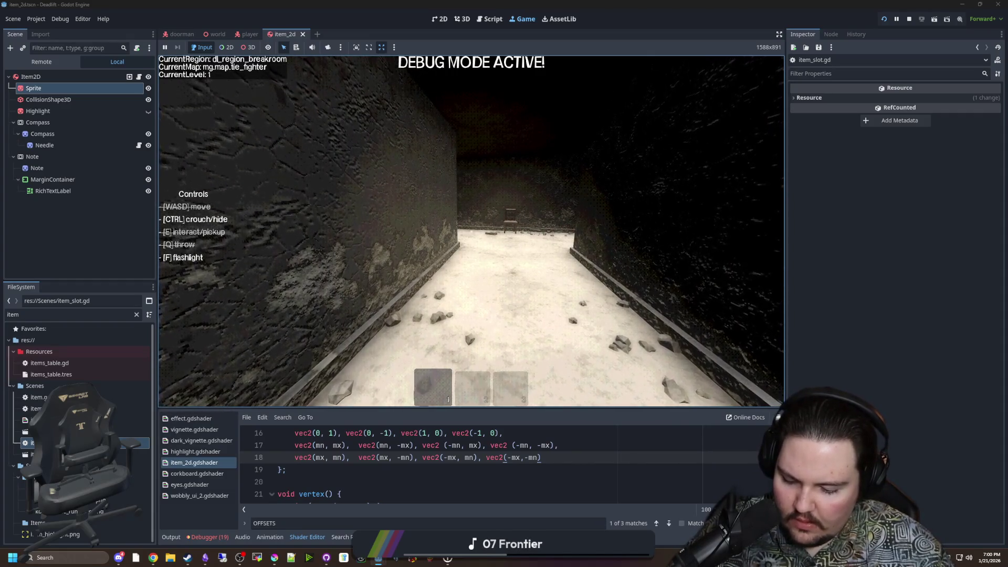
key(w)
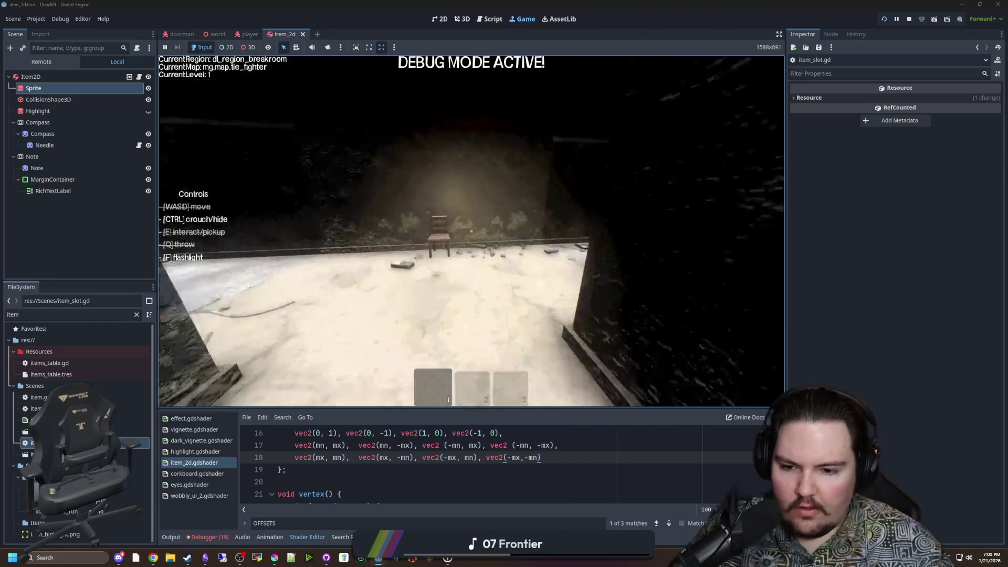
key(w)
key(w)
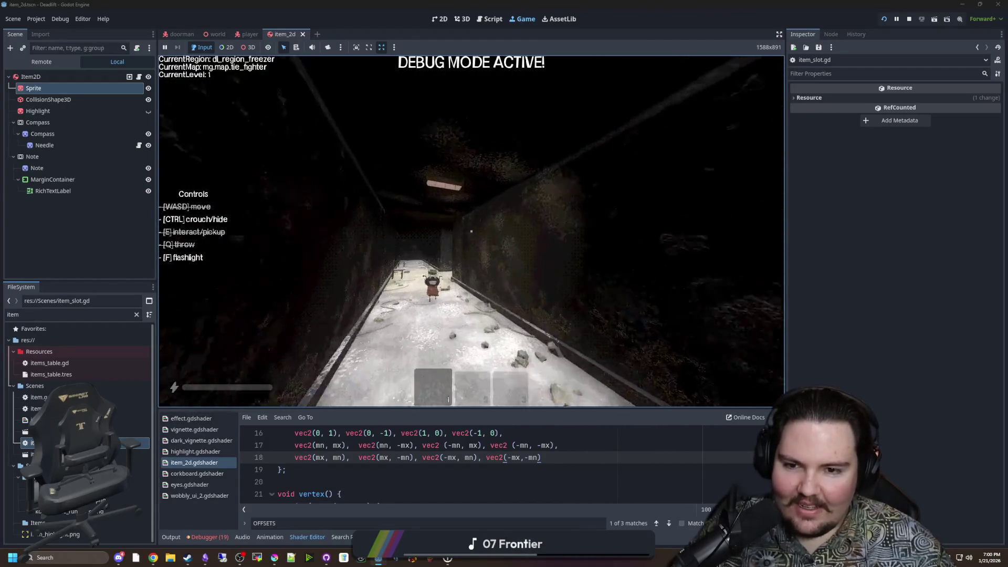
key(Escape)
key(F8)
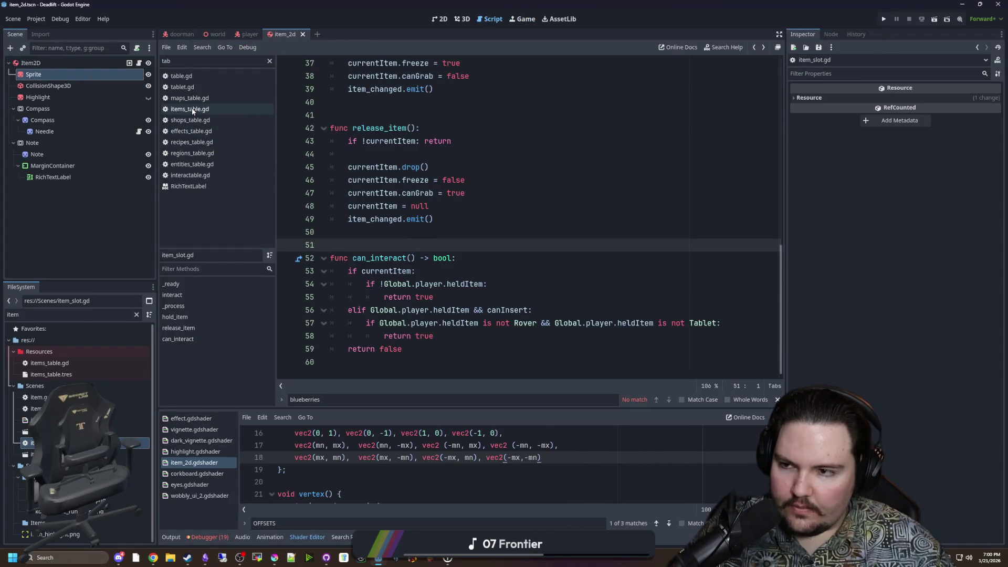
Open player.gd from the player scene and widen the code area.
click(248, 34)
click(136, 63)
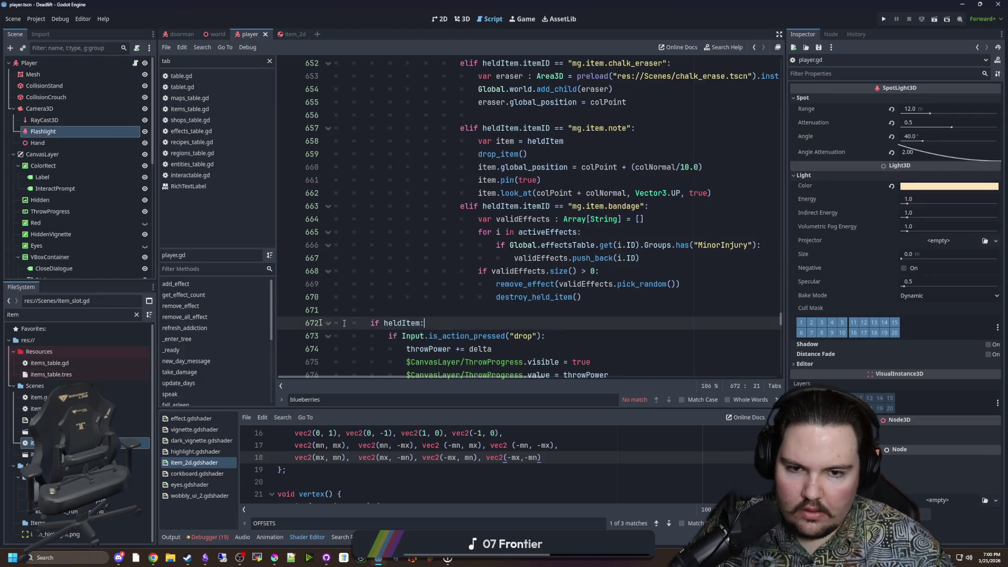
drag(150, 268, 64, 269)
click(534, 296)
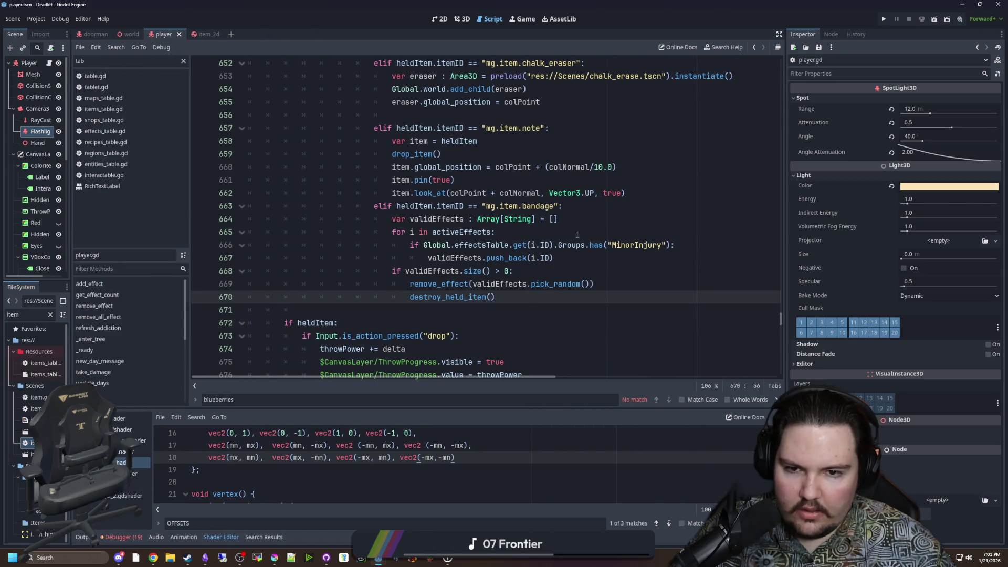
Duplicate the bandage condition as a new medkit condition on line 671.
drag(563, 206, 373, 204)
key(ctrl+c)
click(507, 296)
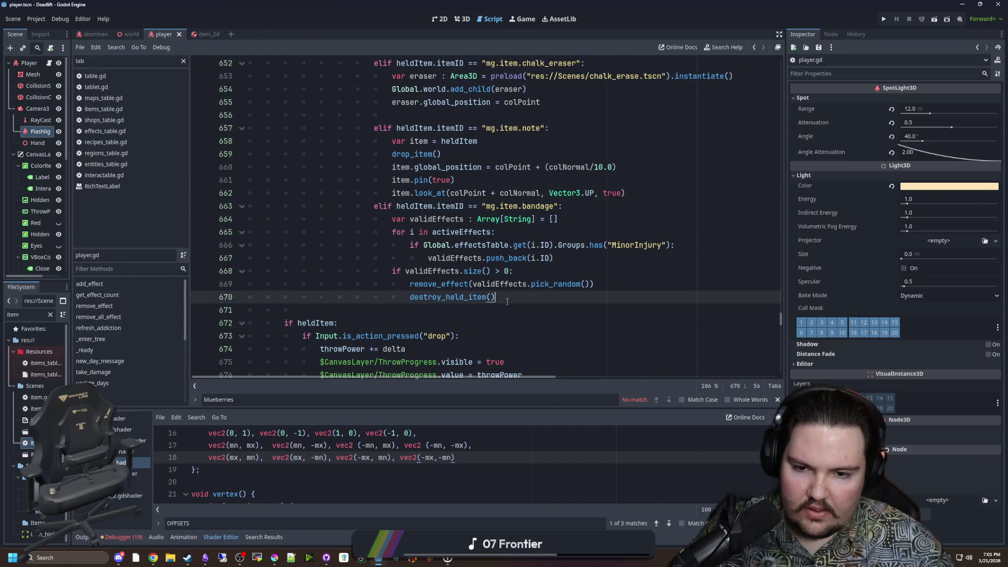
key(Return)
key(ctrl+v)
key(Left)
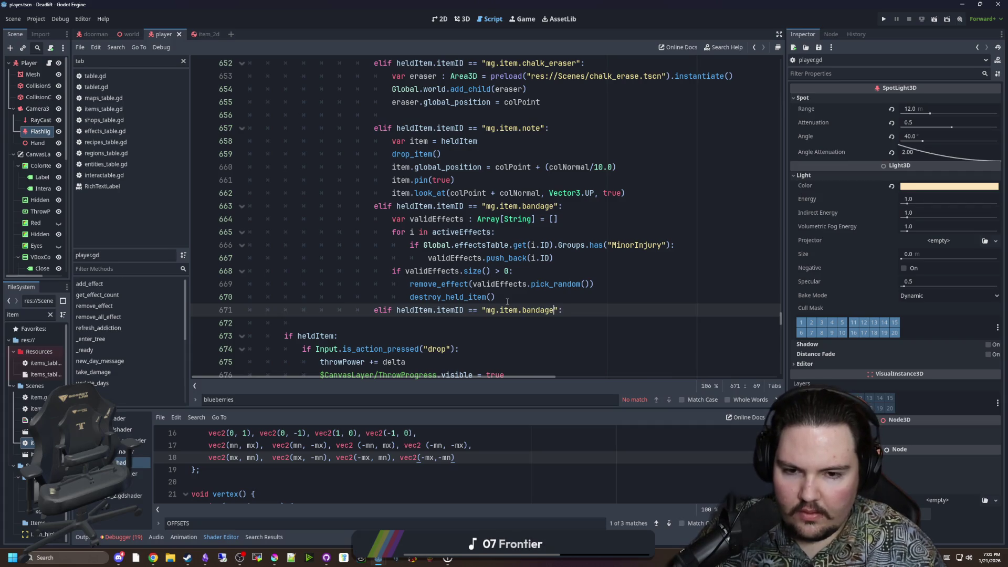
key(BackSpace)
key(BackSpace)
key(BackSpace)
text(medkit)
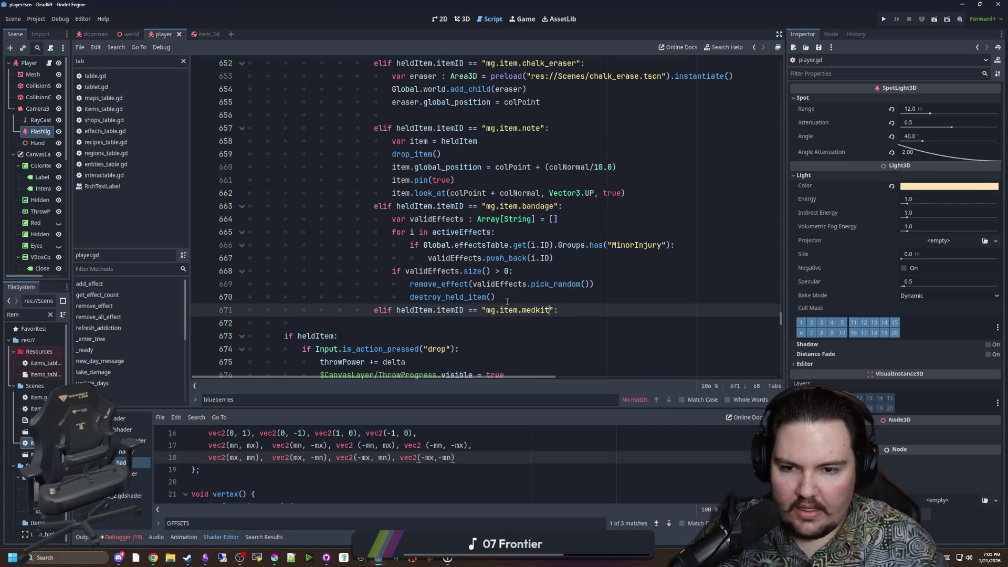
Copy the bandage handling block, lines 664–670, under the medkit condition.
mouse_move(507, 299)
mouse_down()
mouse_move(409, 284)
mouse_move(247, 222)
mouse_up()
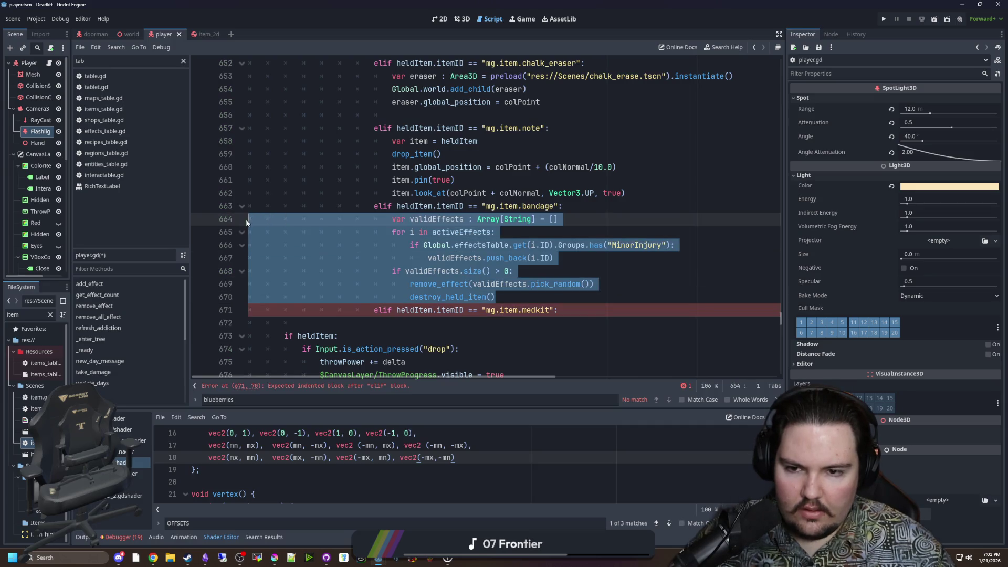
key(ctrl+c)
click(586, 316)
key(ctrl+v)
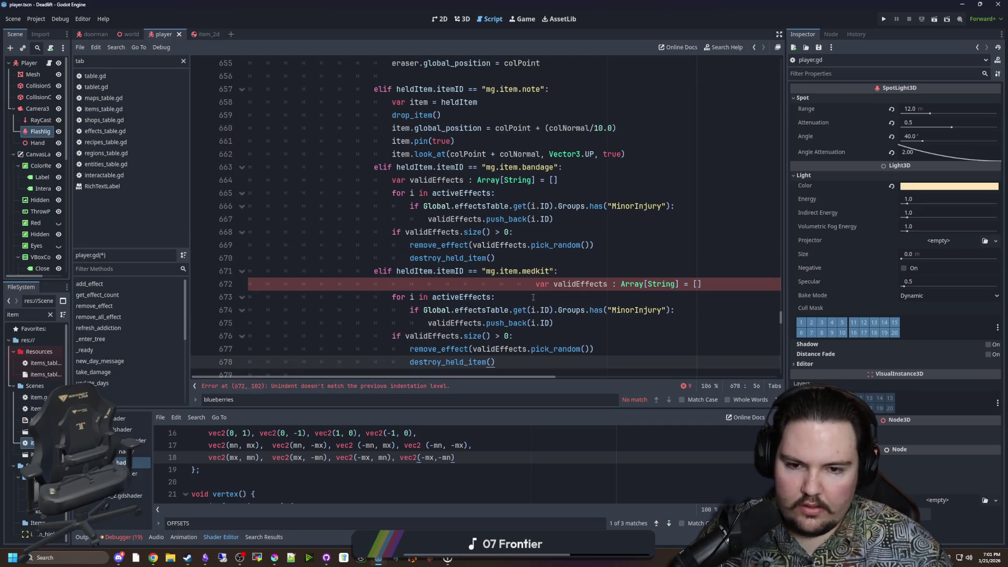
key(BackSpace)
key(BackSpace)
key(BackSpace)
scroll(525, 289, down, 1)
click(576, 289)
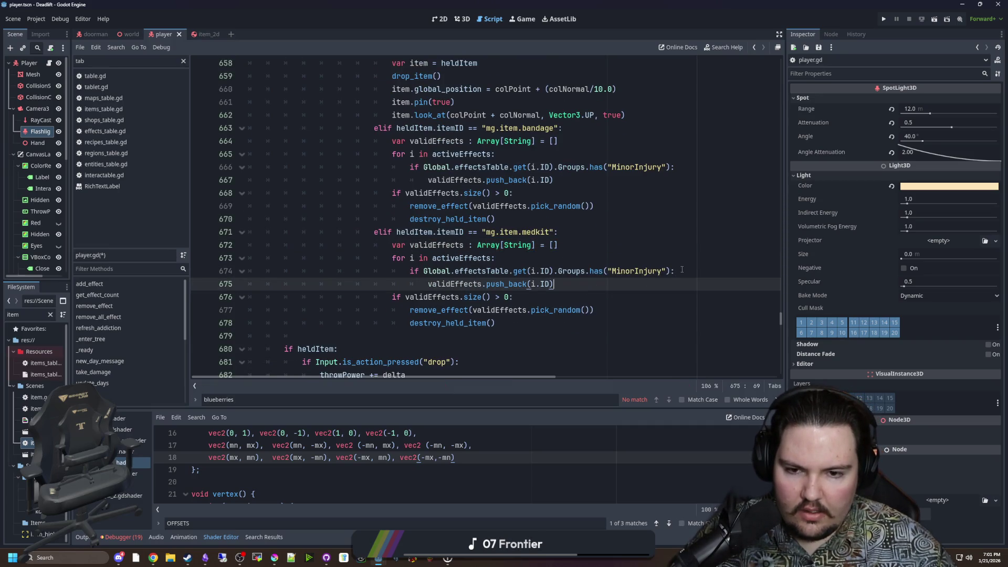
Join the push_back call onto the MinorInjury check line and copy that line.
mouse_move(682, 269)
mouse_down()
mouse_move(420, 258)
mouse_move(410, 273)
mouse_up()
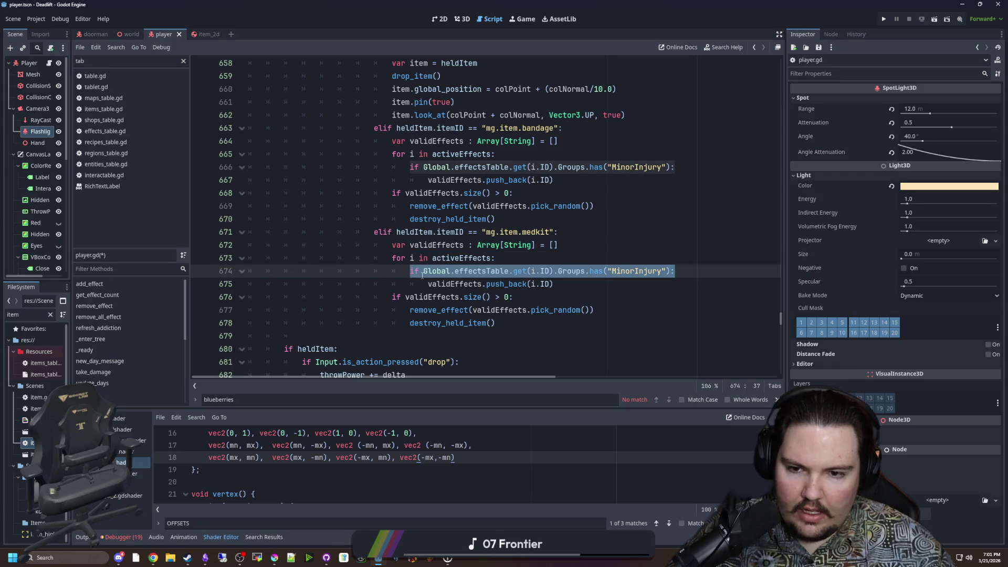
click(428, 284)
key(BackSpace)
key(BackSpace)
key(BackSpace)
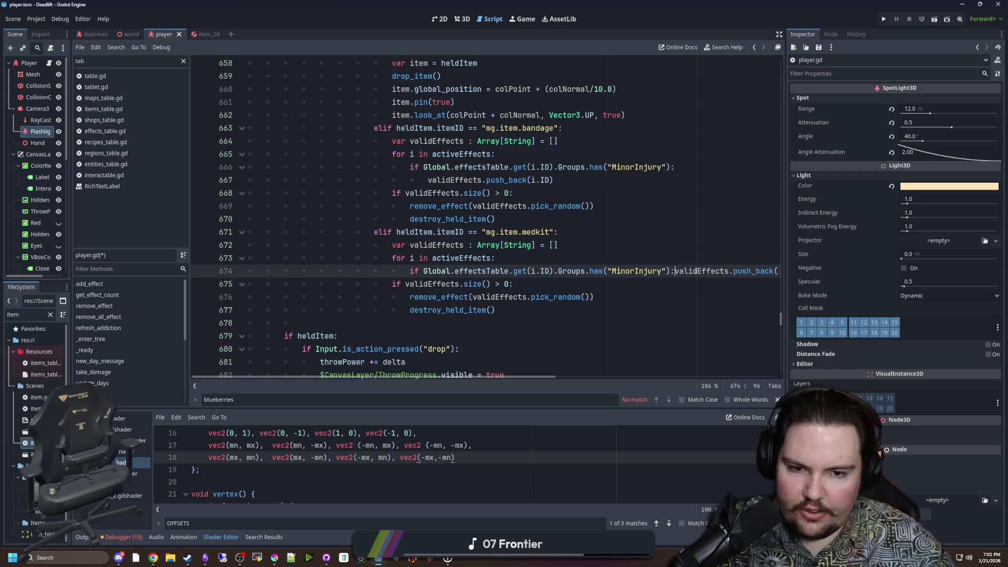
key(Home)
key(shift+End)
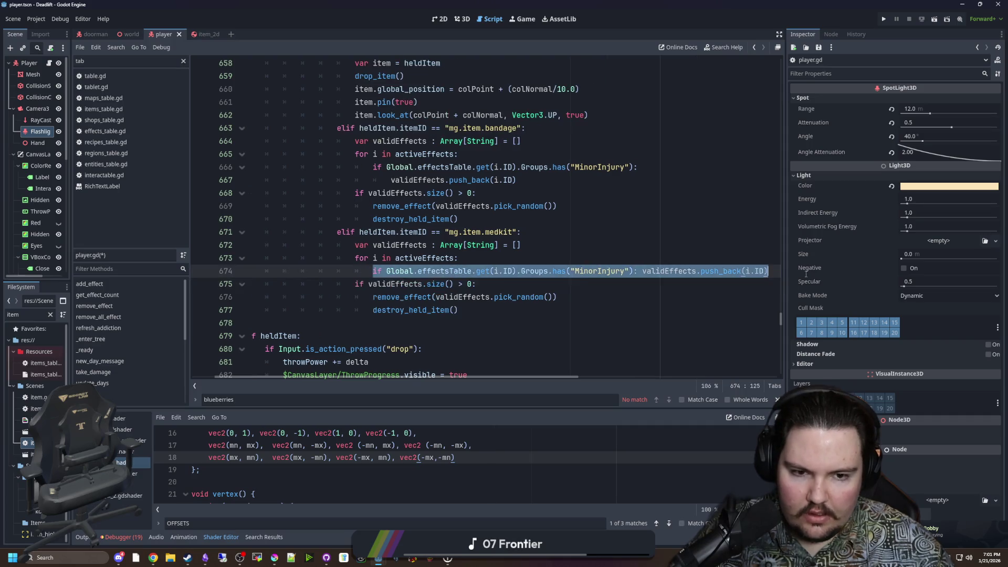
key(ctrl+c)
Add a matching MajorInjury check line below the MinorInjury check.
key(End)
key(Return)
key(ctrl+v)
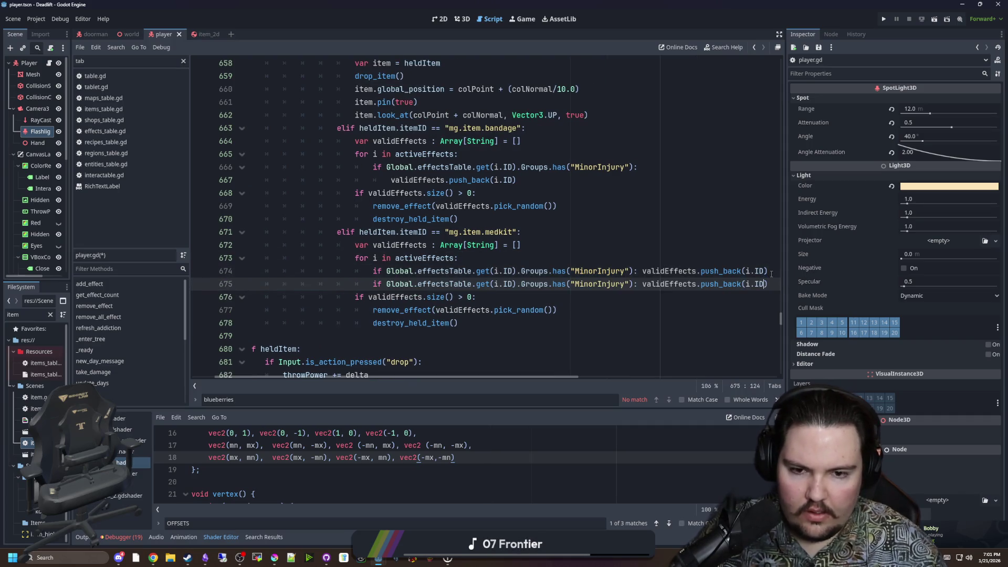
key(Left)
key(Left)
key(Left)
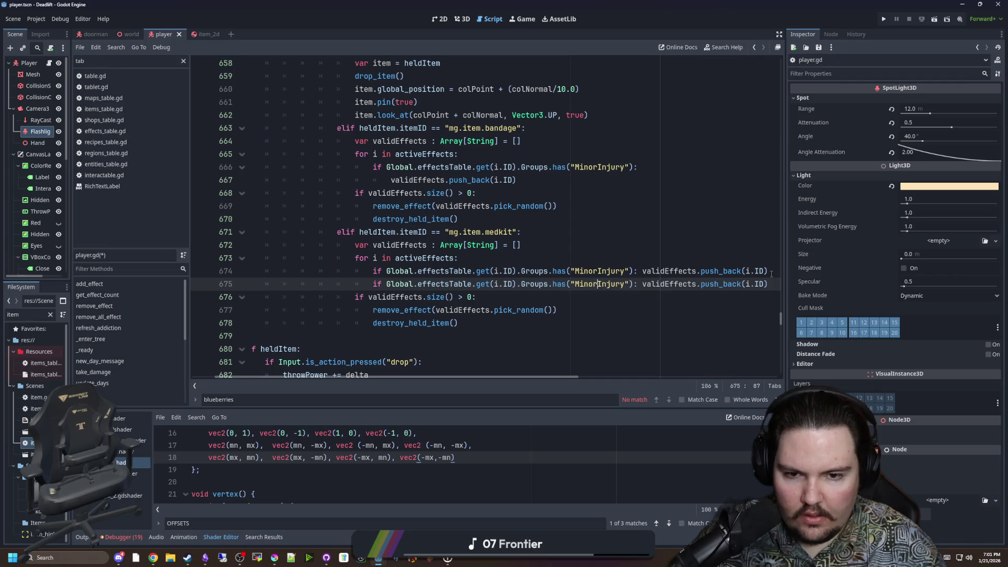
key(BackSpace)
key(BackSpace)
key(BackSpace)
text(ajor)
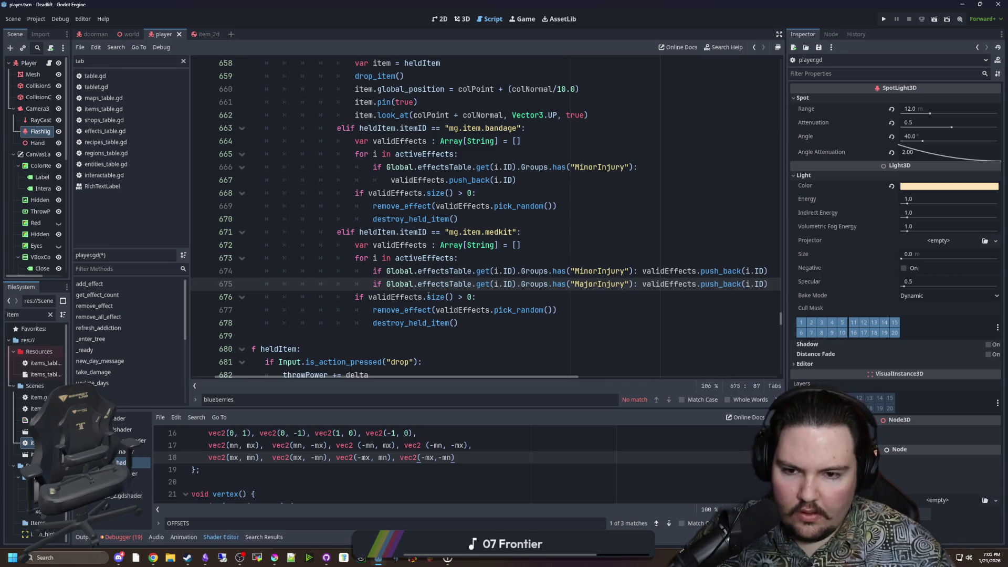
key(Down)
Outdent destroy_held_item by one level and remove the extra blank lines in the medkit branch.
scroll(429, 295, down, 1)
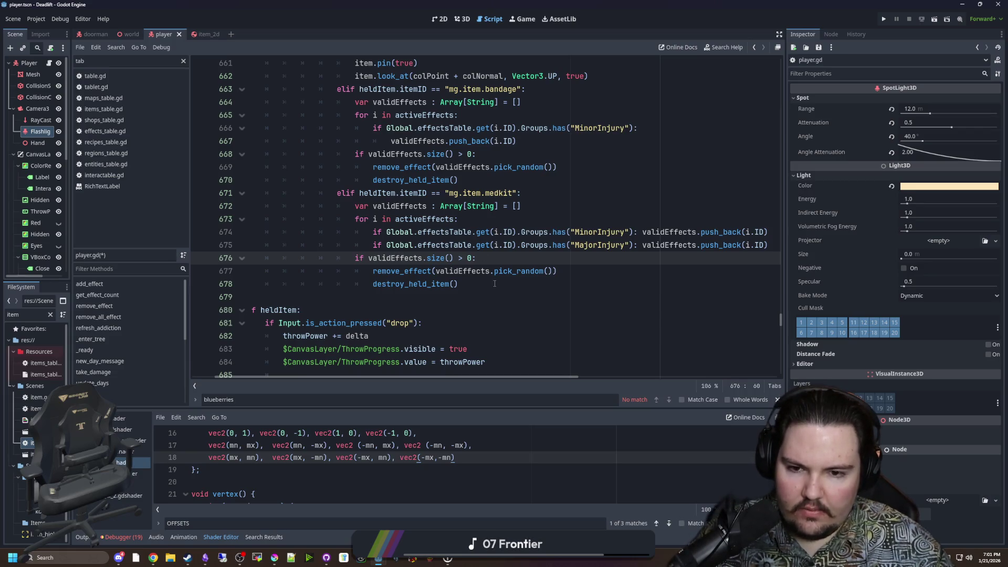
mouse_move(495, 283)
mouse_down()
mouse_move(420, 260)
mouse_move(385, 288)
mouse_up()
key(End)
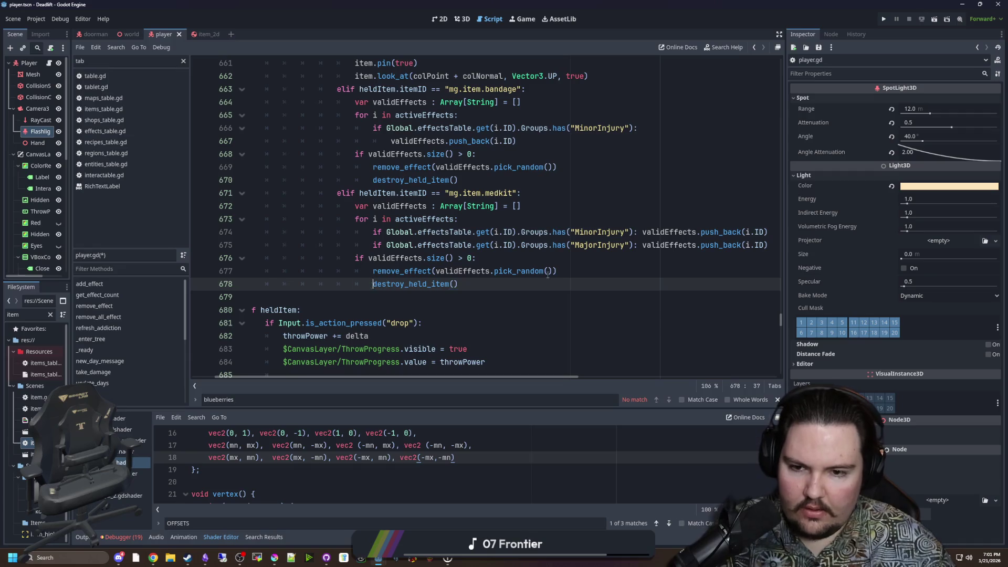
key(BackSpace)
click(356, 257)
key(Return)
key(Return)
key(Up)
key(Up)
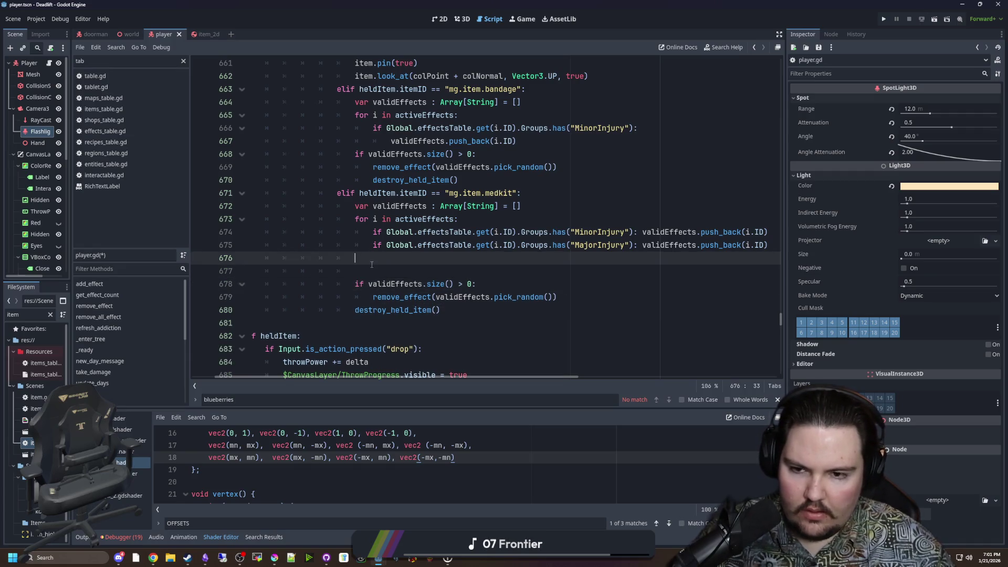
key(BackSpace)
key(BackSpace)
key(BackSpace)
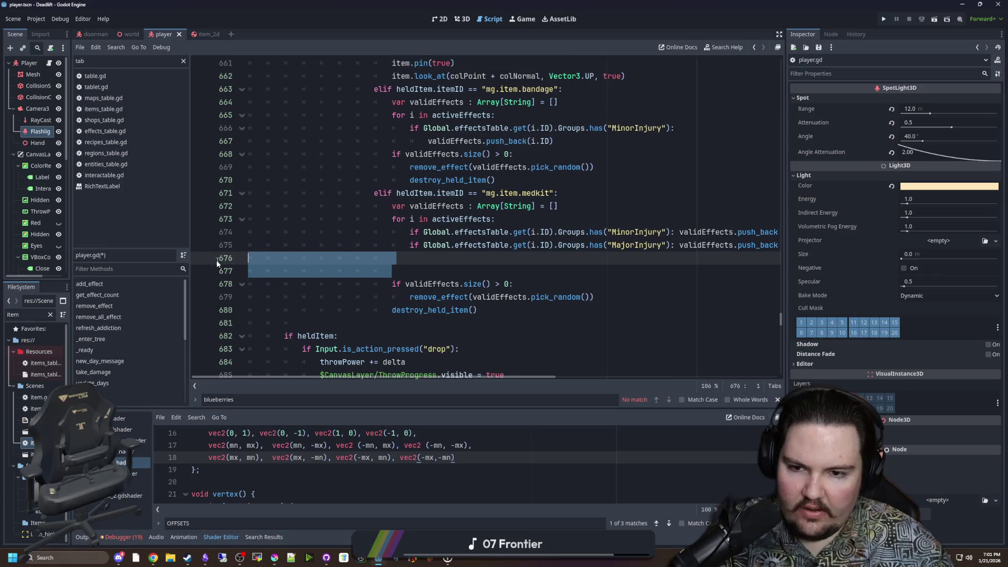
click(371, 279)
click(495, 259)
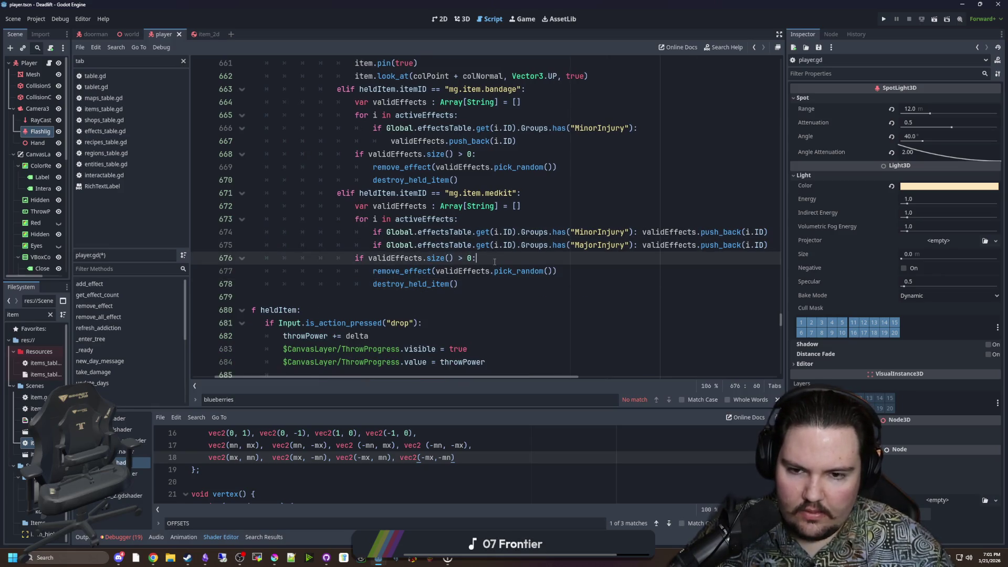
Add 'for i in validEffects:' calling remove_effect(i) instead of a random pick, then save.
key(Return)
text(validEffects)
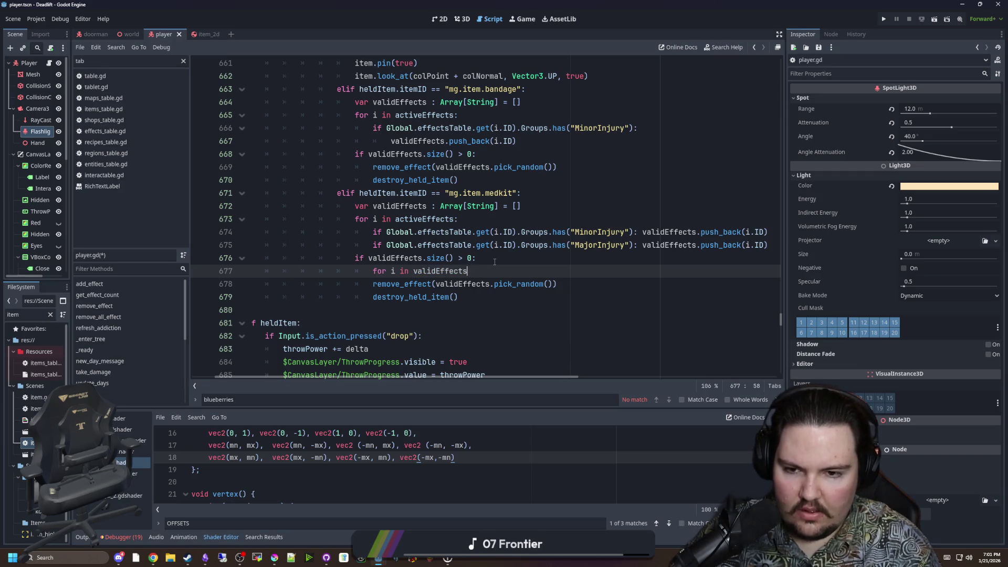
key(Return)
click(370, 296)
key(Tab)
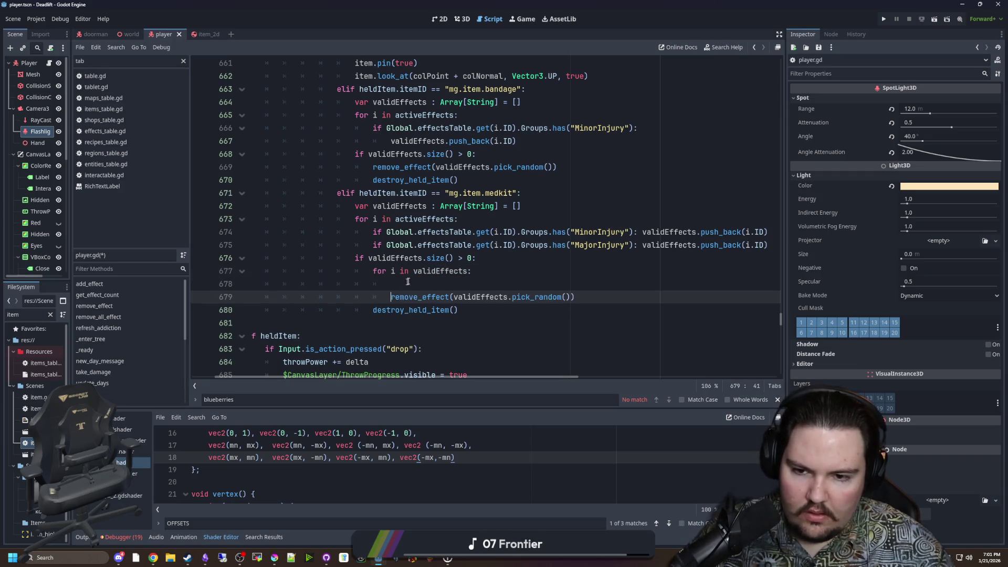
key(Up)
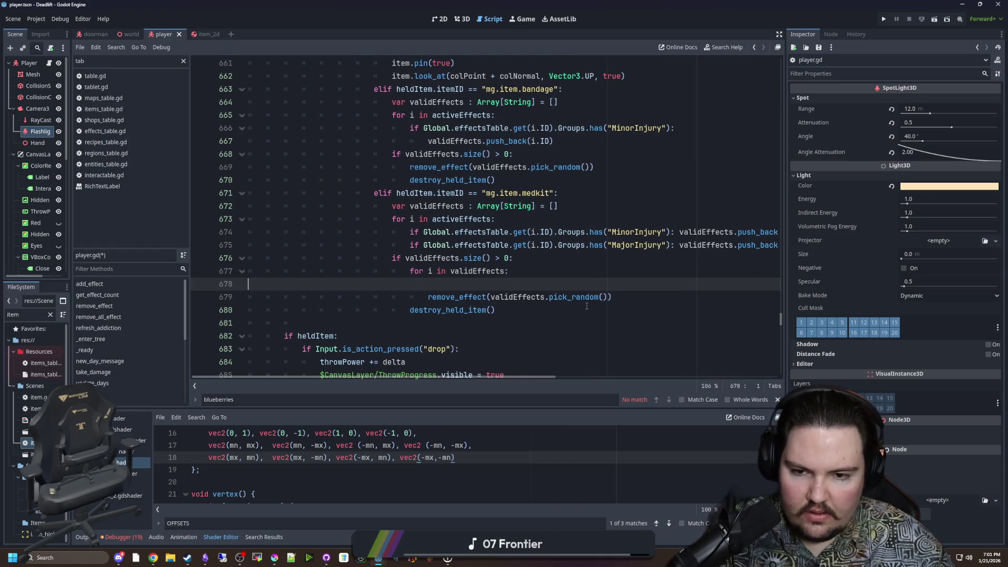
key(ctrl+shift+k)
drag(604, 284, 517, 286)
key(BackSpace)
key(BackSpace)
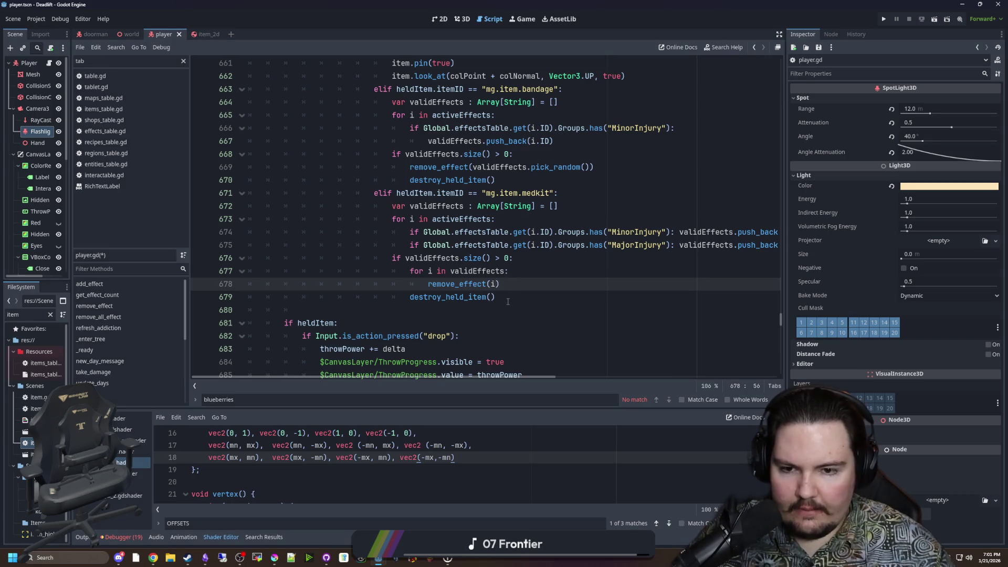
click(508, 302)
key(ctrl+s)
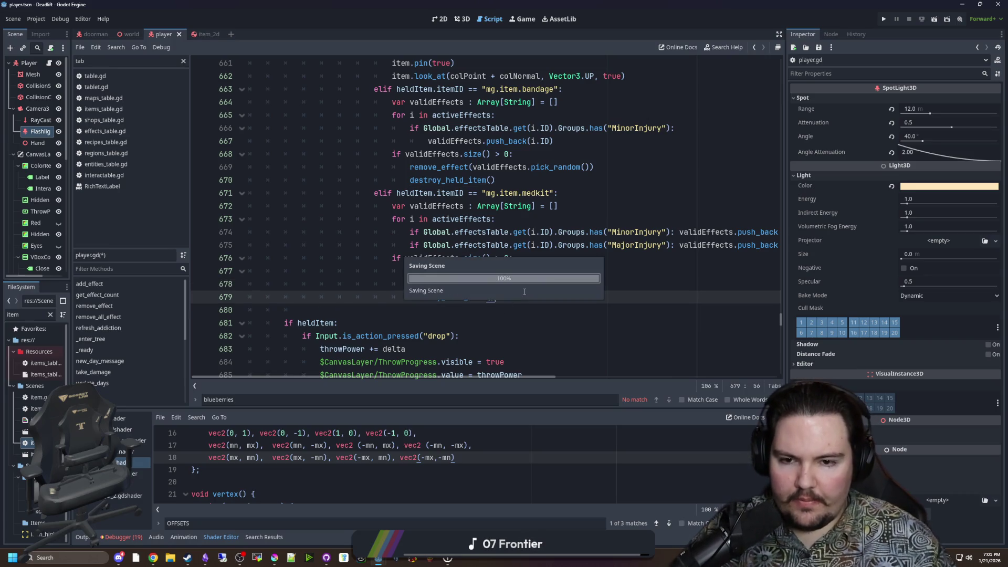
Run the project from the Game view and start playing from the title menu.
click(527, 22)
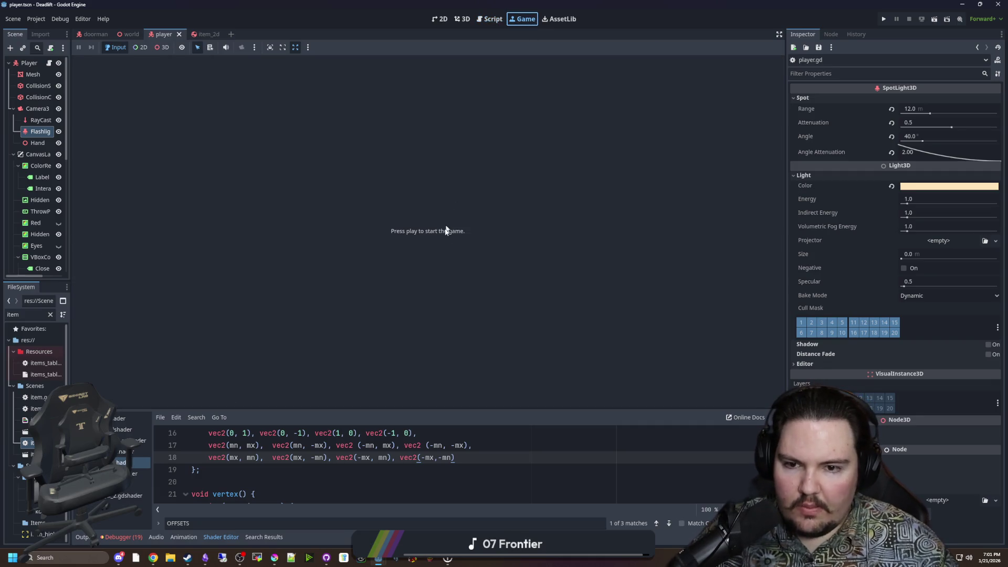
click(884, 19)
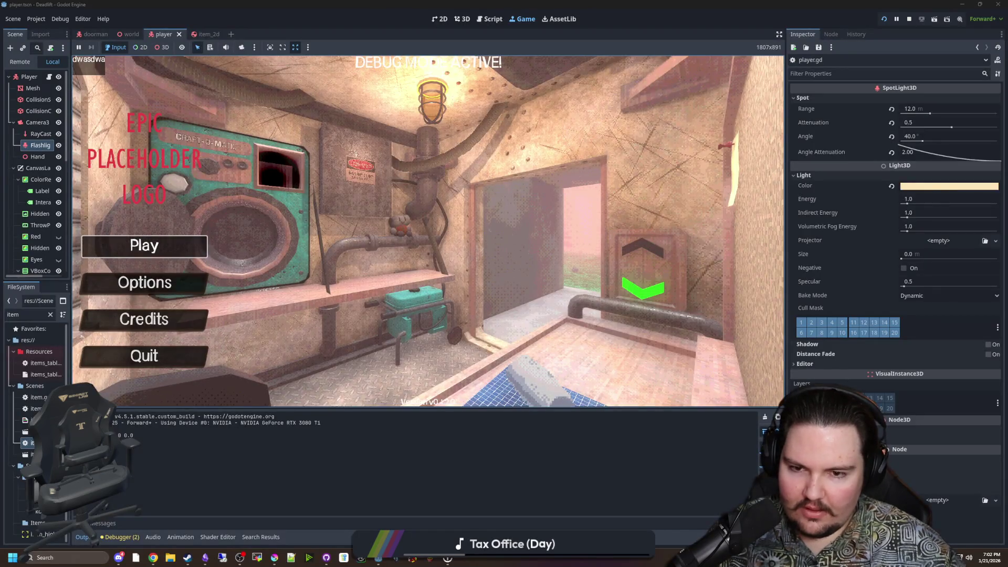
click(144, 246)
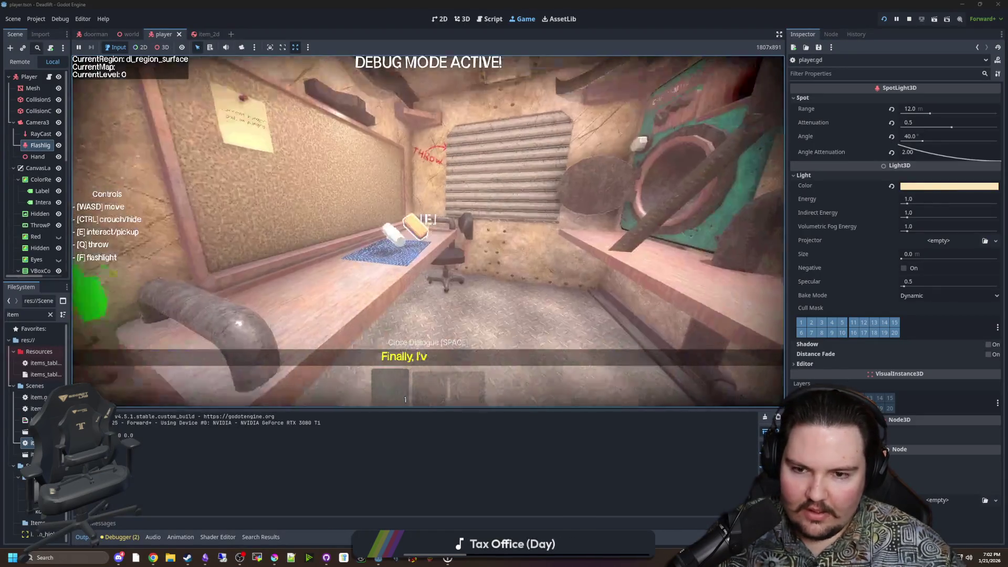
Spawn a medkit with /give med, walk the corridor, and throw the toilet paper onto the table.
text(/give med)
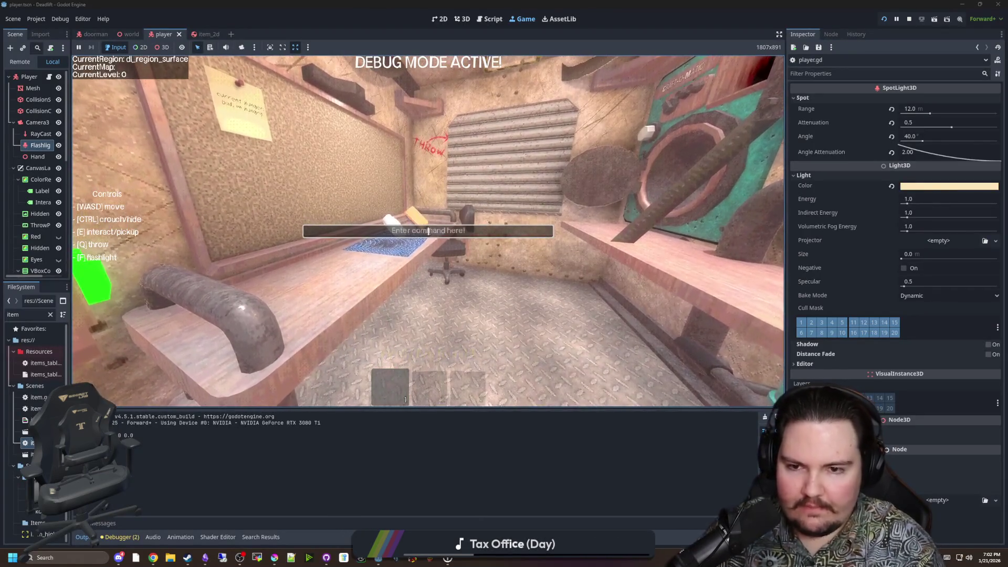
key(Return)
key(w)
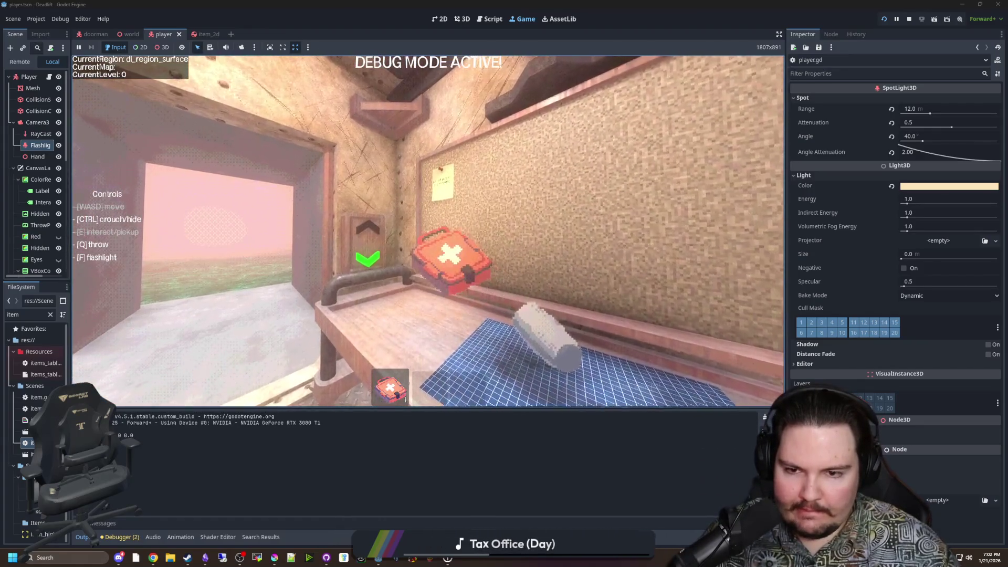
key(w)
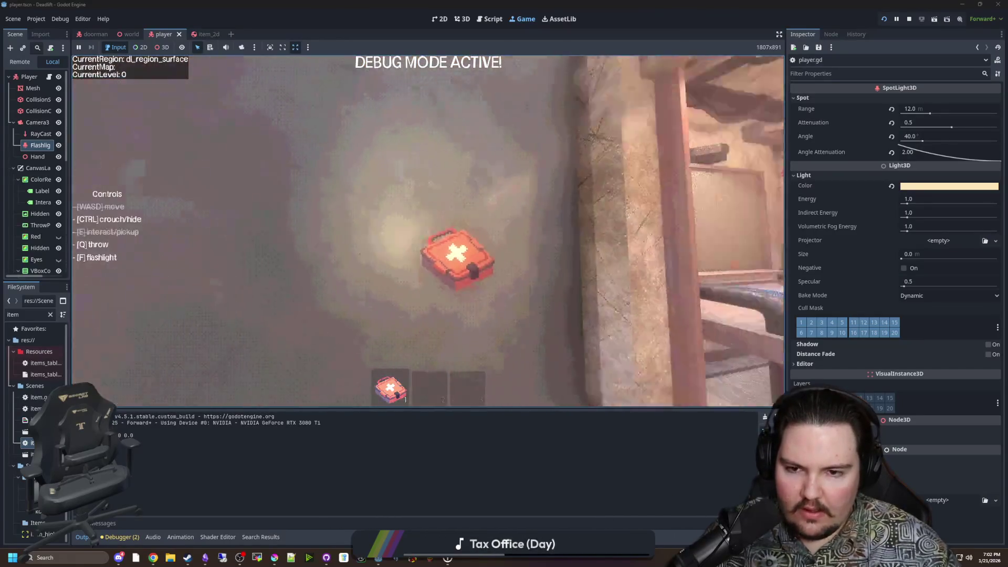
key(w)
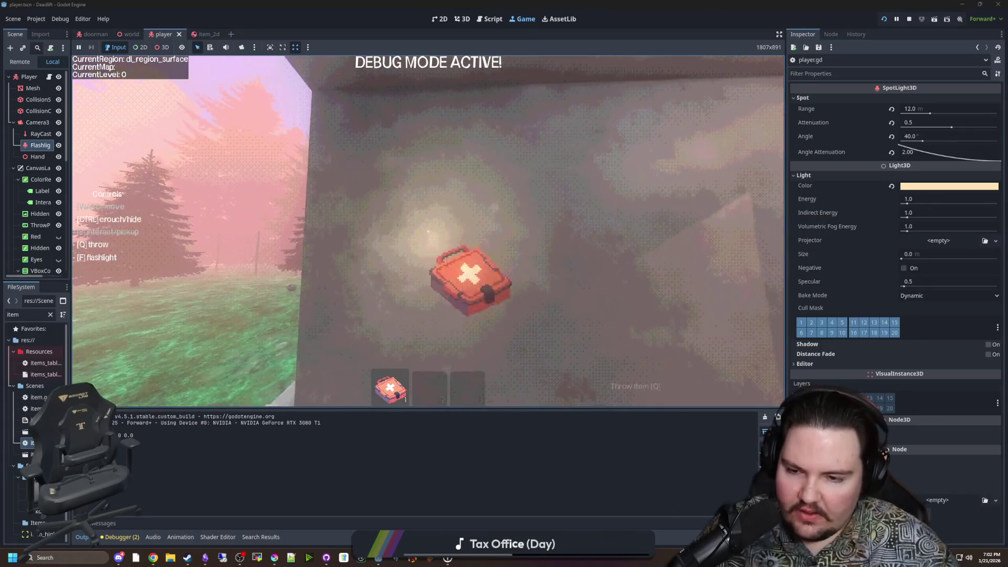
key(w)
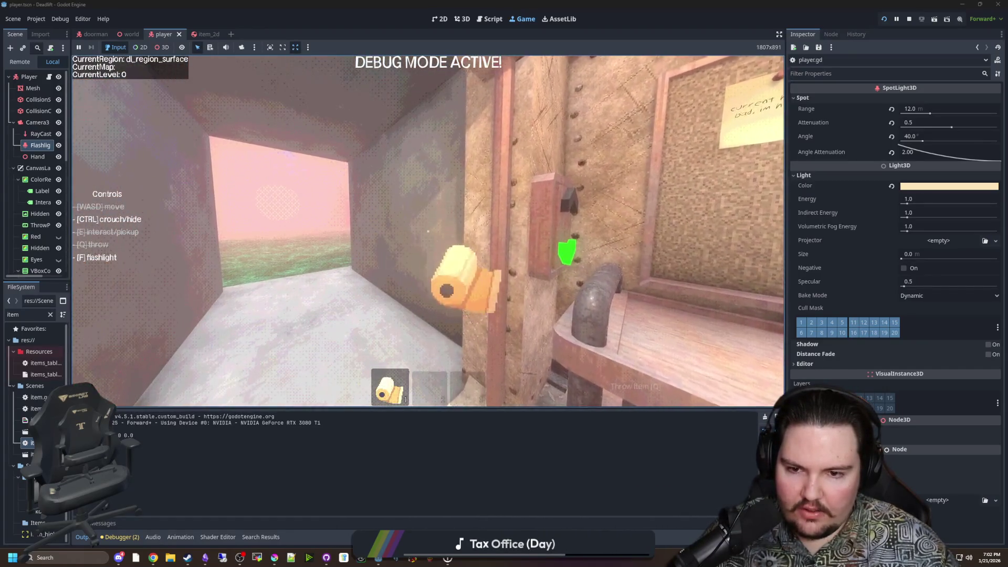
key(q)
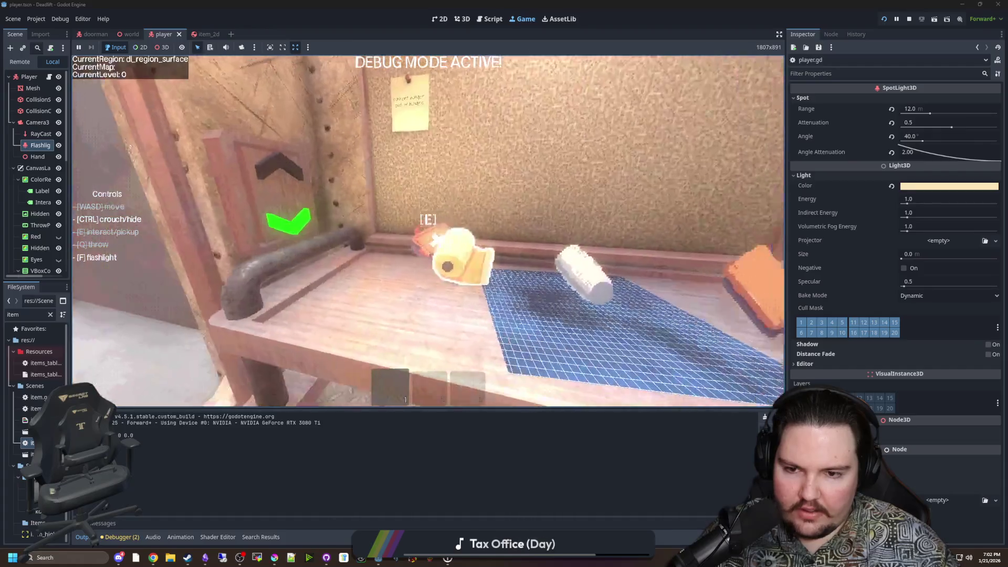
Ride the elevator down to level 2 and pause the game.
key(s)
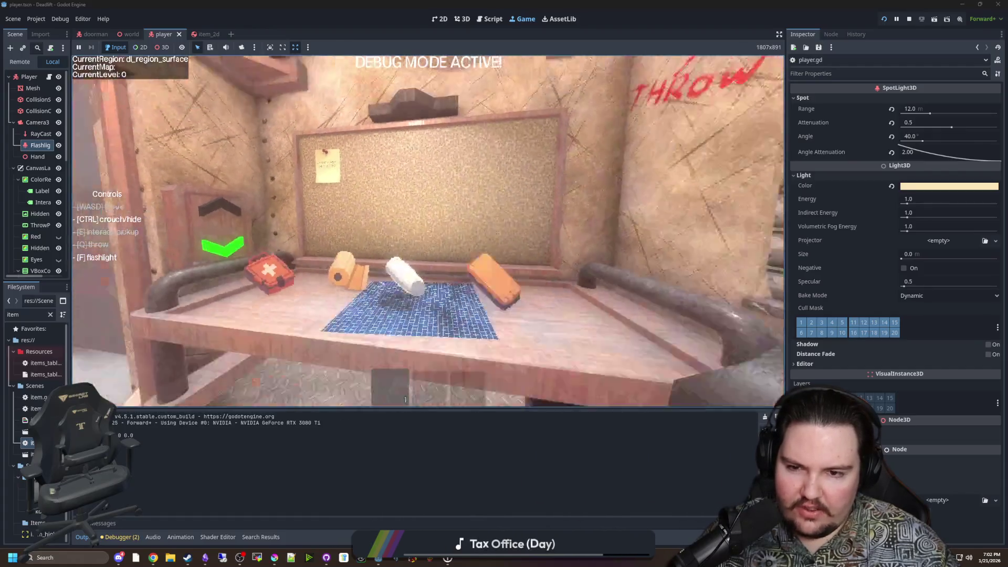
key(e)
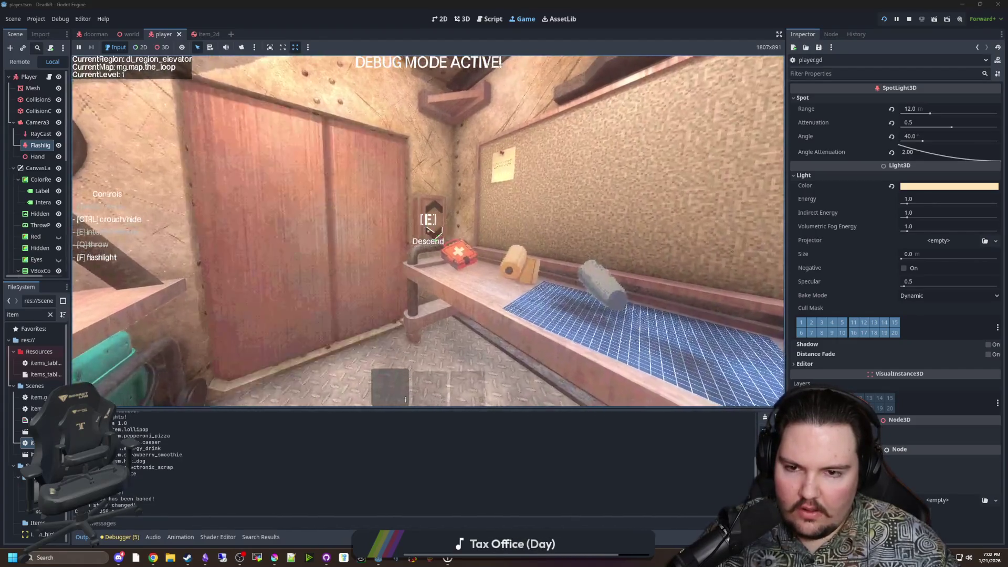
key(e)
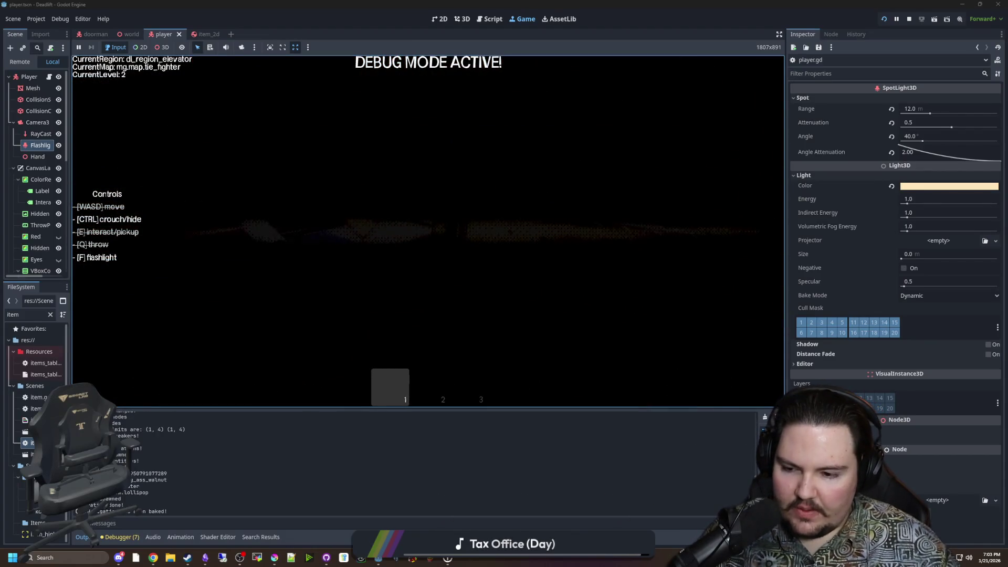
key(Escape)
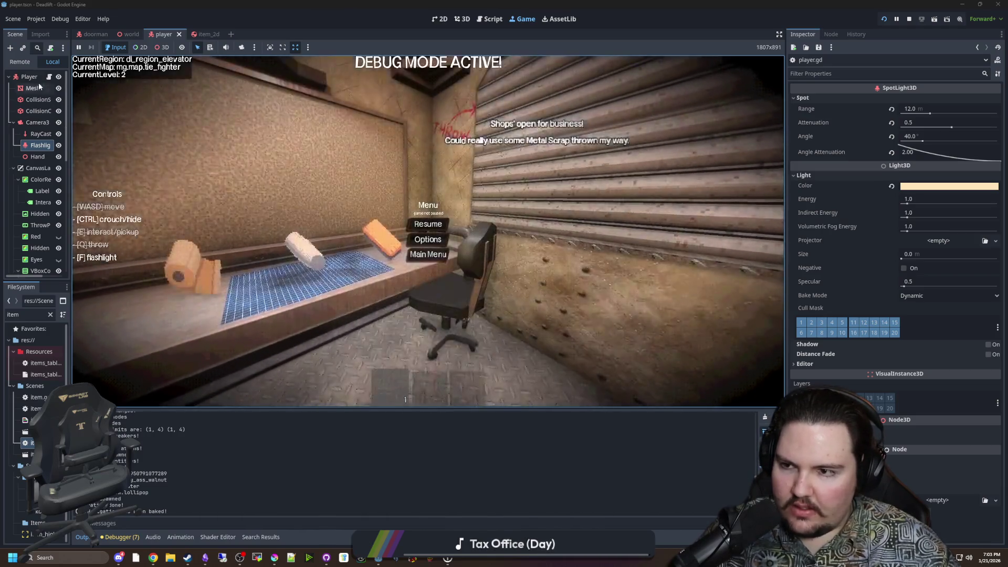
double_click(15, 314)
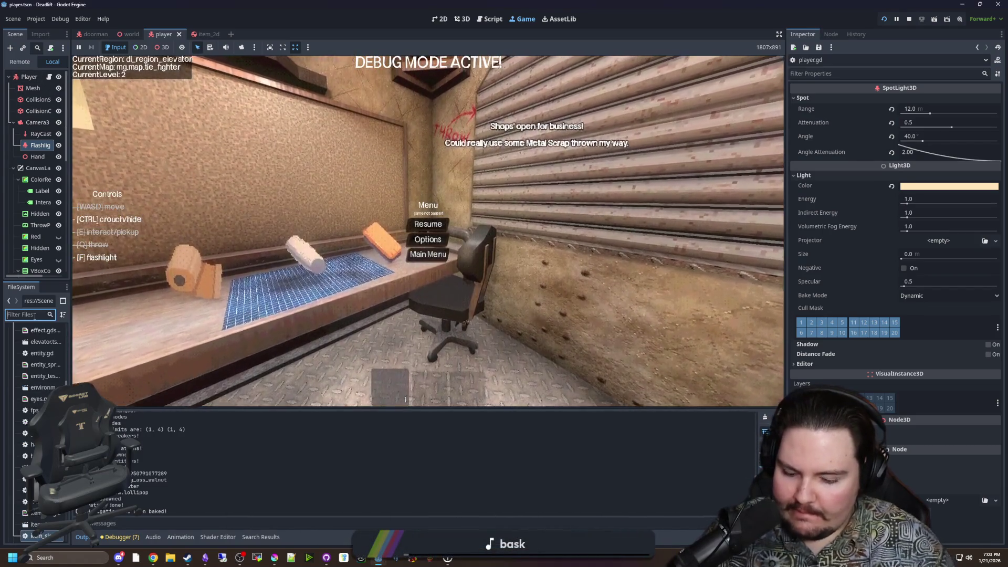
Open world.gd, change the HatchTimer randf_range upper bound from 199999999 to 1, and save.
text(world)
double_click(40, 364)
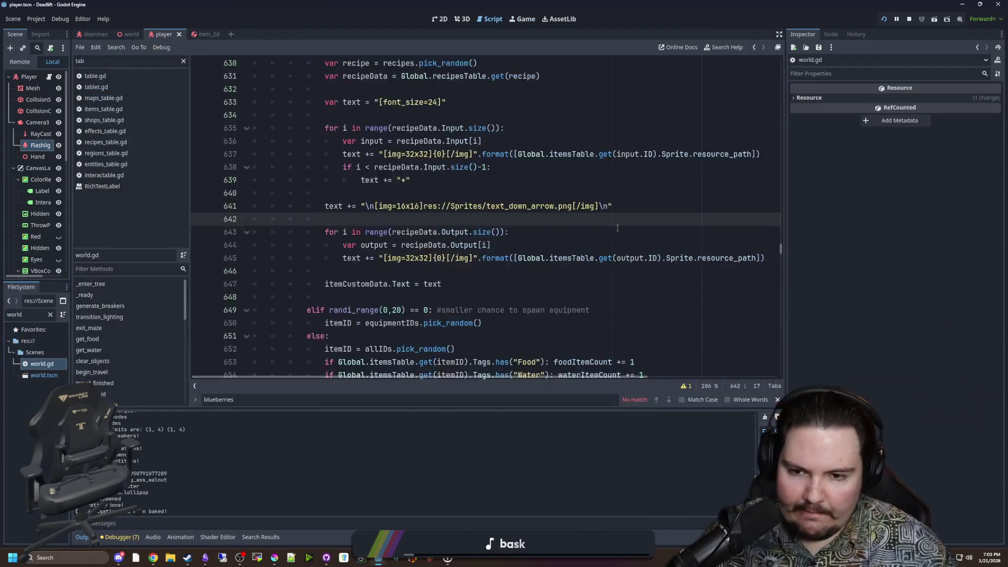
drag(781, 131, 782, 283)
drag(783, 287, 781, 370)
click(460, 335)
key(BackSpace)
key(BackSpace)
key(BackSpace)
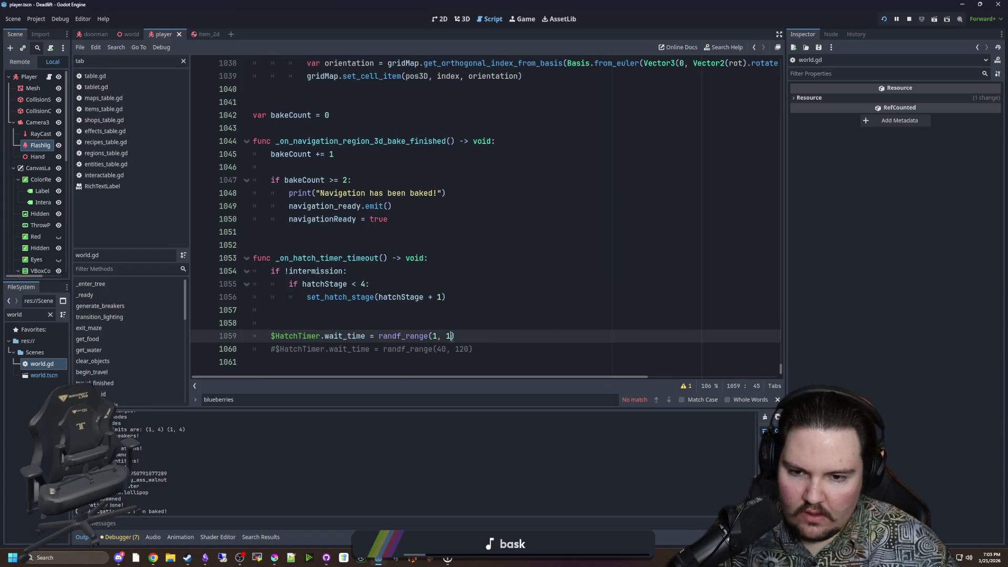
key(Up)
key(ctrl+s)
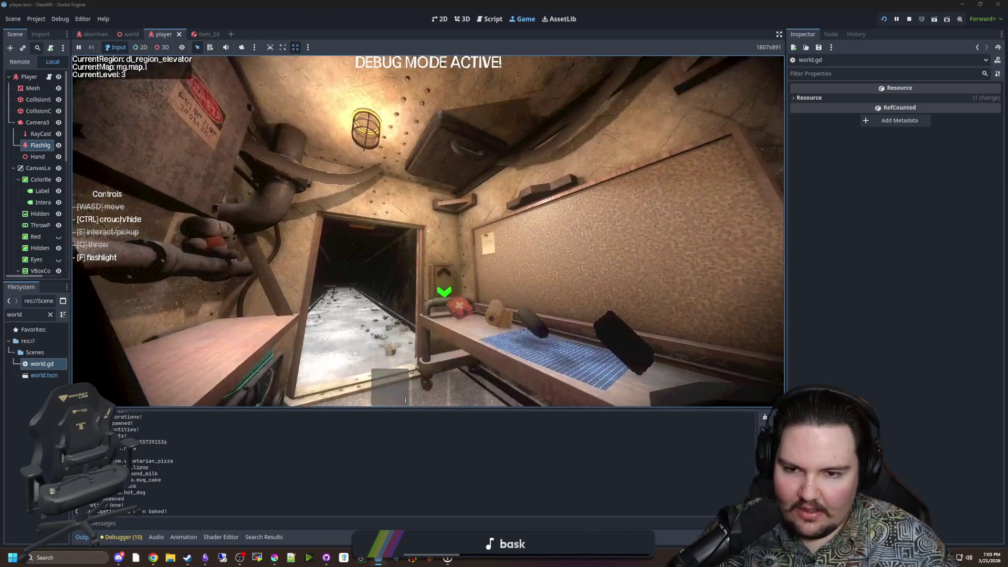
Restart via Main Menu, spawn a medkit with /give medkit, ride the elevator down, and show the debug overlay.
key(Escape)
click(442, 257)
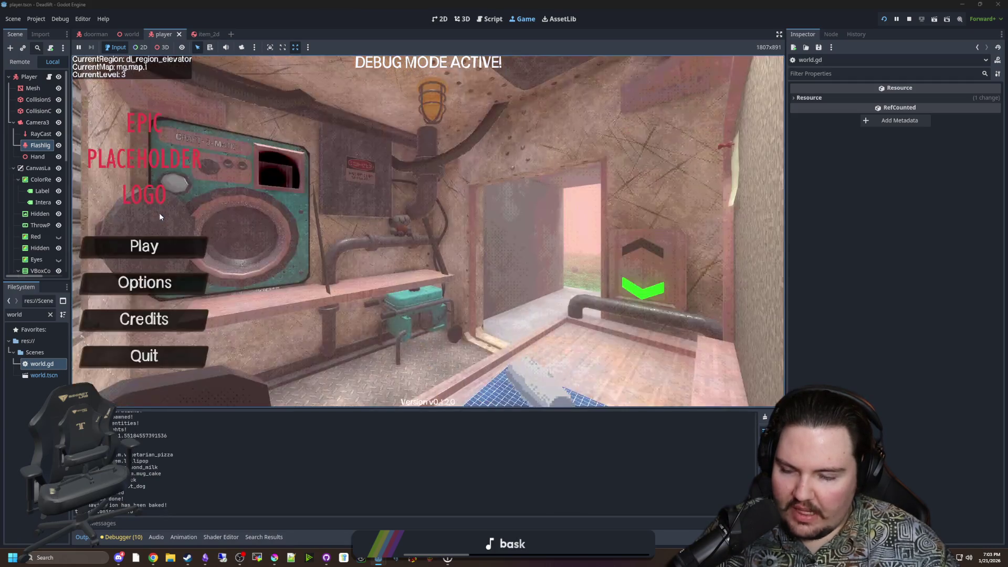
click(140, 245)
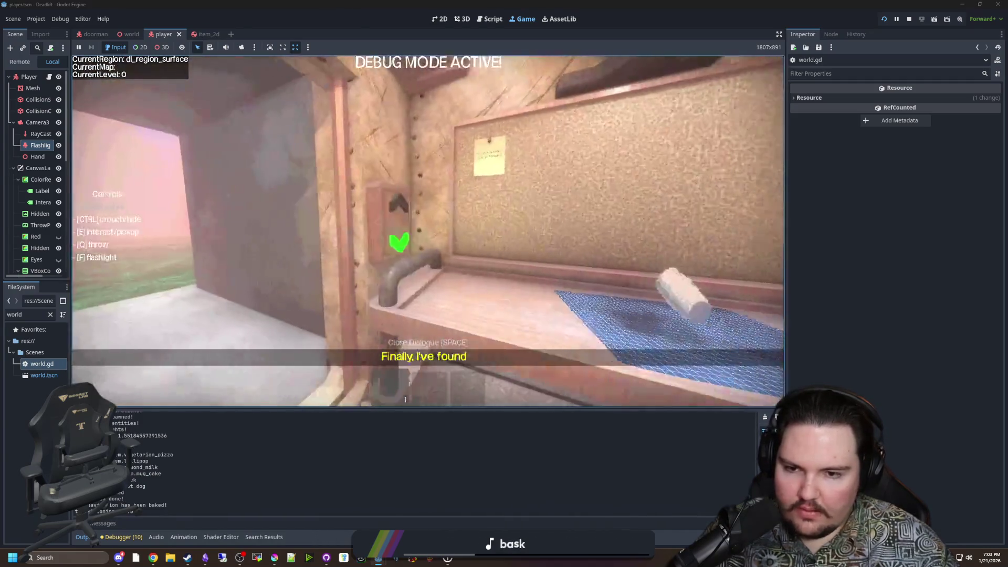
text(t/give medkit)
key(Return)
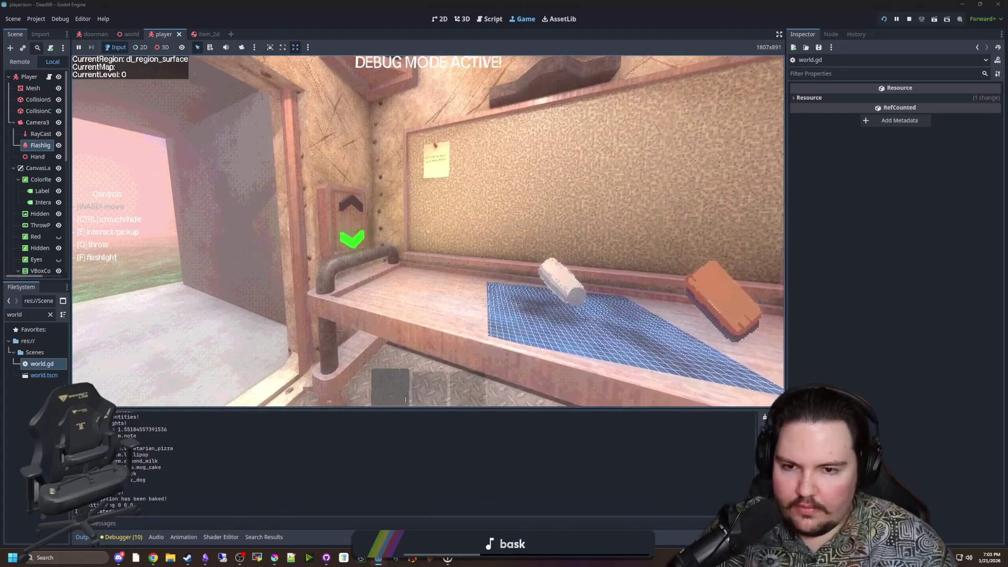
key(e)
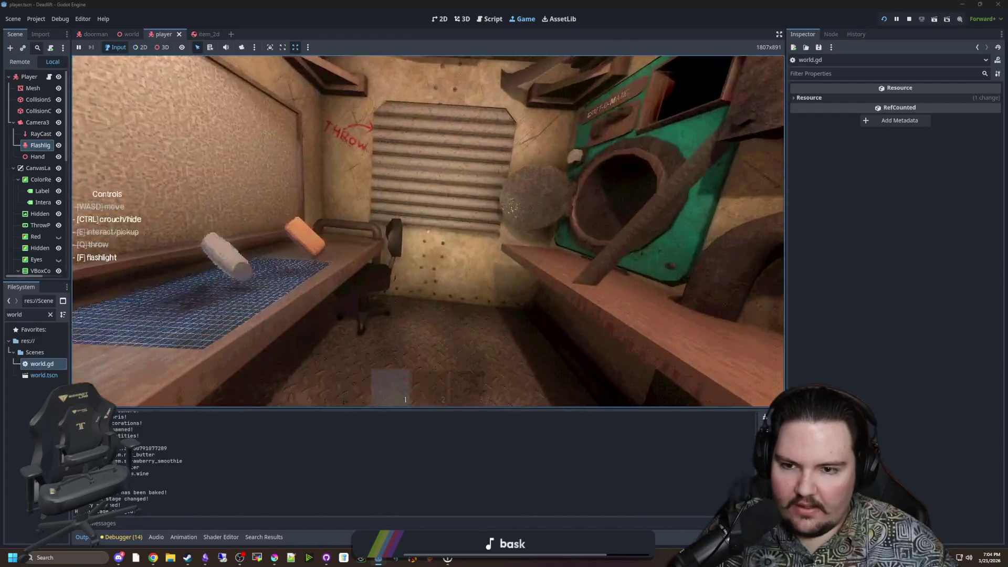
key(F3)
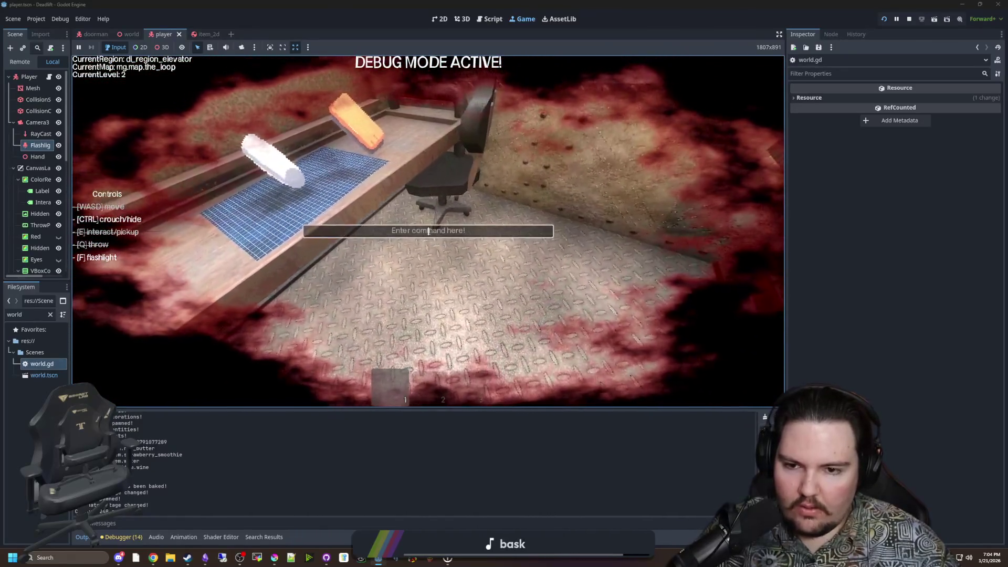
text(/give banda)
Submit the /give banda command to spawn bandage rolls.
key(Return)
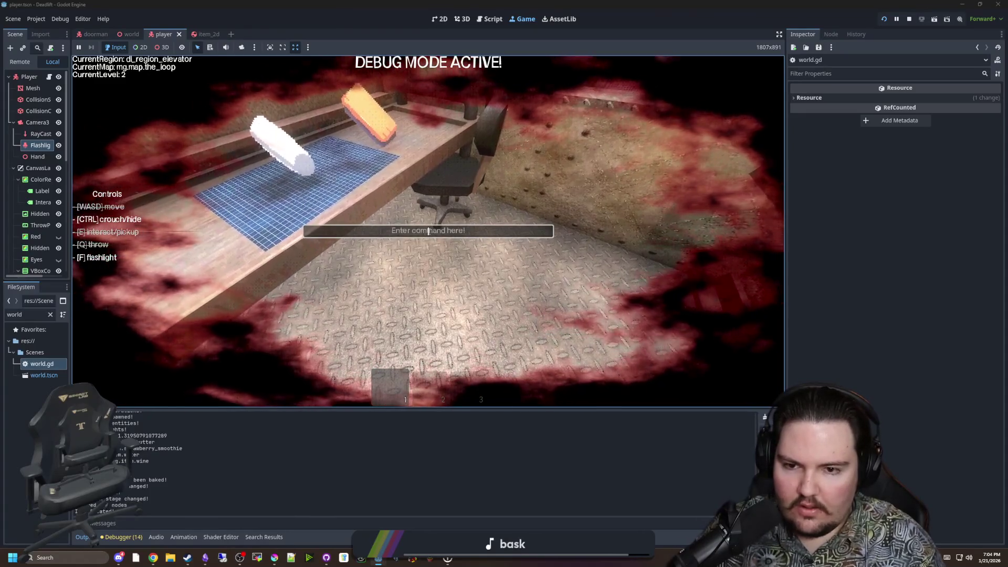
text(/give band)
key(Return)
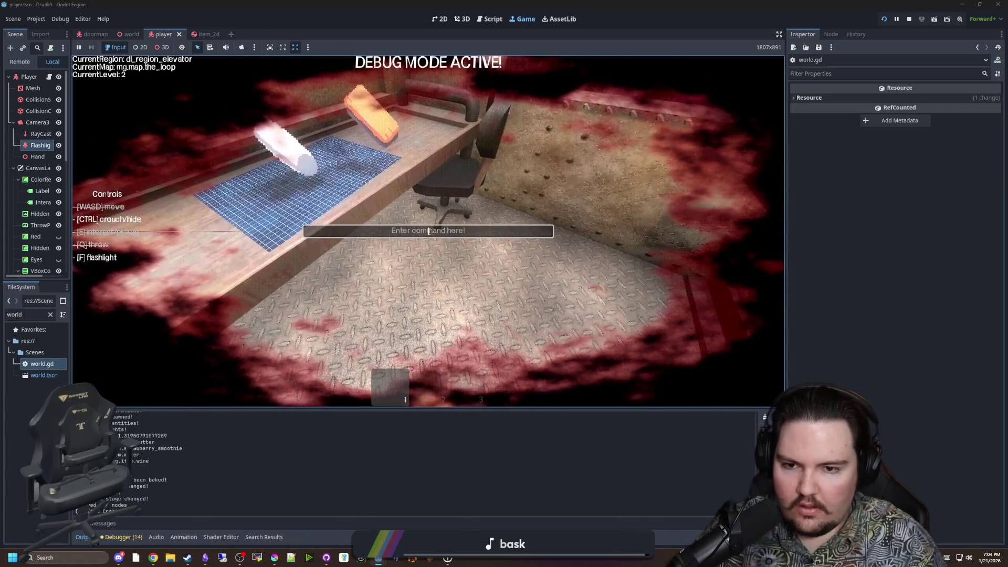
text(/give banda)
key(Return)
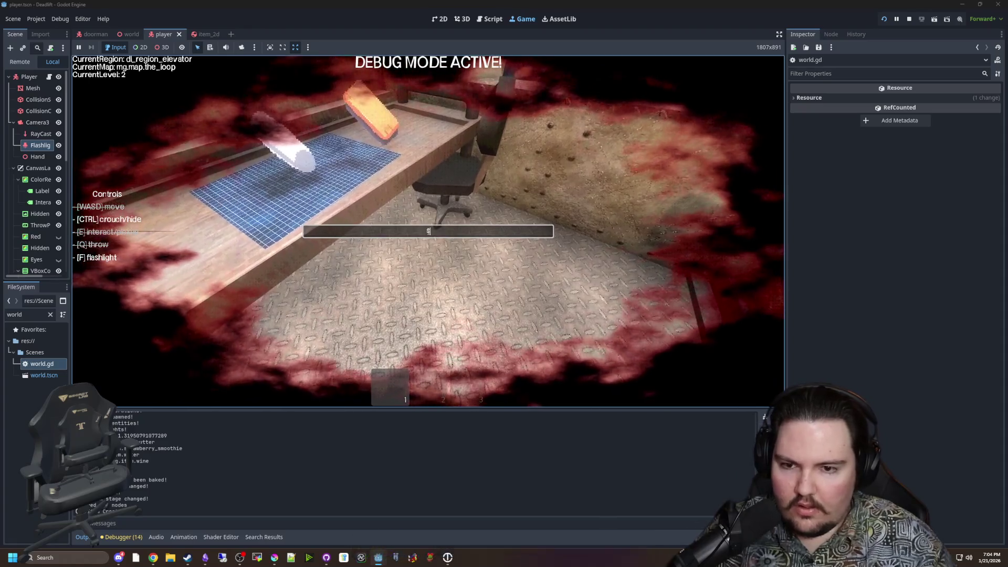
key(Escape)
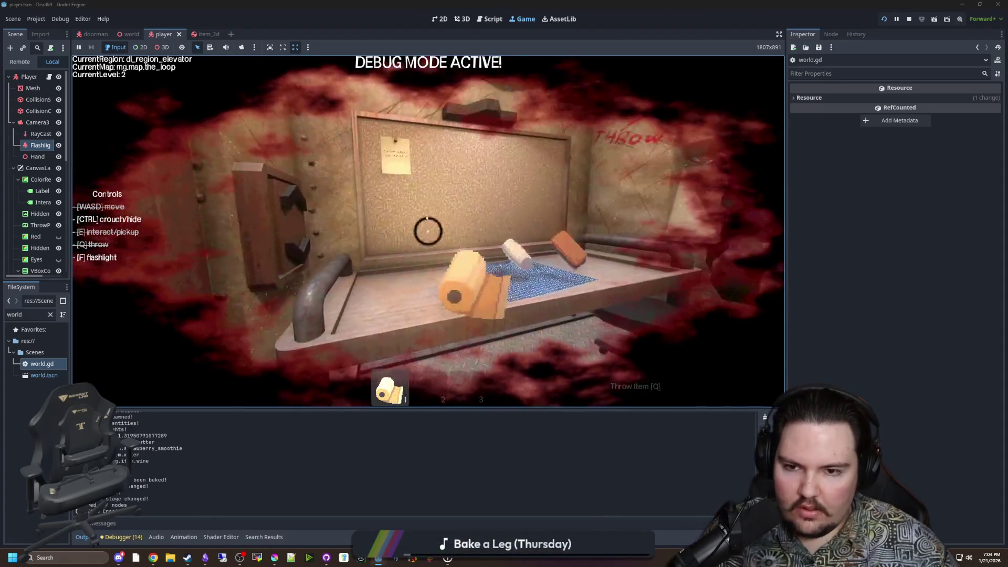
Collect the bandage rolls from the floor and bench, then pause the game.
key(e)
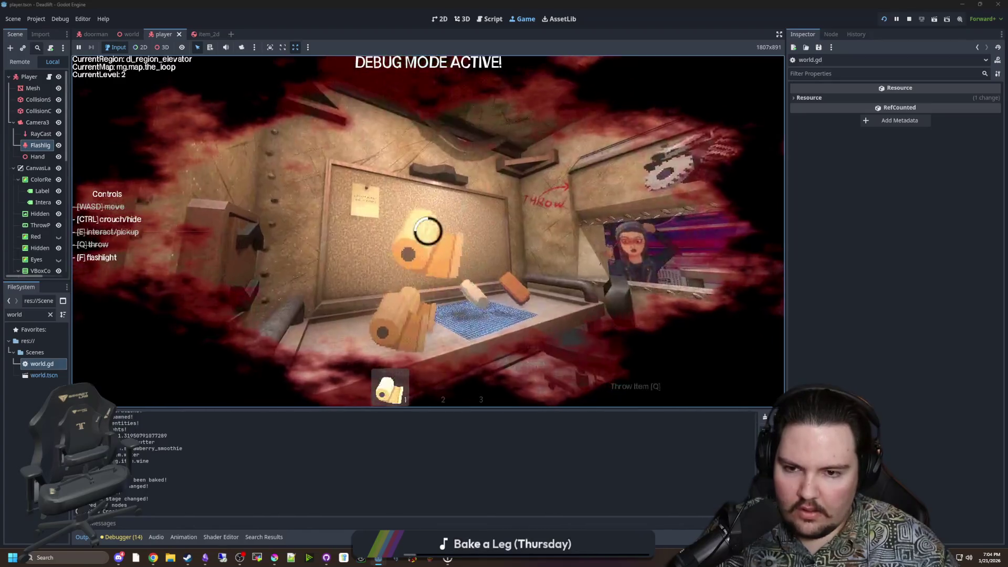
key(e)
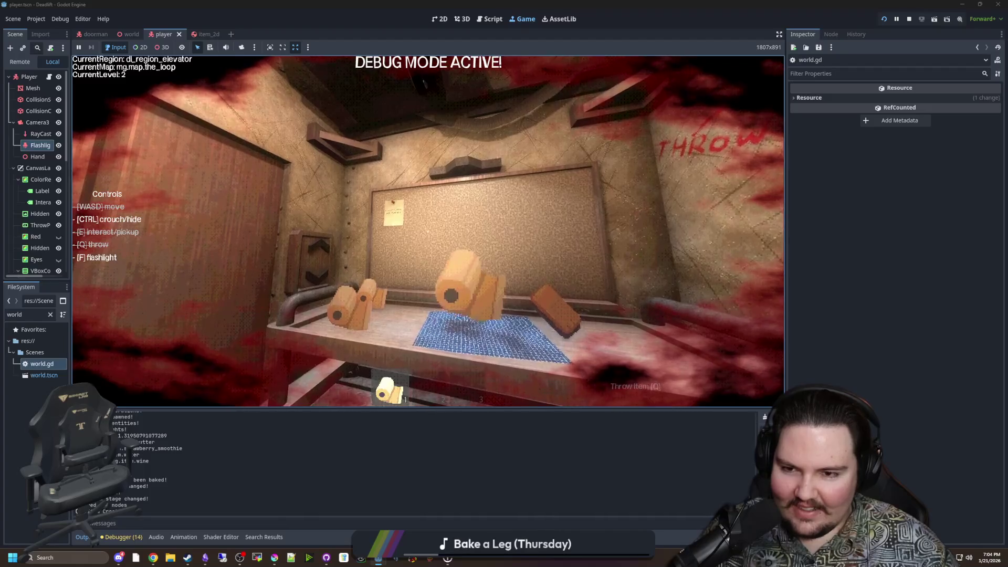
key(e)
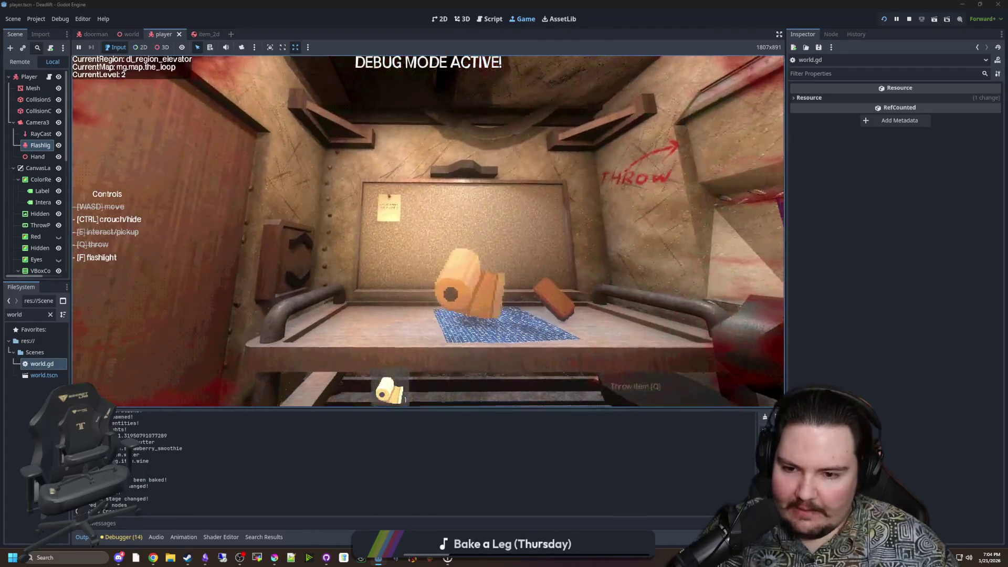
key(e)
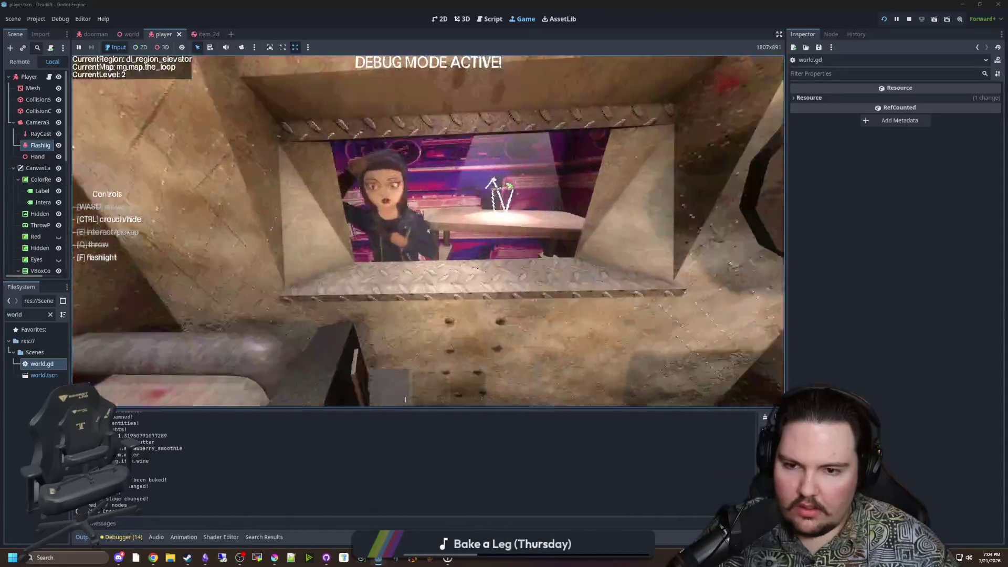
key(Escape)
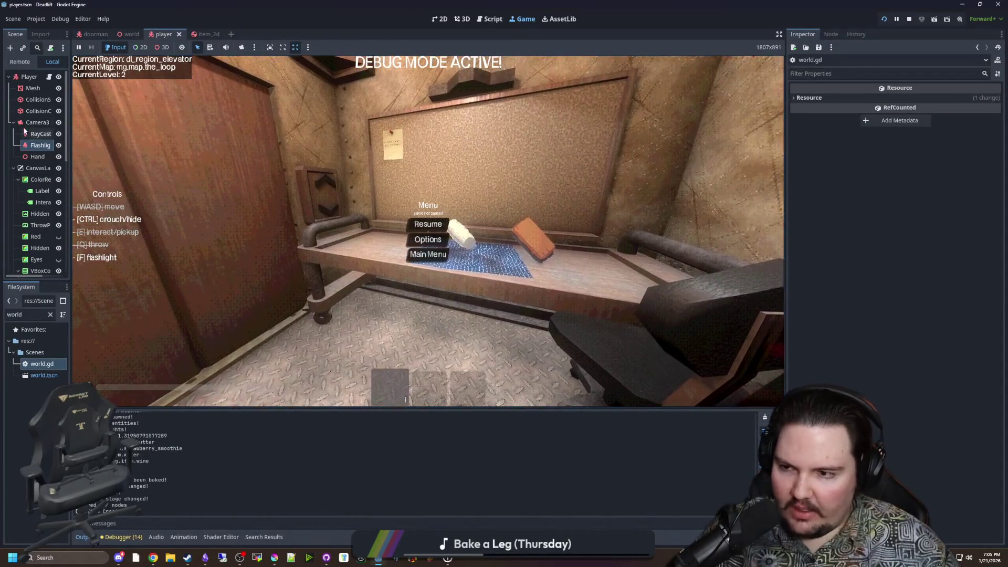
click(49, 77)
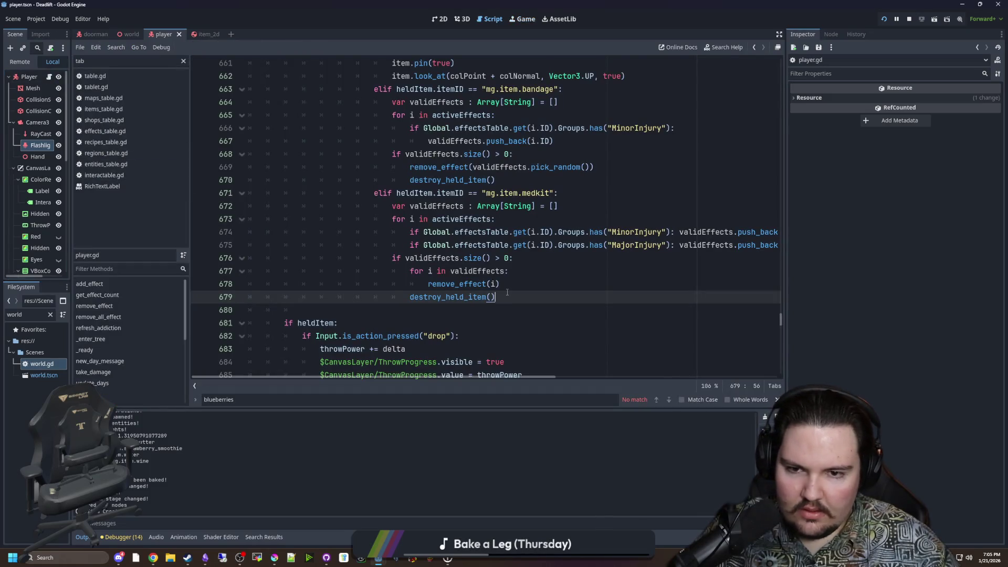
Copy the validEffects size check onto a new line below the remove_effect call.
scroll(659, 235, up, 2)
click(515, 259)
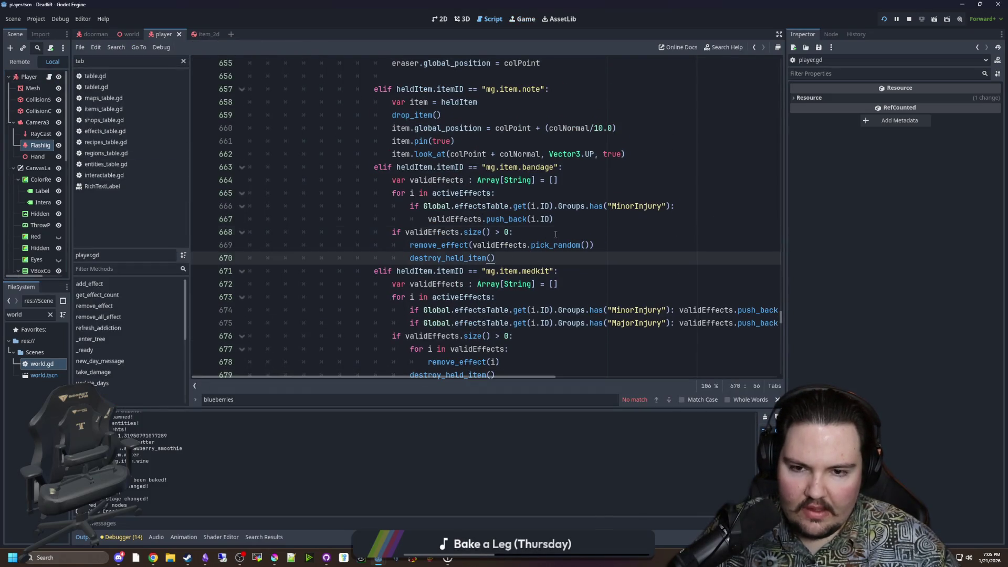
click(619, 245)
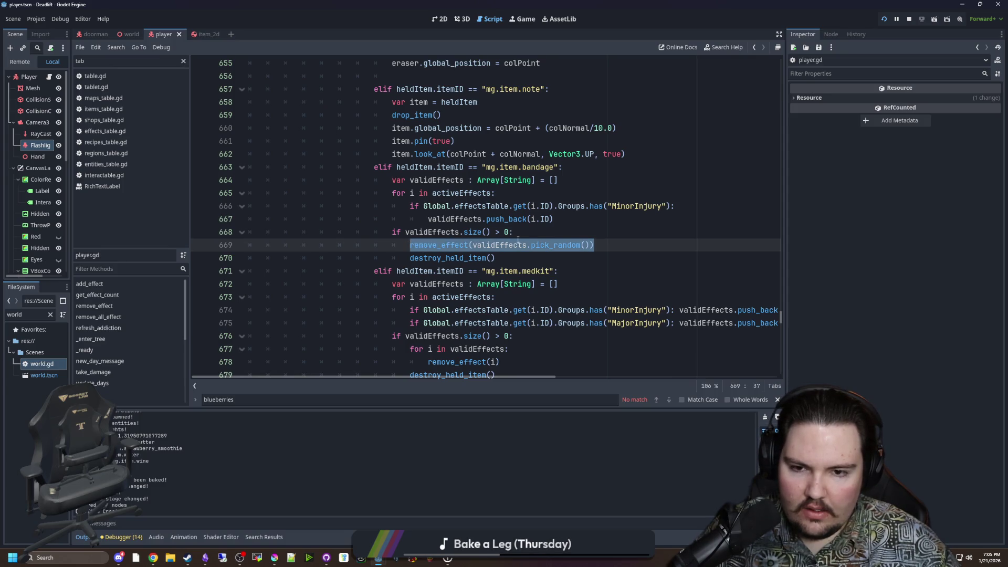
click(545, 234)
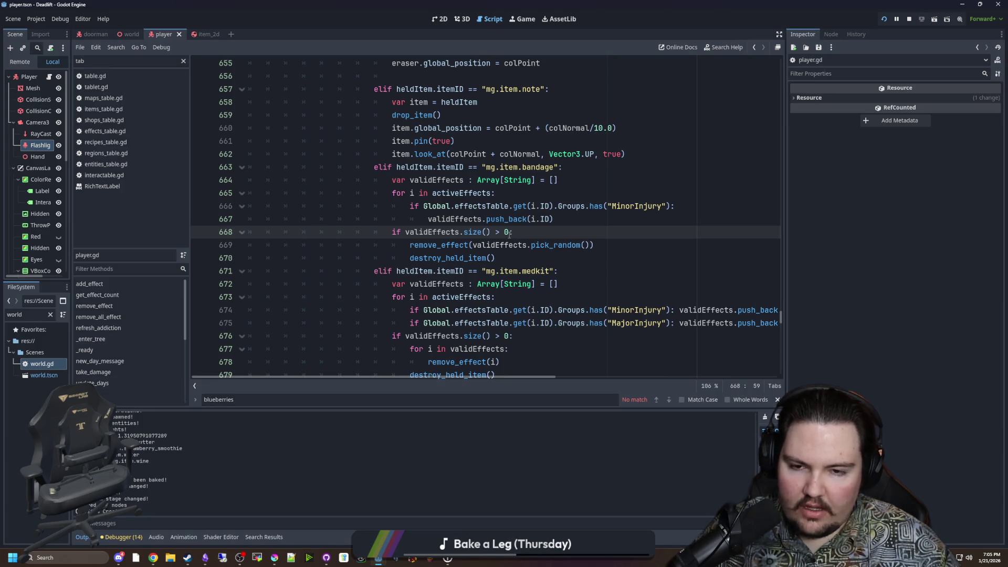
drag(516, 233, 391, 233)
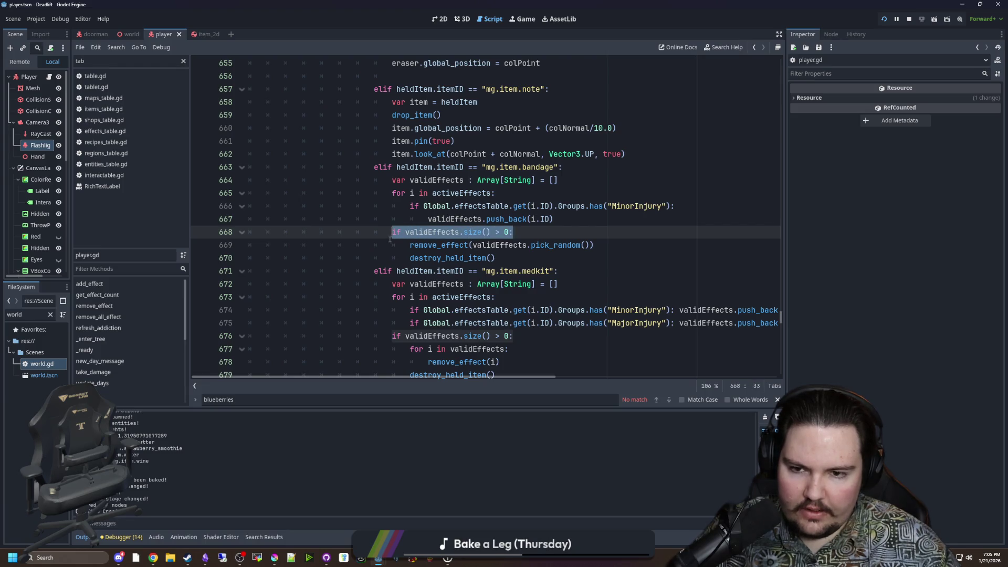
click(548, 235)
click(600, 245)
key(Return)
key(ctrl+v)
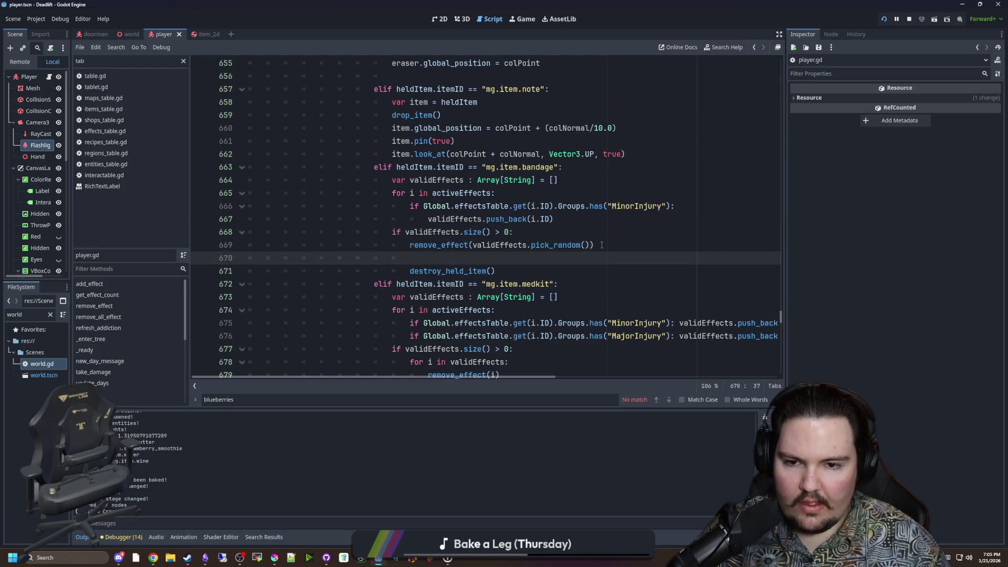
Paste a second remove_effect call under the duplicated check and delete the extra blank line.
drag(595, 245, 411, 244)
key(ctrl+c)
click(549, 263)
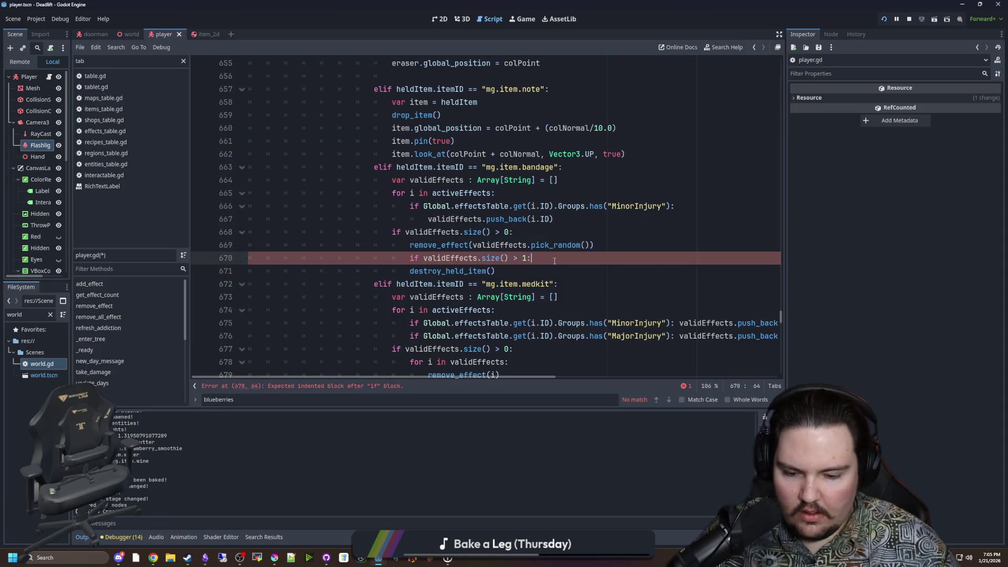
key(Return)
key(ctrl+v)
key(Return)
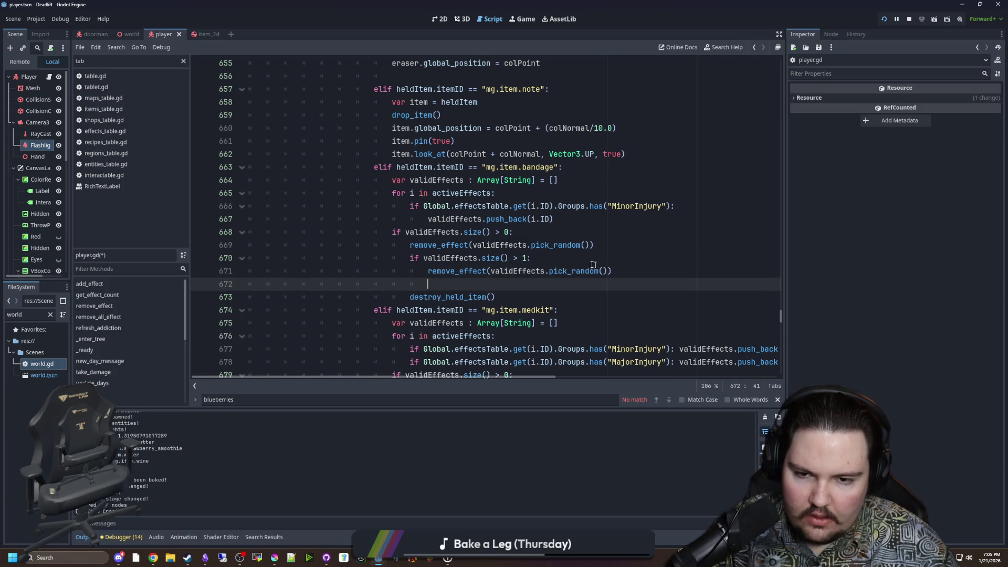
click(585, 263)
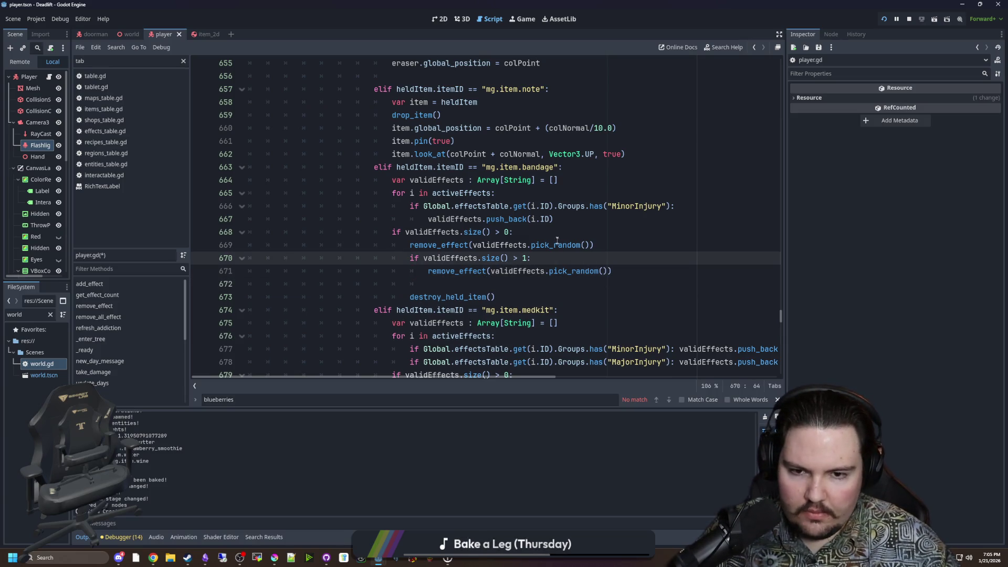
key(Up)
key(Up)
click(464, 285)
key(BackSpace)
key(BackSpace)
key(BackSpace)
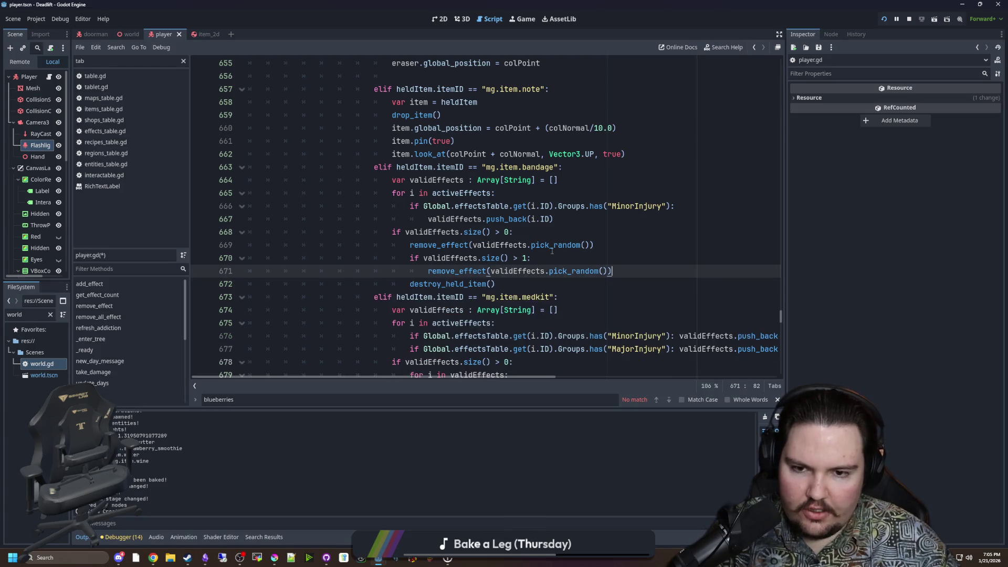
Insert a 'for i in range(2)' loop under the size check, starting a 'var effectID =' line.
drag(590, 245, 473, 245)
click(515, 234)
key(Return)
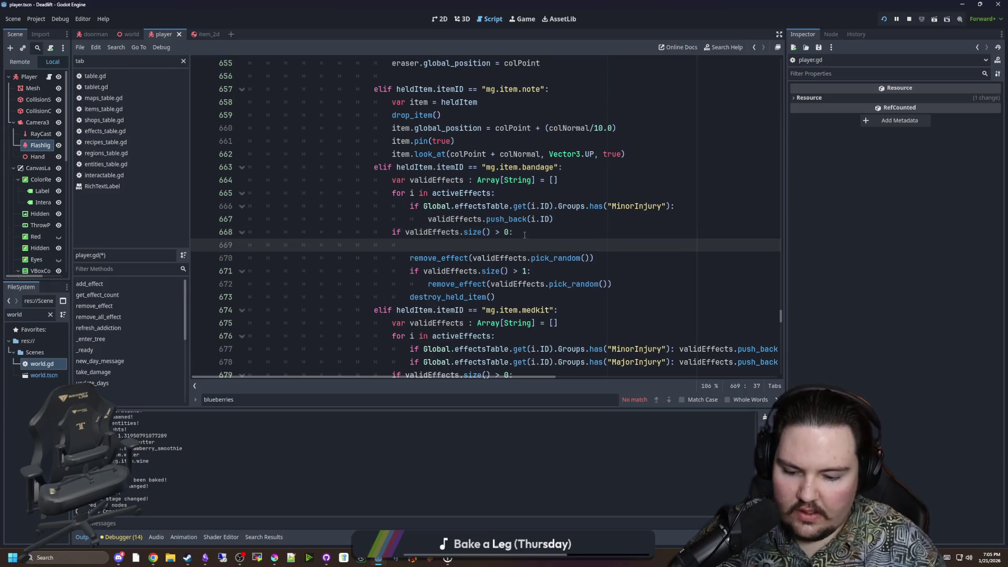
text(for i in effe)
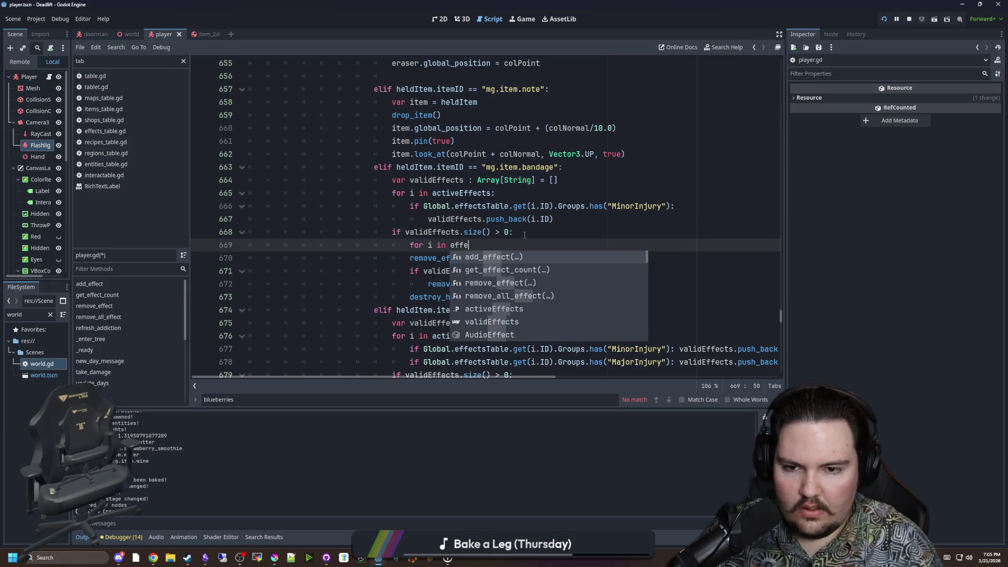
key(BackSpace)
key(BackSpace)
key(BackSpace)
text(valid)
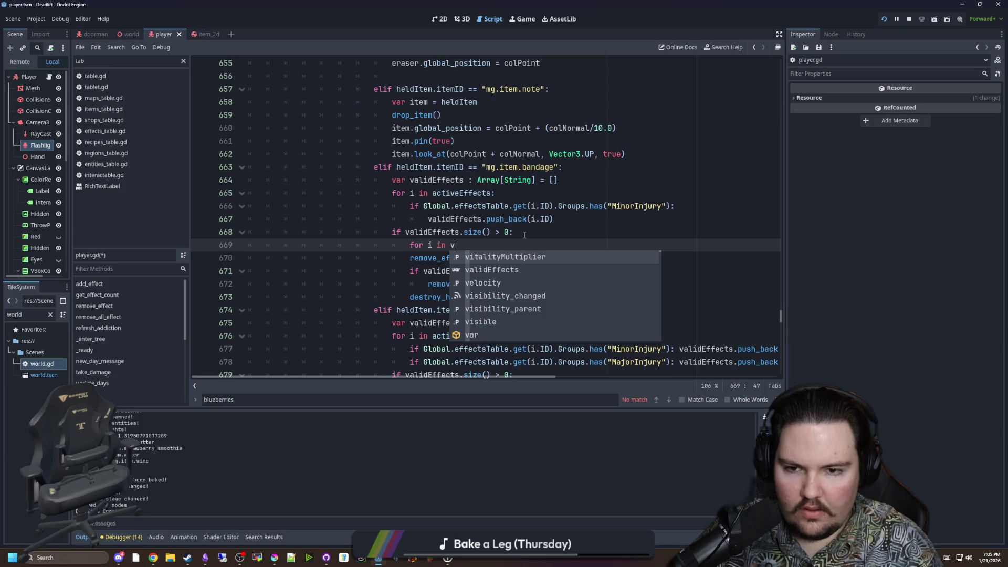
key(Return)
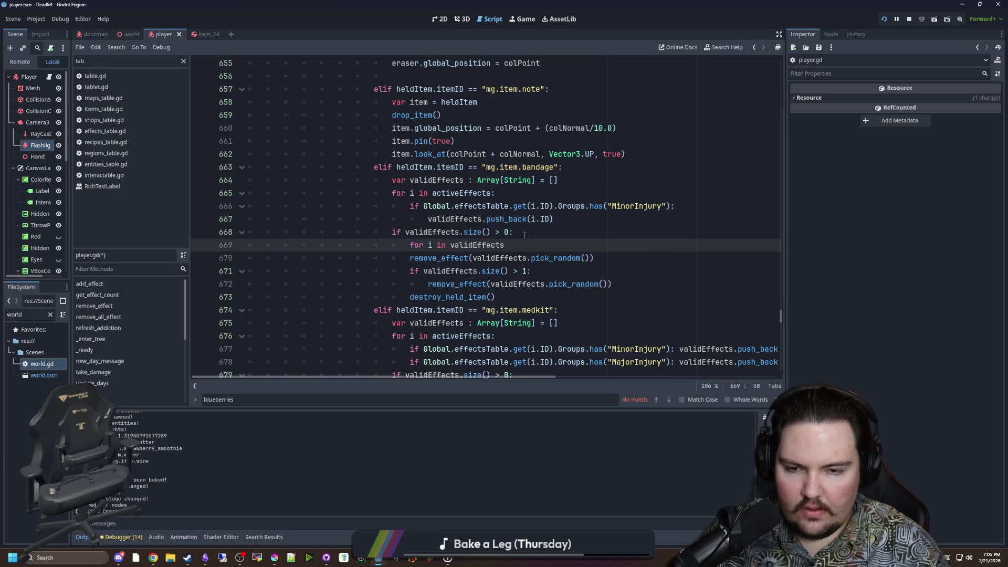
text(:)
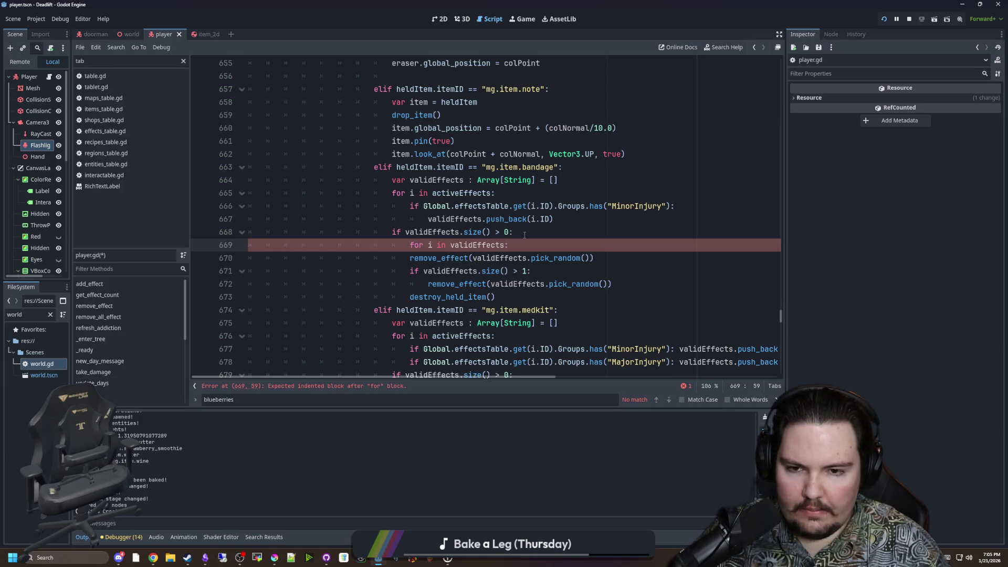
key(BackSpace)
key(BackSpace)
key(BackSpace)
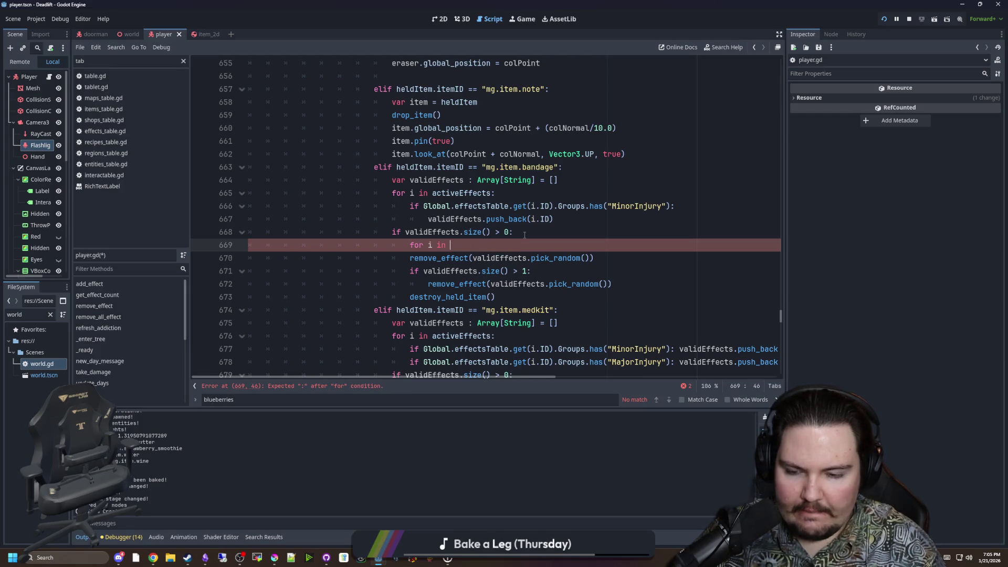
text(range(2))
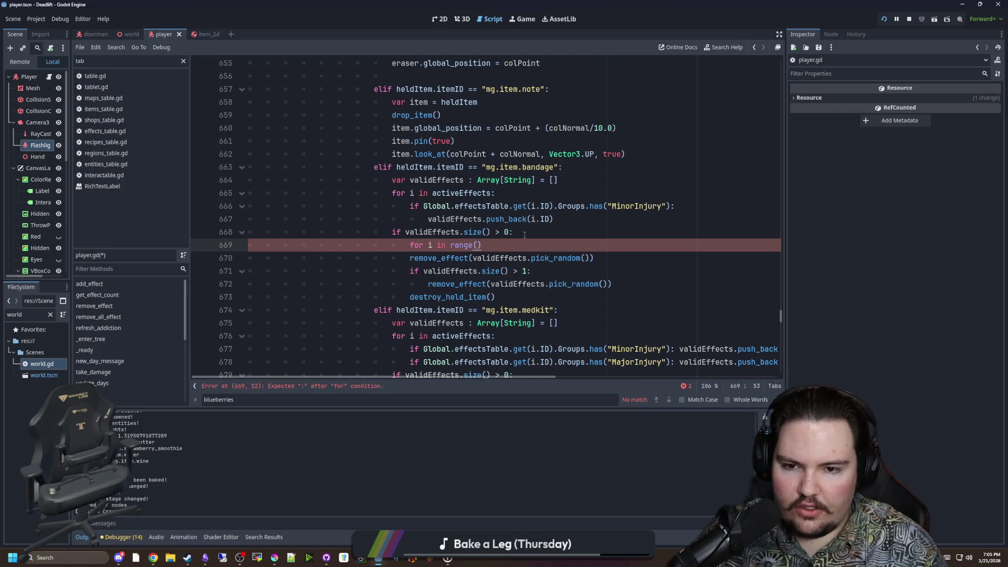
key(Return)
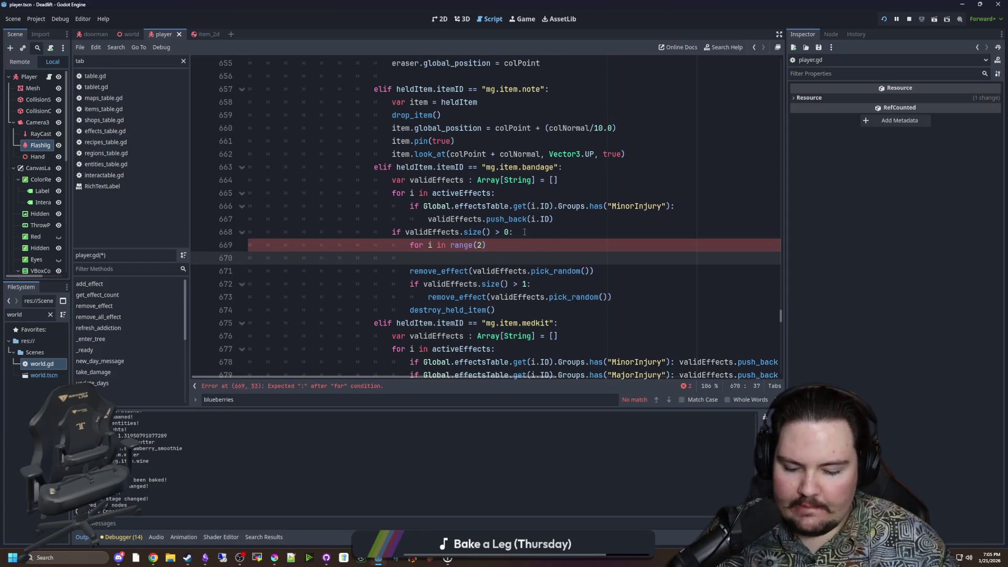
key(Tab)
text(var ef)
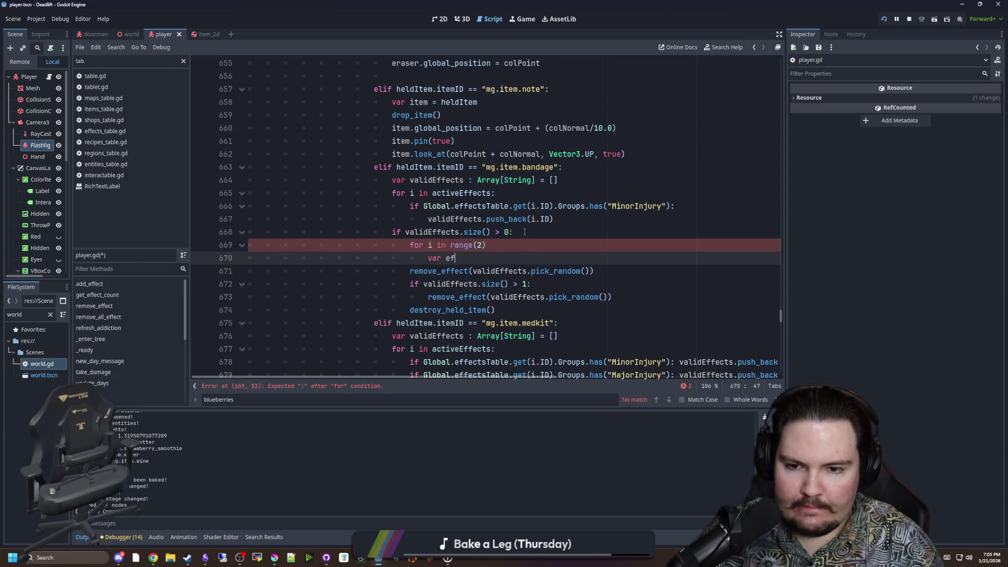
text(fectID )
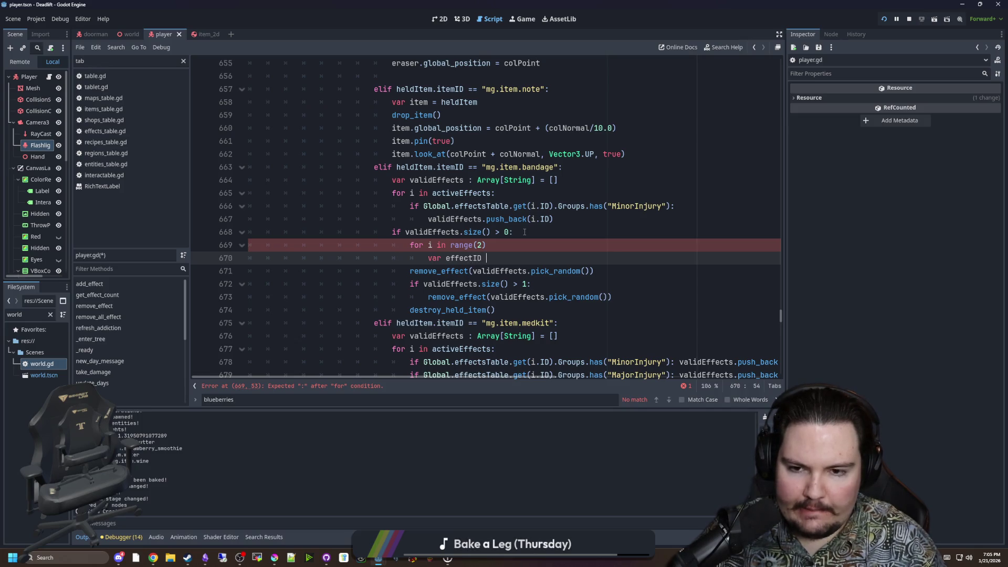
text(=)
Store validEffects.pick_random() in effectID, erase it from validEffects, and pass it to remove_effect.
drag(590, 270, 473, 271)
key(ctrl+x)
click(534, 257)
key(ctrl+v)
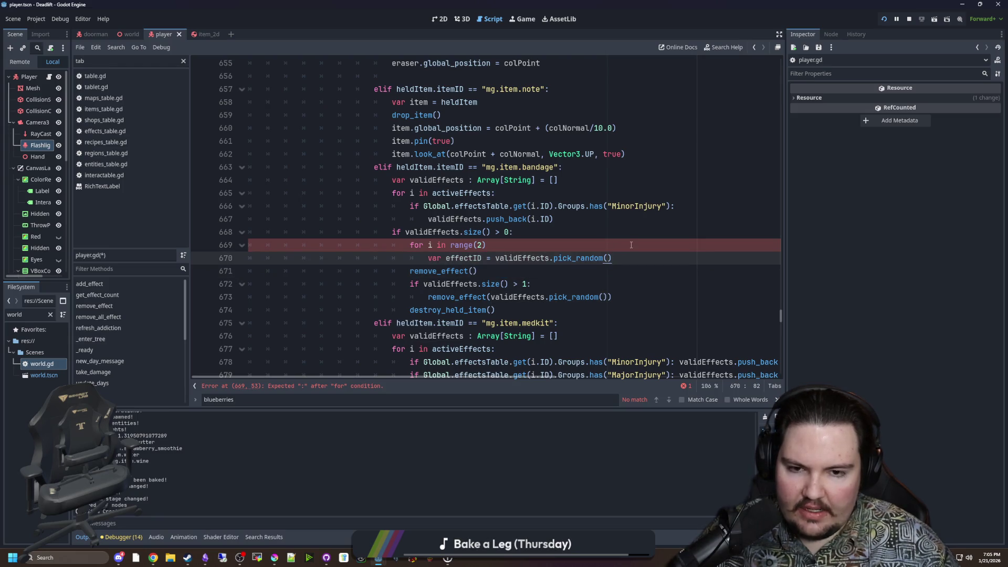
key(Return)
text(validEf)
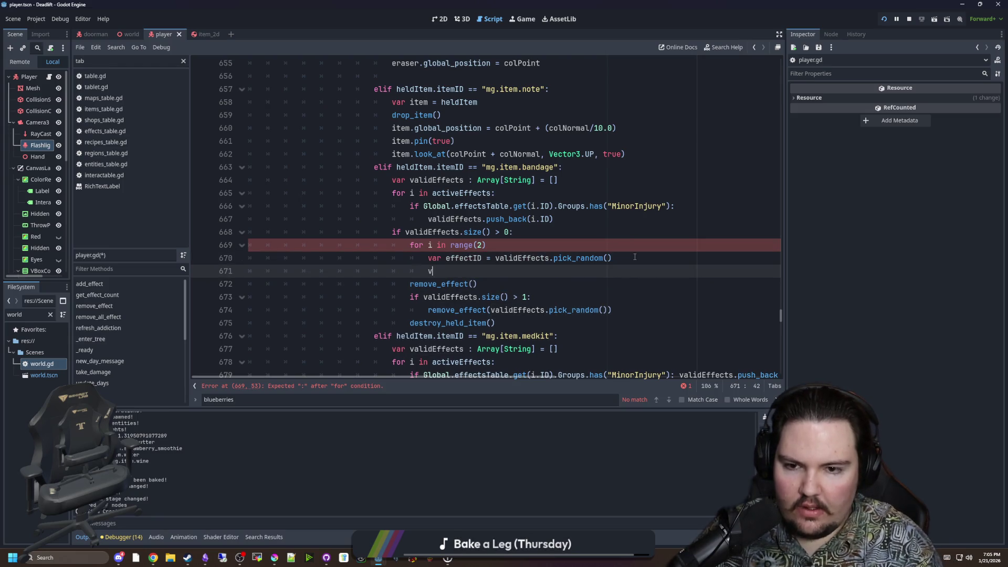
key(Return)
text(.e)
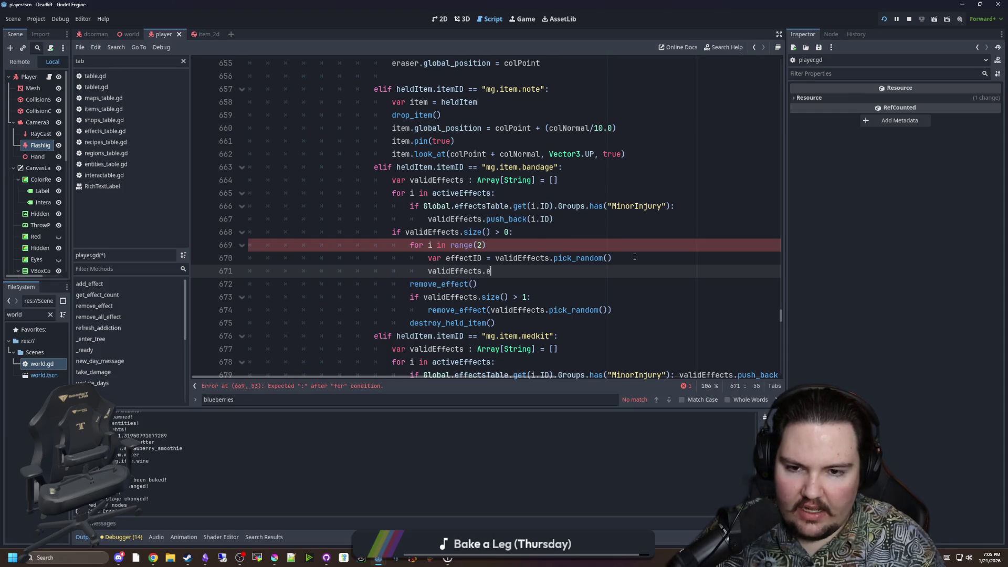
text(rase(effectID)
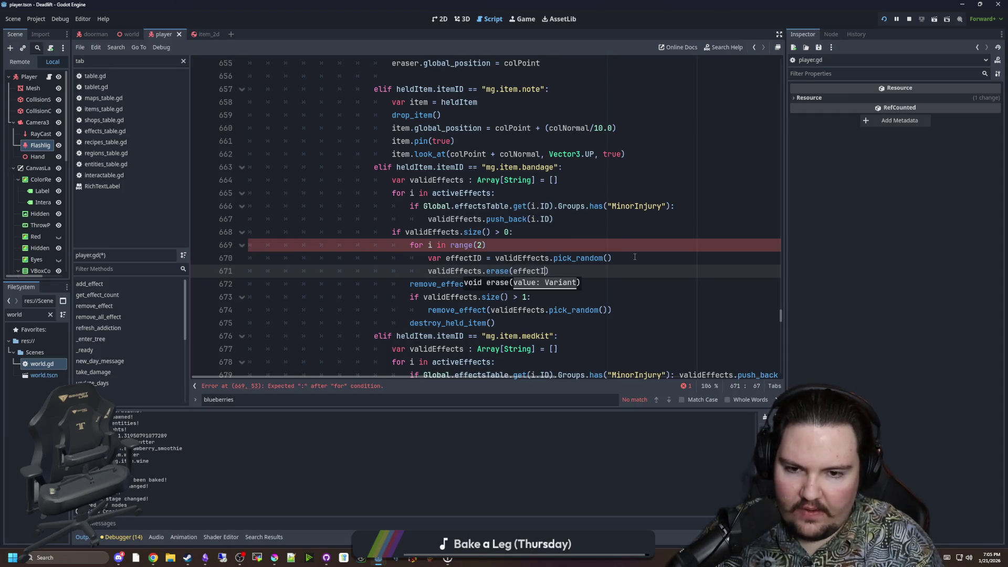
click(494, 284)
key(Home)
key(Tab)
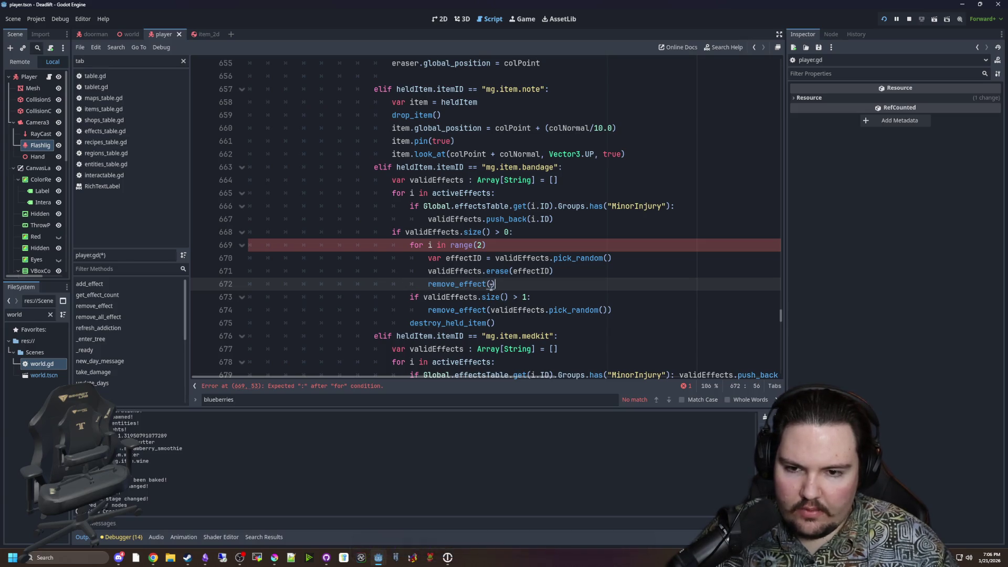
text(effect)
key(Return)
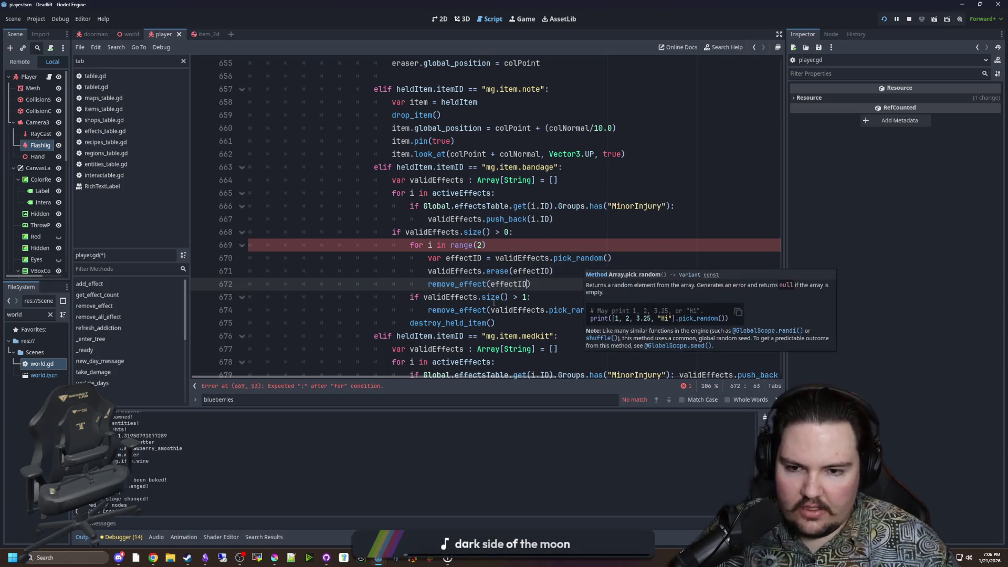
Delete the leftover second removal lines, add the loop's missing colon, and save player.gd.
mouse_move(612, 310)
mouse_down()
mouse_move(315, 310)
mouse_move(250, 298)
mouse_up()
key(BackSpace)
key(BackSpace)
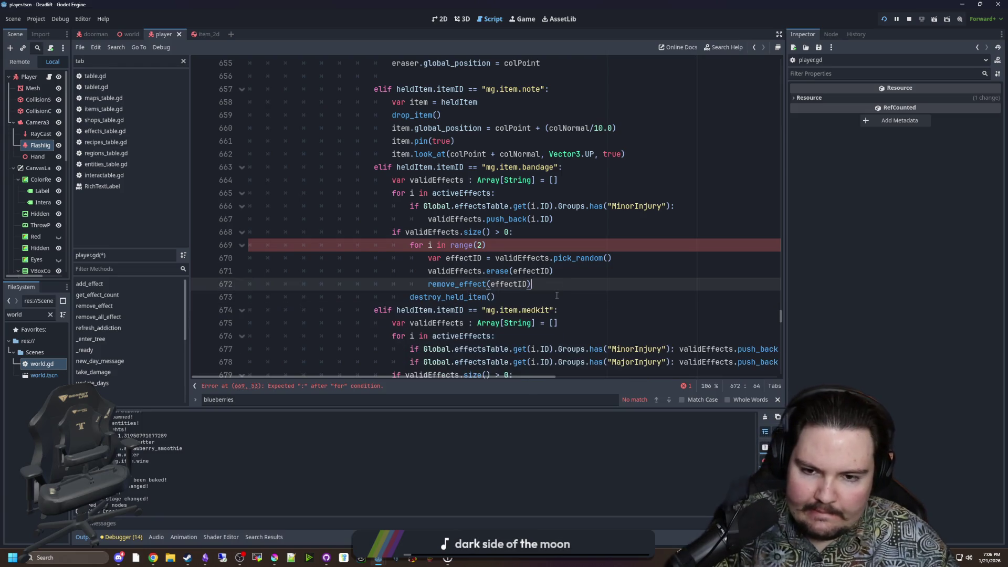
click(495, 248)
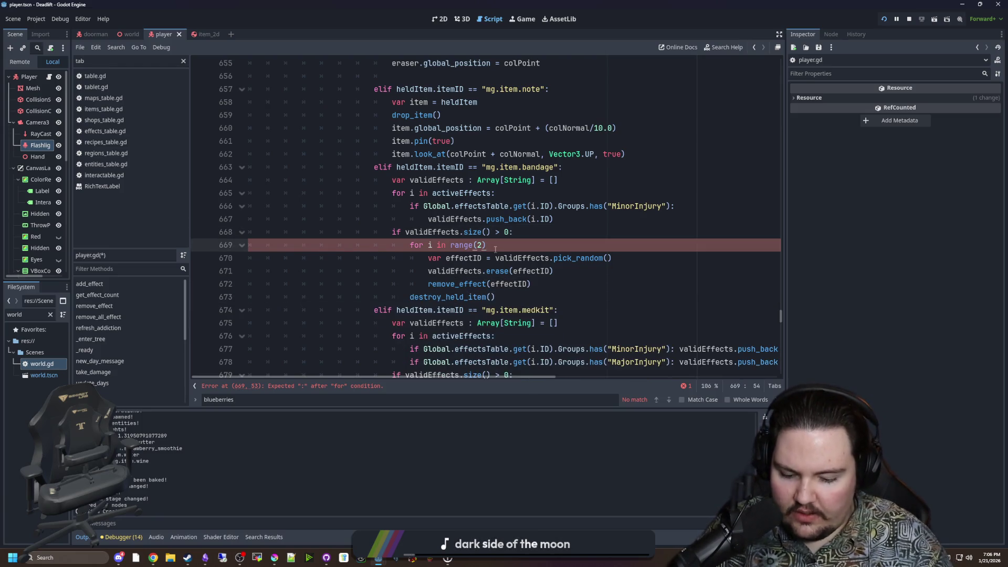
text(:)
click(524, 232)
key(ctrl+s)
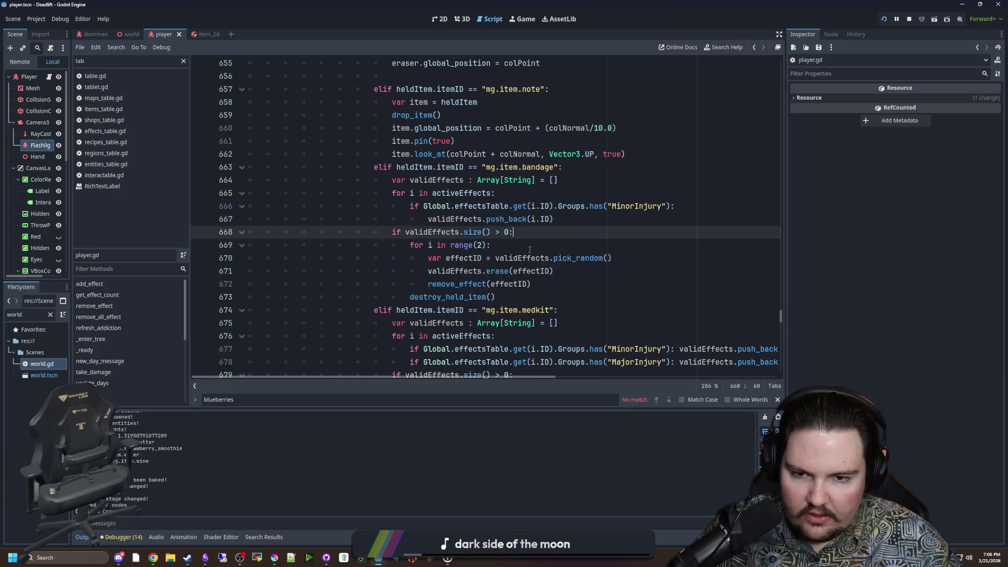
Review the effectID pick and erase lines inside the new loop, saving the script again.
click(525, 246)
scroll(525, 246, down, 1)
scroll(525, 246, up, 1)
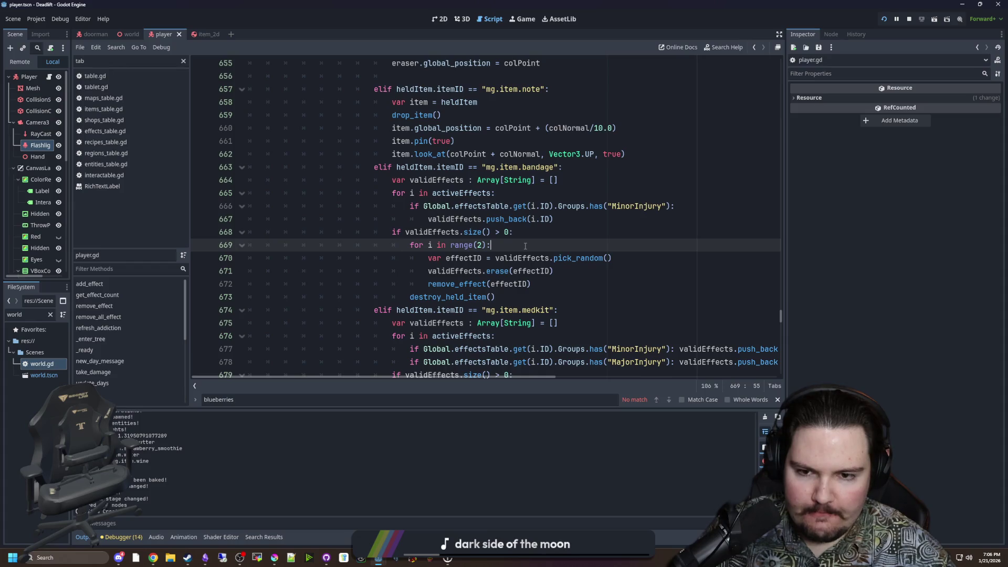
key(ctrl+s)
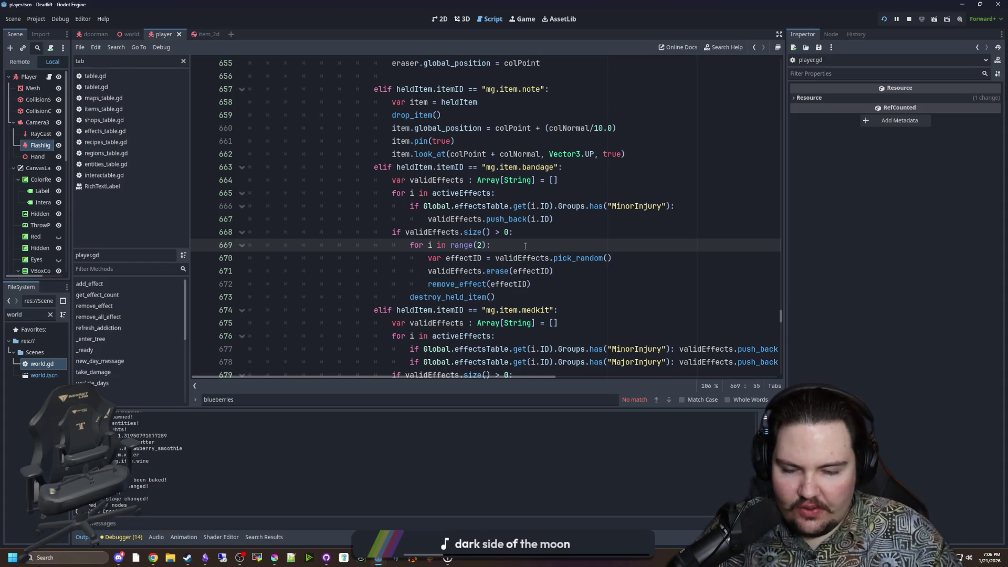
key(ctrl+s)
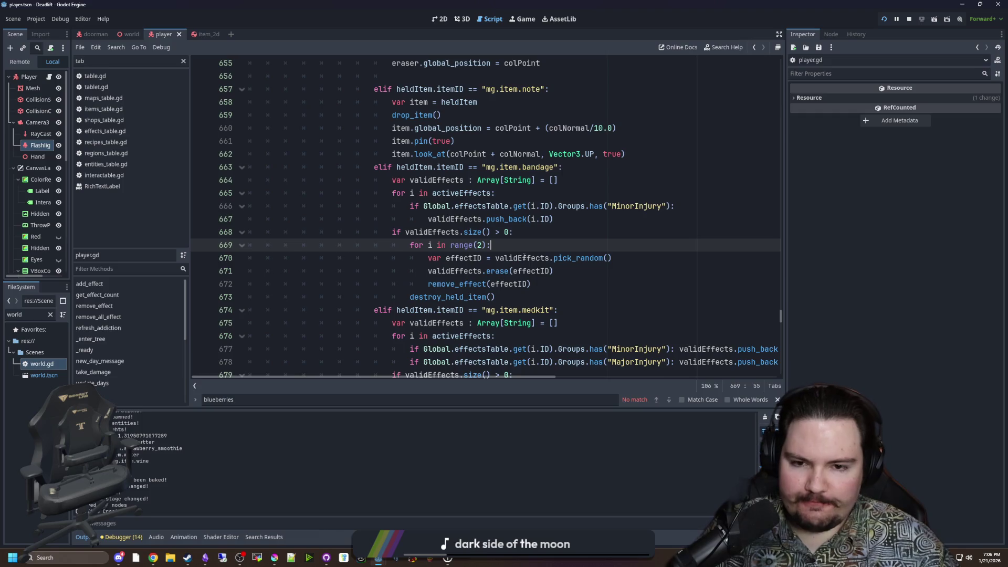
mouse_move(470, 258)
mouse_down()
mouse_move(581, 258)
mouse_move(423, 271)
mouse_up()
click(527, 296)
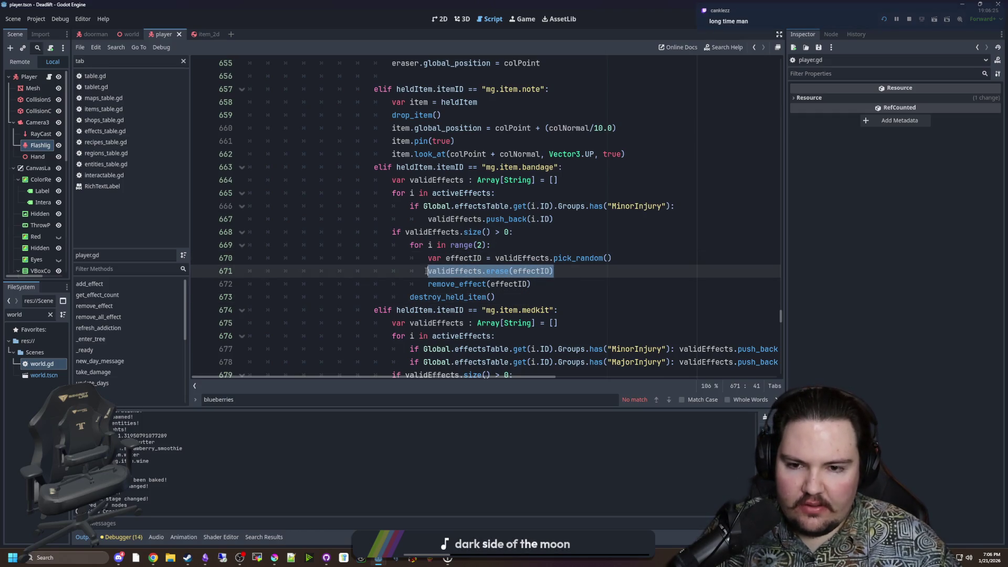
click(526, 294)
key(End)
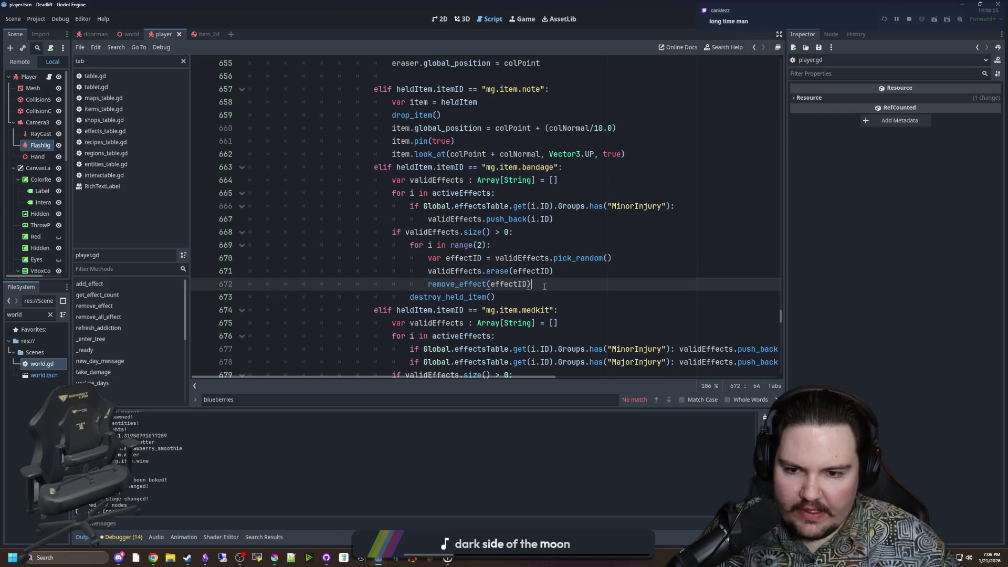
scroll(204, 270, down, 2)
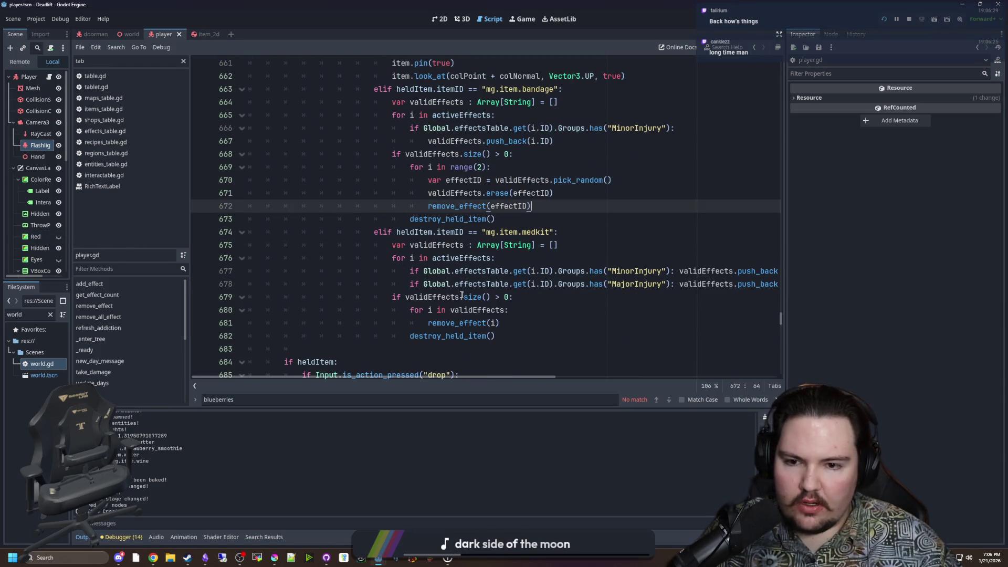
Compare the loop with the medkit branch's MajorInjury check, save player.gd, and return to the game.
drag(540, 328, 374, 232)
click(501, 297)
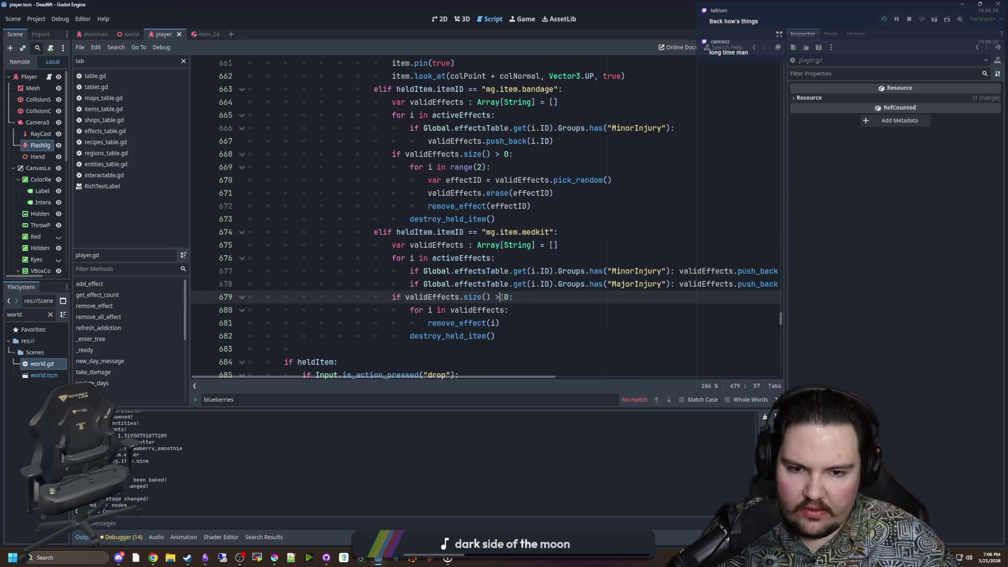
click(561, 331)
drag(410, 284, 795, 288)
click(670, 302)
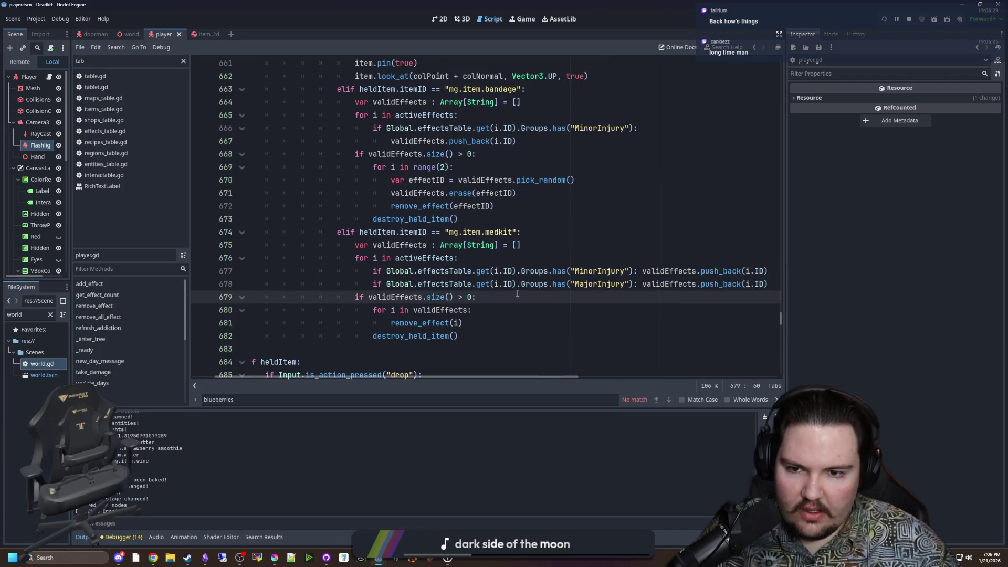
scroll(517, 294, up, 2)
click(485, 292)
key(ctrl+s)
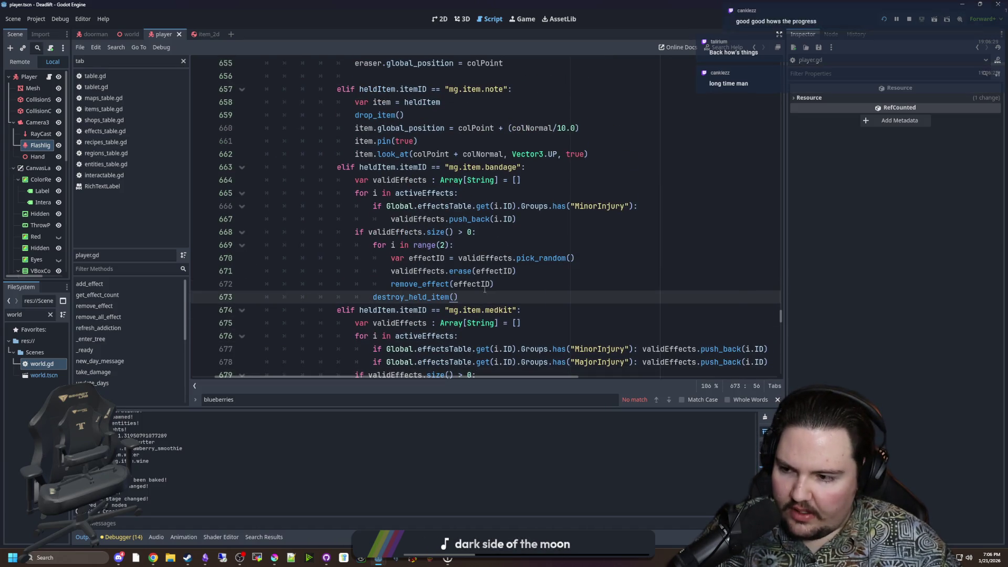
click(528, 288)
key(ctrl+s)
click(456, 244)
key(ctrl+s)
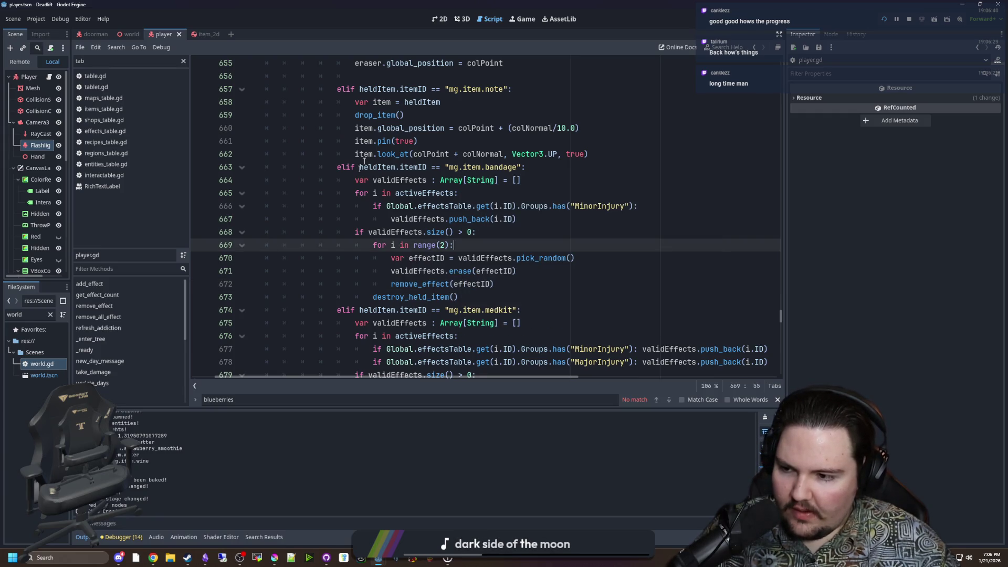
click(516, 23)
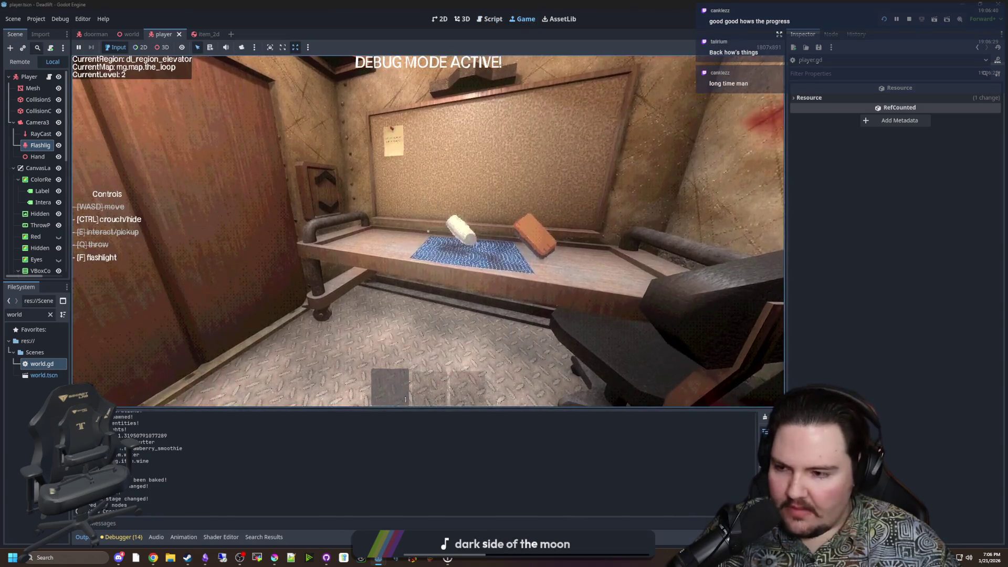
Restart from the title screen, pick up and throw the white desk item, then grab the orange one.
key(Escape)
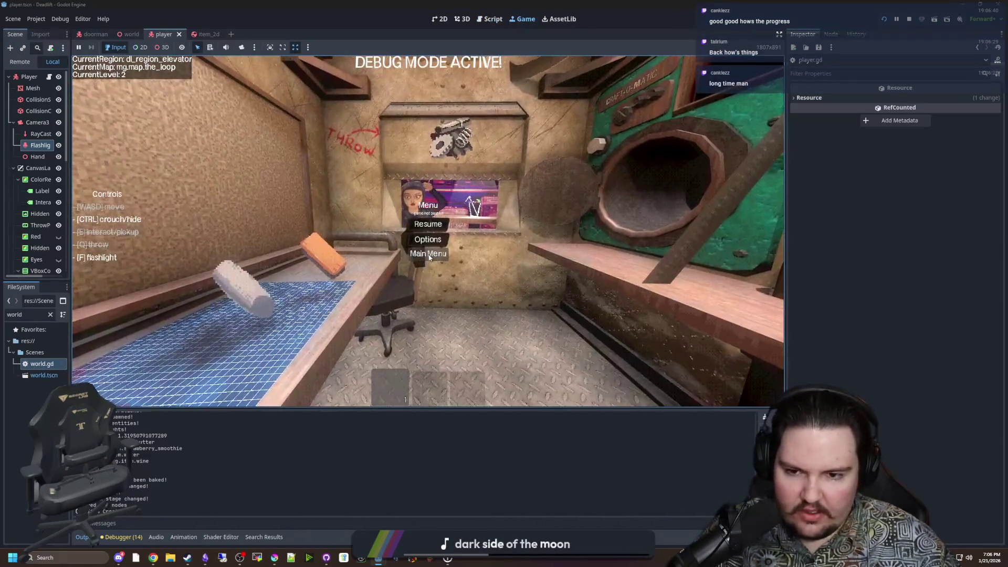
click(429, 256)
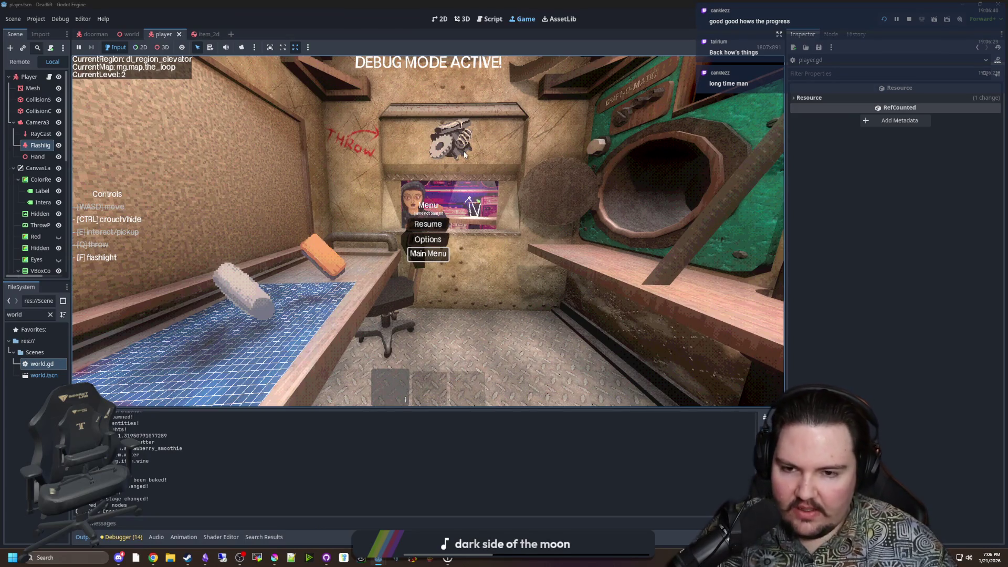
click(195, 241)
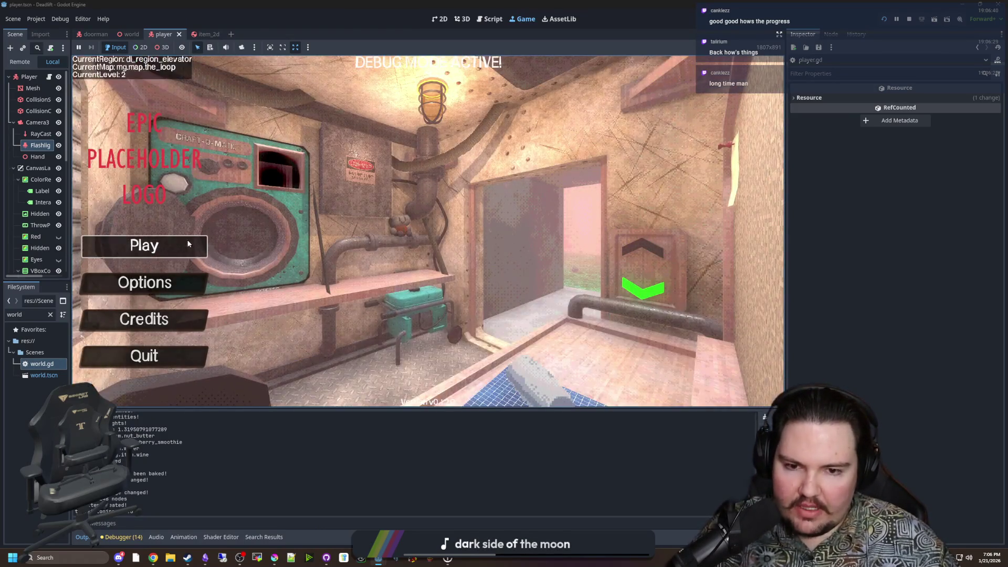
key(w)
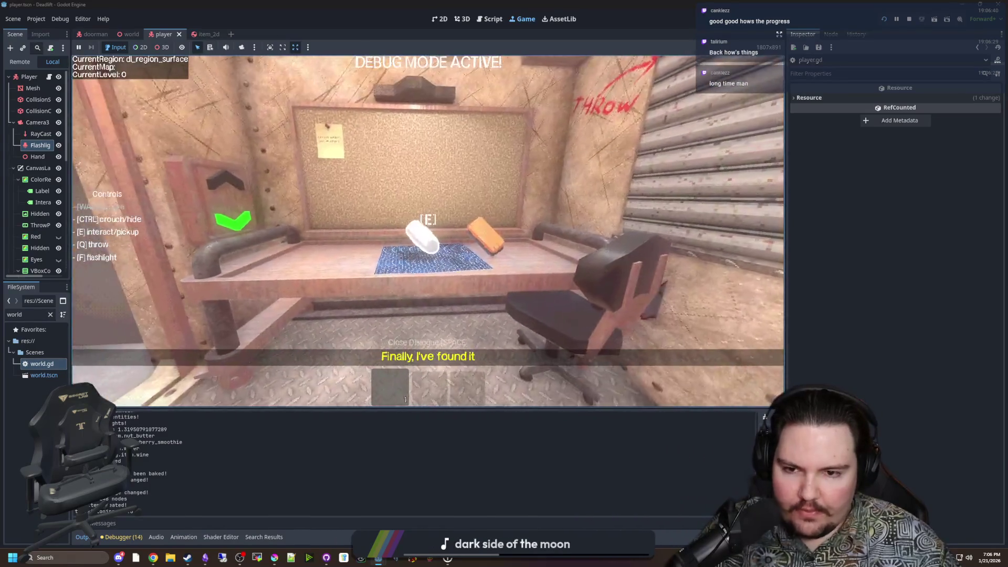
key(e)
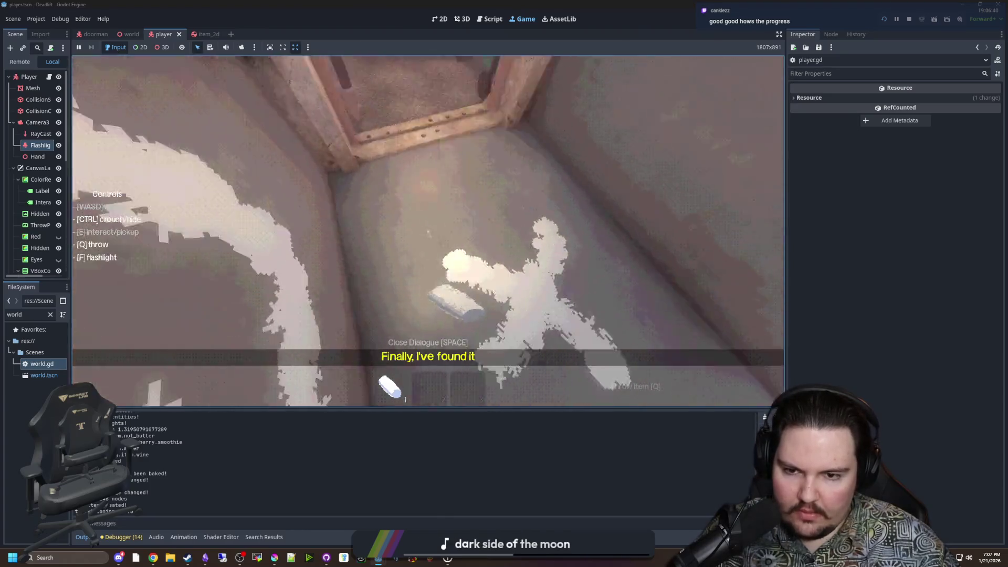
key(q)
key(e)
text(/give sc)
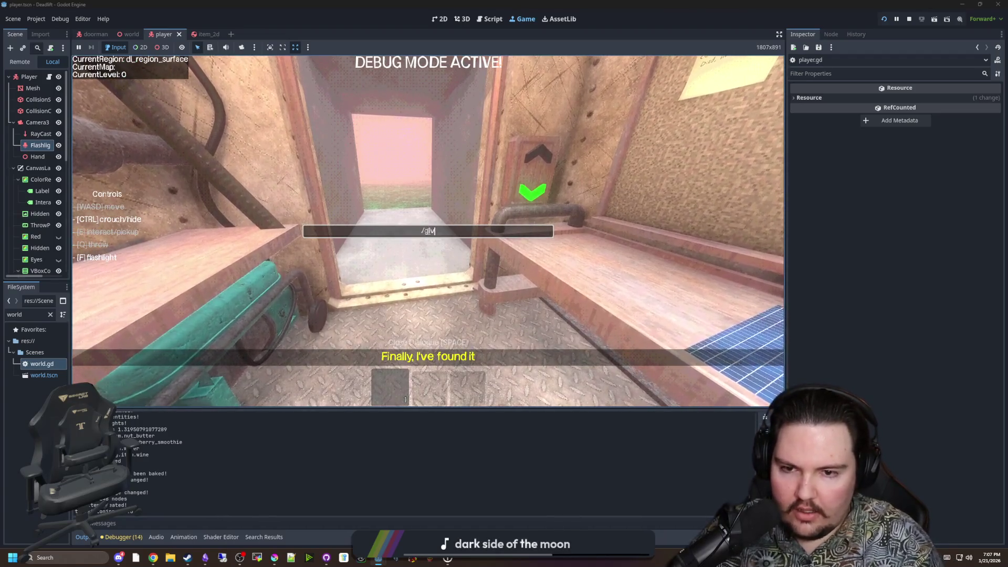
Give the player scrap_shield, improved_flashlight and medkit through the debug console.
text(rap_s)
text(d)
key(Return)
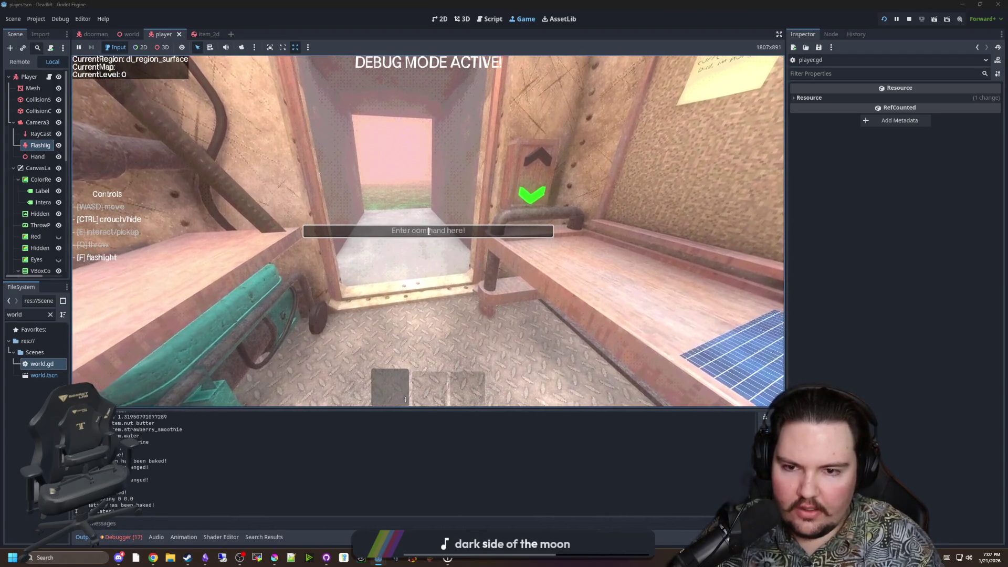
text(mproved_fl)
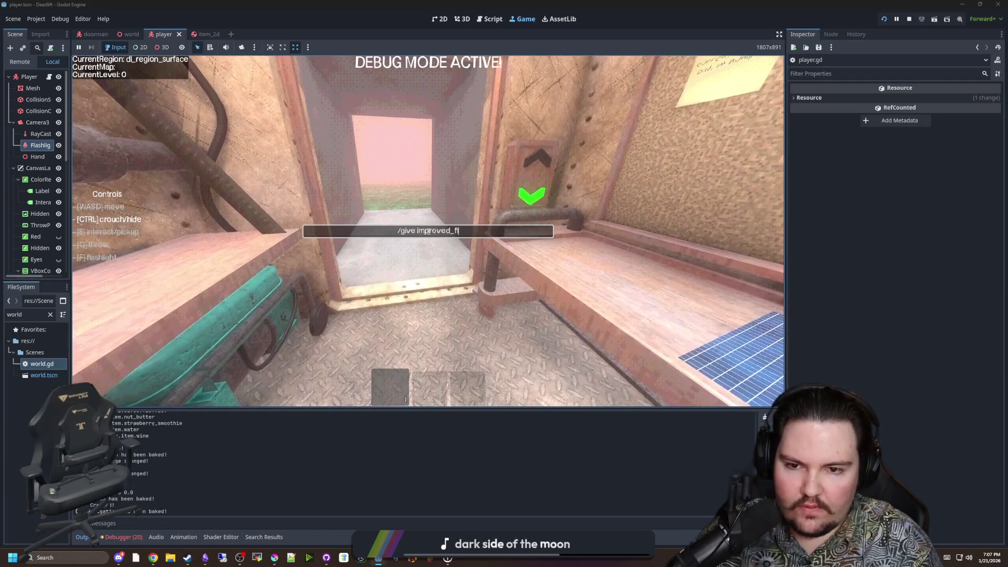
text(ight)
key(Return)
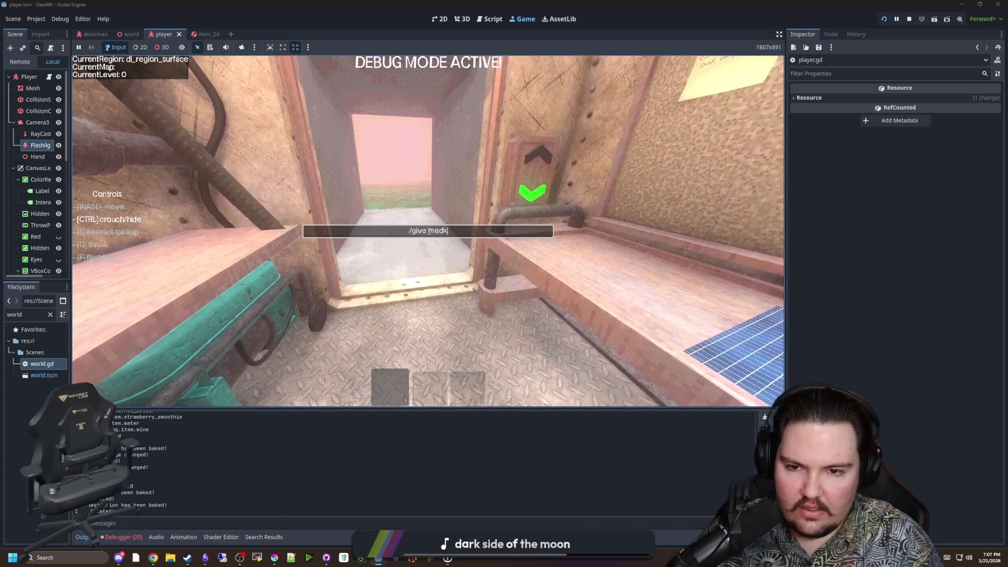
text(it)
key(Return)
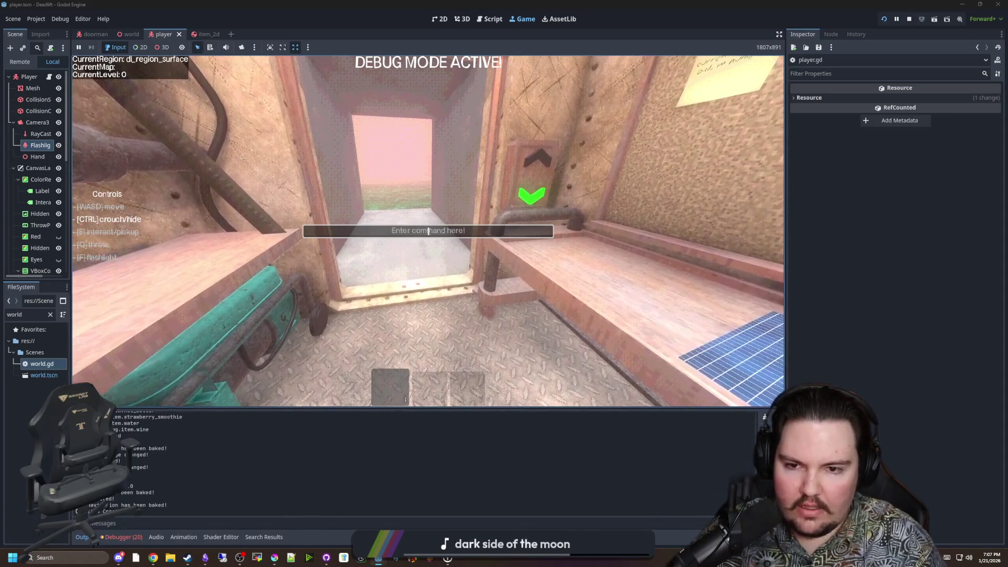
key(Escape)
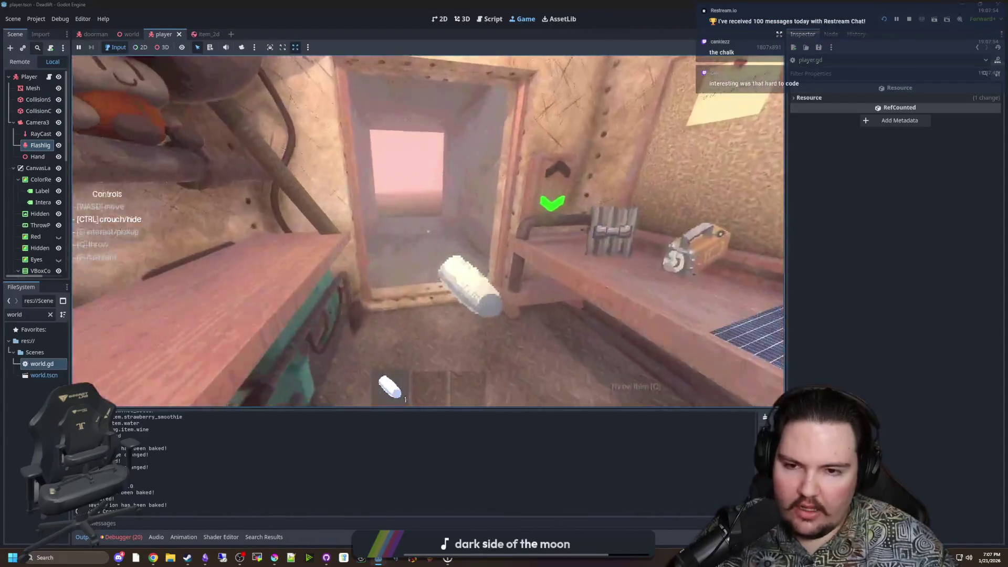
Walk outside to draw chalk on the wall, then pause and return to player.gd.
key(w)
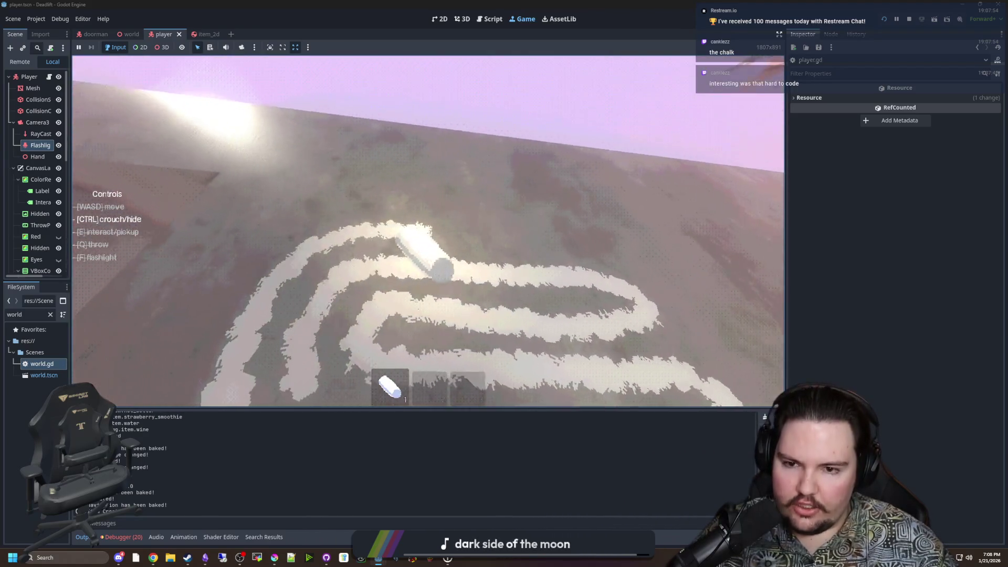
key(Escape)
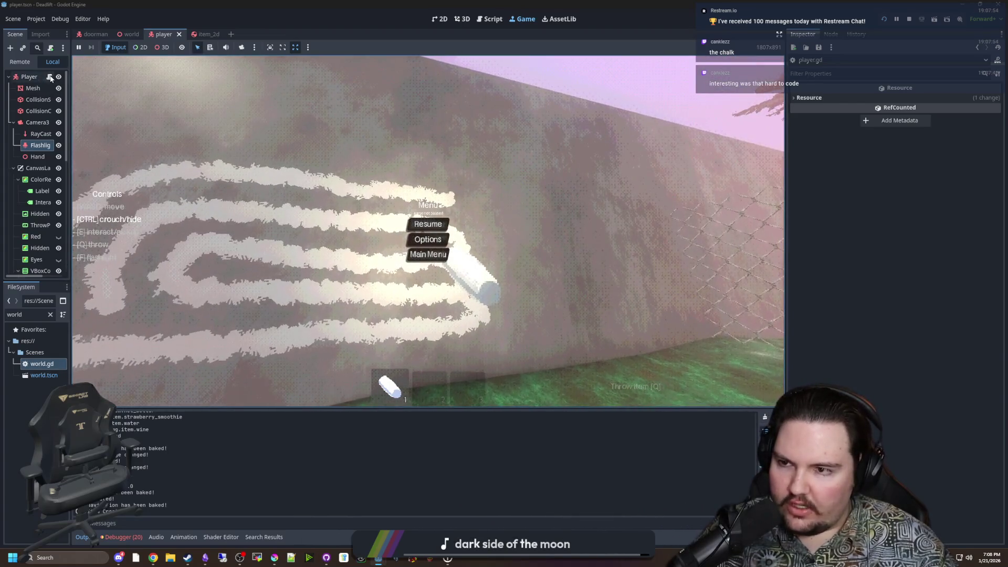
key(ctrl+F3)
Review the chalk_mark.tscn instancing, random texture_albedo, adding to the world and global position lines.
scroll(508, 232, up, 5)
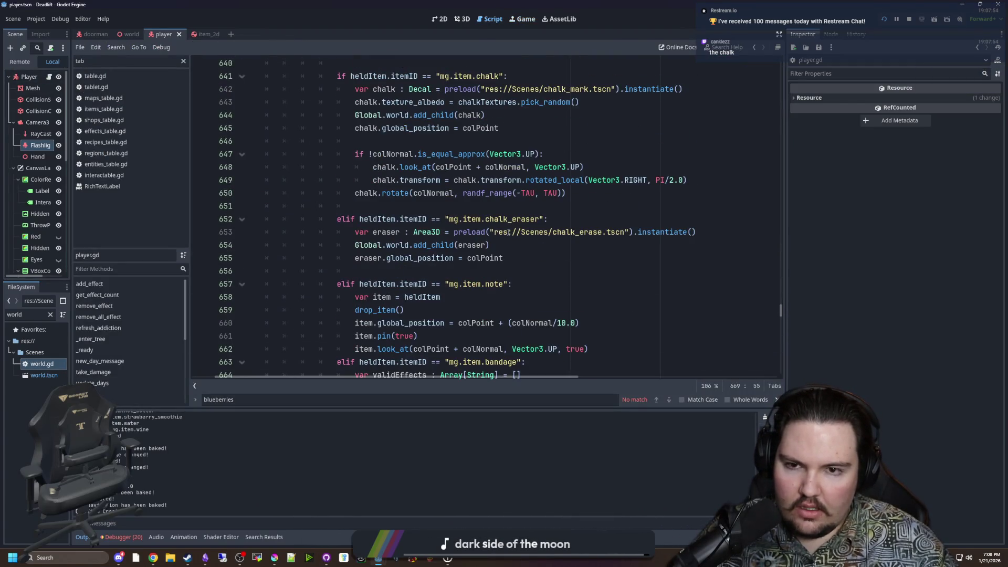
scroll(508, 232, up, 2)
drag(567, 271, 336, 154)
click(454, 206)
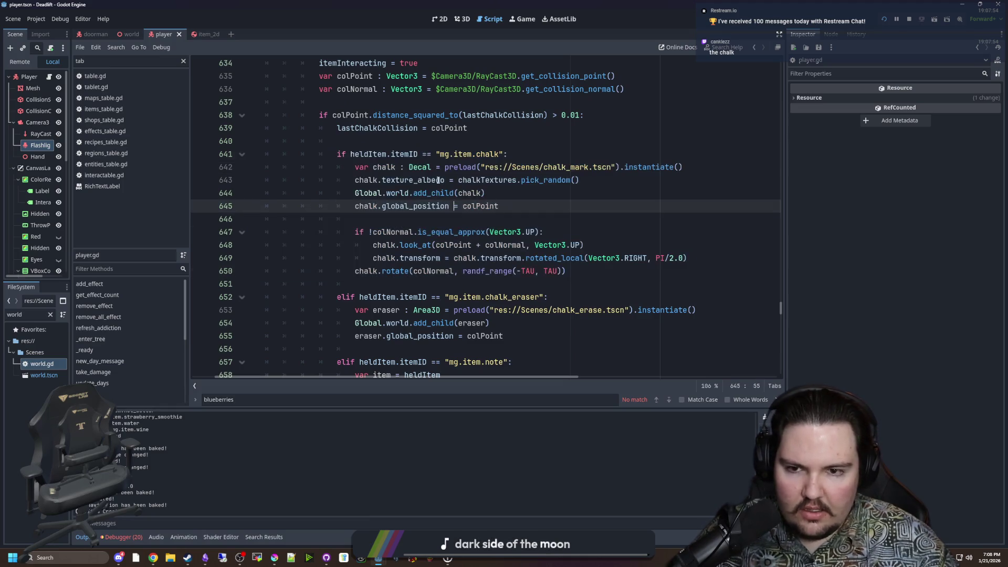
drag(450, 166, 603, 167)
click(596, 167)
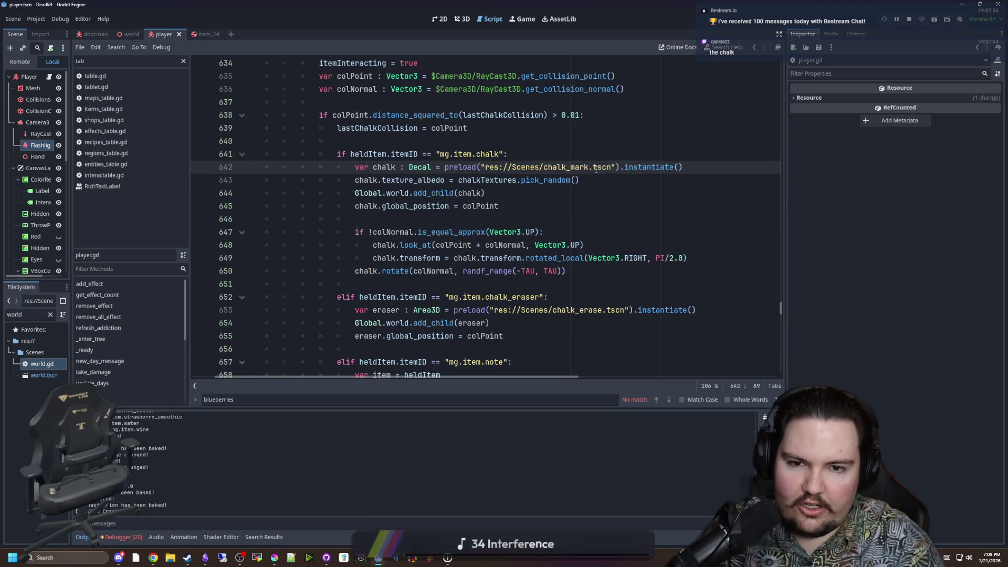
mouse_move(596, 168)
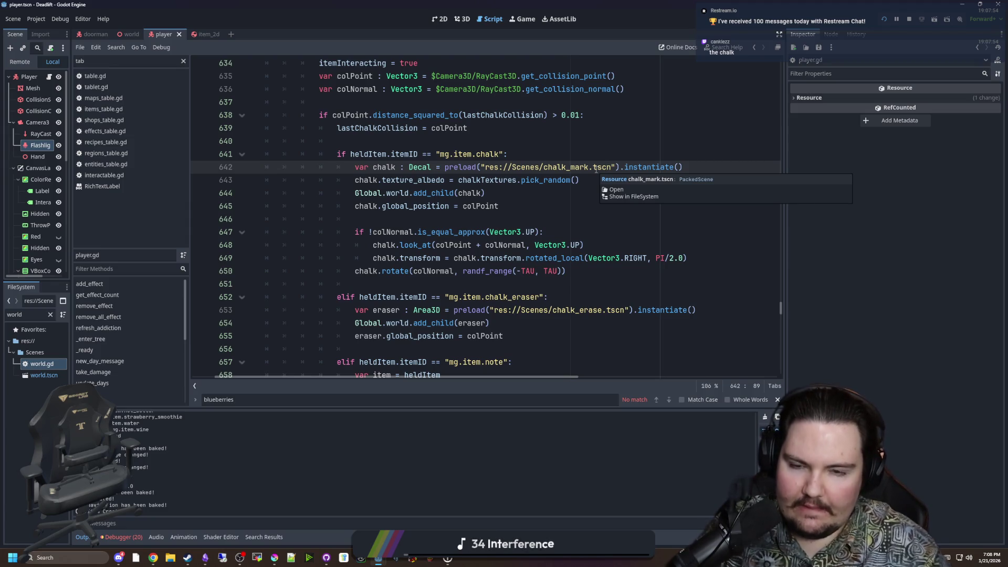
click(506, 205)
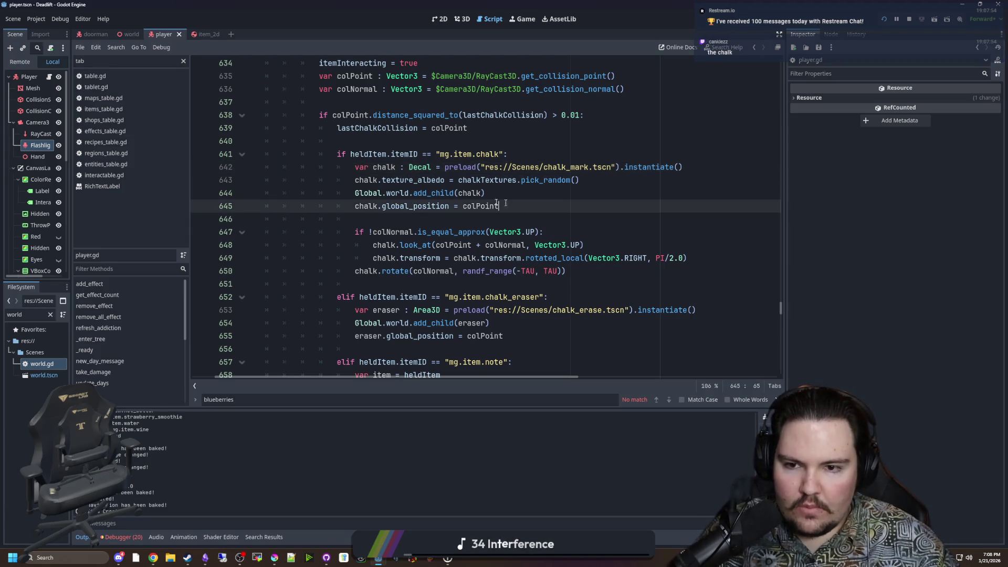
drag(381, 180, 580, 181)
click(445, 180)
click(579, 181)
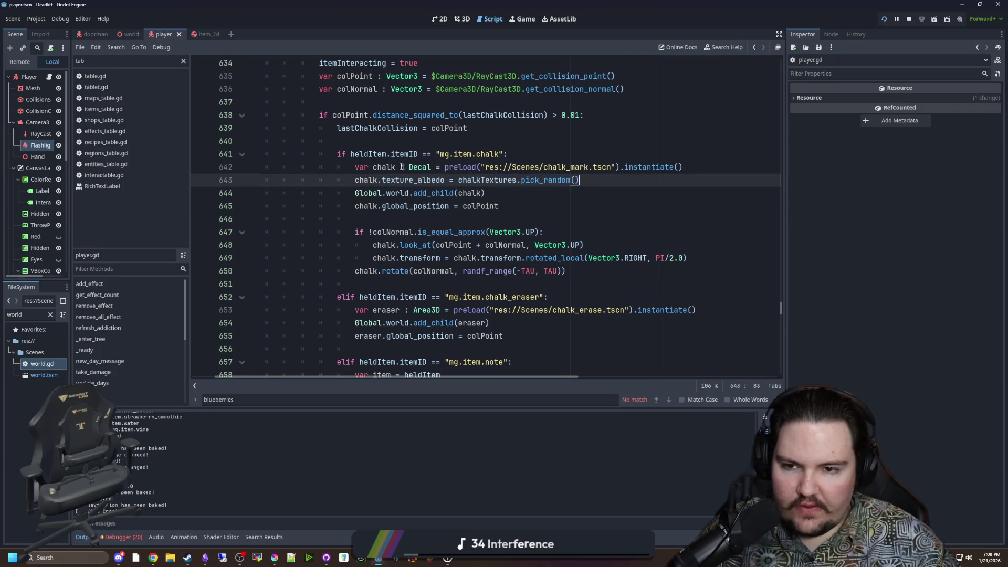
drag(359, 193, 487, 193)
click(501, 191)
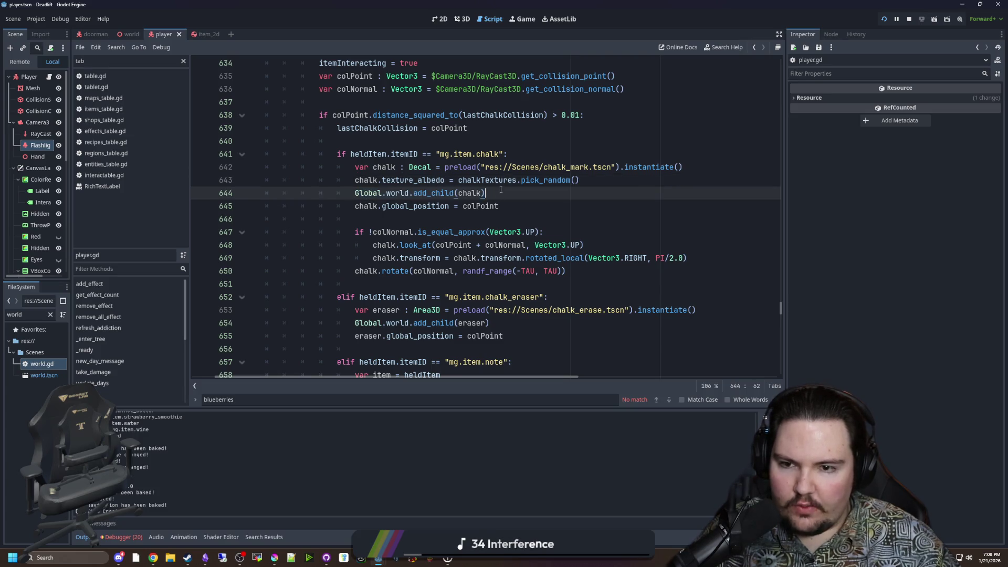
drag(355, 207, 446, 206)
click(446, 206)
Examine the colPoint and collision normal lines and the chalk orientation code, then return to the game.
scroll(348, 119, up, 1)
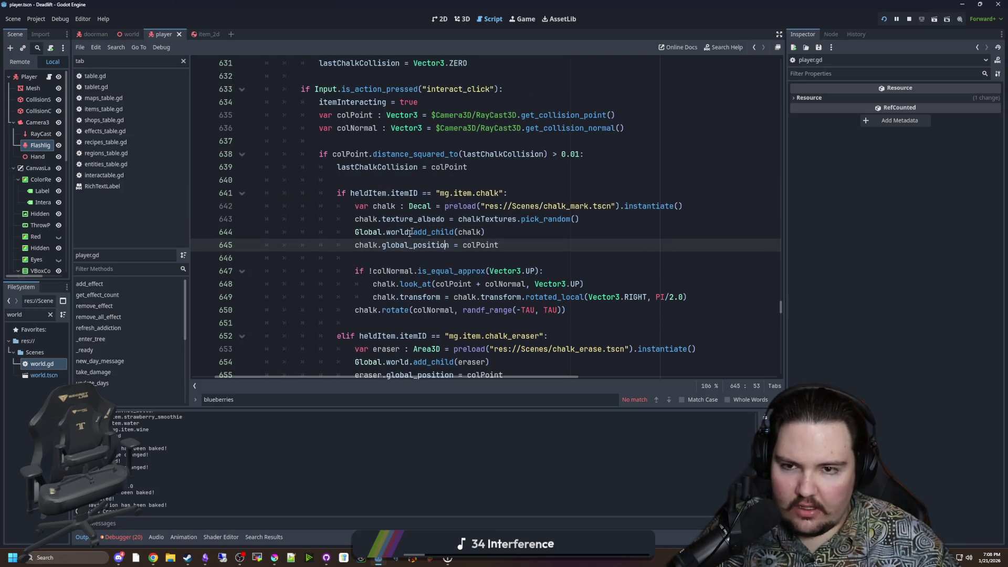
mouse_move(338, 115)
mouse_down()
mouse_move(615, 115)
mouse_move(342, 115)
mouse_up()
click(615, 115)
click(342, 114)
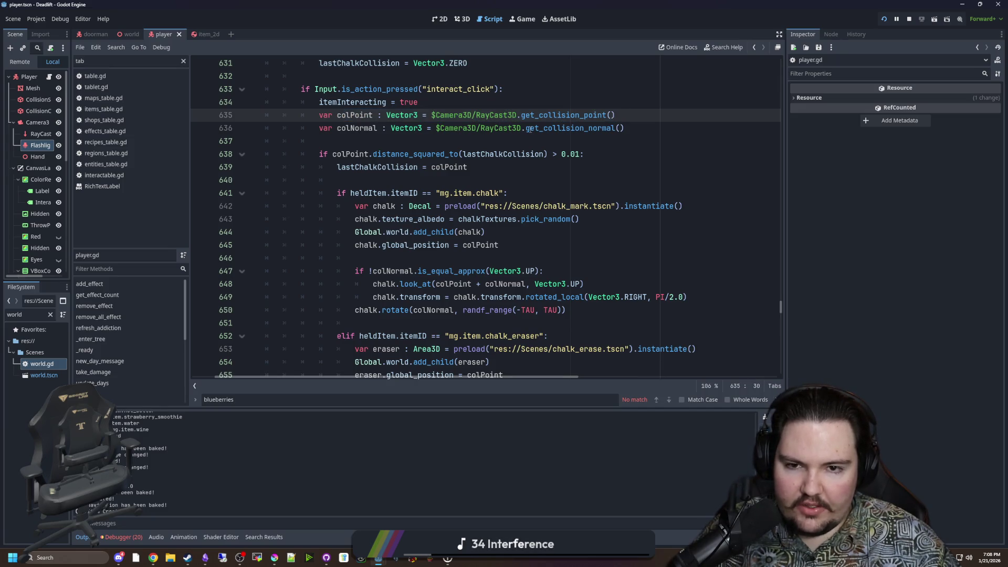
drag(525, 128, 635, 129)
click(639, 128)
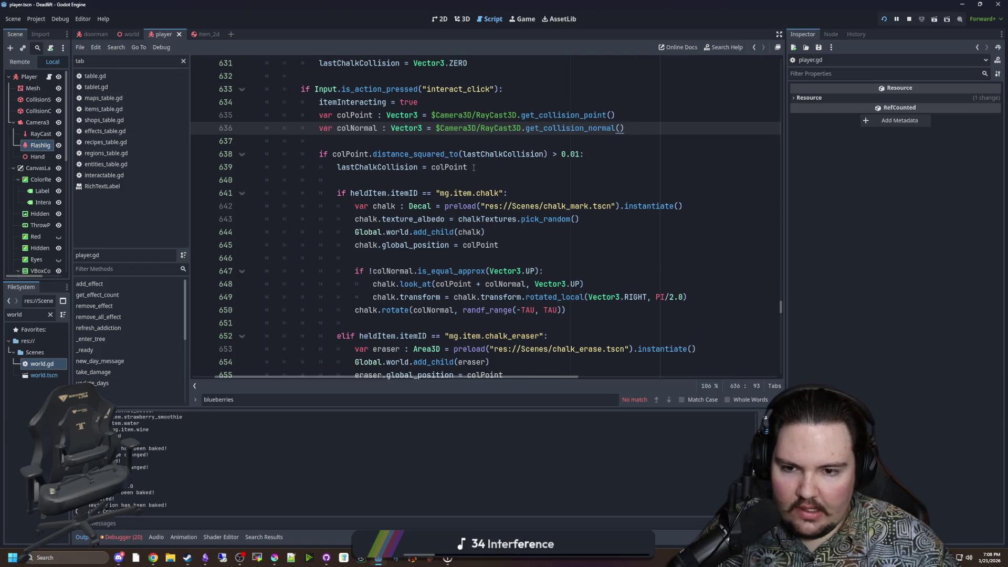
scroll(421, 254, down, 1)
mouse_move(453, 232)
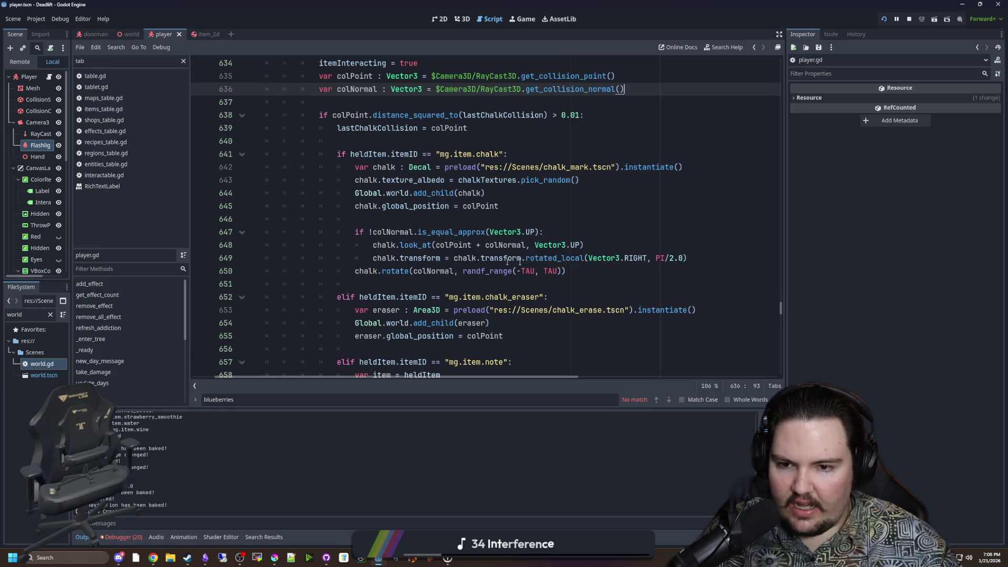
click(576, 269)
drag(576, 270, 215, 235)
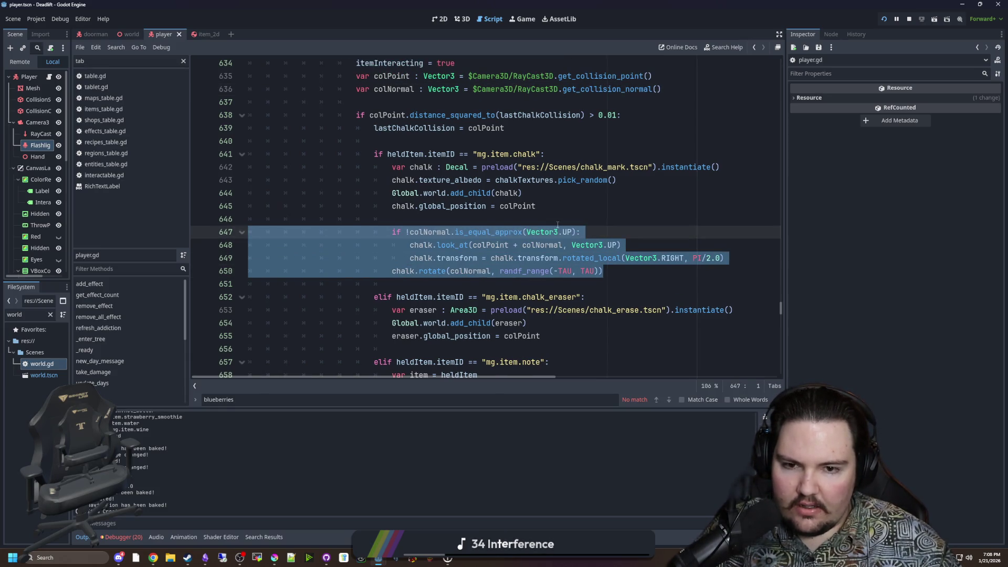
click(523, 19)
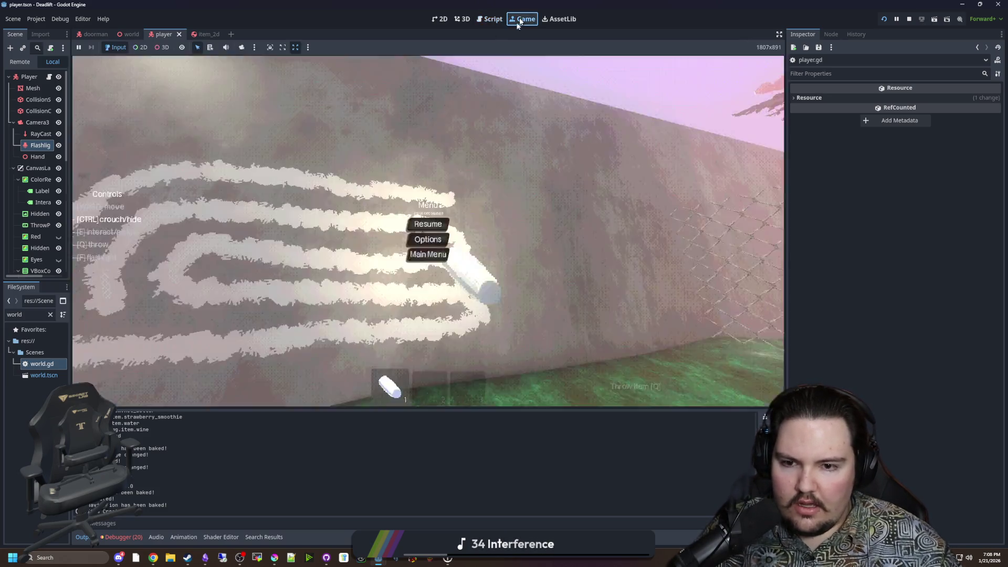
Resume the game, walk out through the doorway and descend to the next level.
click(438, 224)
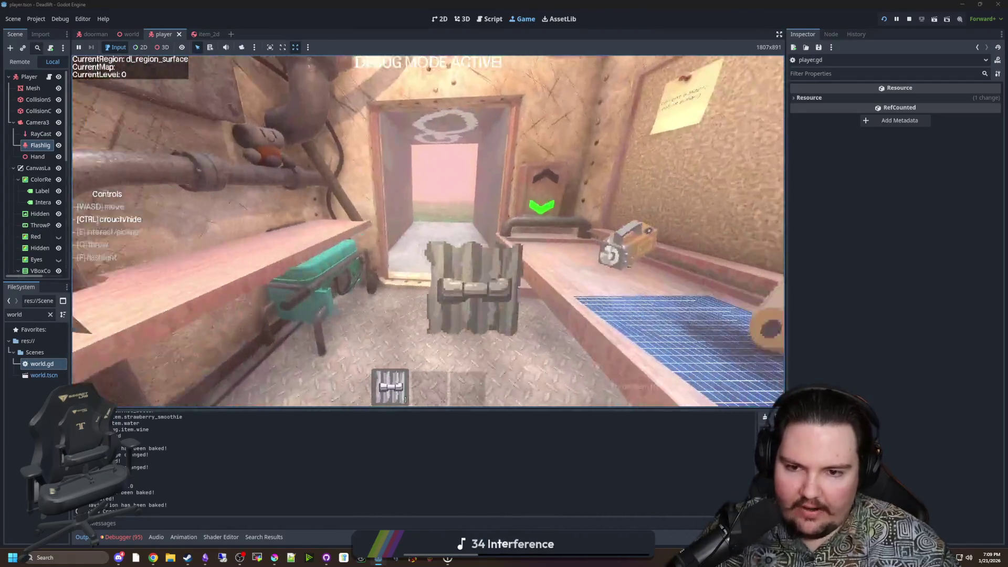
key(w)
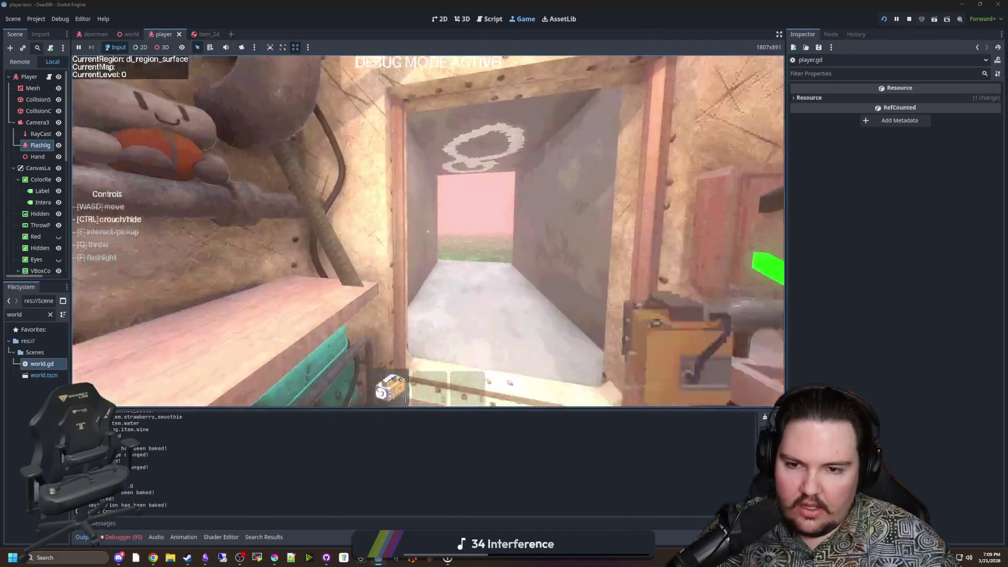
key(e)
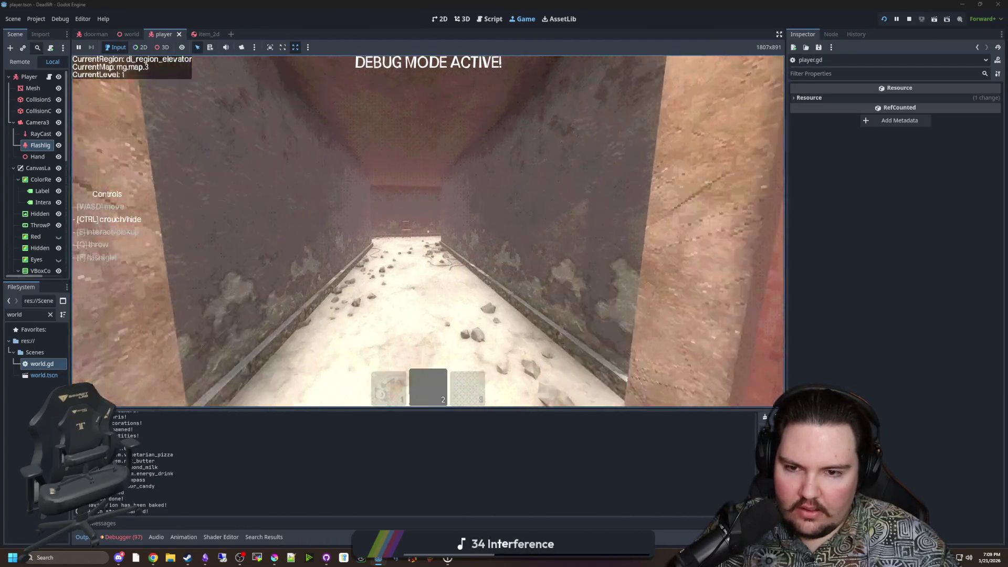
Walk into the dark vine corridor, turn on the flashlight and hold the orange box.
key(w)
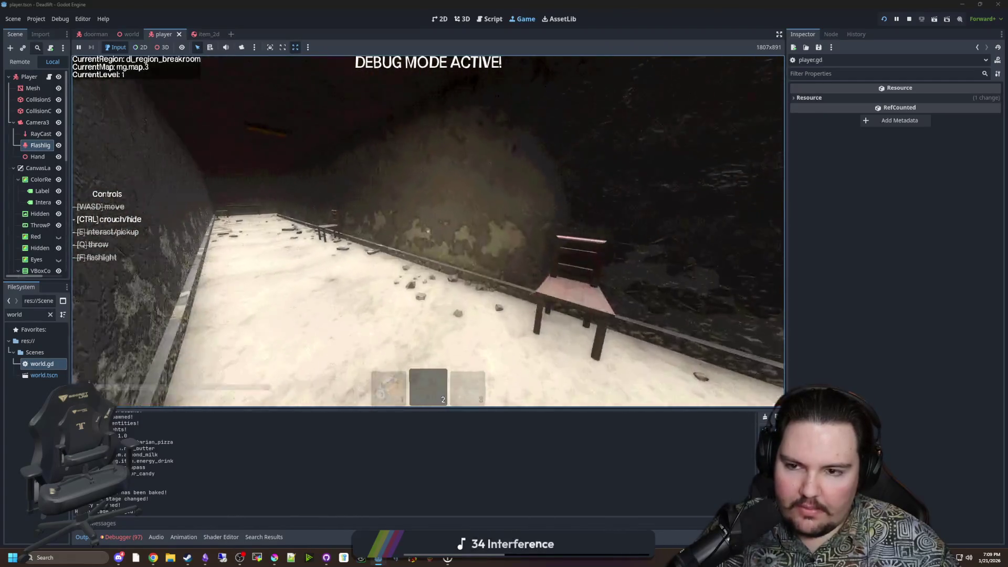
key(w)
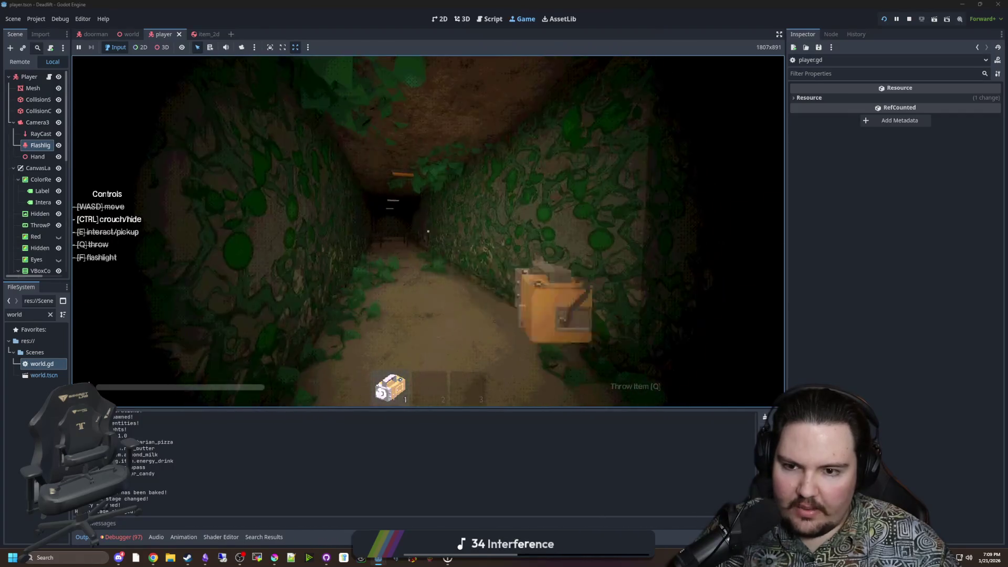
key(w)
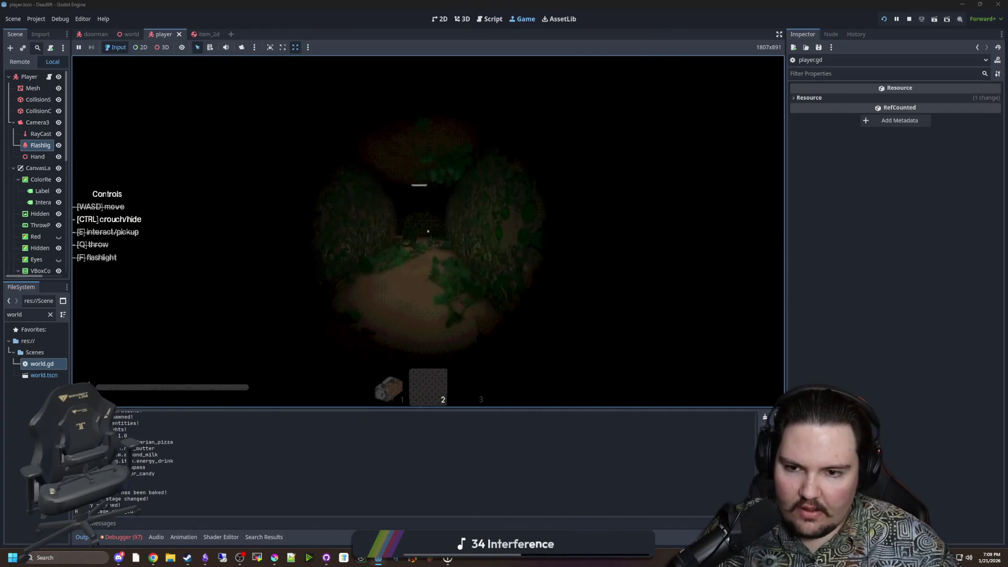
key(w)
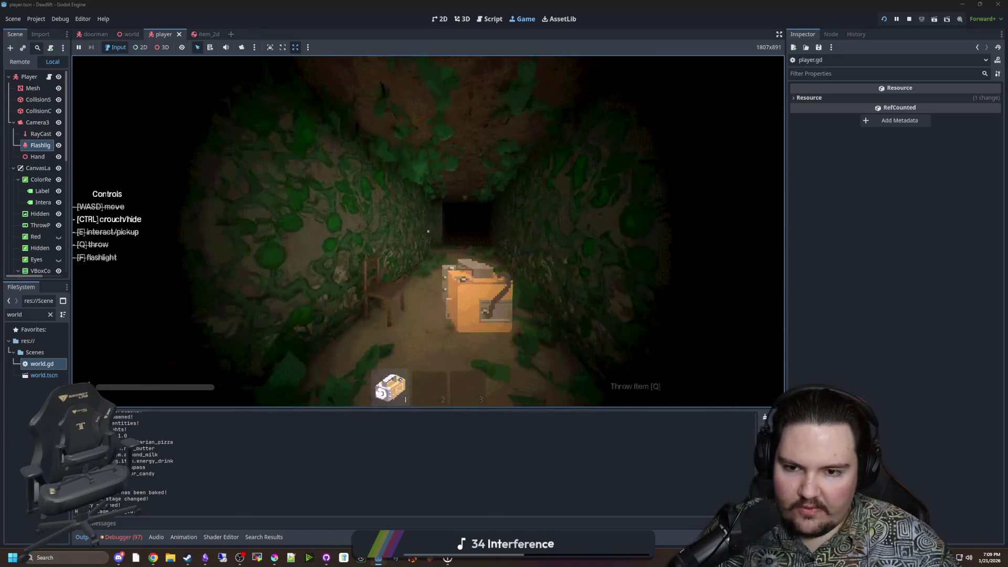
key(w)
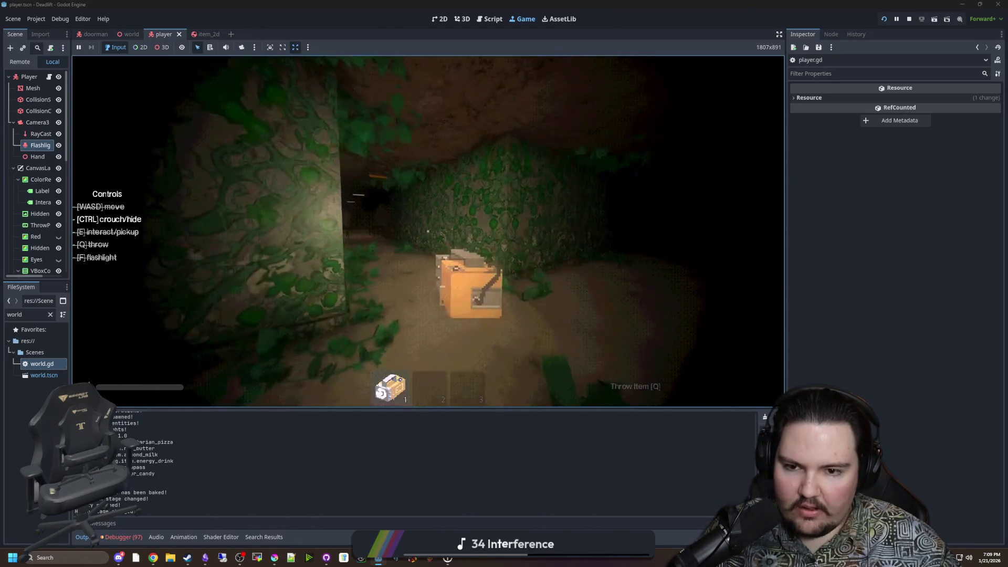
key(w)
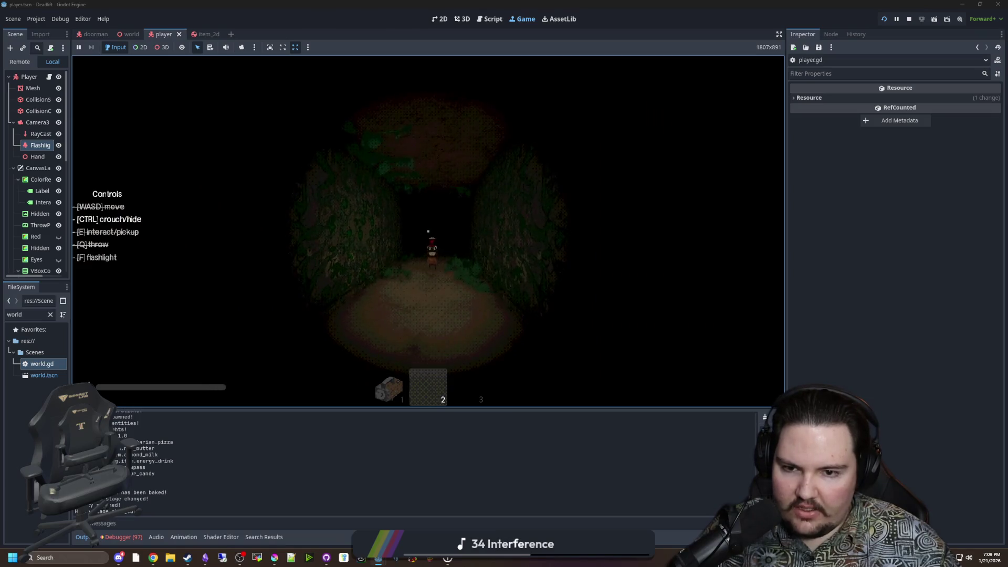
key(w)
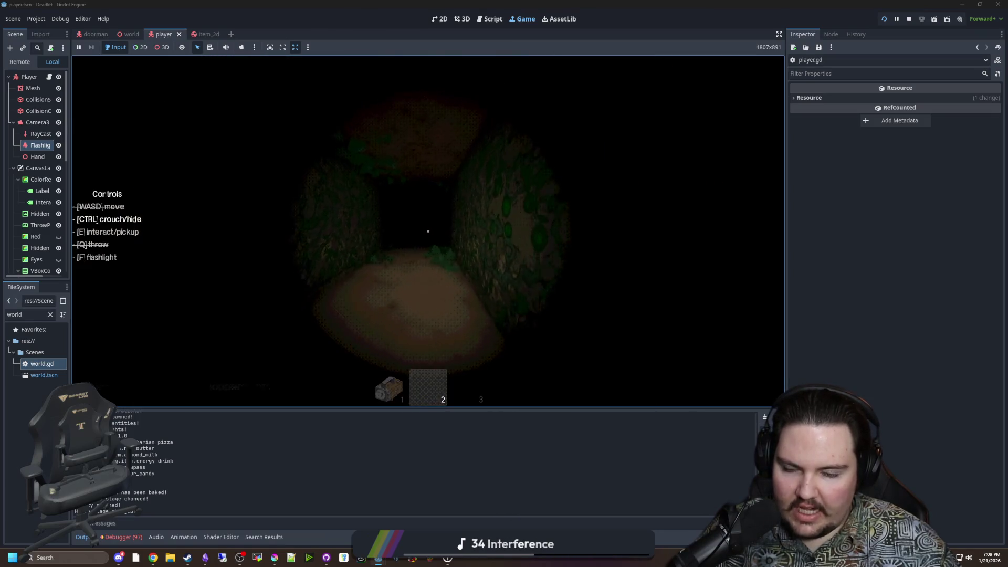
key(f)
key(1)
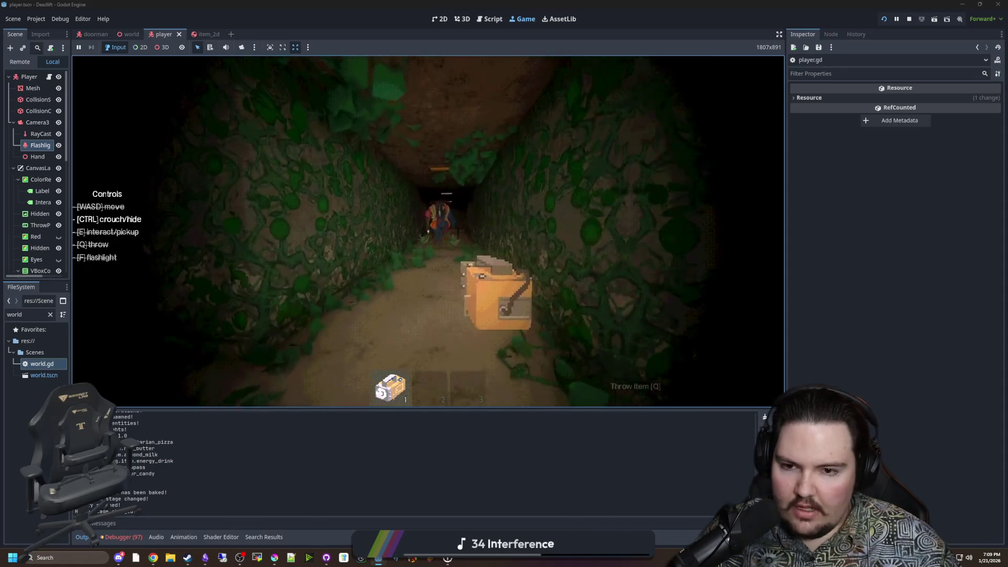
Walk past the hooded figure, re-equip the box and continue into the elevator room.
key(w)
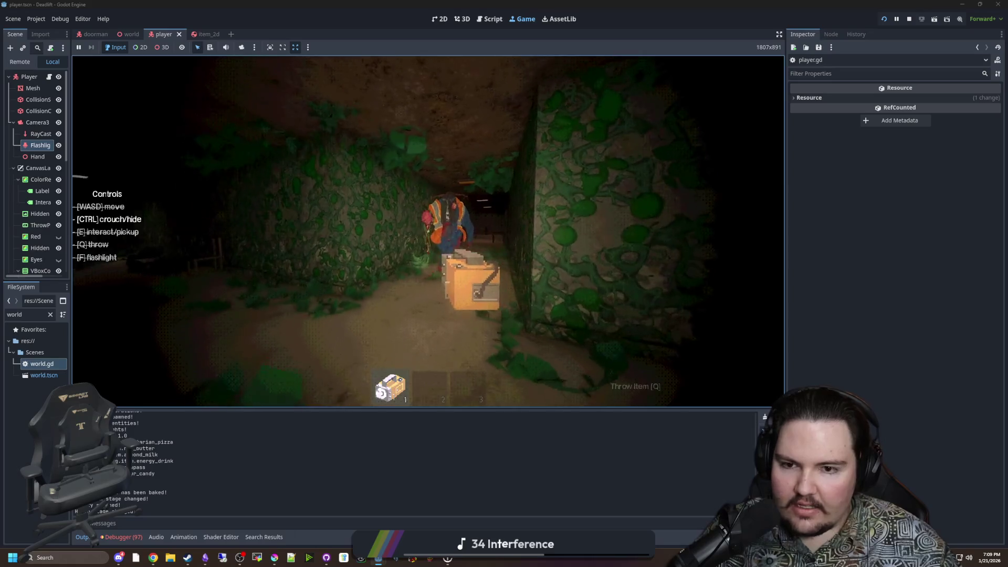
key(2)
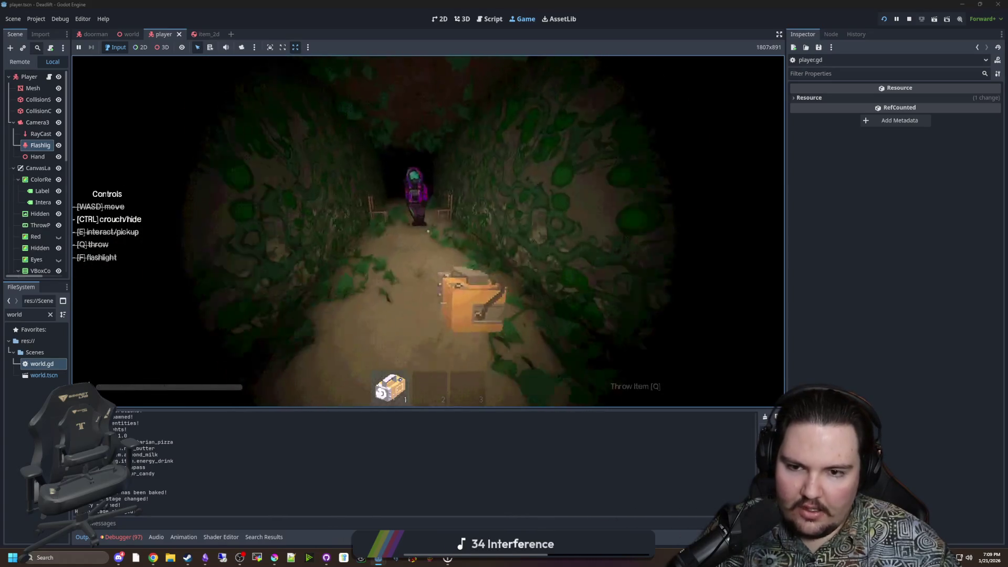
key(w)
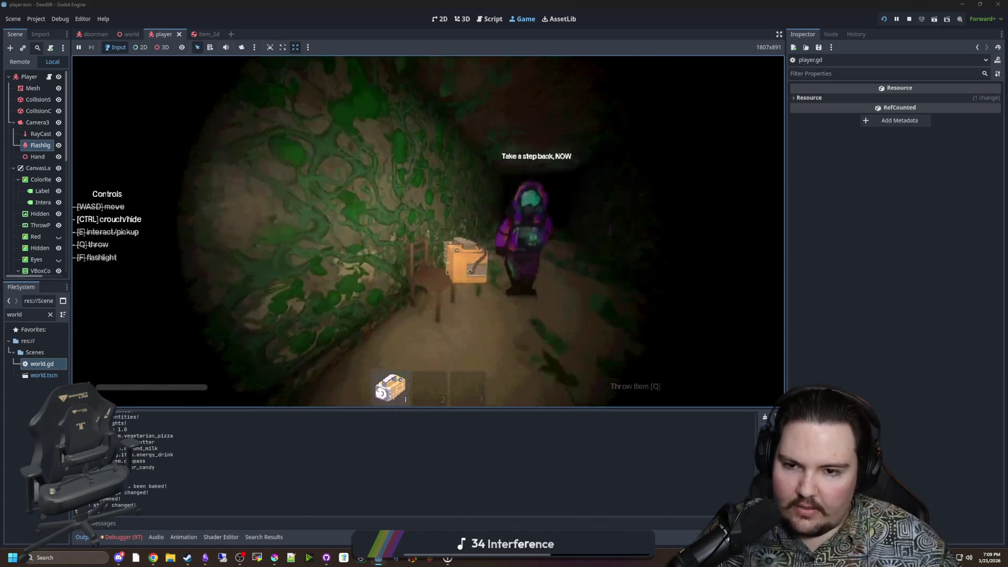
key(w)
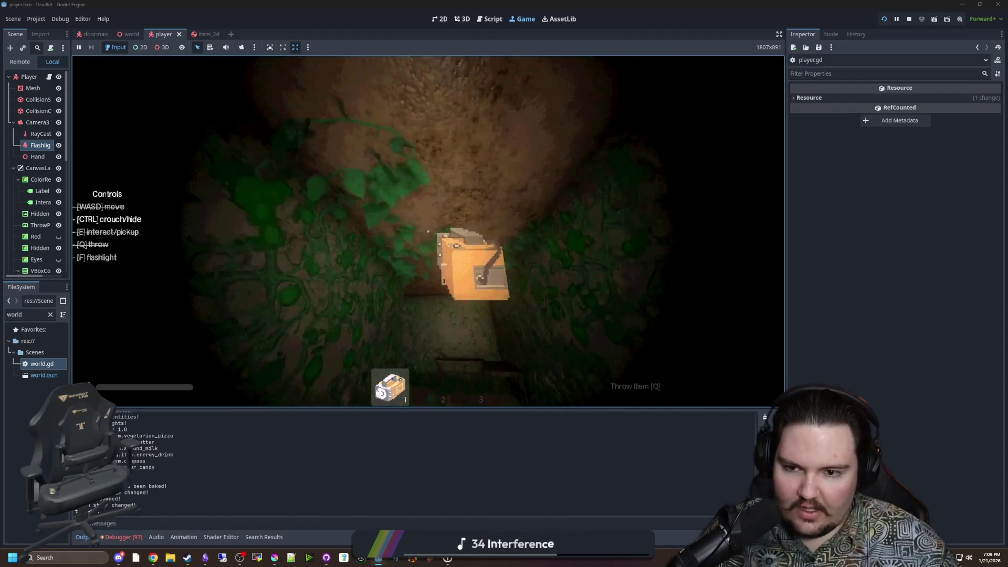
key(w)
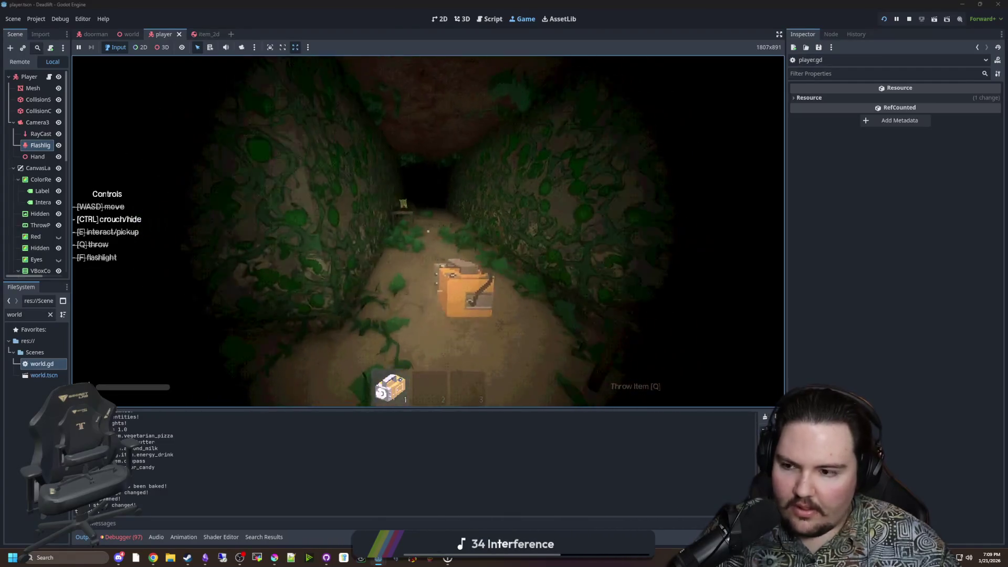
key(w)
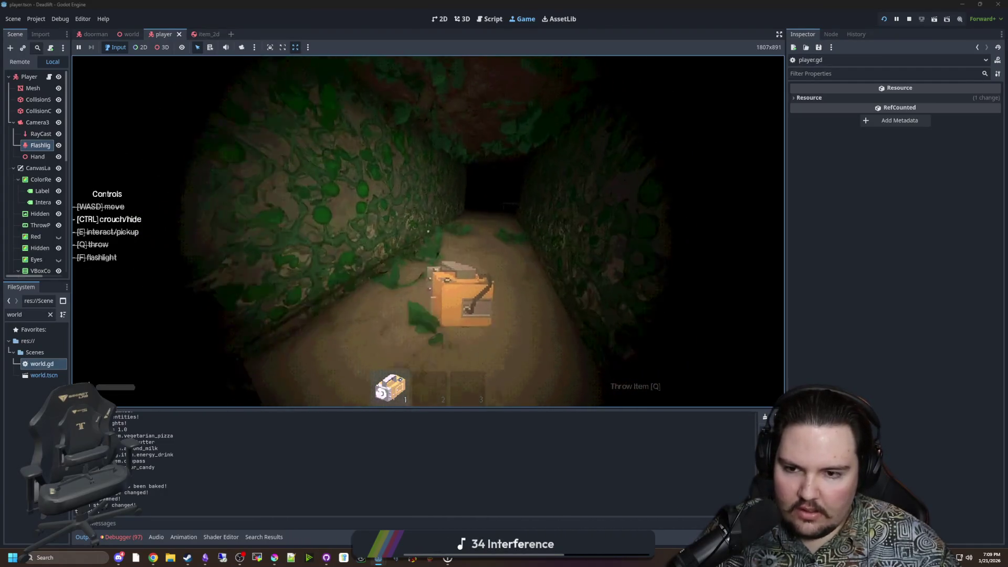
key(w)
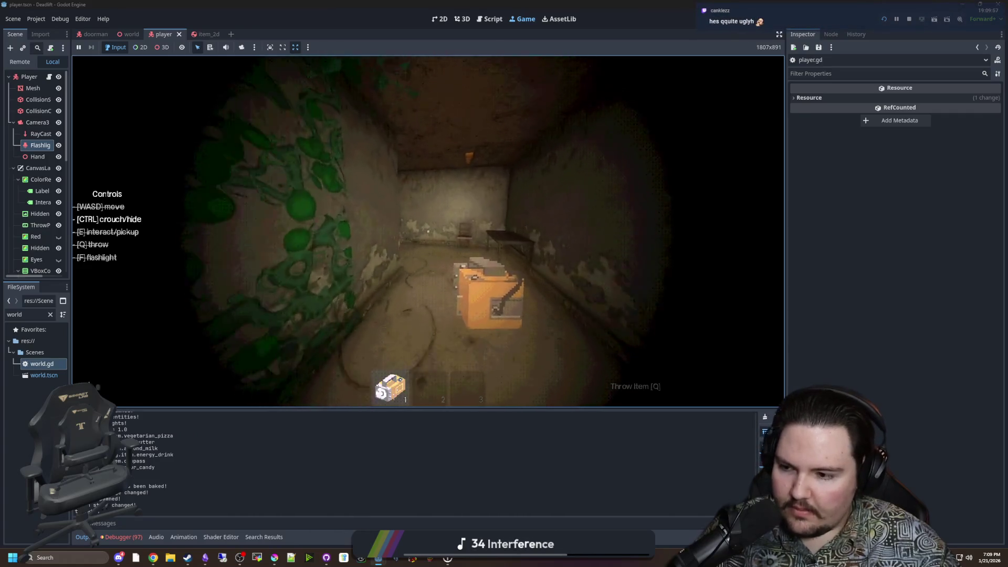
key(w)
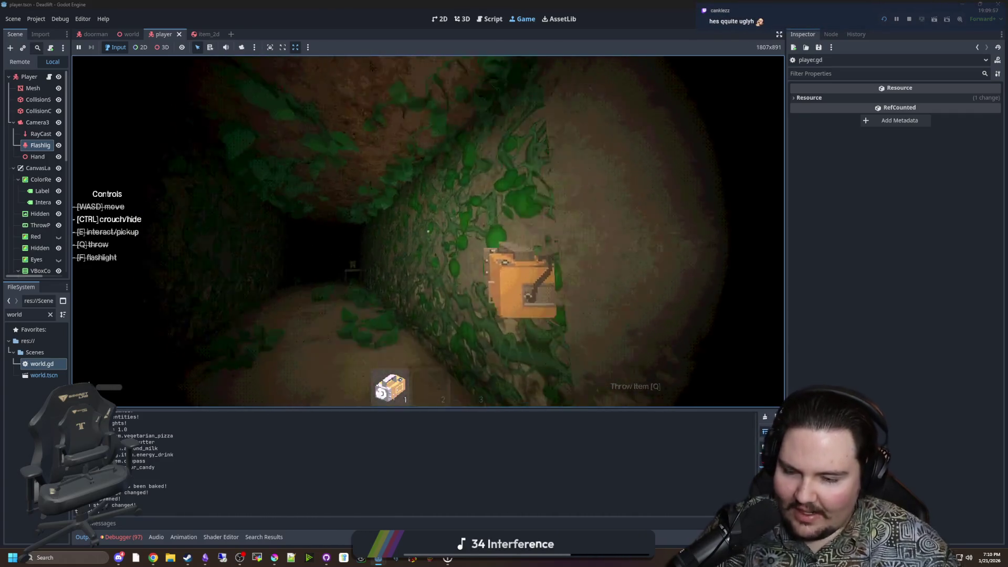
key(w)
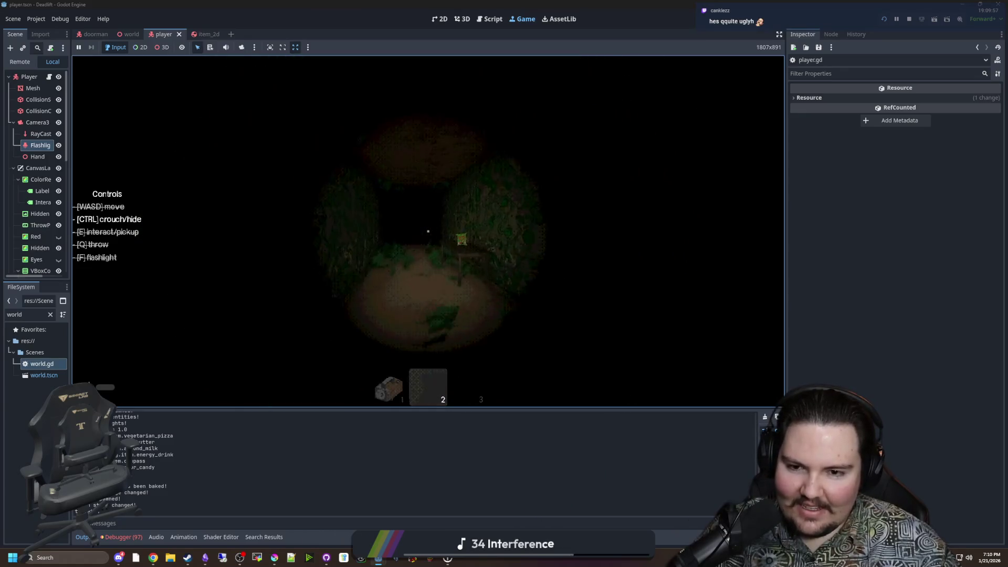
key(w)
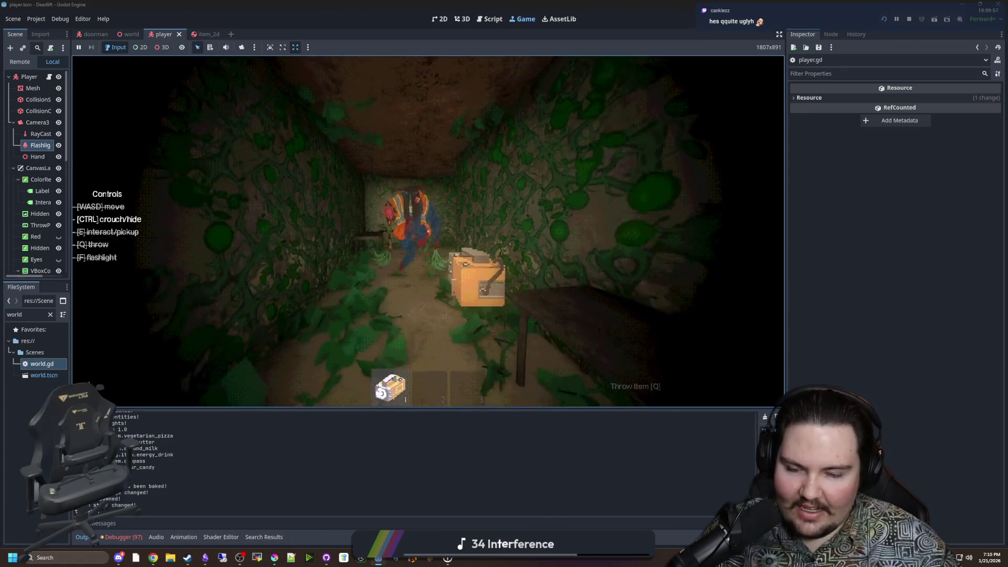
key(s)
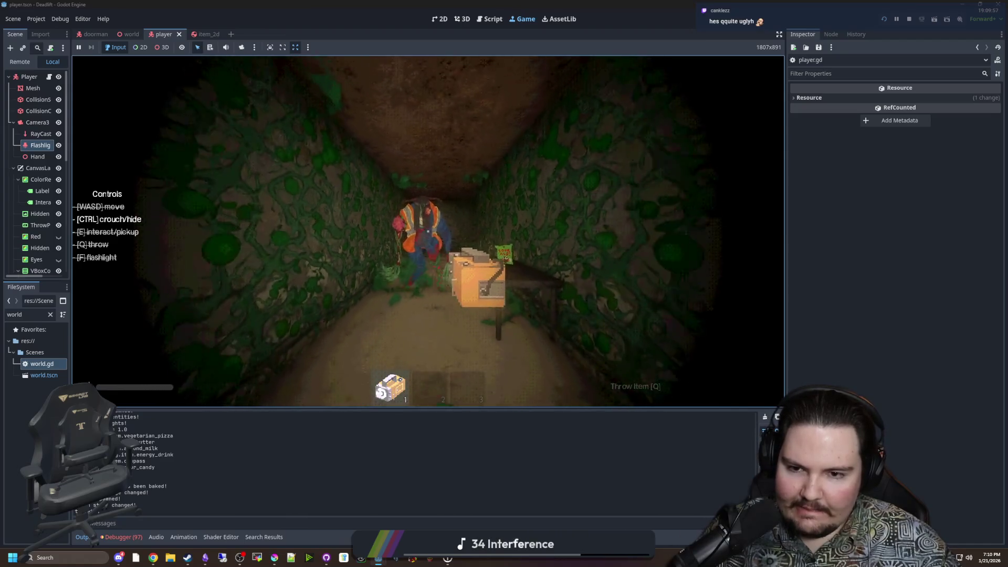
key(d)
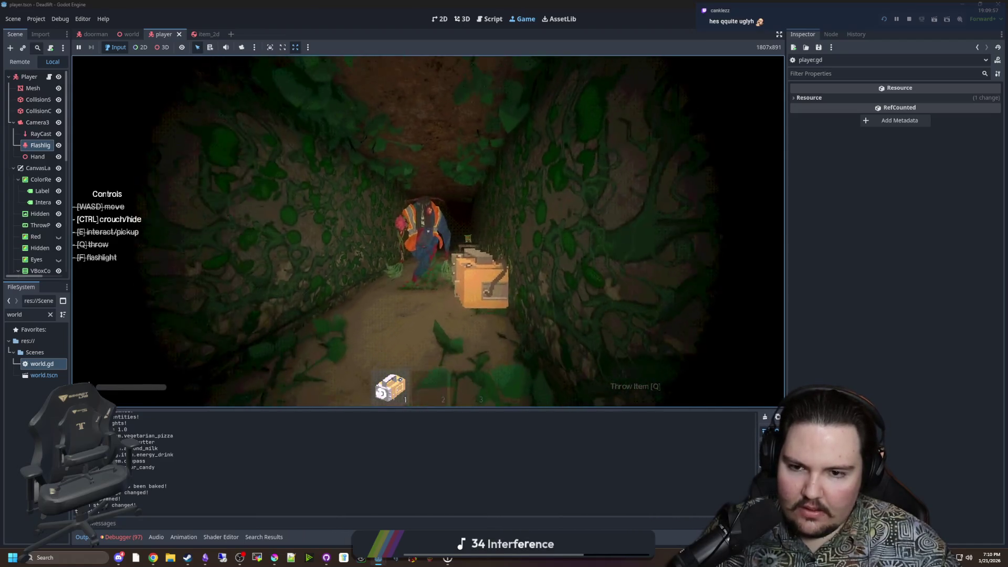
key(ctrl)
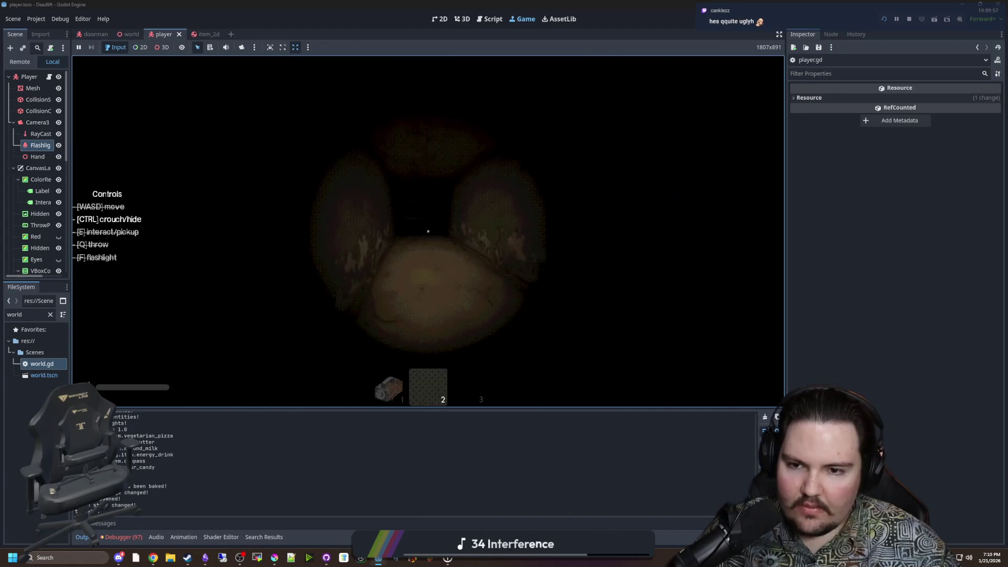
key(1)
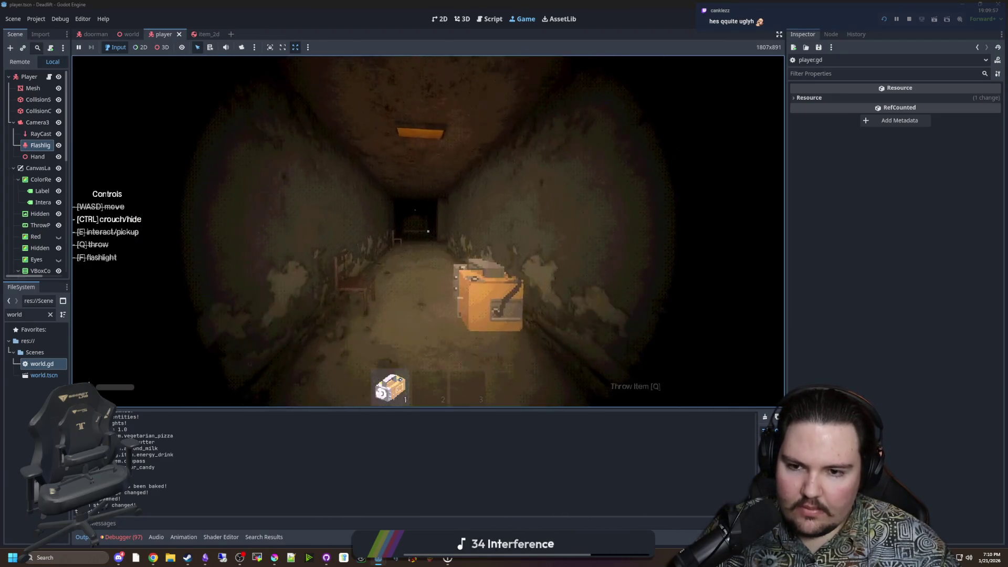
mouse_move(428, 231)
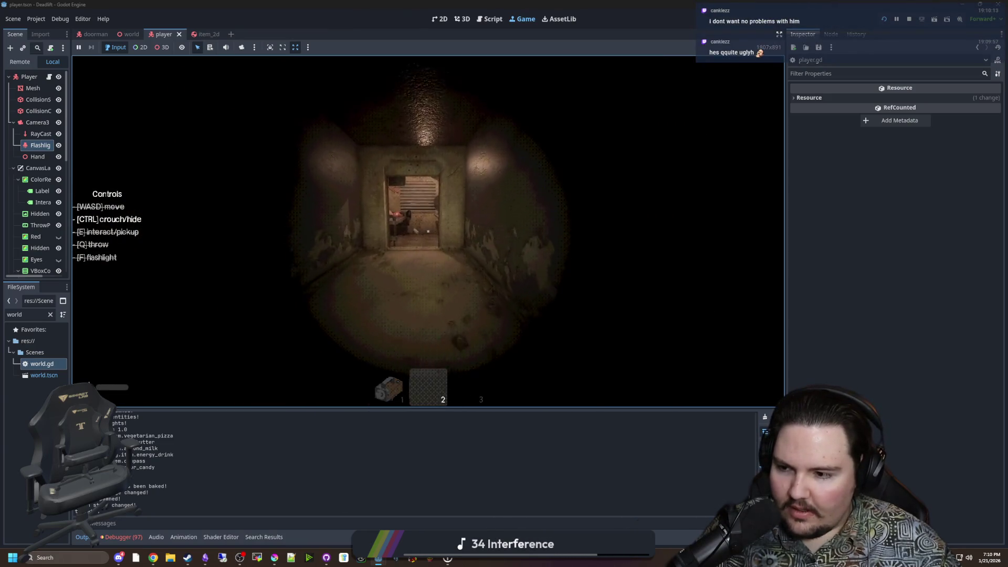
key(w)
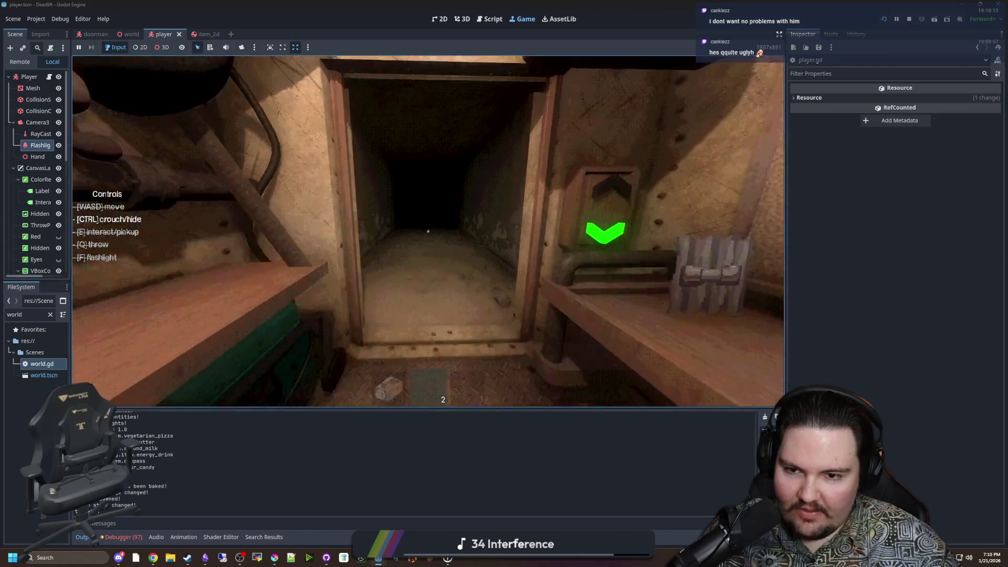
Switch hotbar slots, throw the toilet roll, then throw the medkit onto the desk and retrieve it.
key(1)
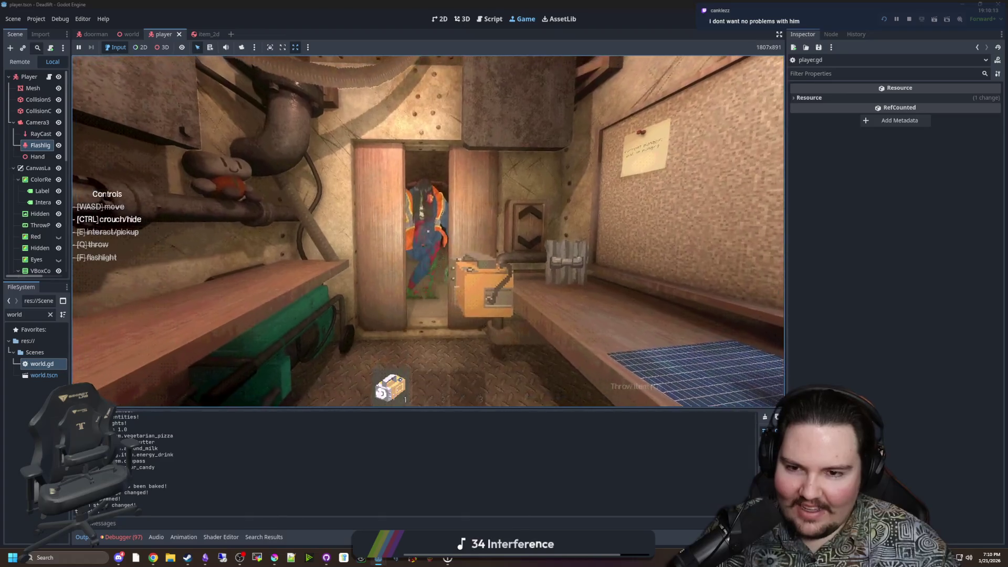
key(2)
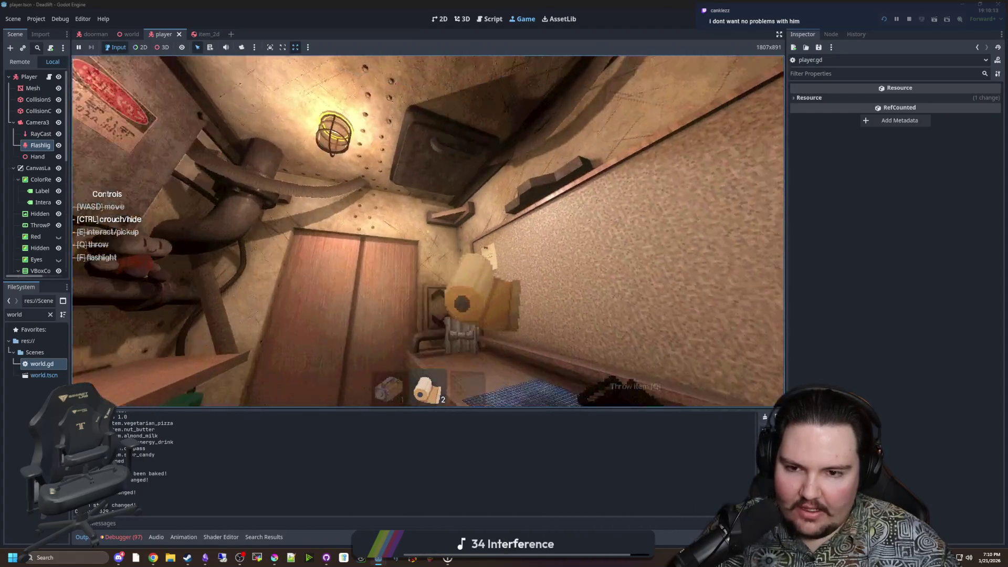
key(q)
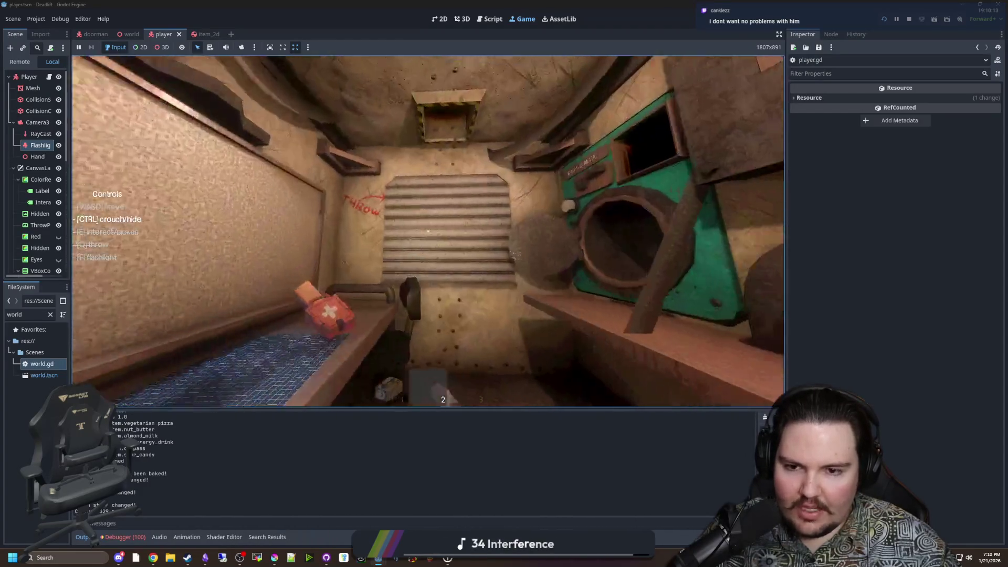
key(w)
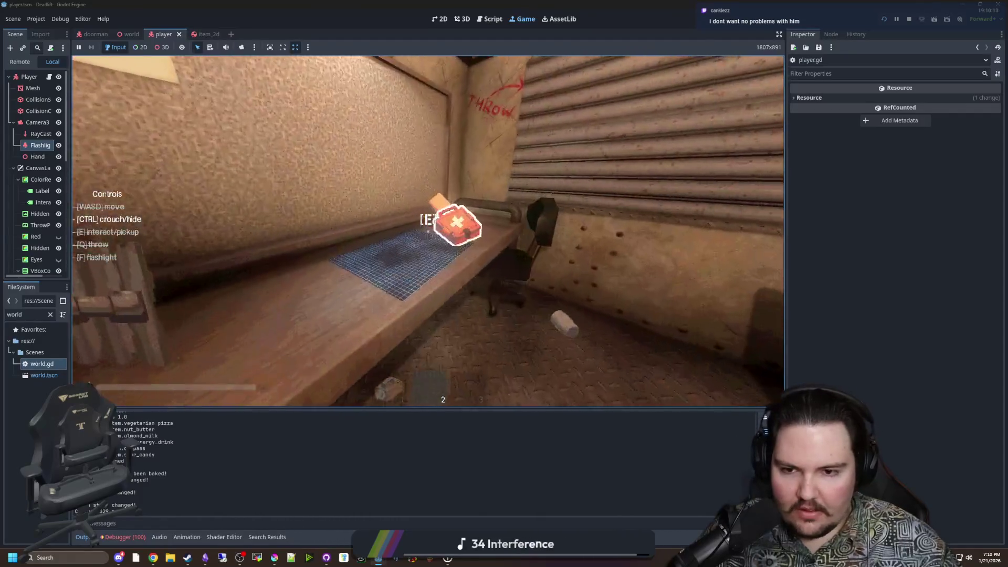
key(q)
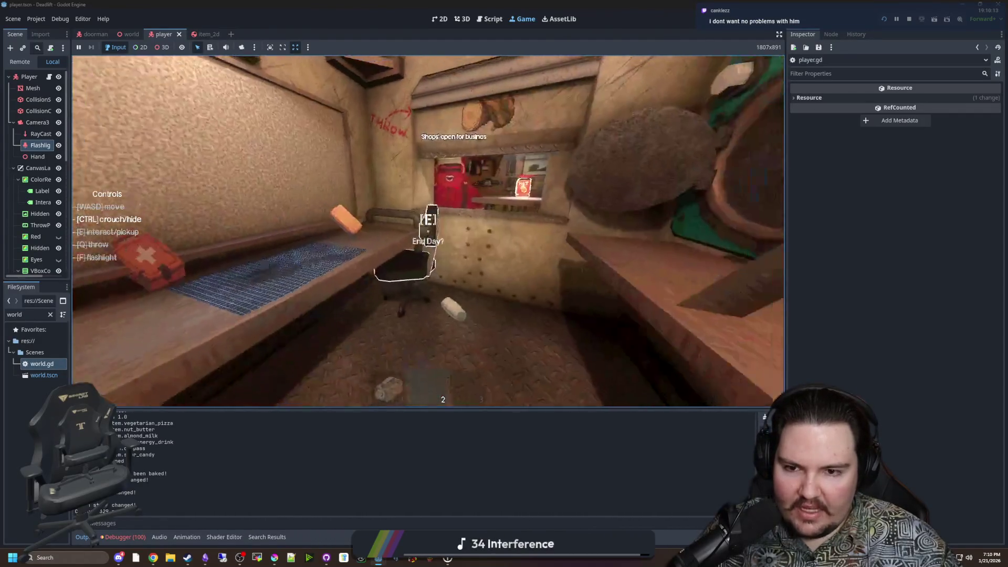
key(e)
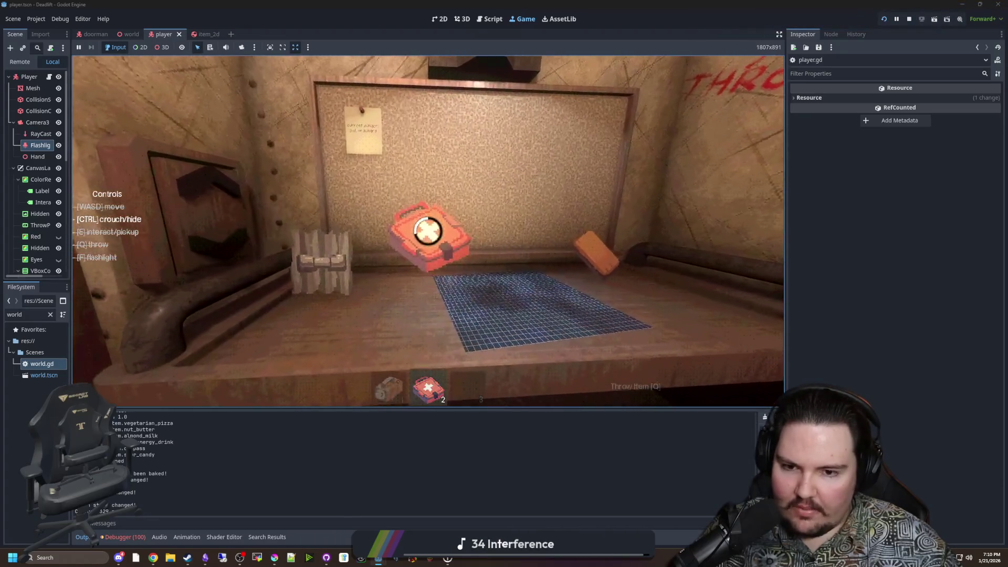
Throw the medkit again, pick up the wood scrap and pallet, and throw the pallet.
key(q)
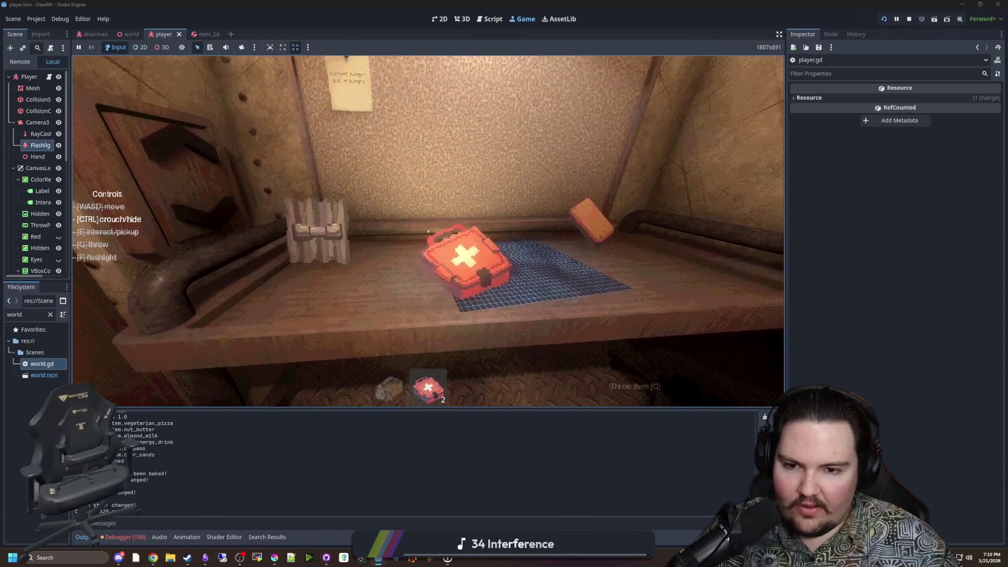
key(q)
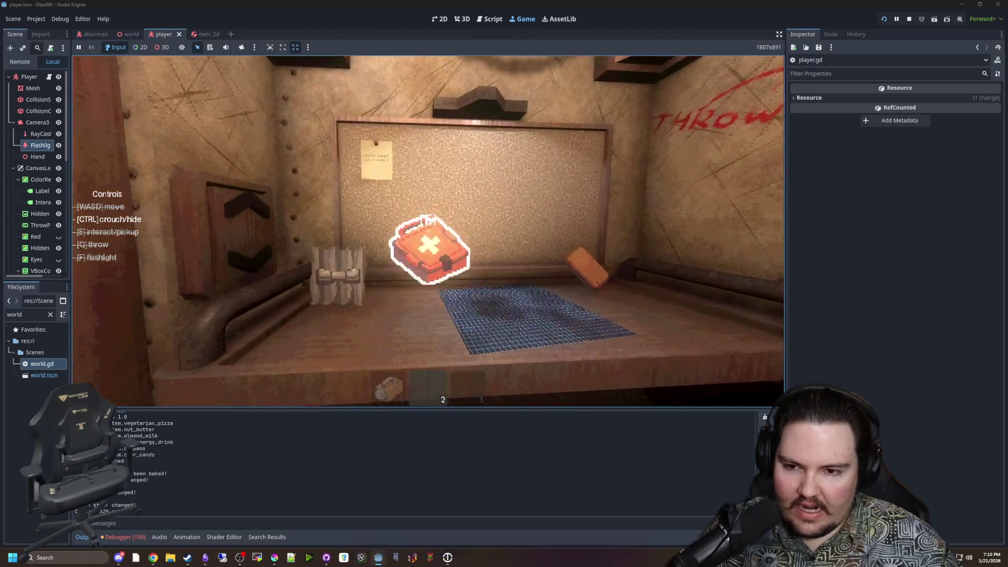
key(e)
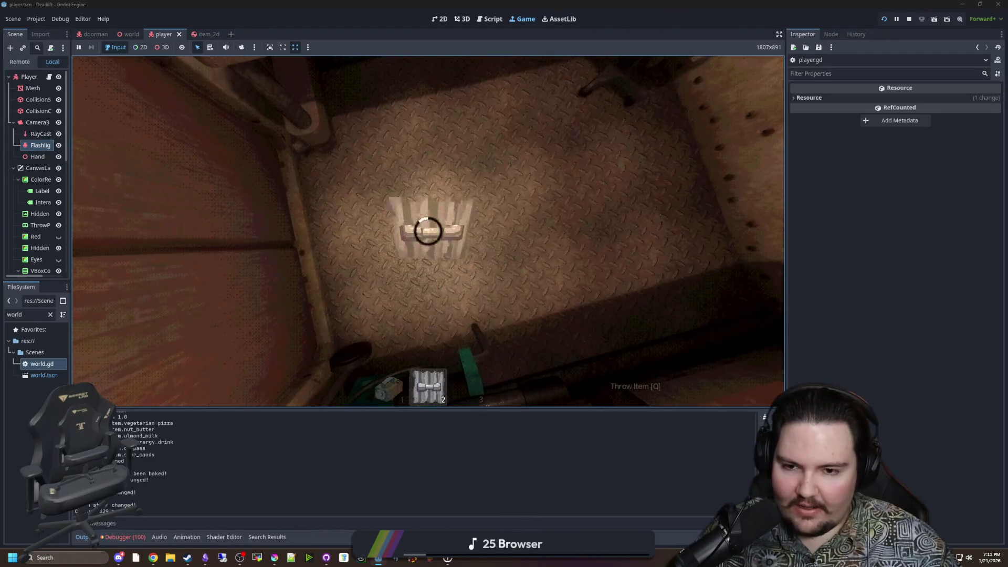
key(e)
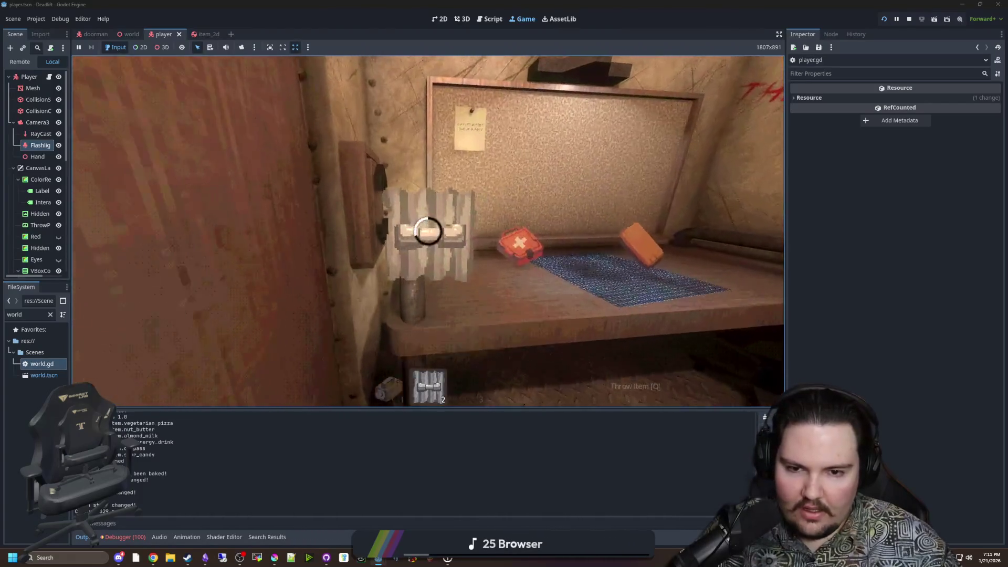
key(e)
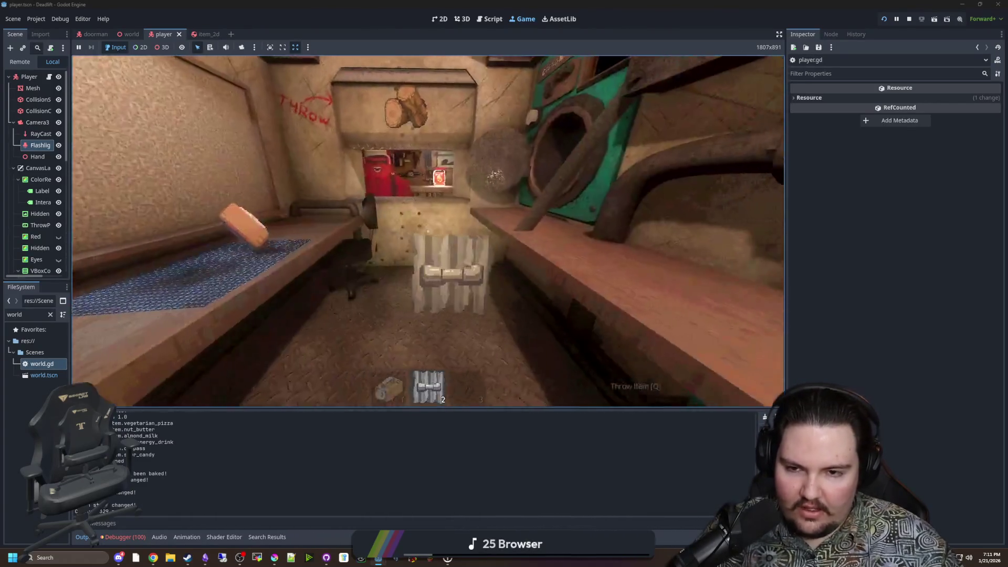
key(q)
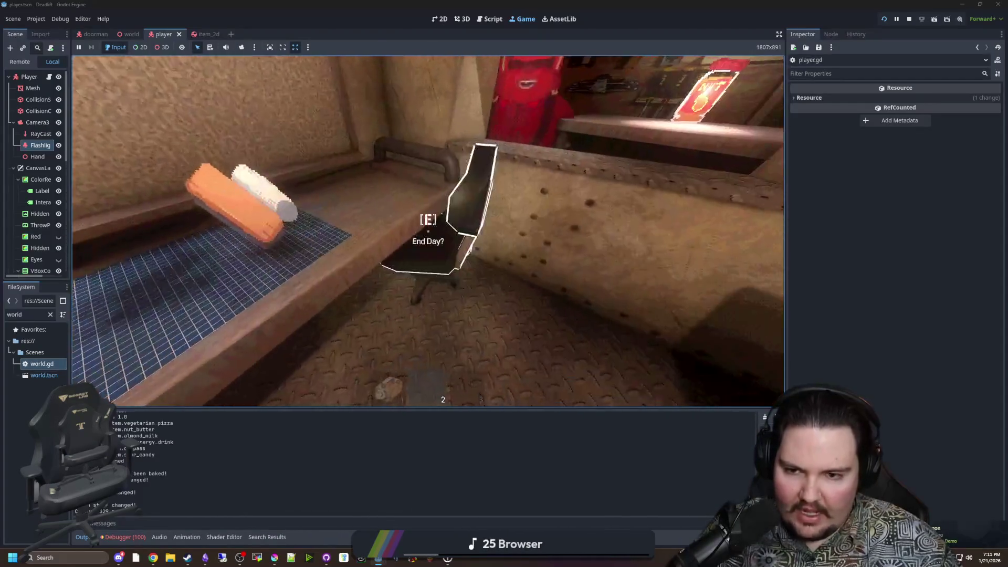
End the day at the chair, skipping both the eating and drinking choices.
key(e)
click(440, 319)
click(440, 318)
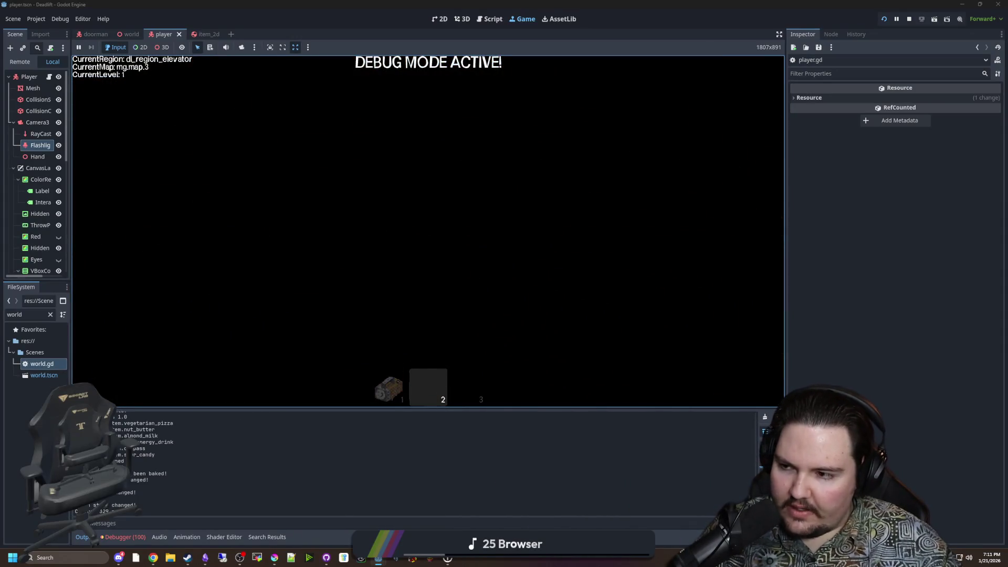
Resume from the pause menu and take the elevator down to level 3.
key(super)
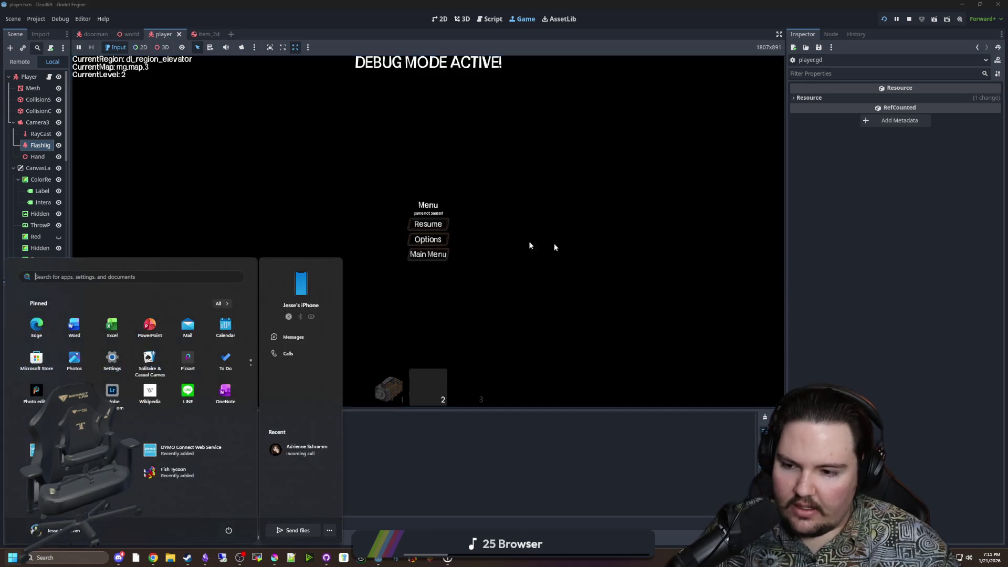
click(306, 337)
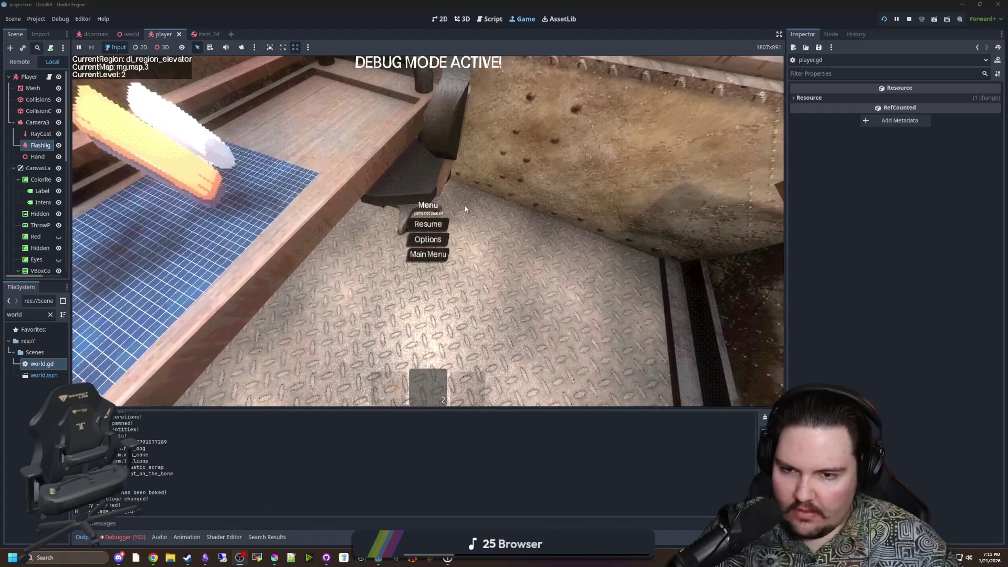
key(Escape)
key(w)
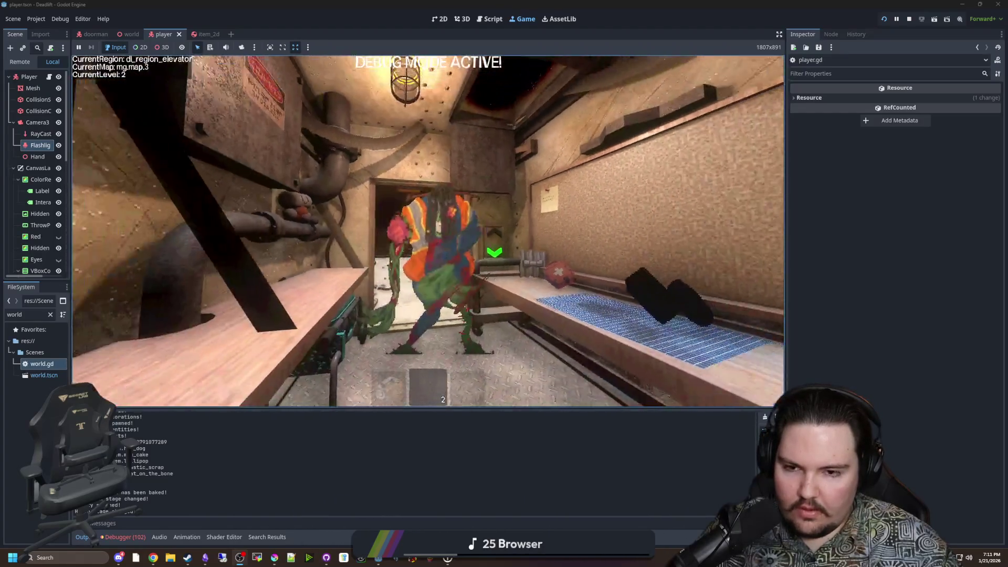
key(s)
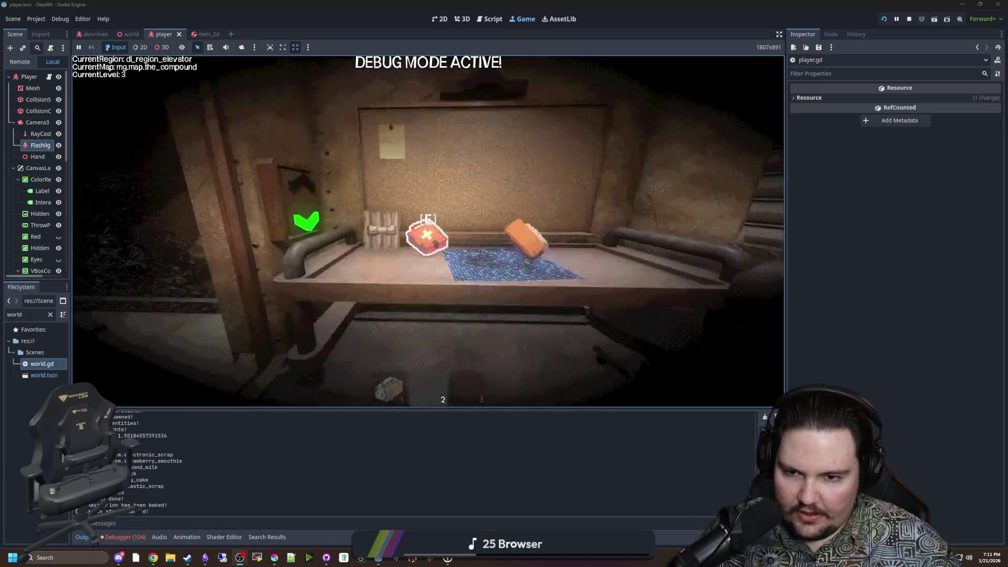
key(e)
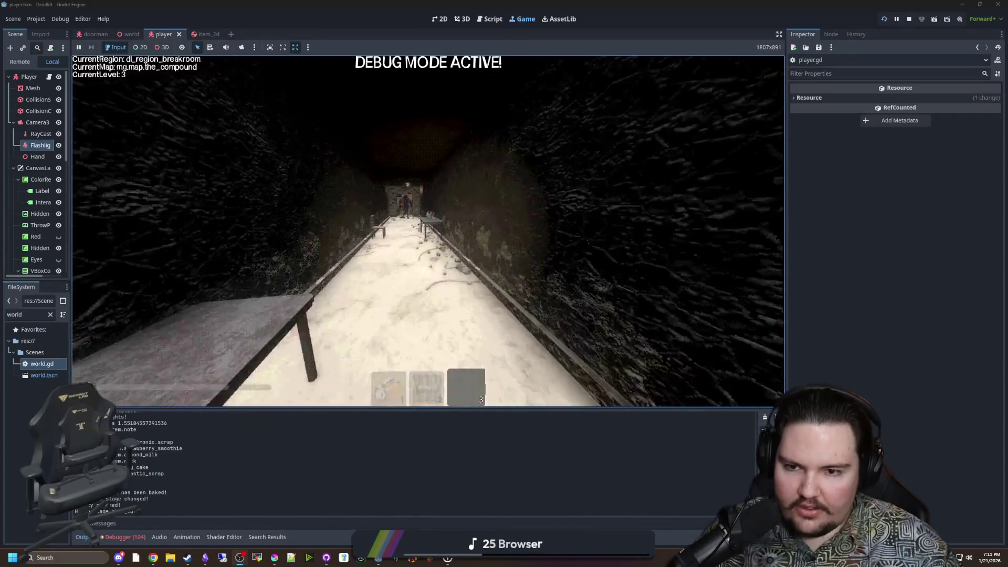
Grab the plush from the table, throw it, and walk down the blood-stained butchery corridor.
key(e)
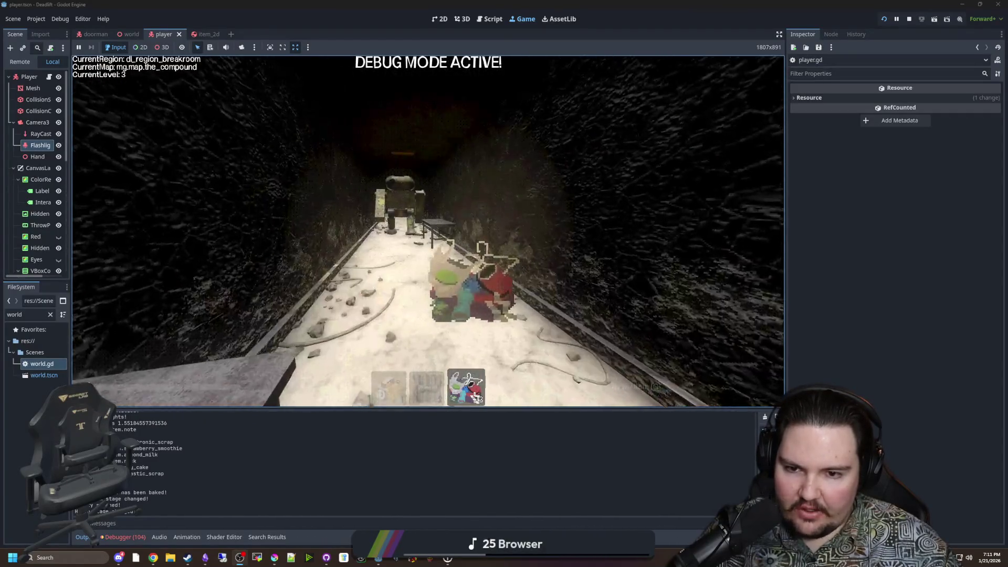
key(g)
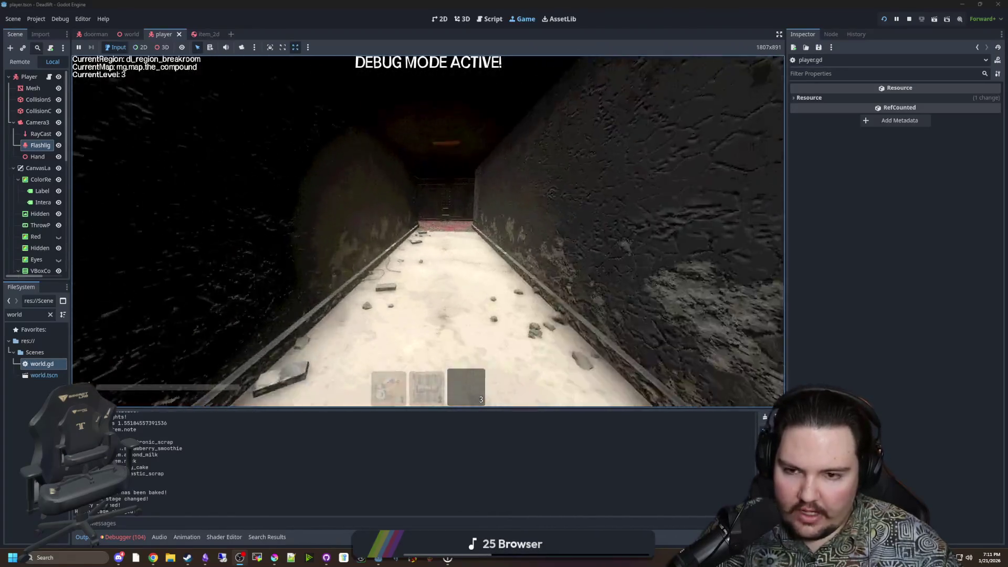
key(w)
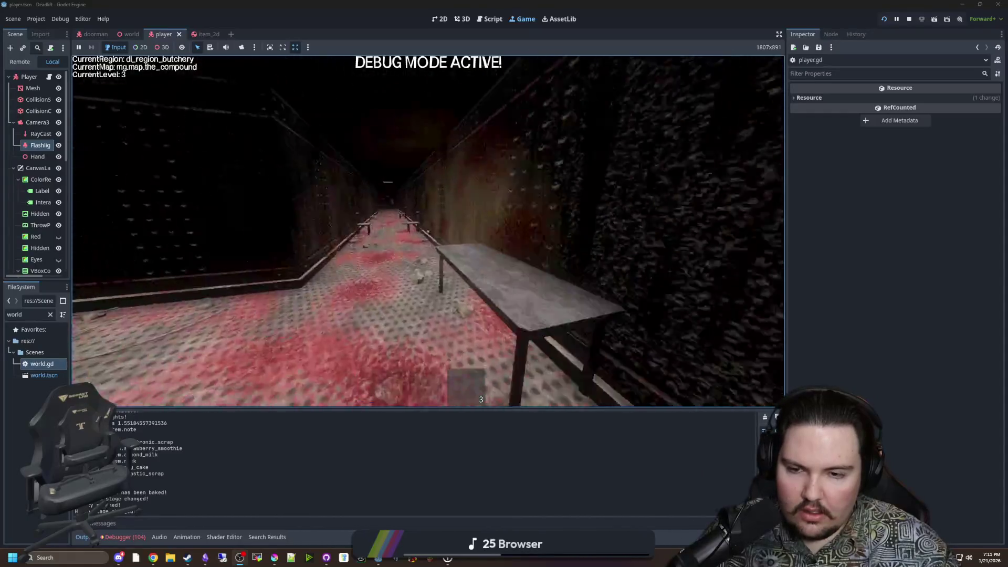
key(w)
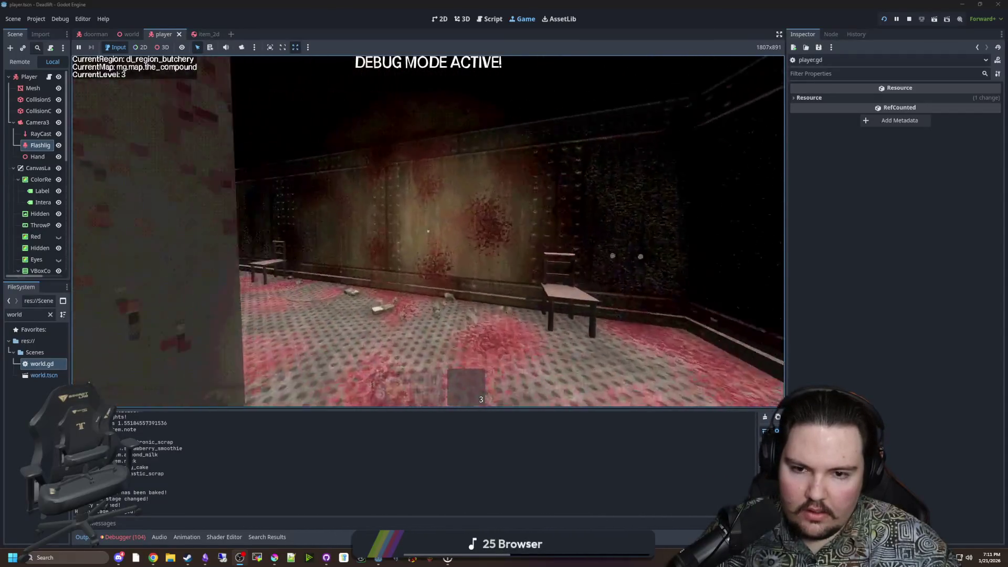
key(w)
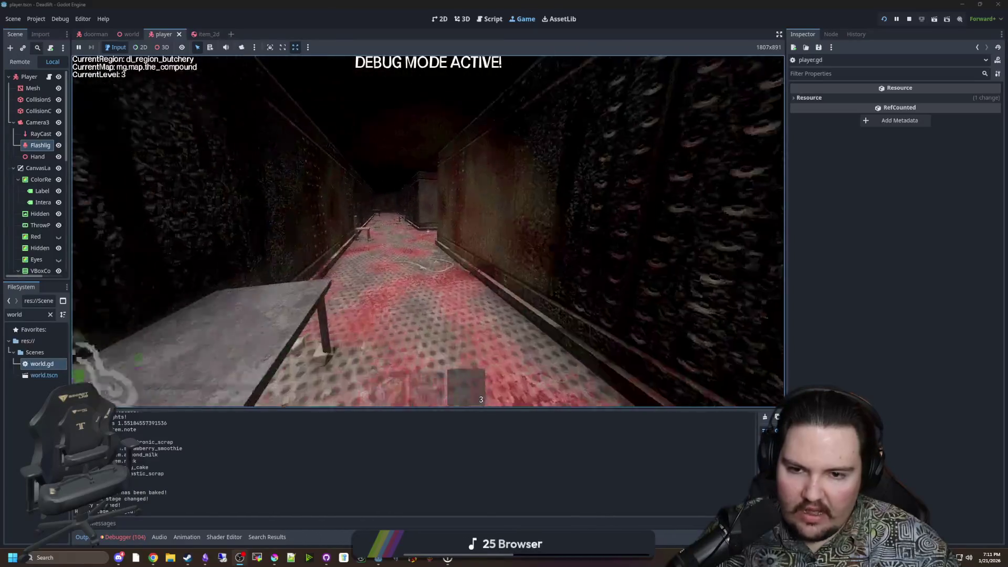
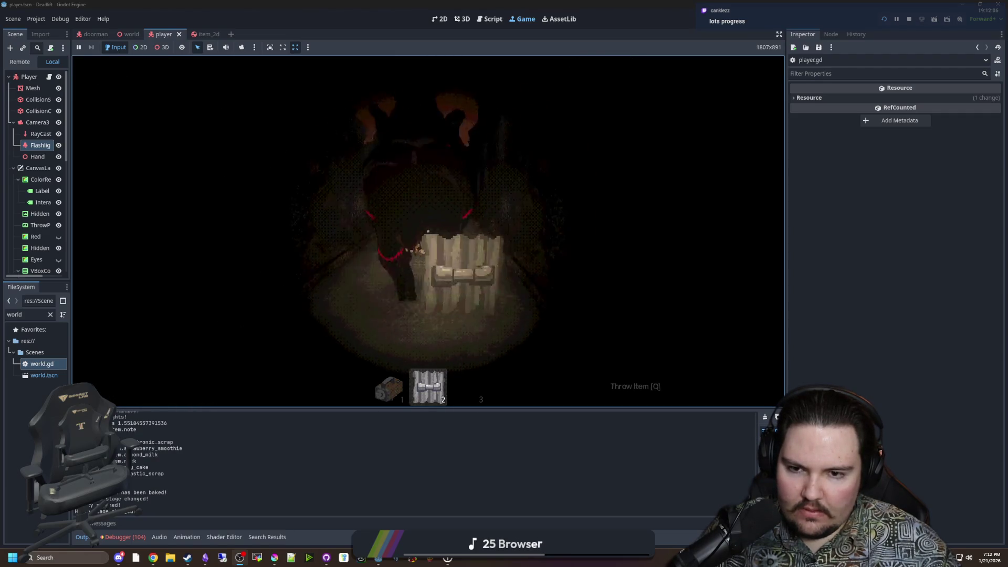
Turn on debug mode with F3, switch to hotbar slot three, pause, and widen the file dock.
key(F3)
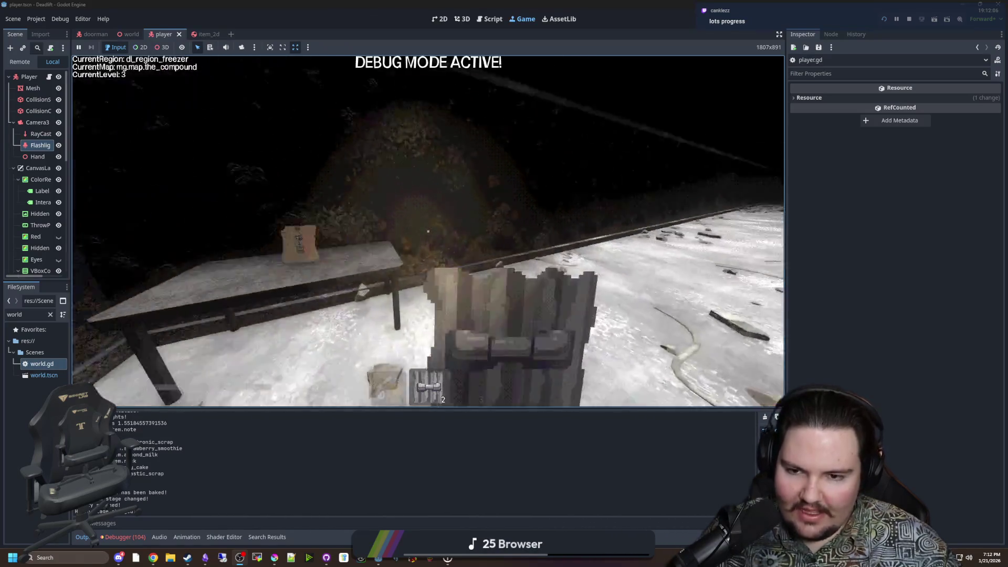
key(q)
key(Escape)
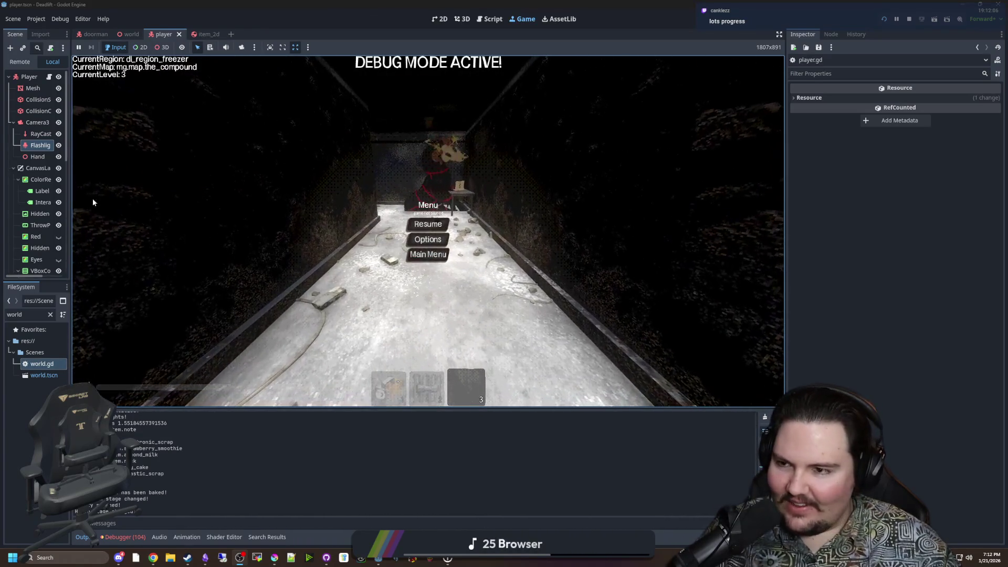
drag(71, 141, 125, 108)
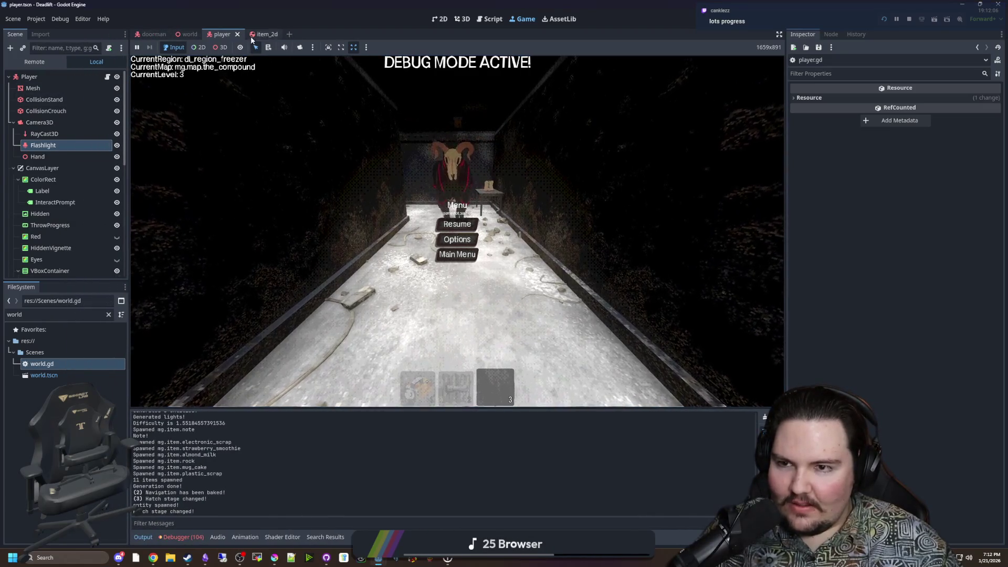
double_click(94, 314)
Filter the FileSystem for 'ares', open ares.gd and start a text search in it.
text(ares)
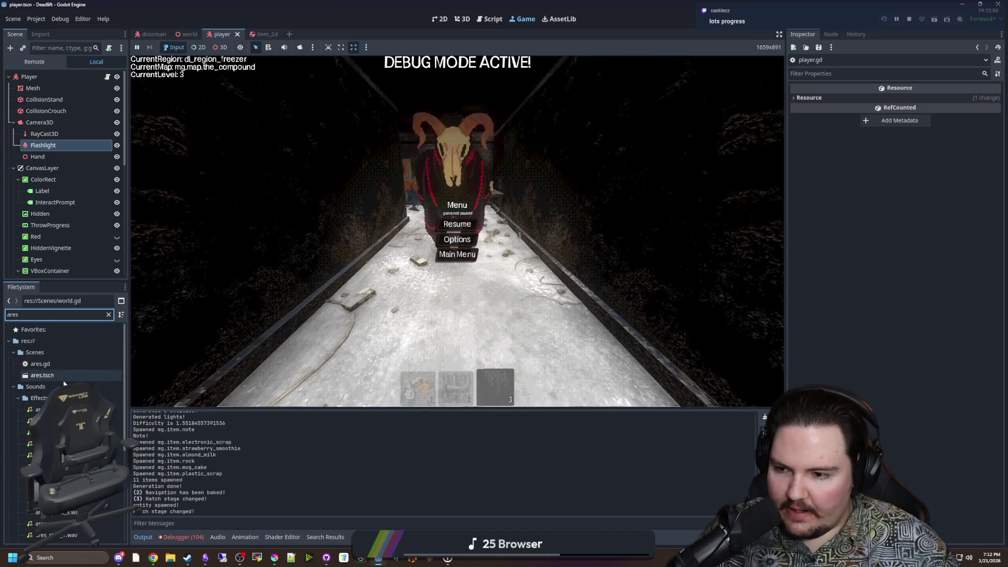
double_click(56, 364)
key(ctrl+f)
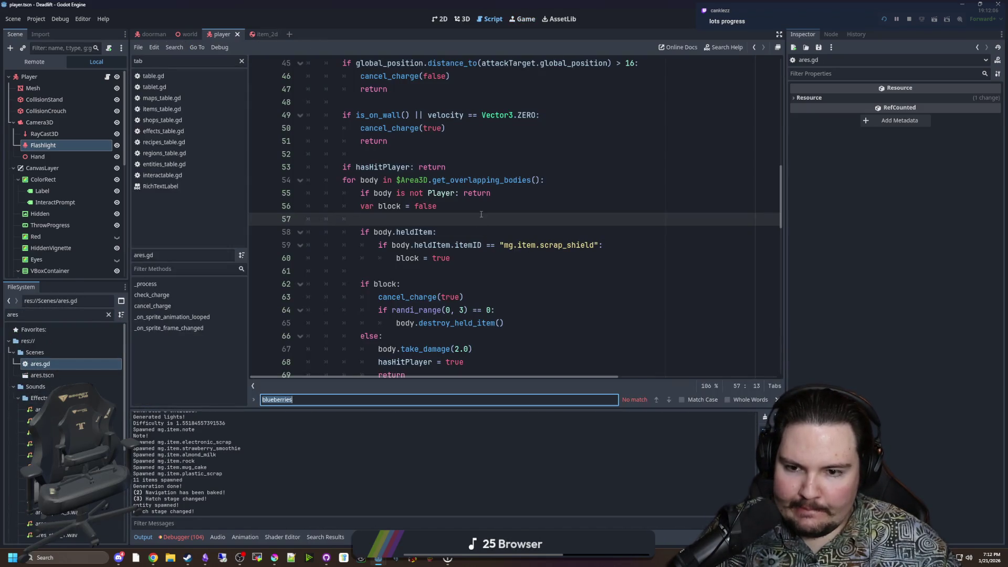
scroll(481, 214, up, 3)
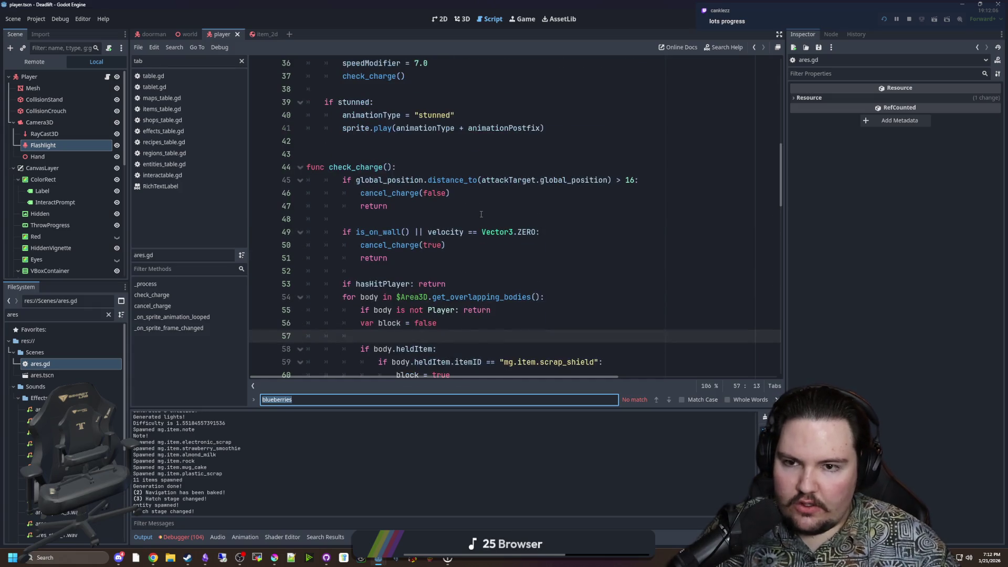
scroll(407, 209, up, 3)
Scroll through ares.gd from empty line 38 down to the return on line 51.
click(399, 206)
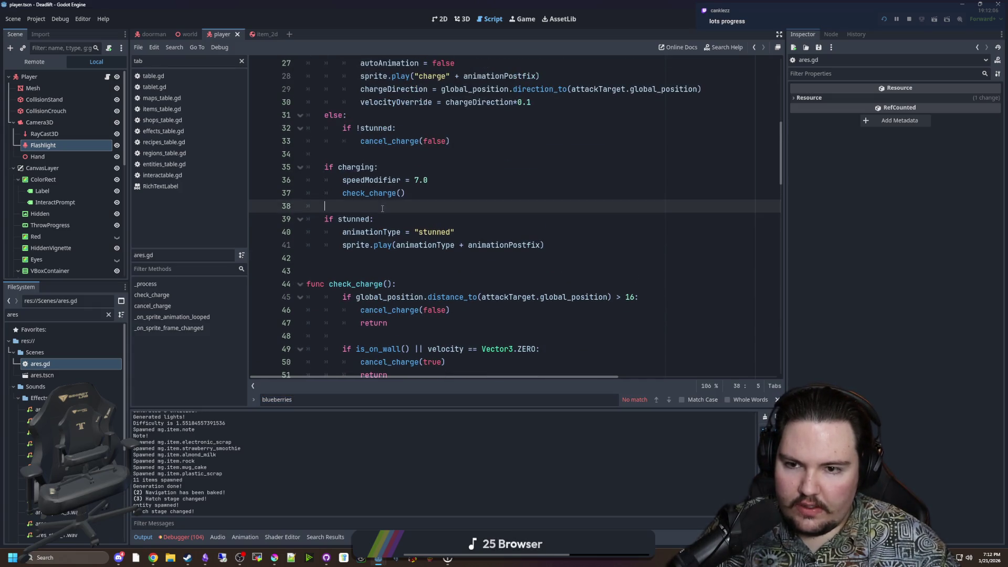
scroll(401, 236, down, 3)
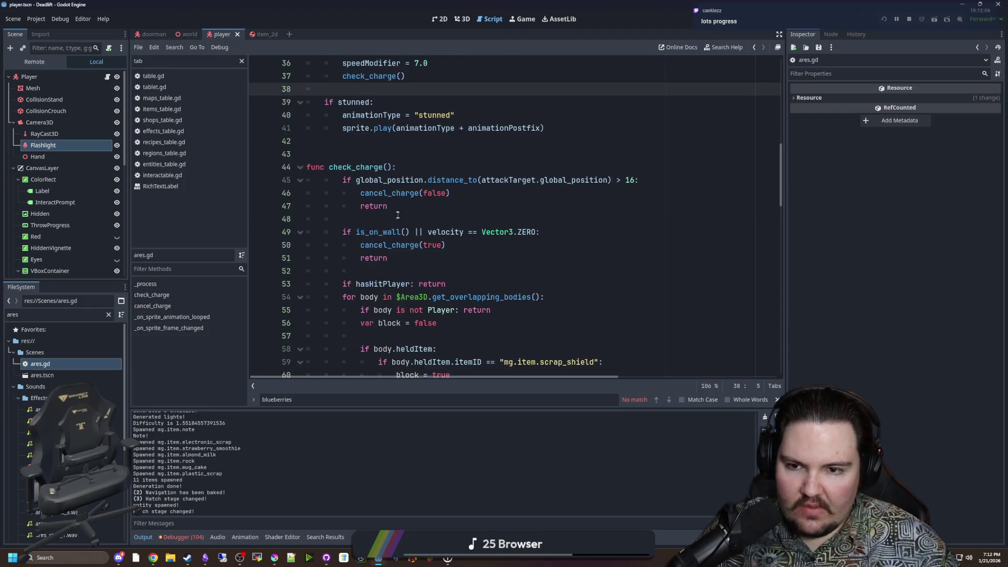
scroll(393, 204, up, 2)
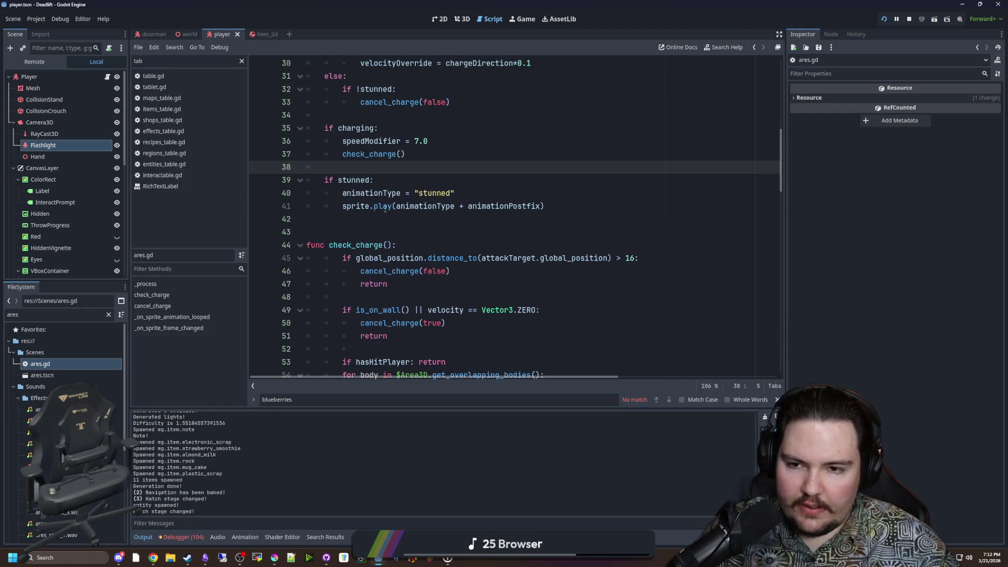
scroll(385, 209, down, 1)
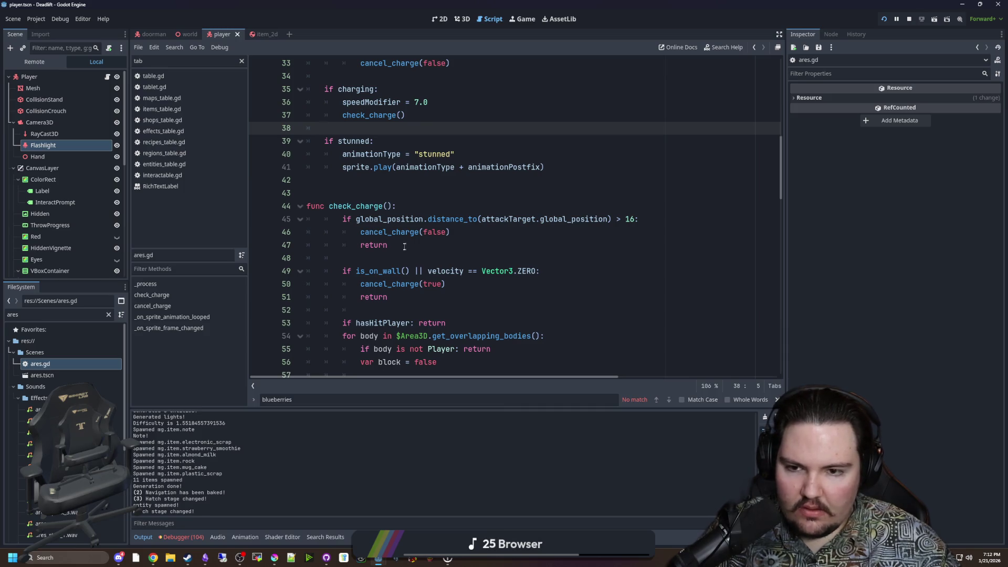
scroll(404, 242, down, 2)
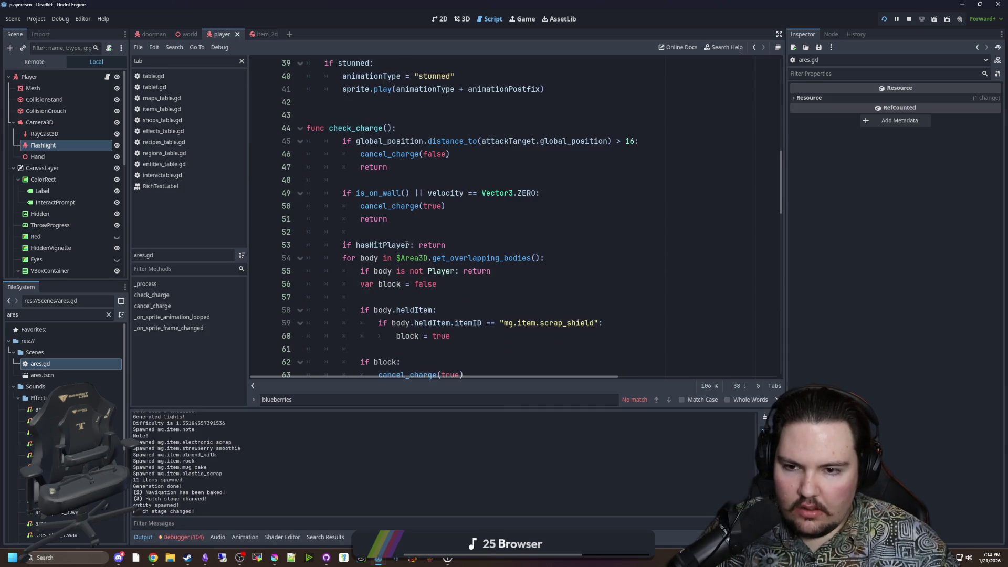
scroll(407, 245, down, 2)
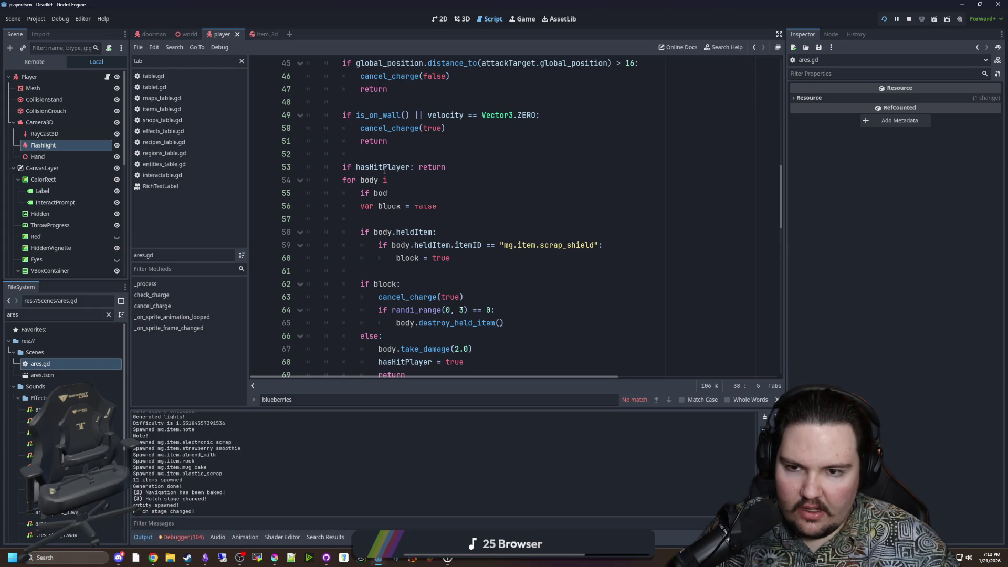
click(402, 140)
scroll(410, 180, down, 5)
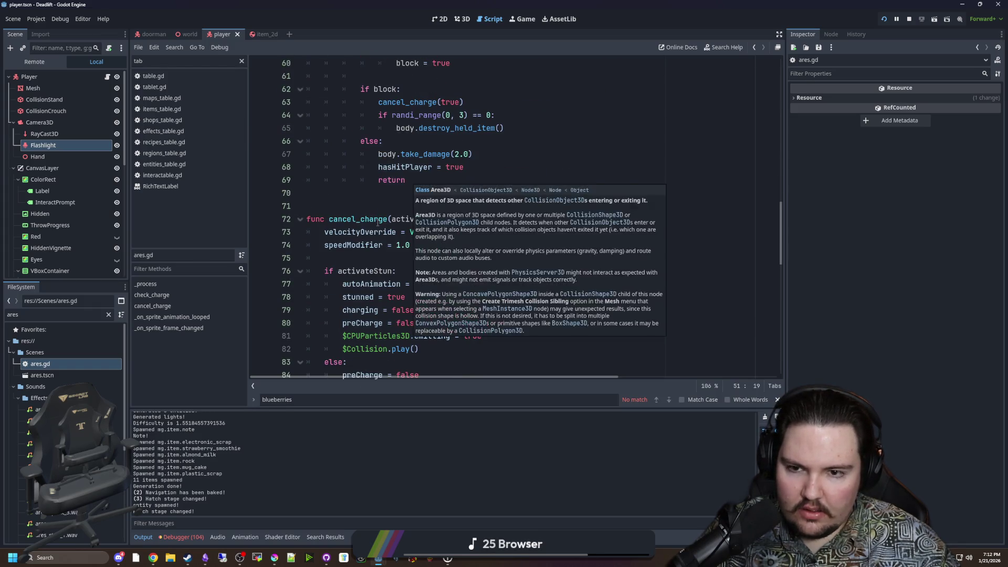
scroll(439, 251, up, 5)
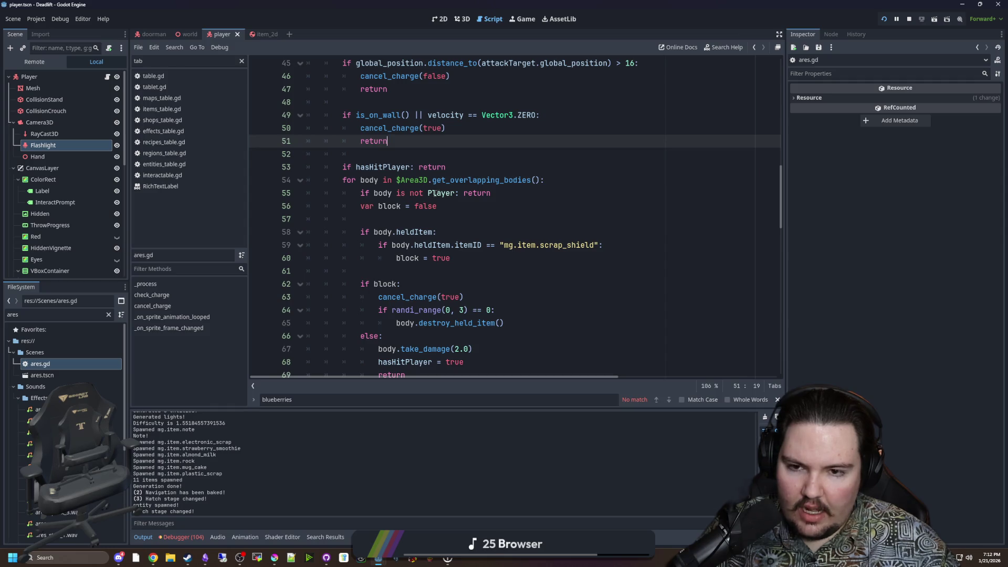
scroll(487, 192, down, 2)
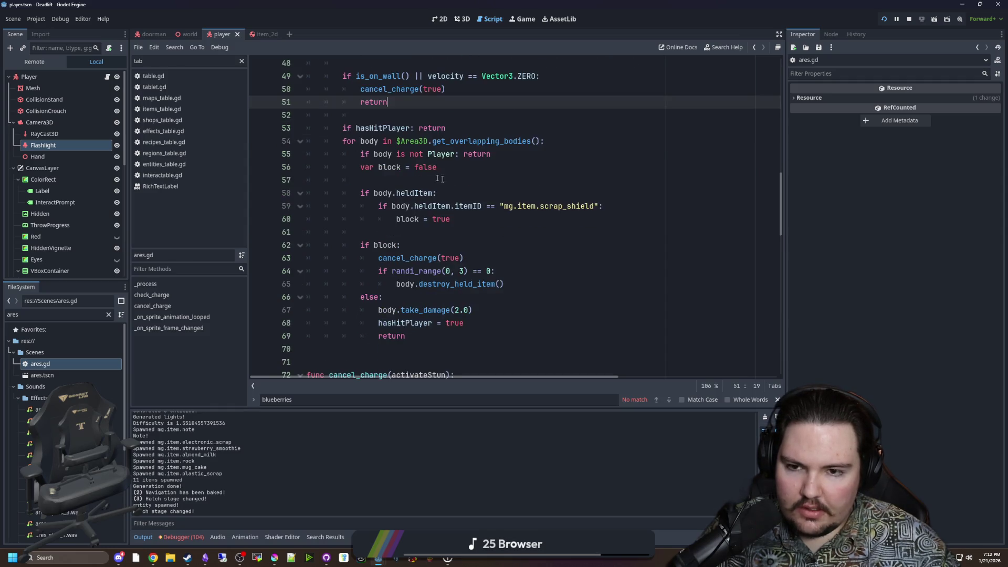
Inspect the check_charge loop, selecting the scrap_shield check on line 59.
click(435, 146)
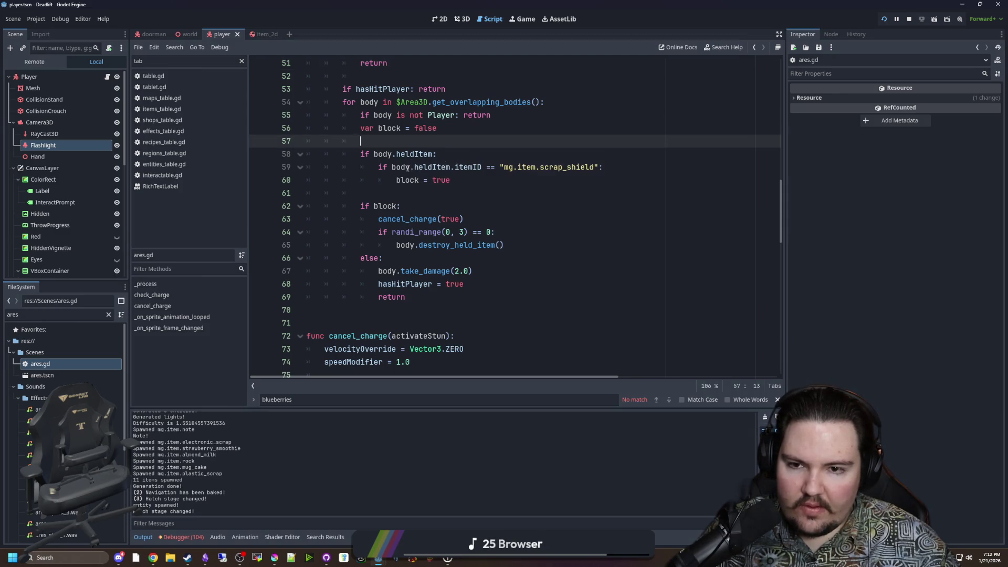
drag(408, 169, 583, 168)
click(457, 180)
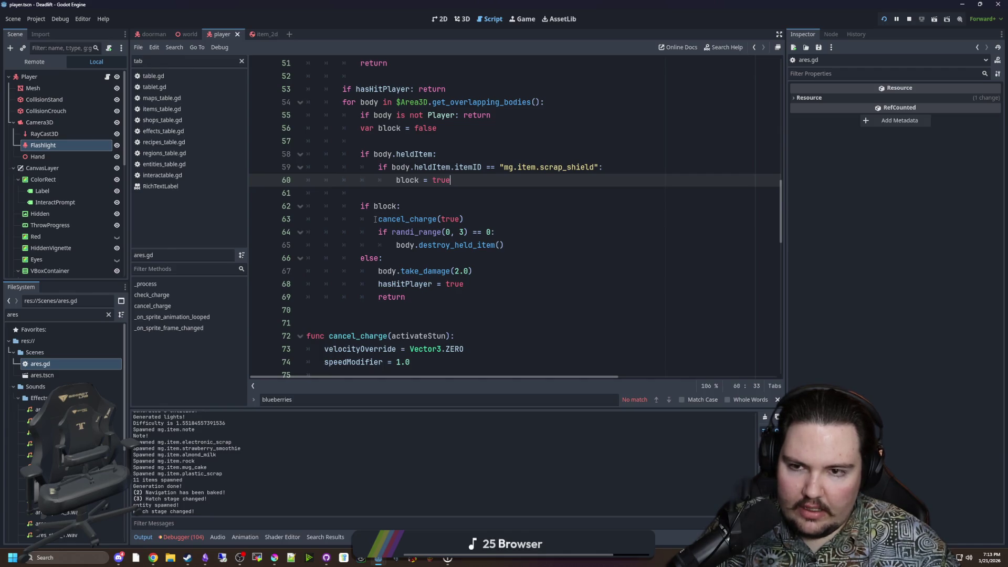
scroll(384, 215, up, 2)
scroll(388, 211, down, 1)
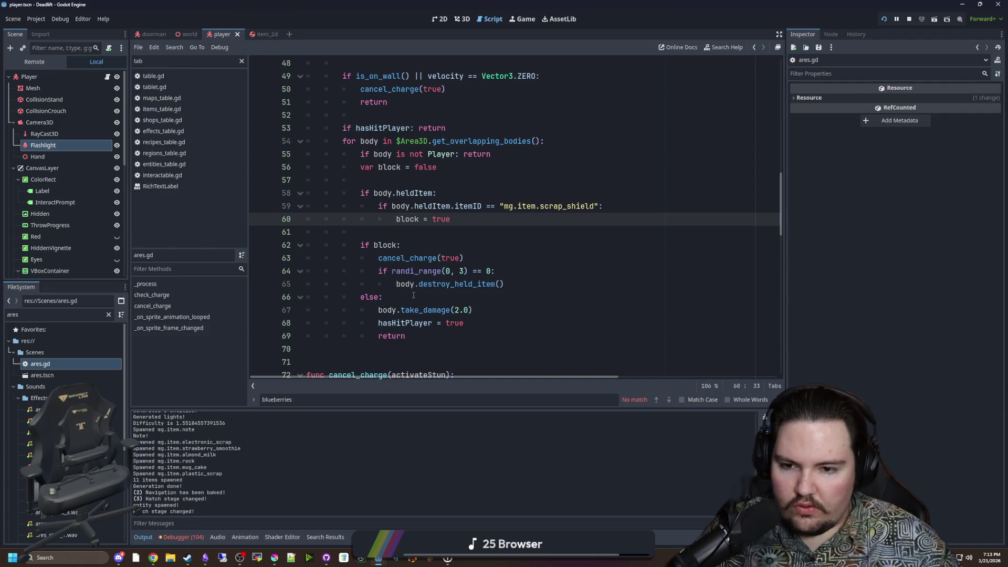
Delete the return on line 69 and start retyping it right after hasHitPlayer = true.
click(385, 323)
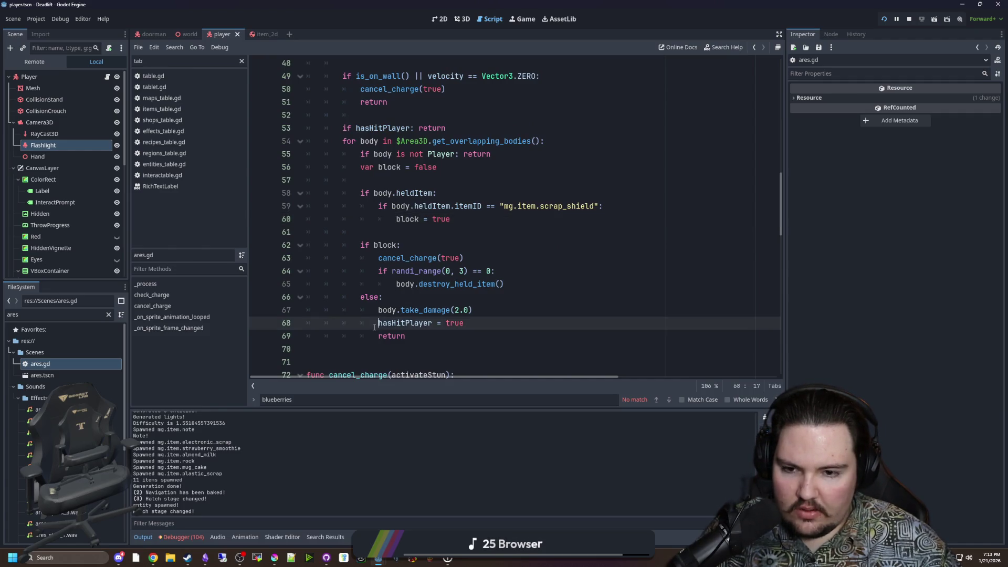
key(Down)
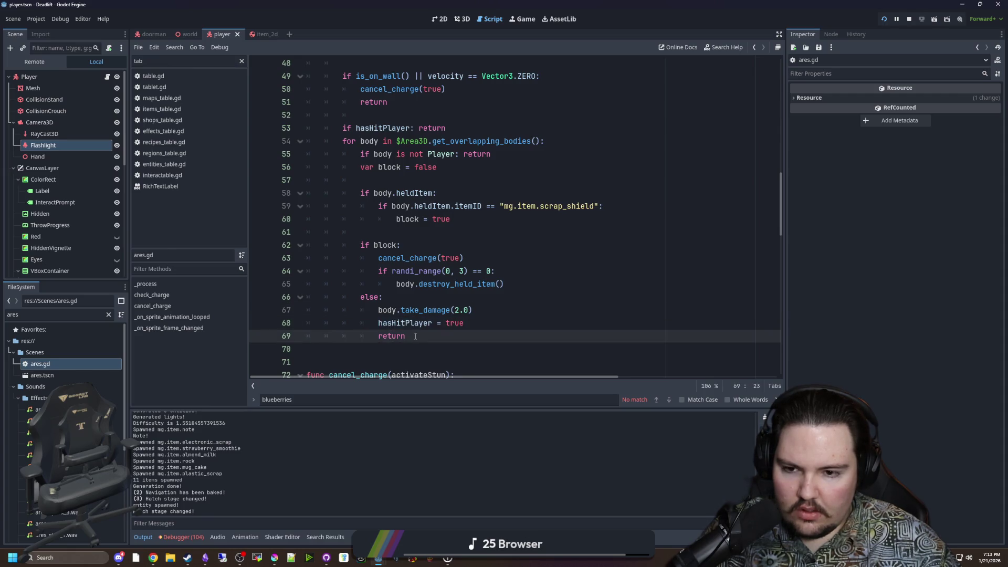
key(shift+Home)
key(shift+Home)
key(BackSpace)
key(BackSpace)
scroll(371, 294, up, 3)
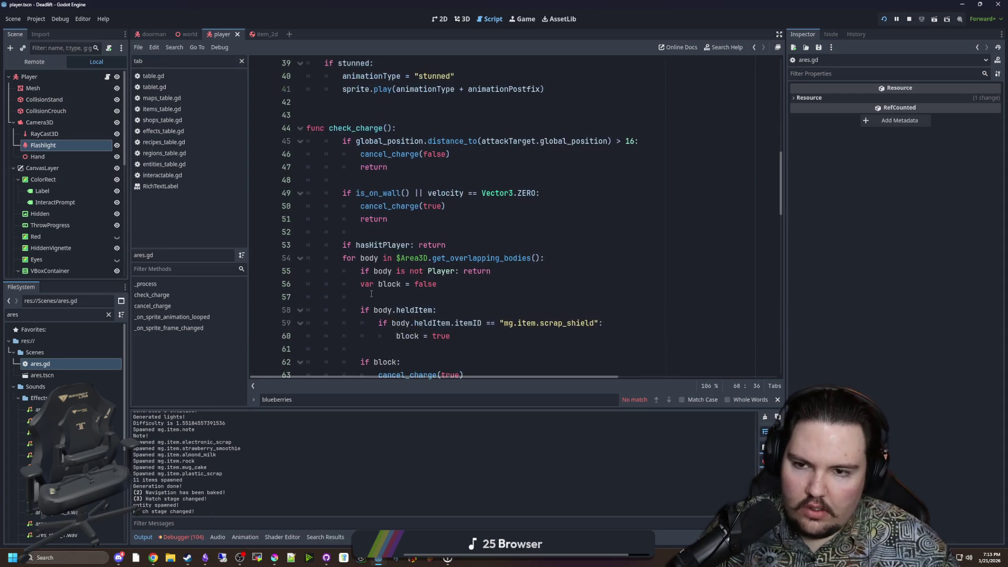
scroll(371, 294, down, 3)
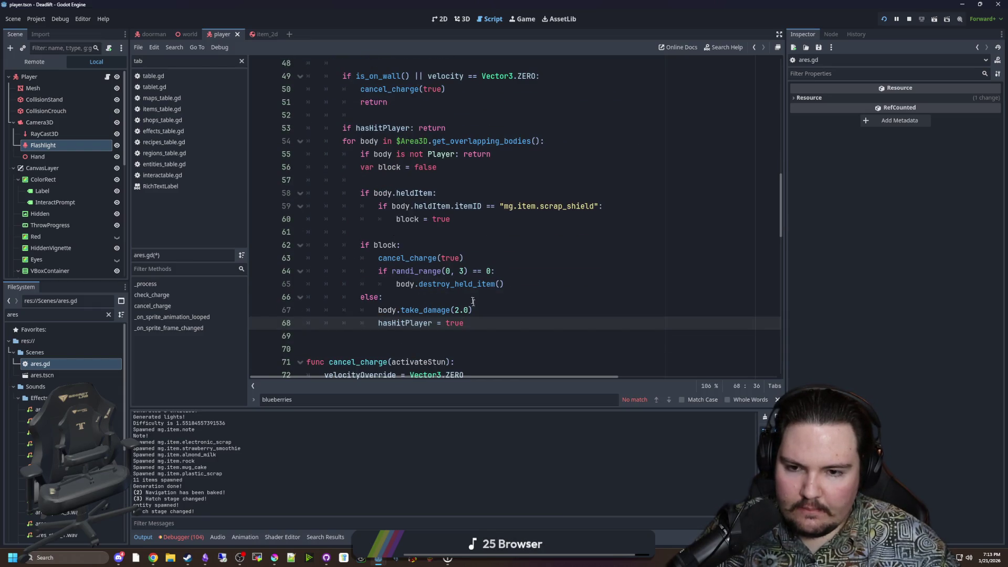
key(Return)
text(return)
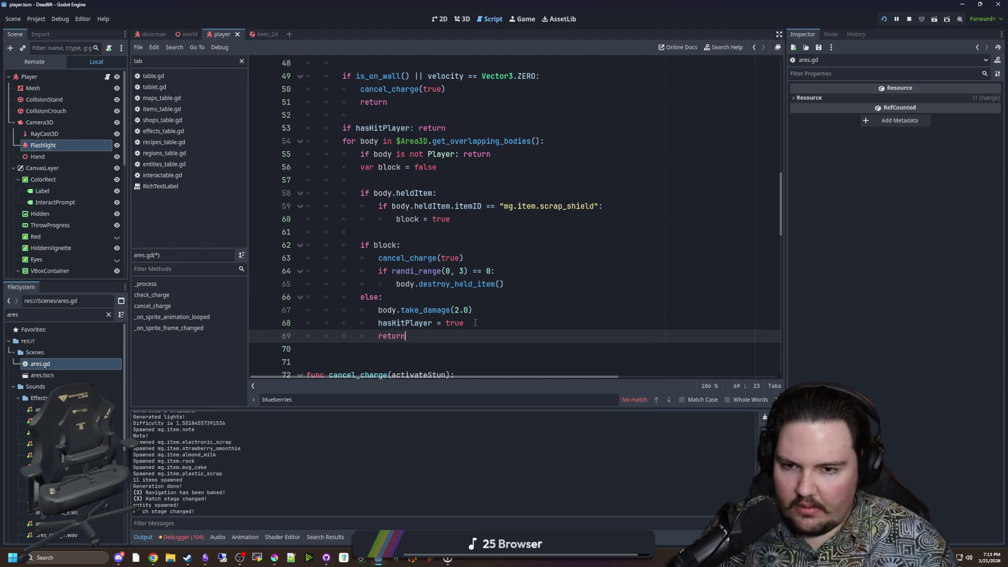
Move to empty line 52 and save the ares.gd script.
scroll(475, 323, up, 4)
click(402, 271)
scroll(402, 247, up, 2)
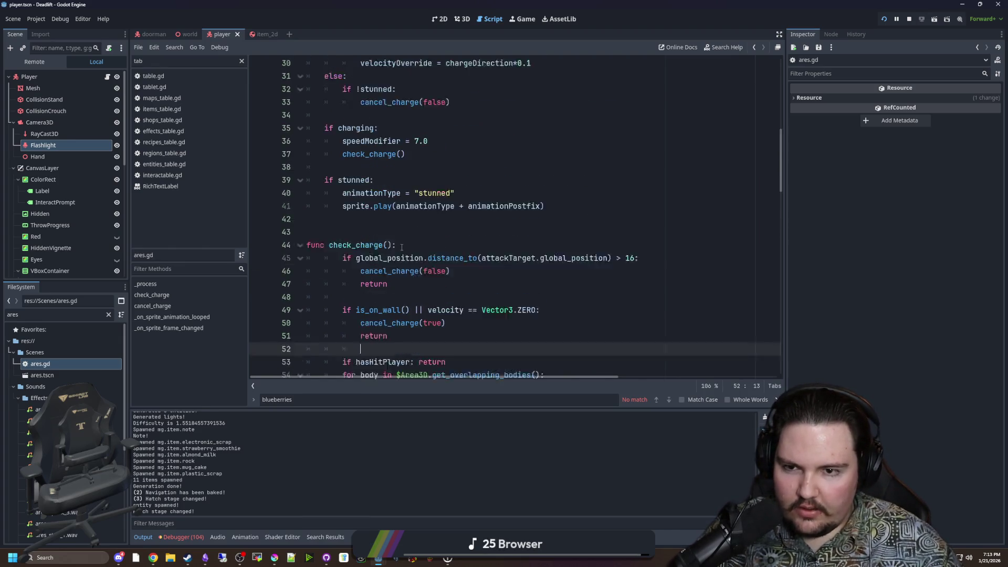
scroll(402, 246, up, 1)
scroll(412, 253, down, 5)
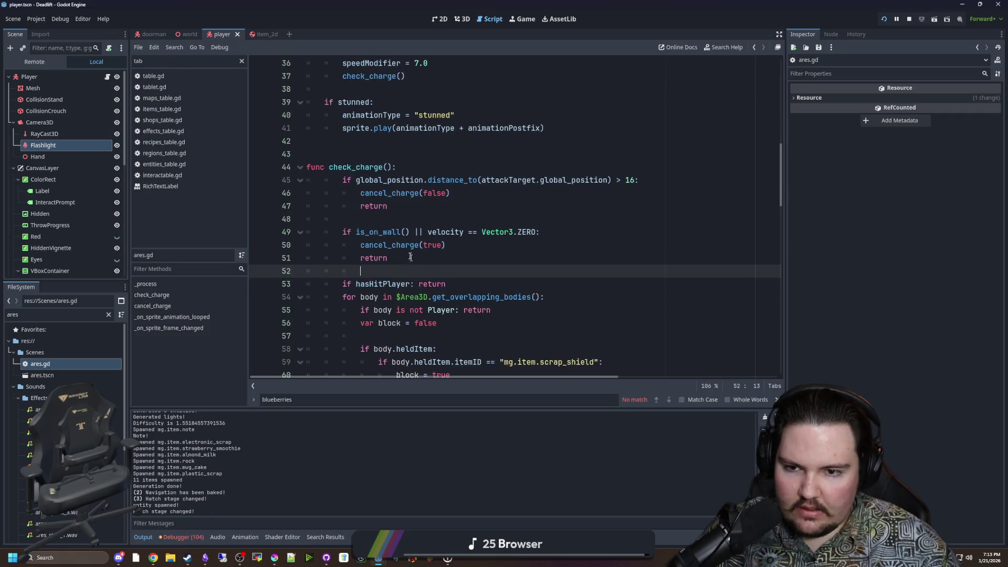
key(ctrl+s)
Begin a print(" debug line inside the loop below the var block.
click(454, 240)
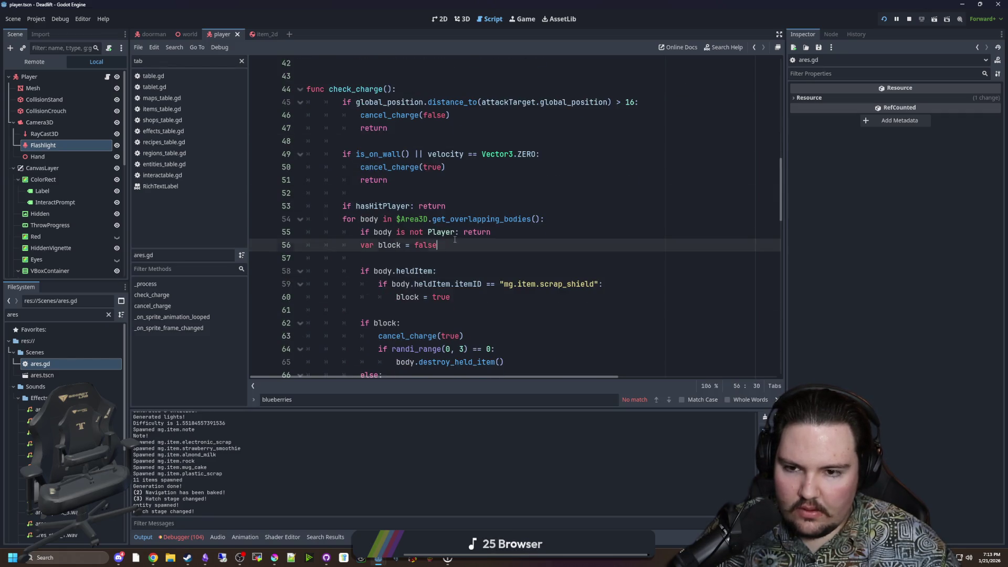
click(410, 258)
key(Return)
key(Return)
key(Up)
text(print(")
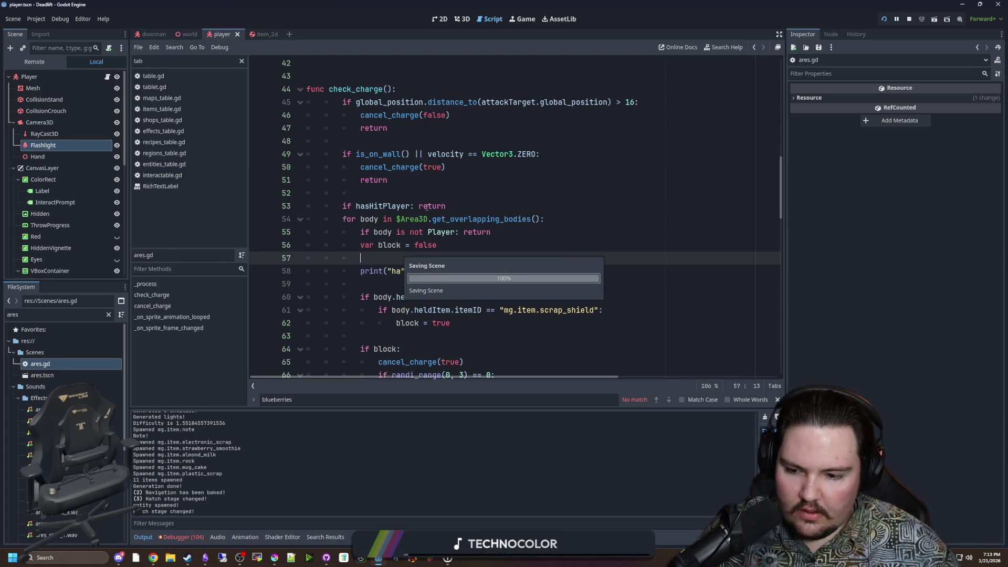
Relaunch the game with F5 to test the change, unpause it, then pause again.
key(F5)
key(Escape)
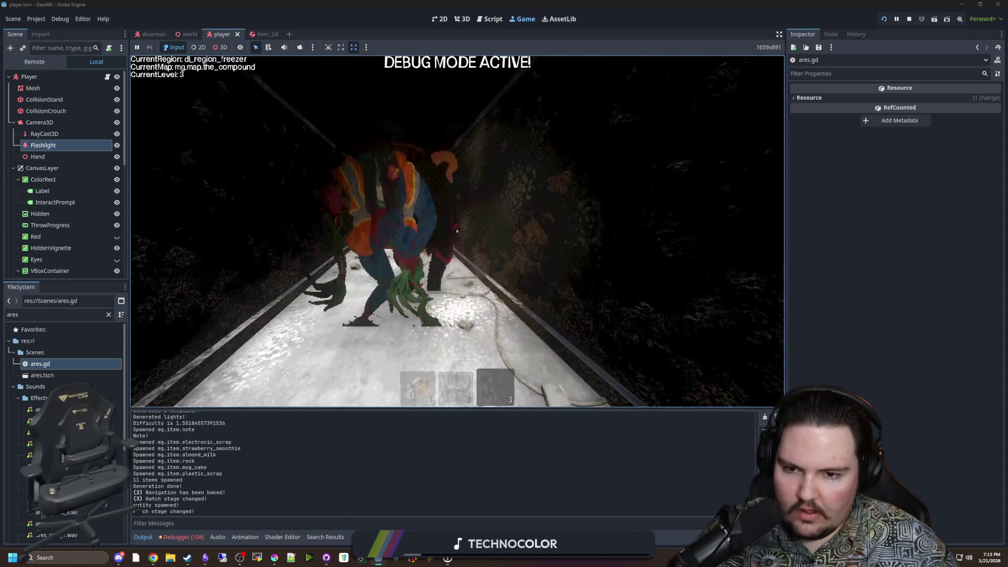
key(Escape)
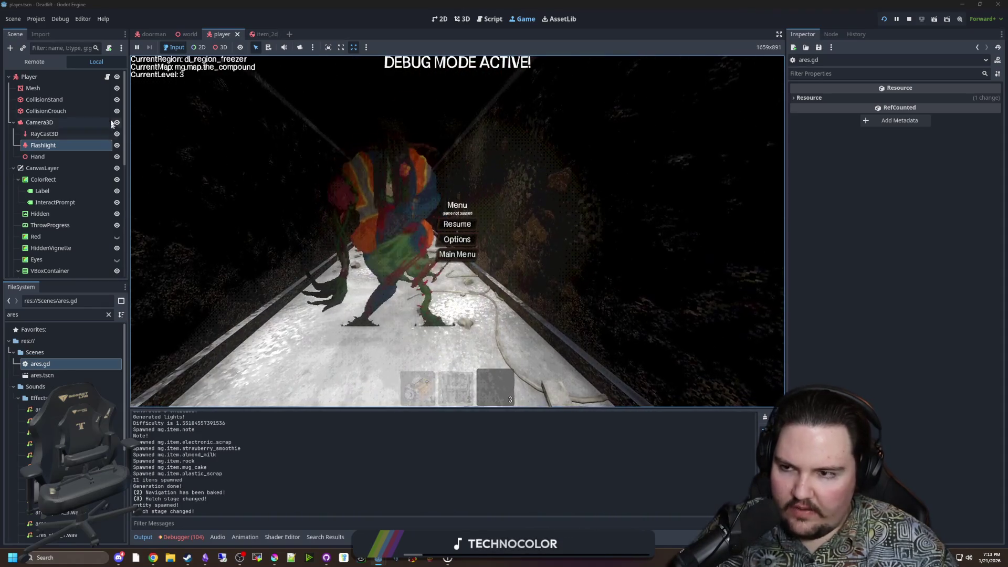
In ares.gd, cut the print("ha") line and paste it at the top of the overlapping-bodies loop.
key(ctrl+F3)
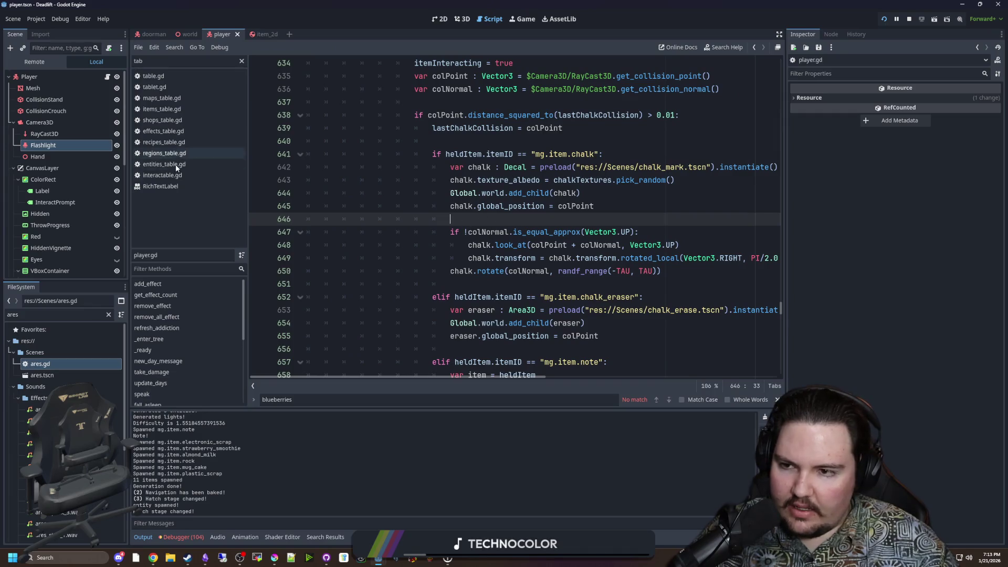
double_click(40, 364)
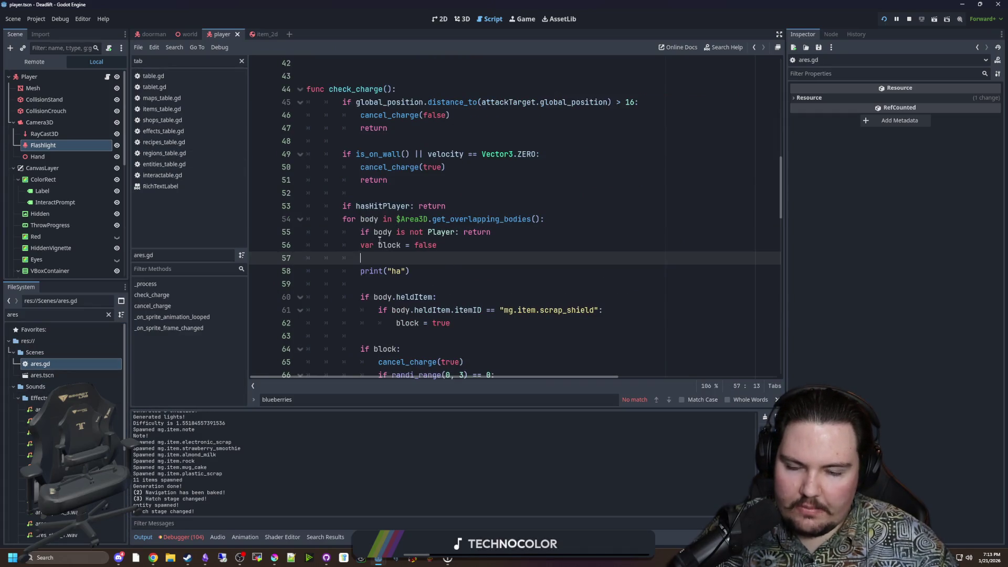
drag(361, 234, 504, 235)
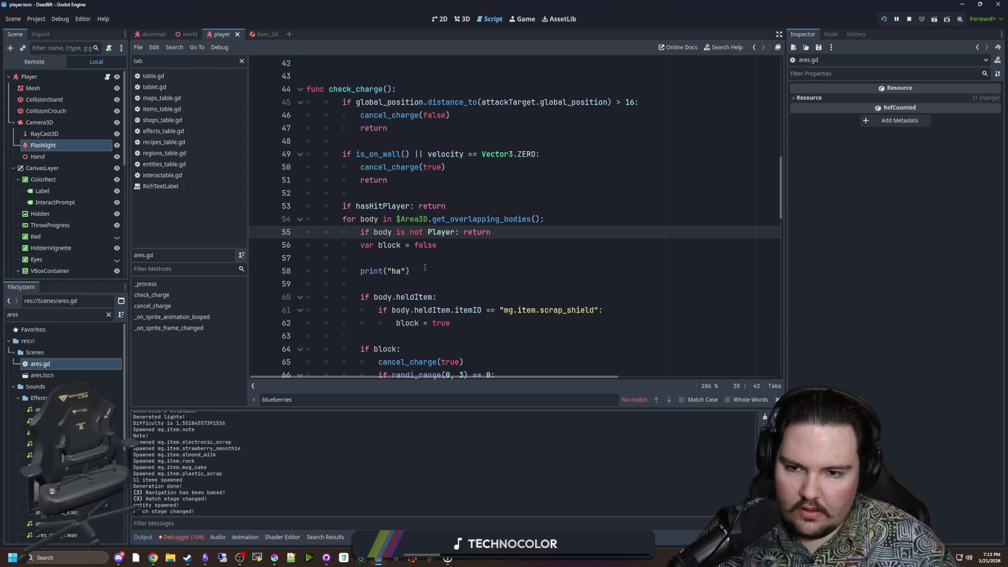
drag(425, 268, 386, 270)
click(570, 222)
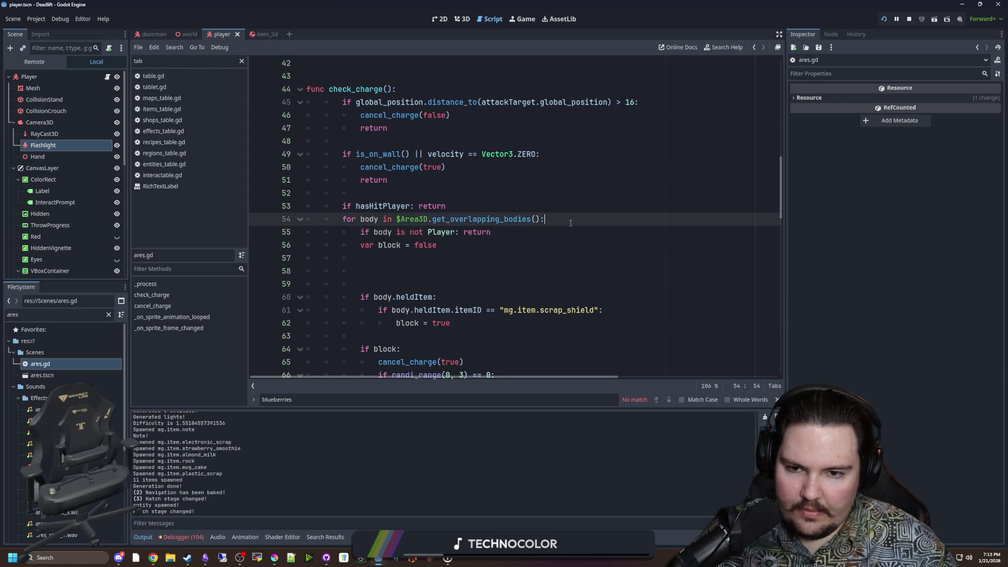
key(Return)
text(print("ha"))
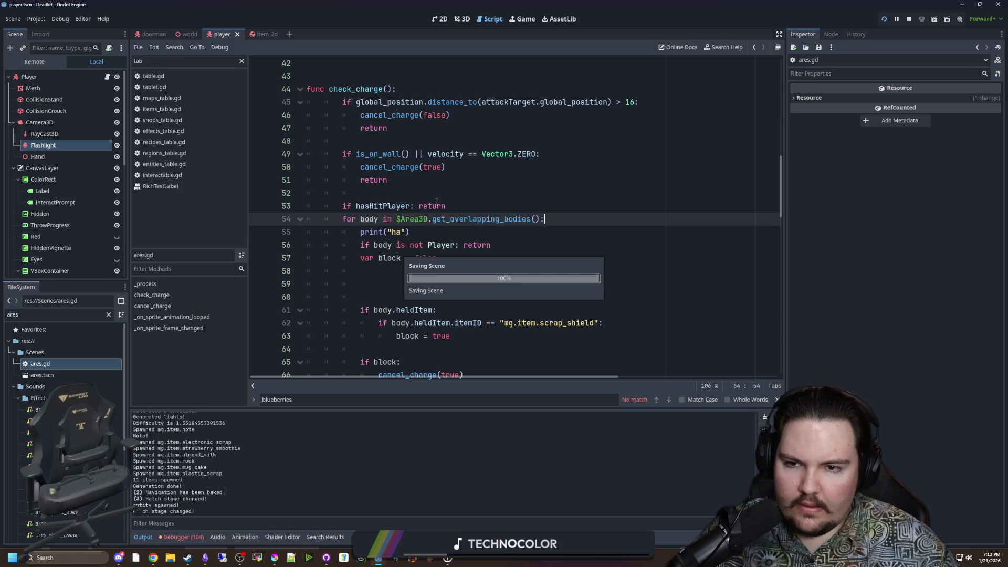
Test the print("ha") change in the running game and pause it.
click(415, 197)
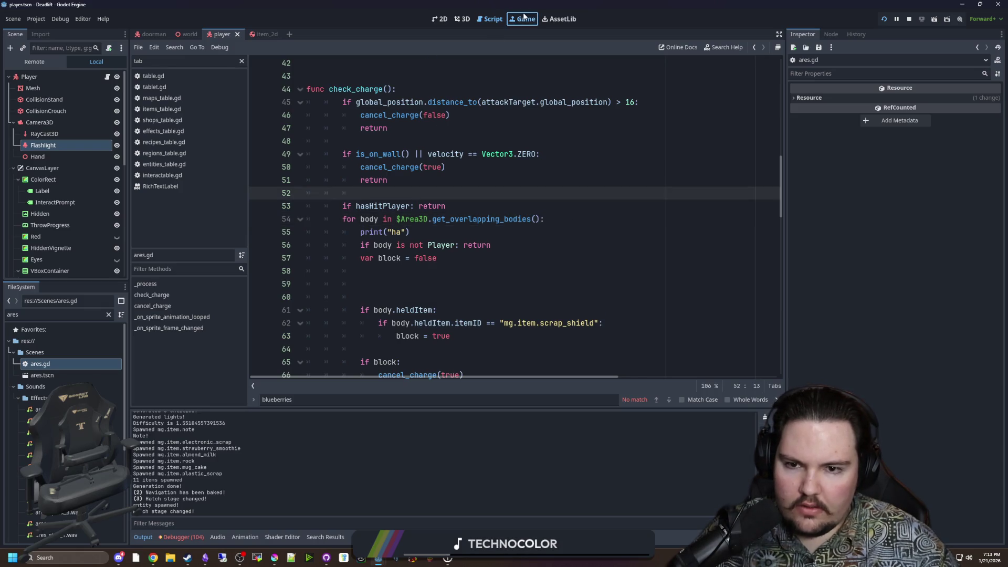
click(523, 19)
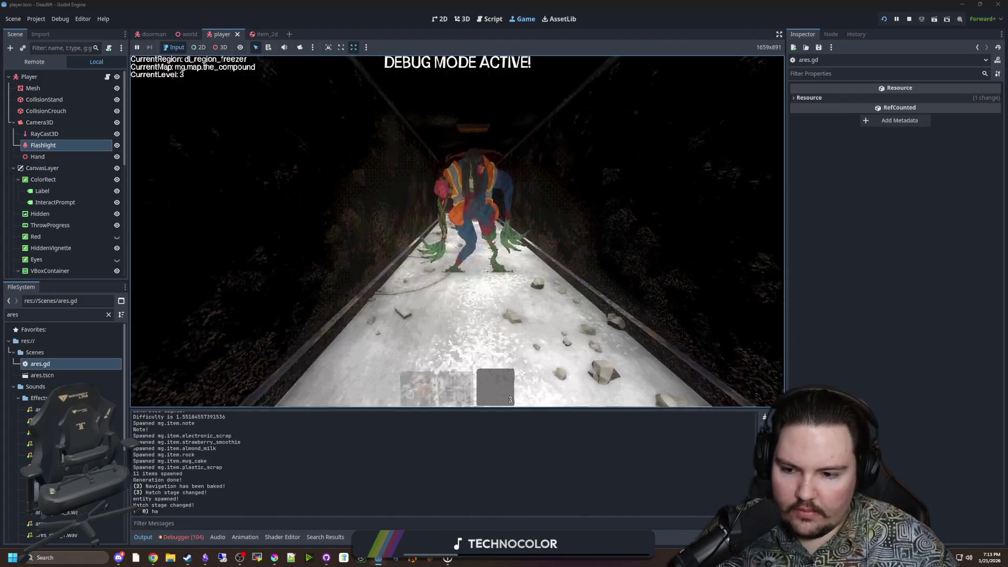
key(Escape)
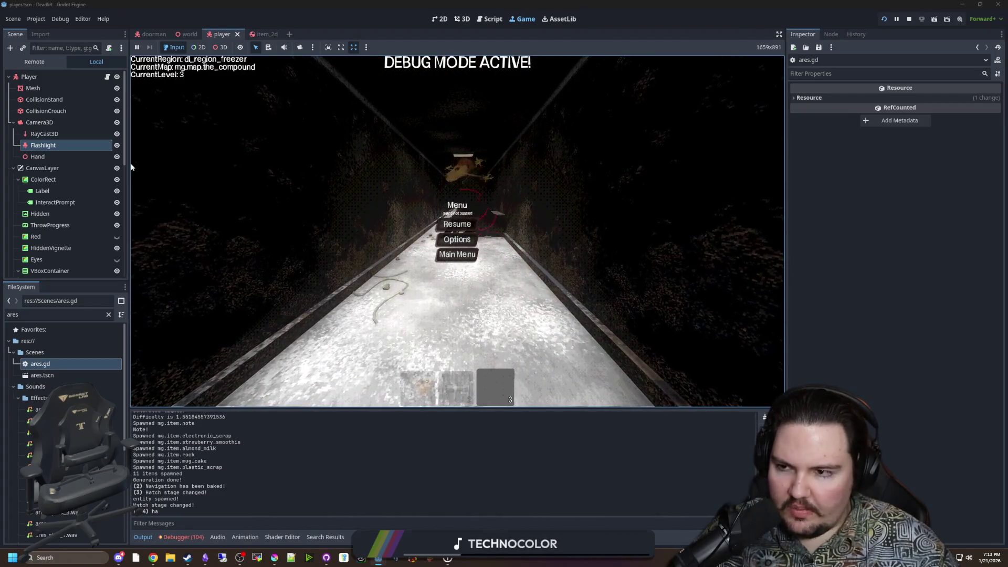
Reopen ares.gd, delete the print("ha") line and save the script.
key(ctrl+F3)
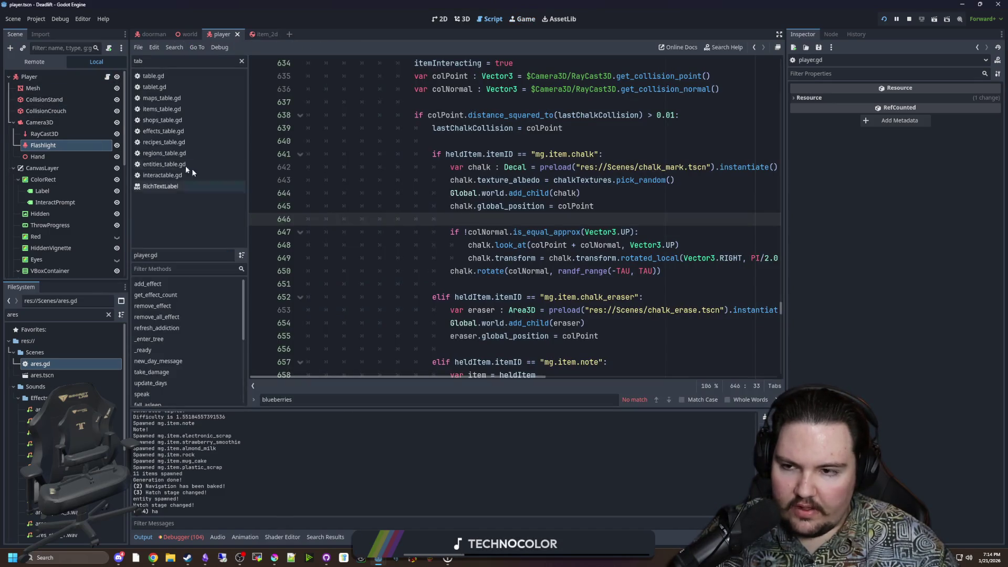
double_click(58, 361)
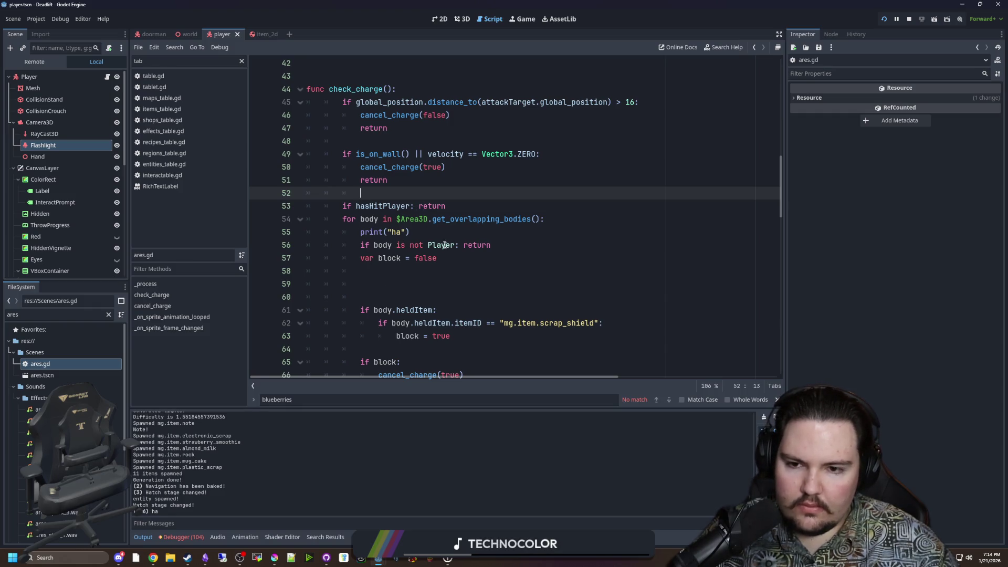
click(412, 232)
key(BackSpace)
key(BackSpace)
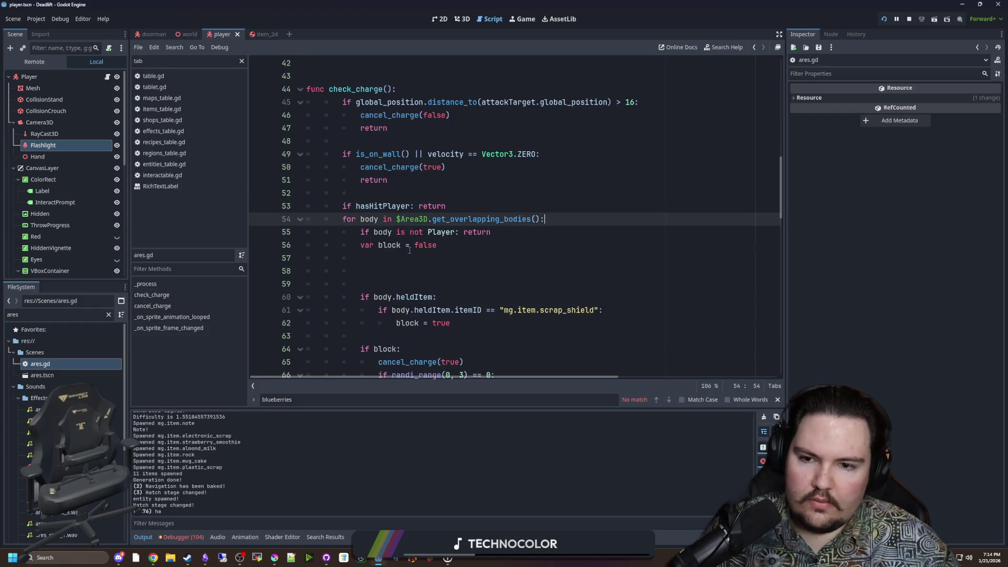
click(450, 252)
key(ctrl+s)
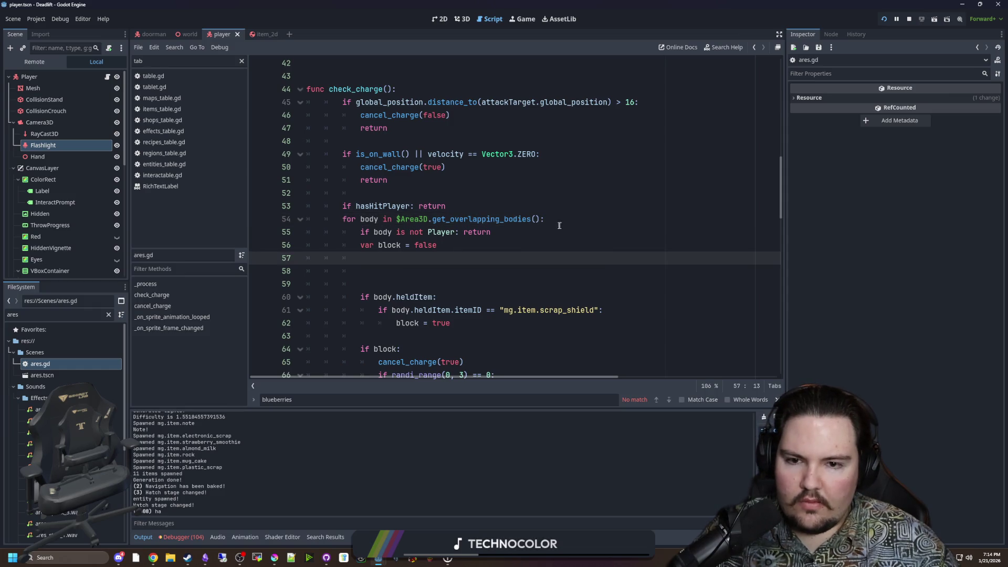
Add print(body) under the for-loop header, save, then run and pause the game.
click(569, 220)
key(Return)
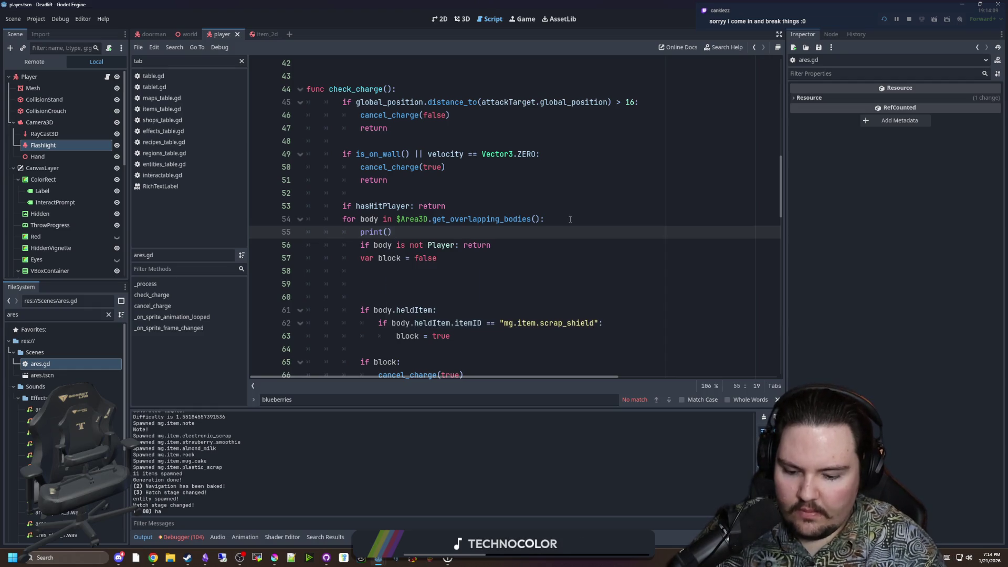
text(body)
click(570, 219)
key(ctrl+s)
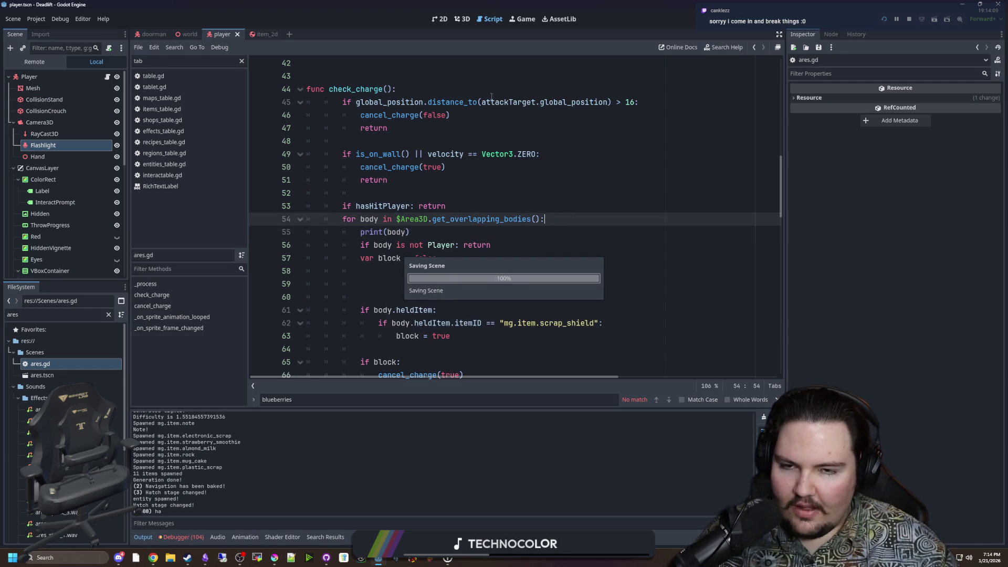
click(518, 21)
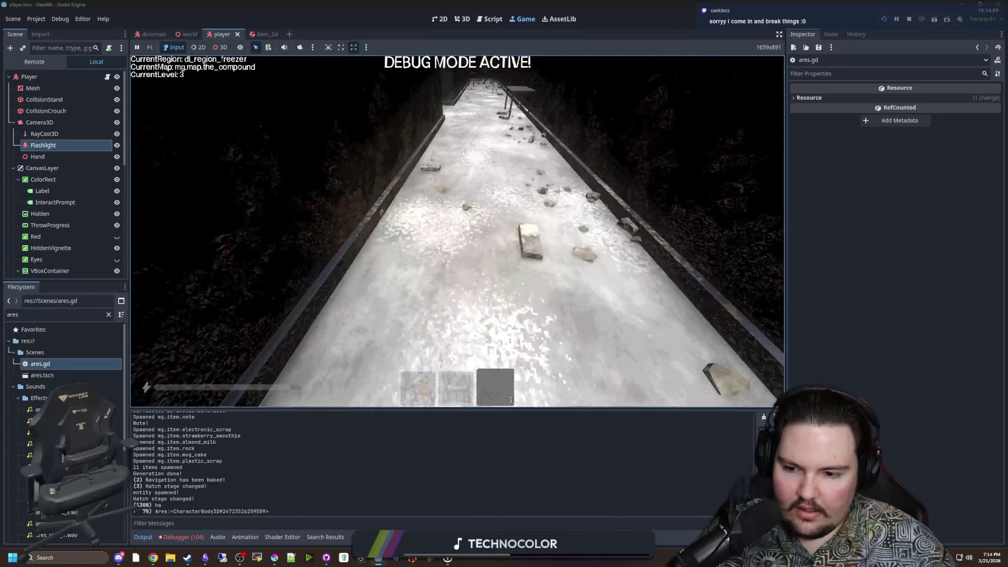
key(Escape)
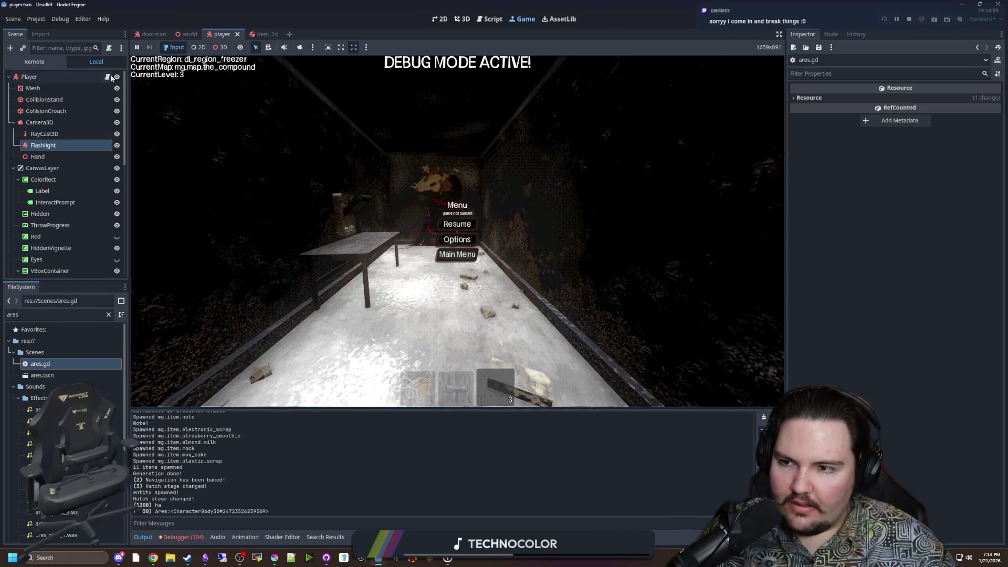
Reopen ares.gd and place the caret on line 52.
click(456, 254)
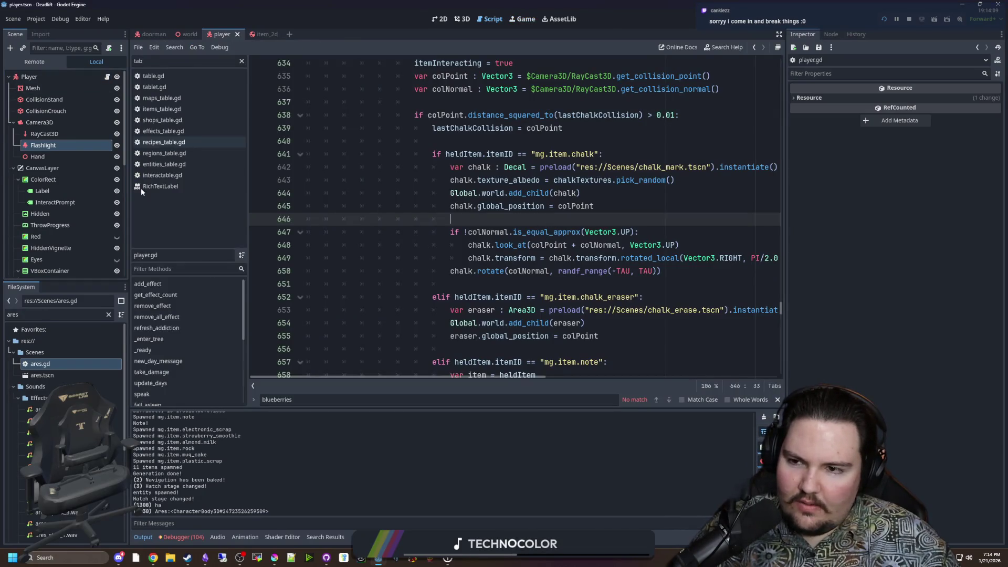
double_click(49, 365)
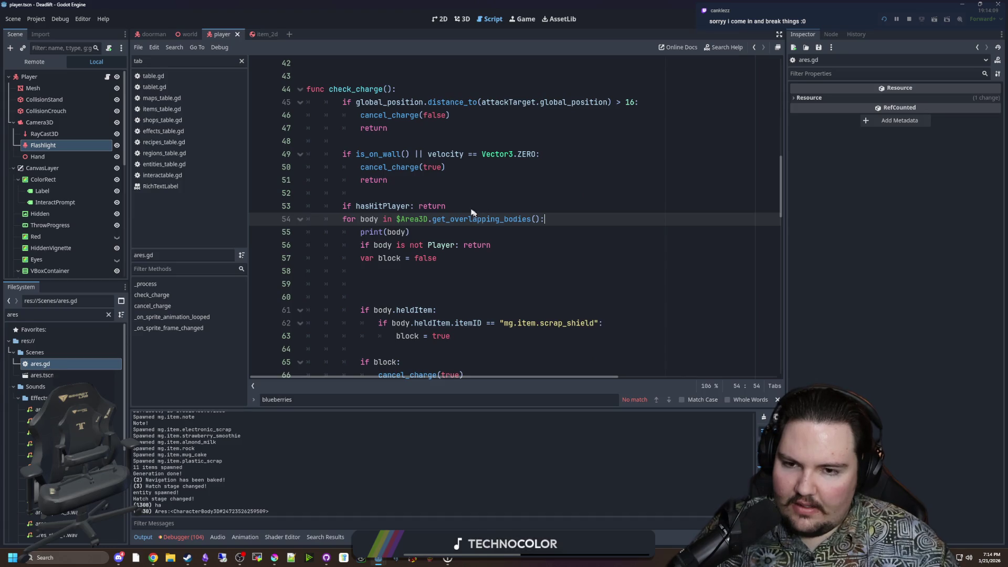
click(449, 199)
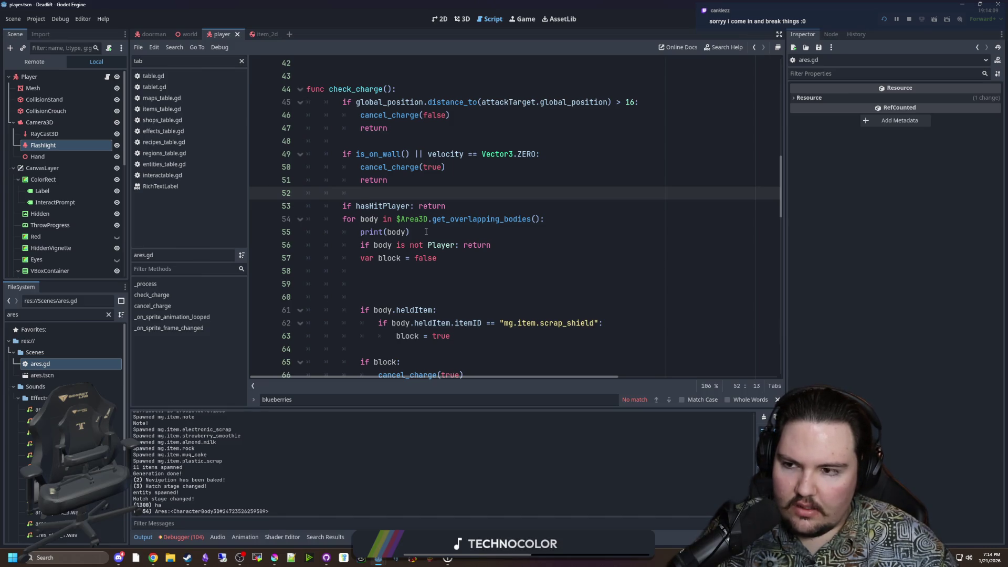
Open the ares scene, select its Area3D node and check its collision layer and mask.
double_click(35, 377)
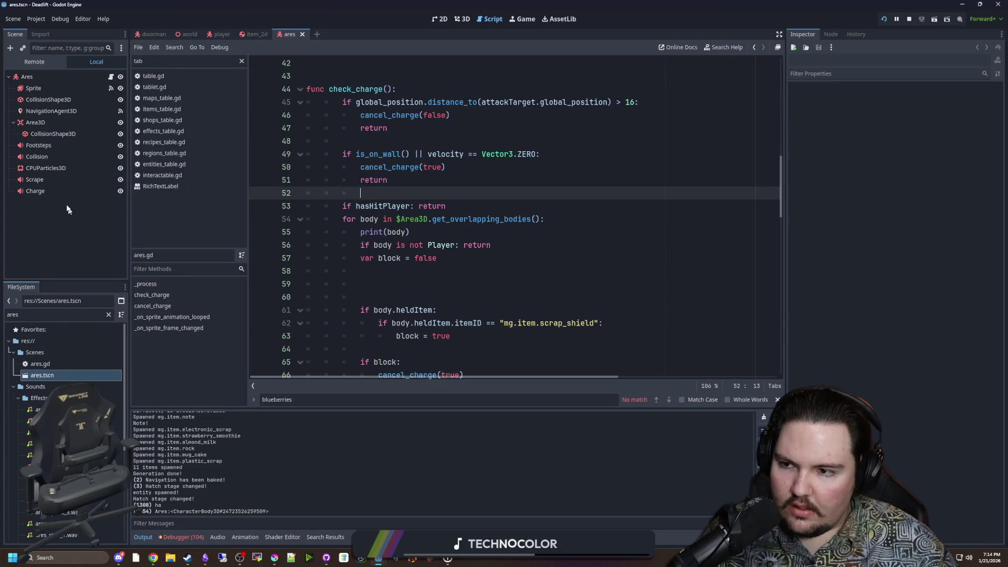
click(67, 167)
click(65, 123)
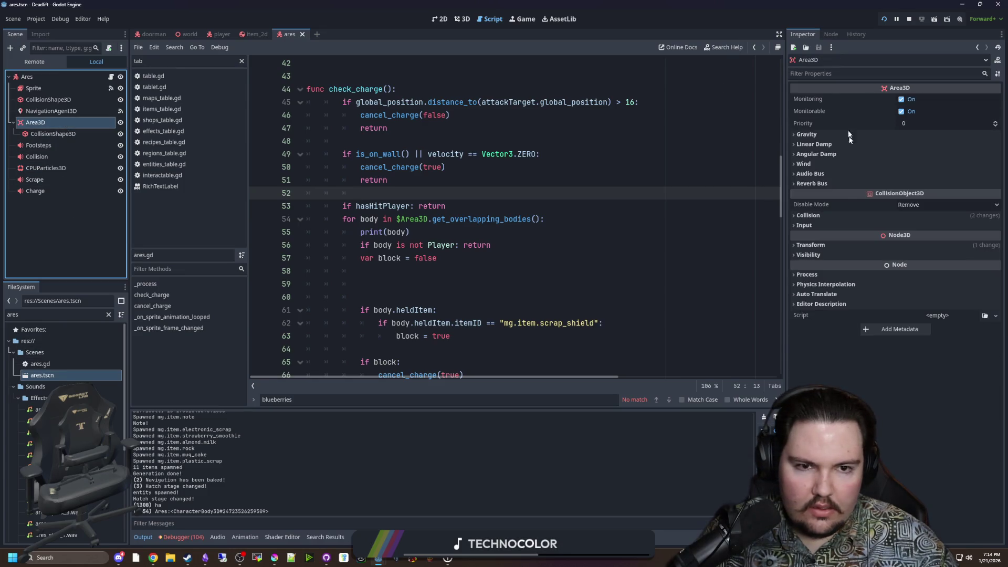
click(808, 215)
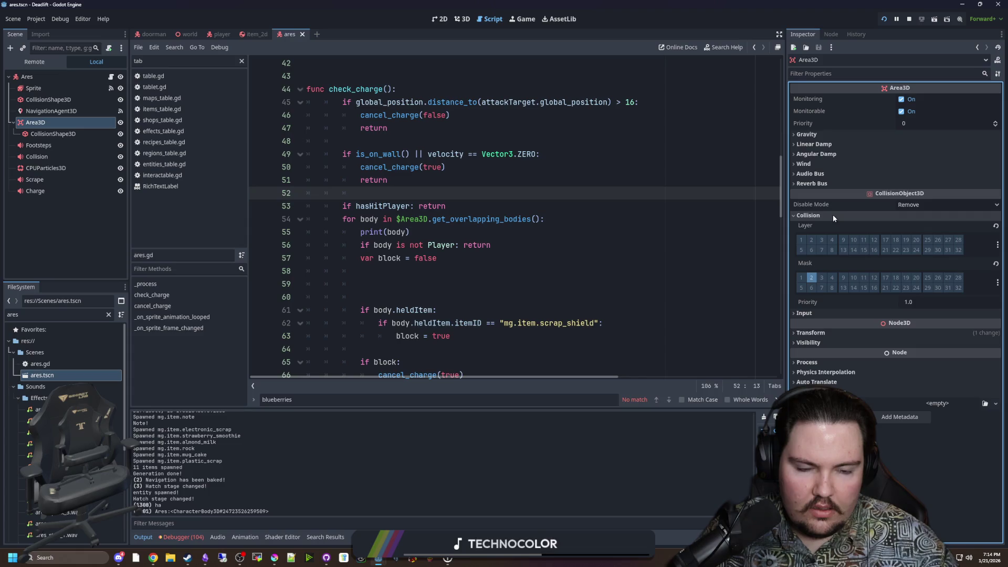
click(832, 214)
Return to the check_charge lines around print(body), save, and dismiss the hasHitPlayer tooltip.
click(675, 234)
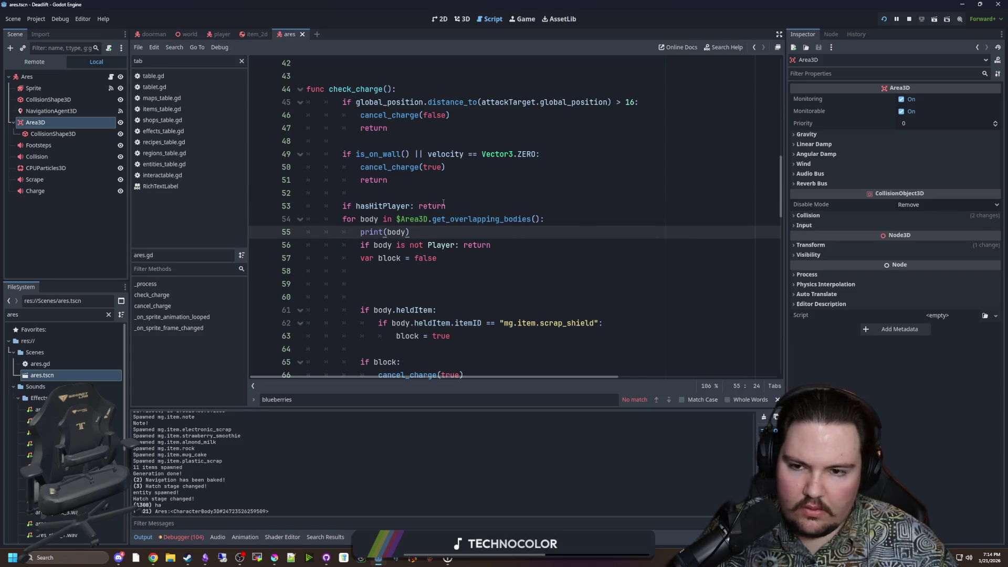
click(429, 196)
key(ctrl+s)
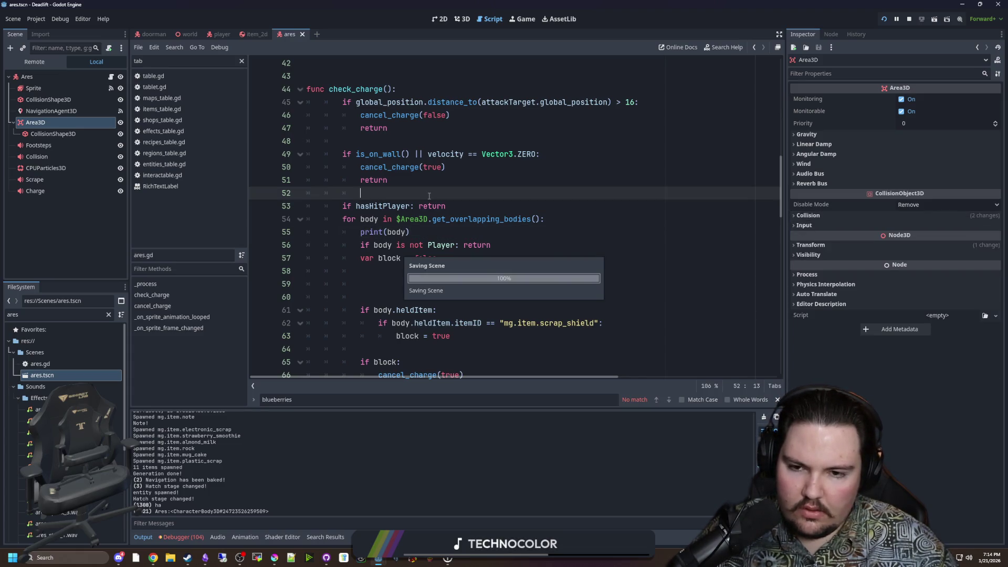
click(435, 277)
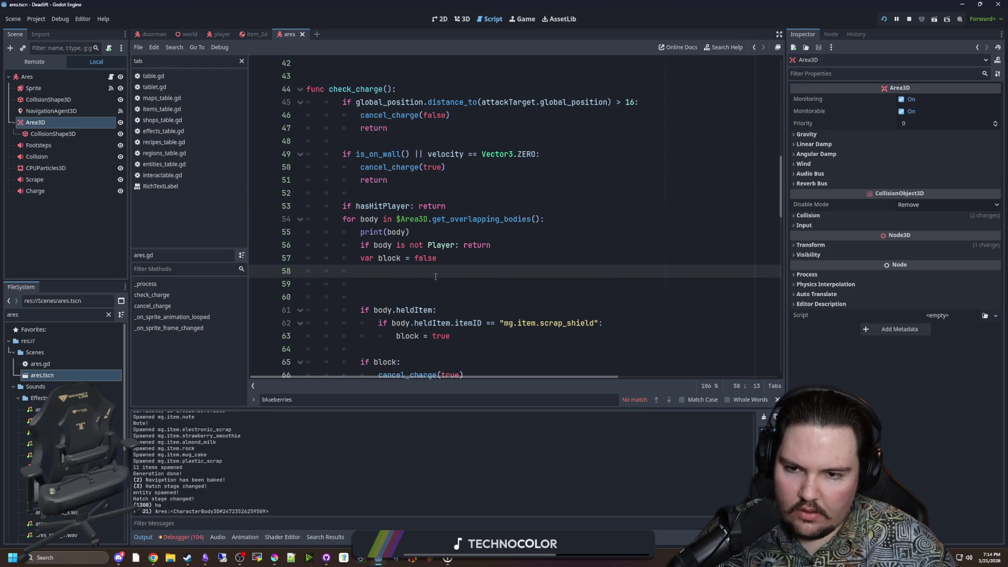
mouse_move(405, 210)
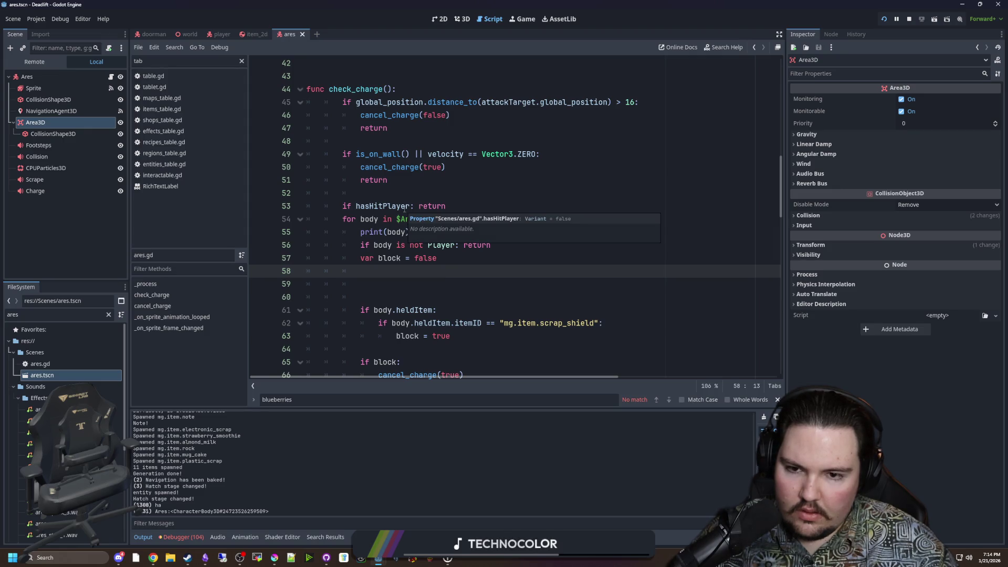
click(428, 192)
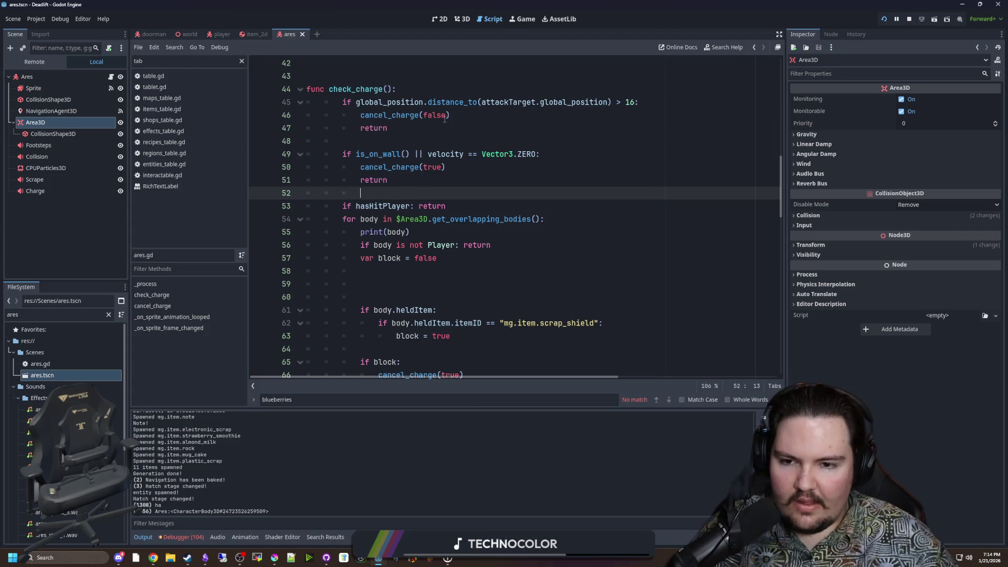
Run and pause the game, then inspect the live Player node's properties in the Remote tree.
click(525, 19)
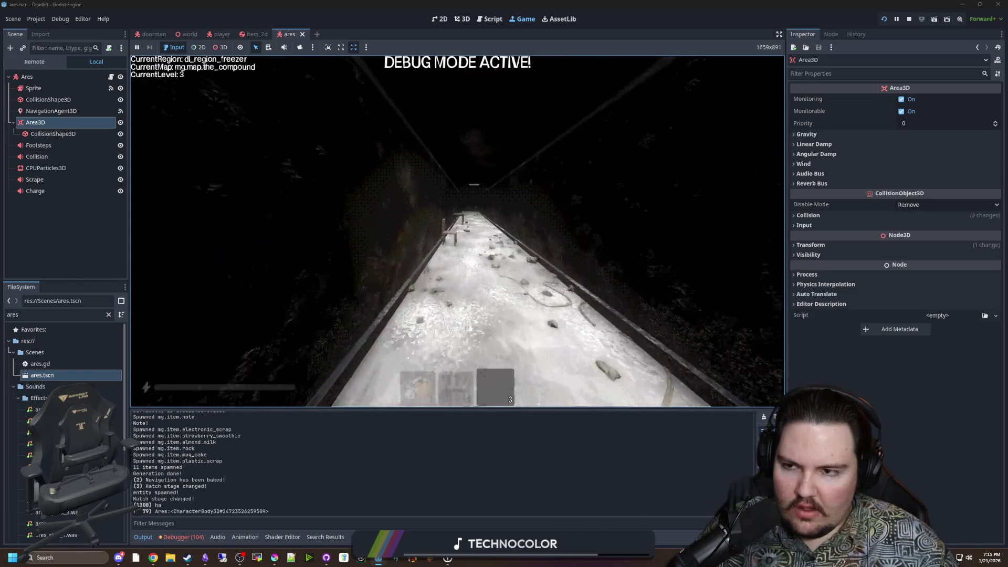
key(Escape)
click(29, 64)
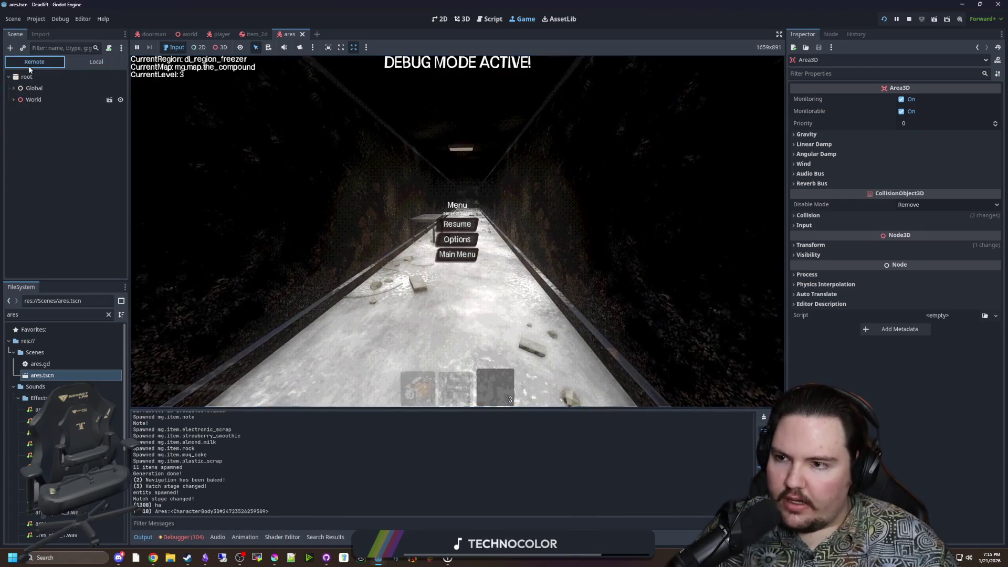
click(13, 100)
scroll(58, 173, down, 3)
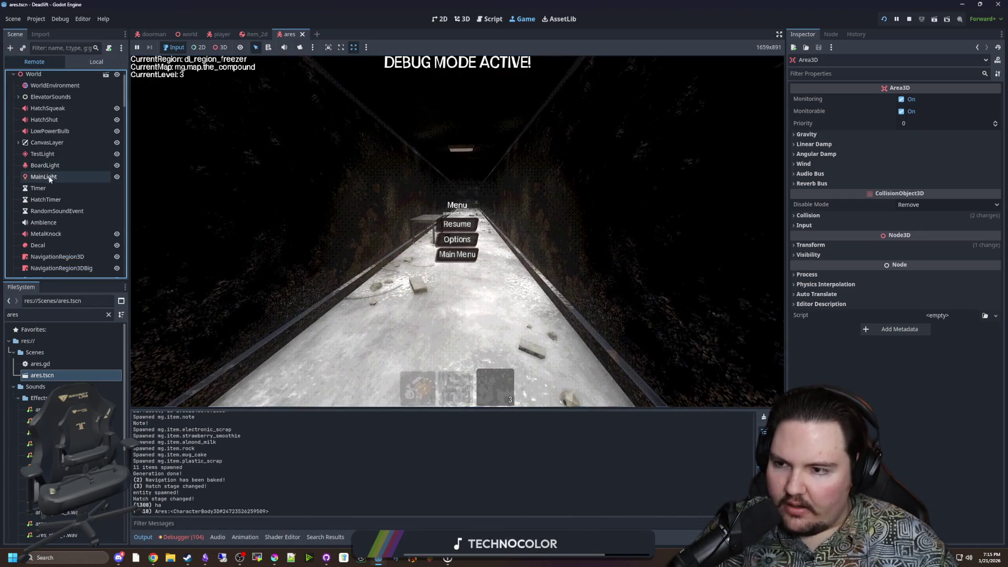
scroll(53, 223, down, 5)
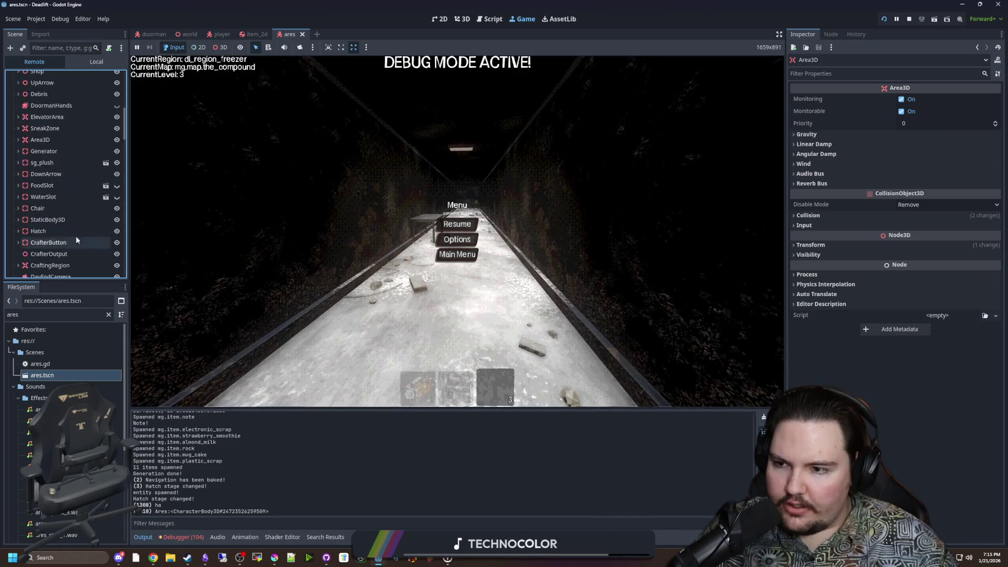
click(51, 219)
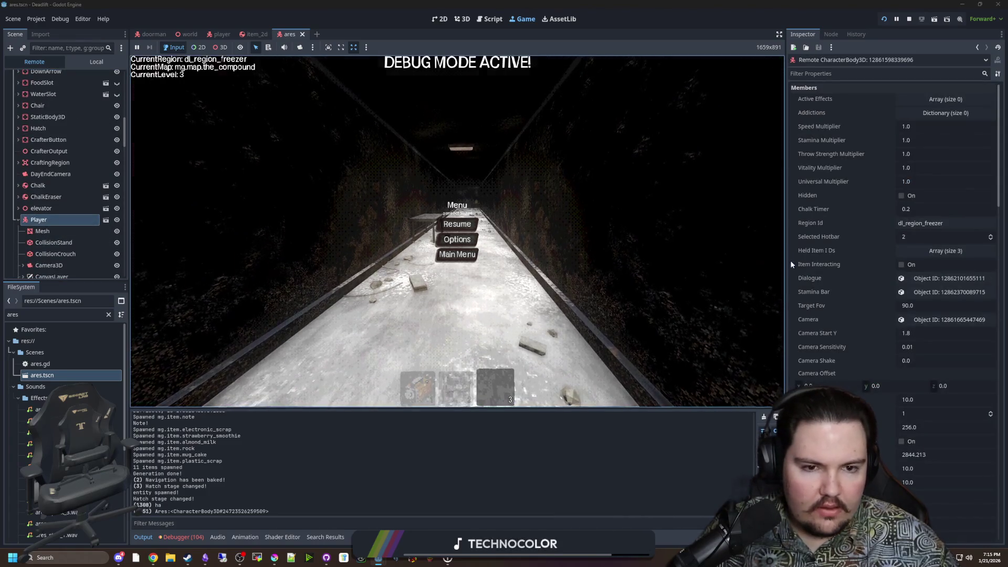
drag(786, 260, 640, 251)
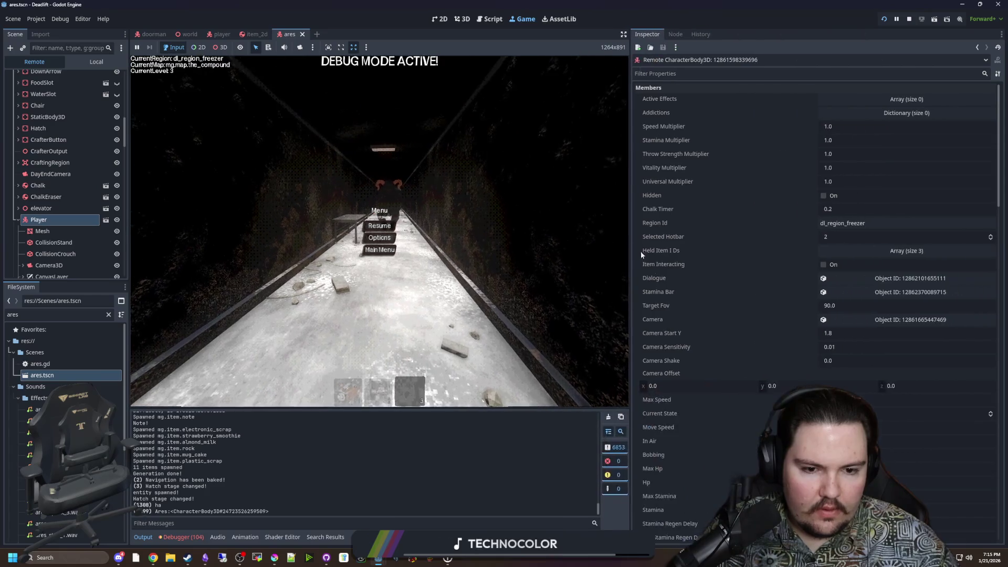
scroll(679, 310, down, 5)
scroll(672, 292, down, 10)
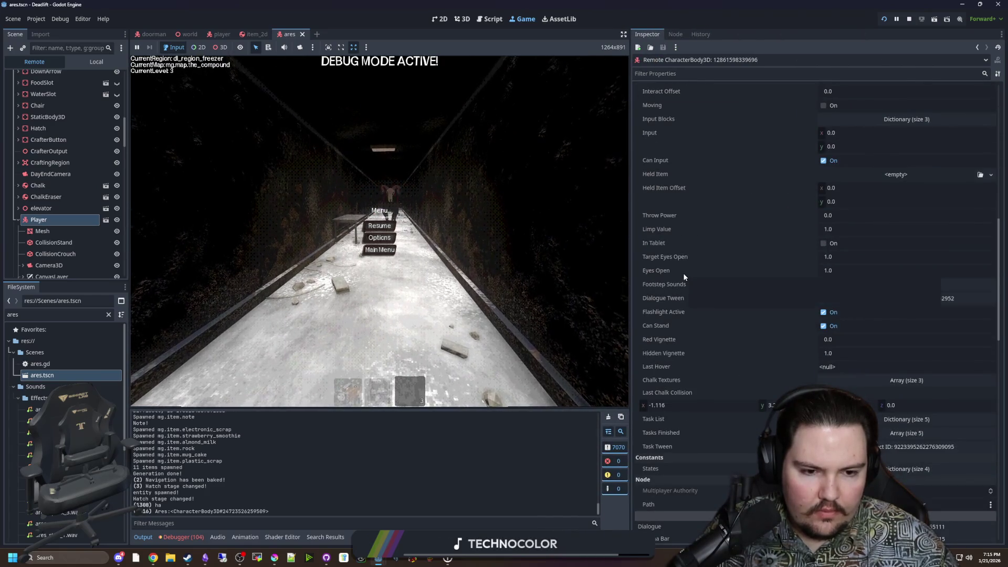
scroll(693, 367, down, 8)
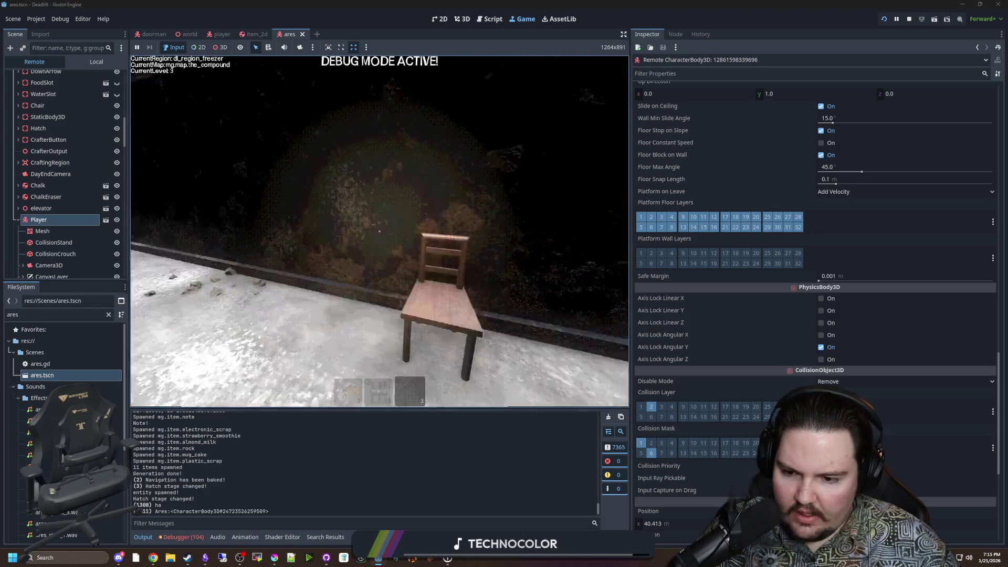
Show the Debugger Errors list and jump to the player.gd:671 error line.
click(182, 537)
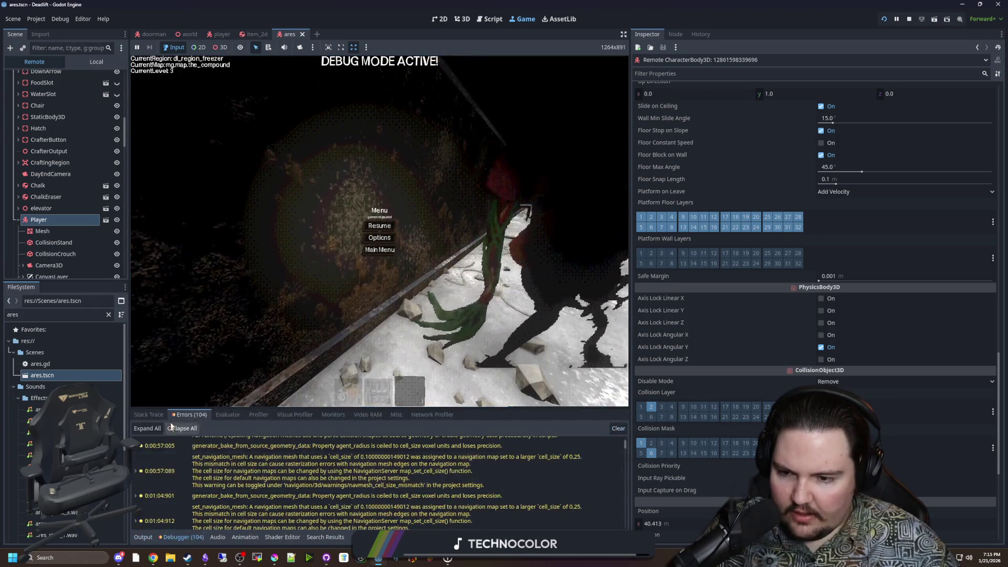
scroll(248, 482, down, 5)
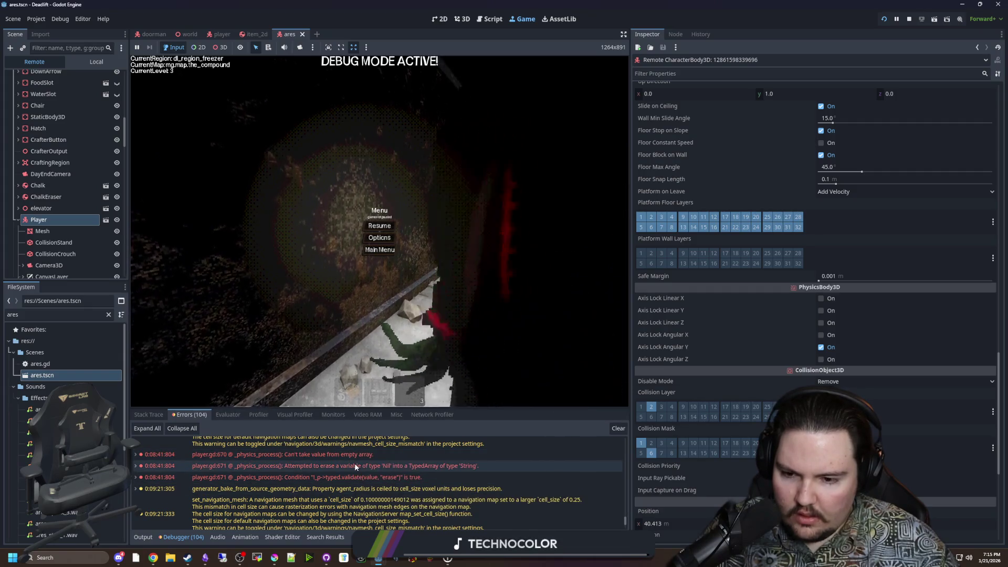
double_click(355, 466)
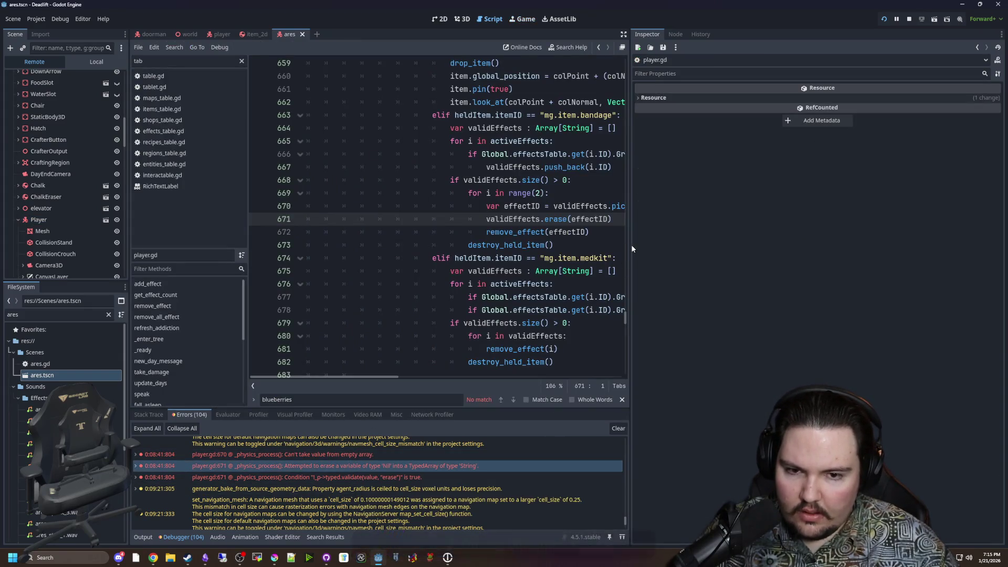
Widen the code area and locate the range(2) loop behind the player.gd:670 error.
drag(629, 246, 865, 252)
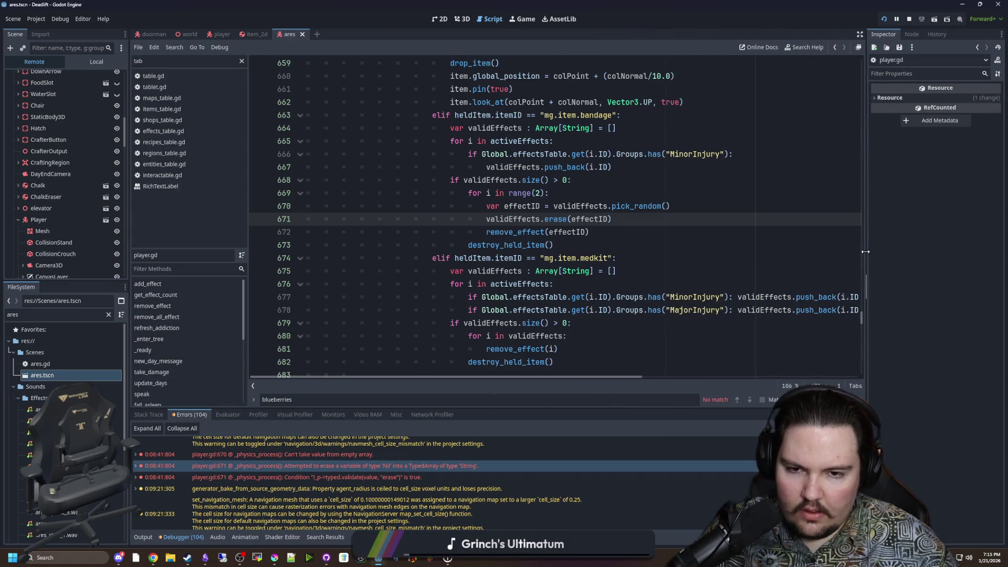
scroll(619, 318, up, 1)
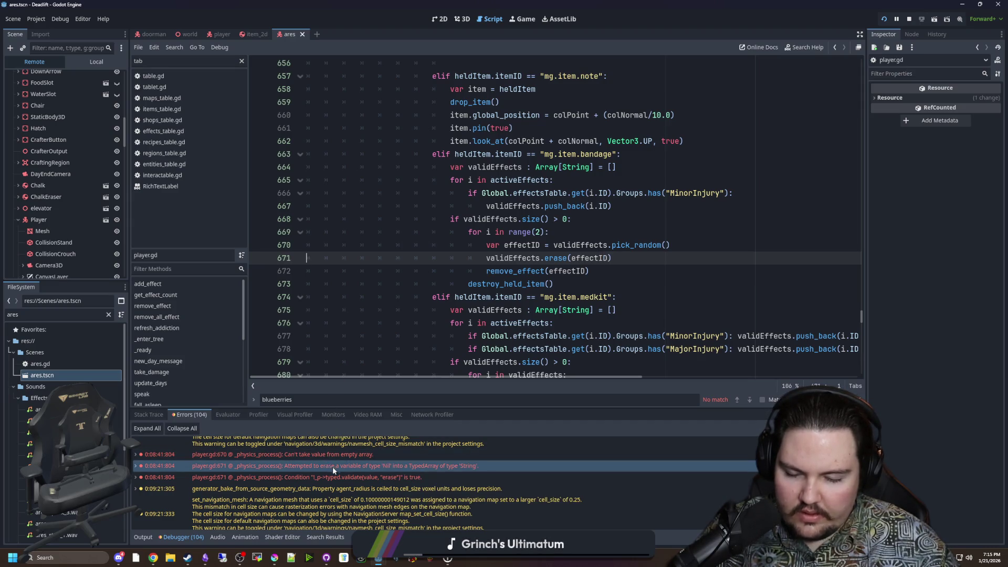
mouse_move(338, 469)
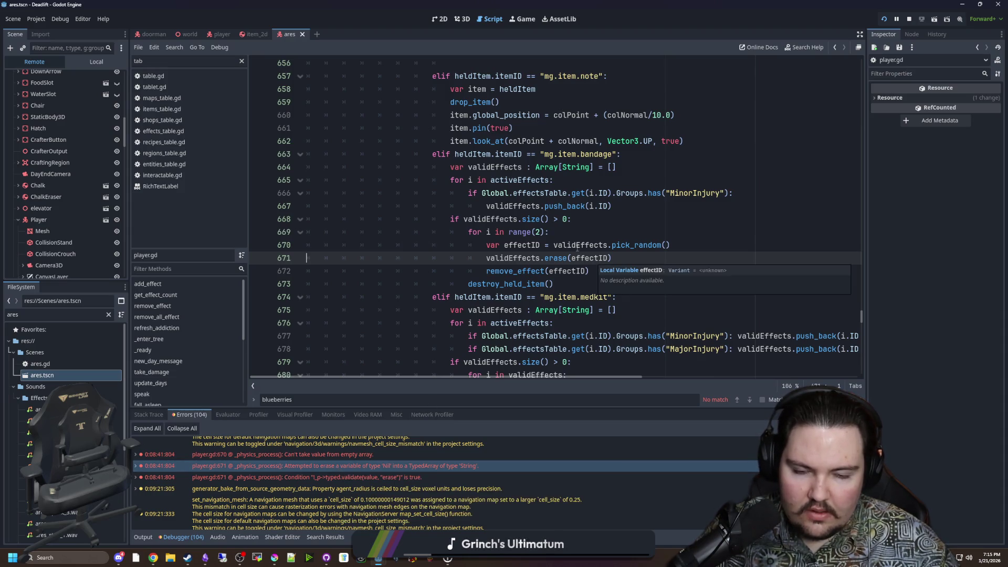
click(594, 232)
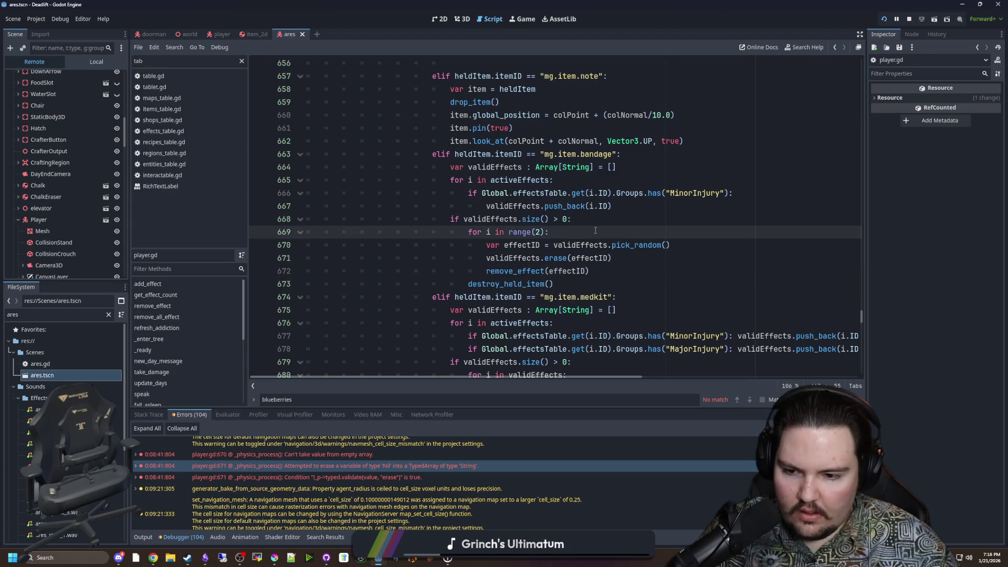
click(379, 455)
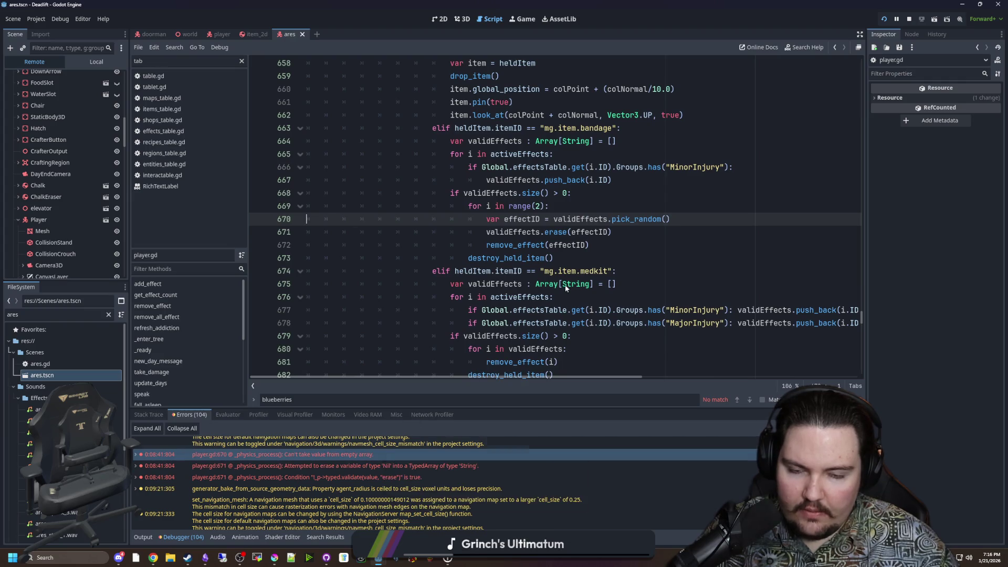
scroll(560, 253, up, 1)
click(549, 245)
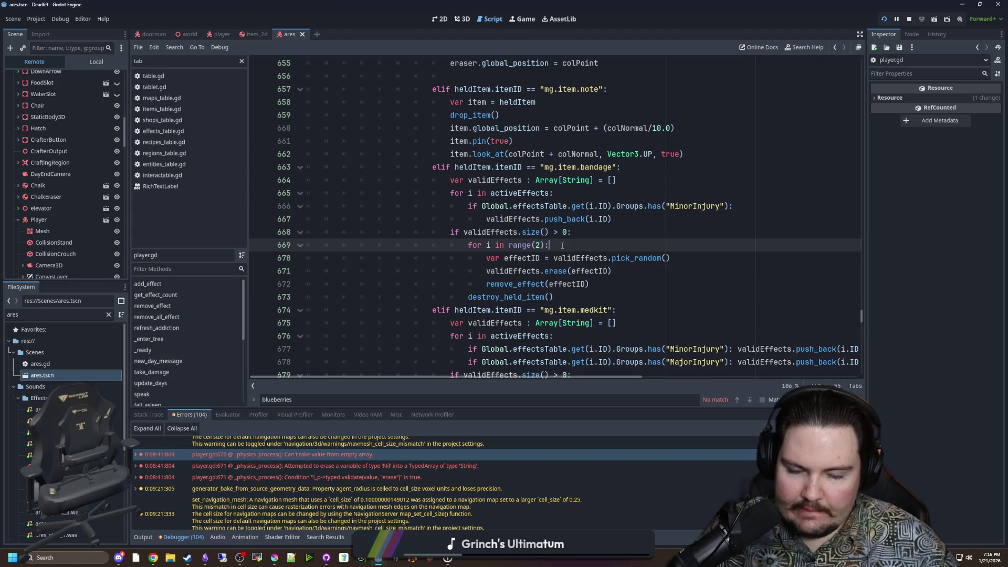
drag(580, 233, 443, 239)
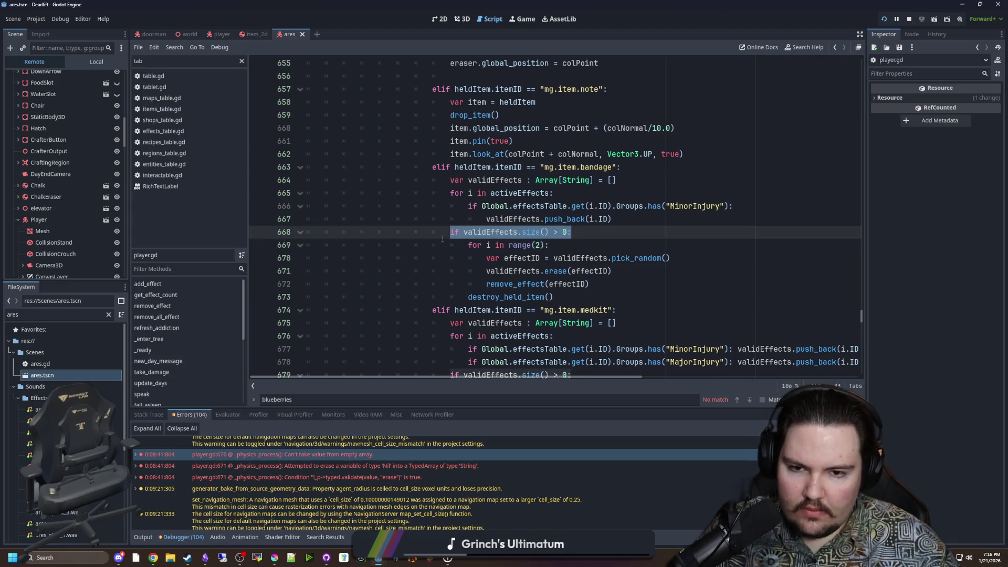
click(567, 246)
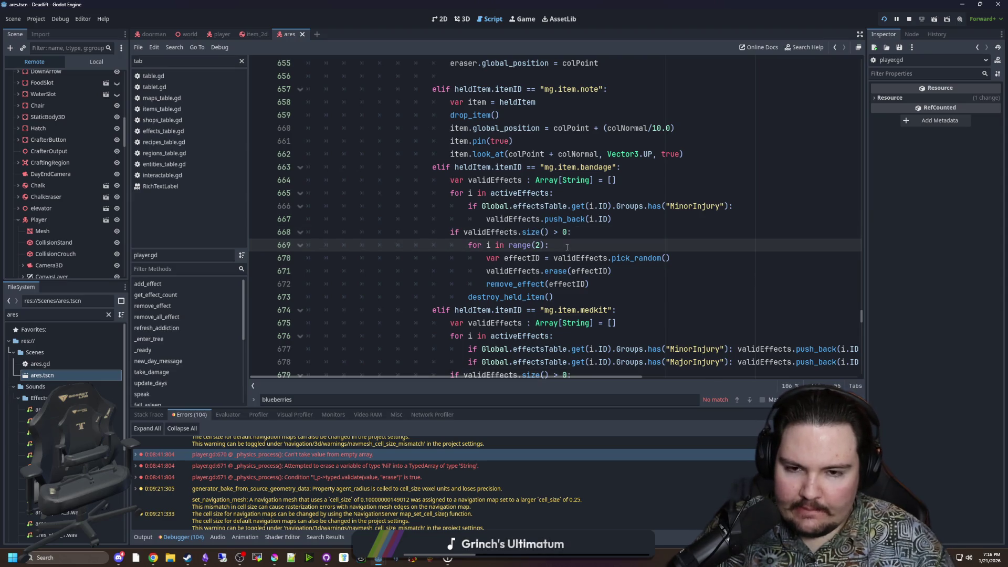
Insert 'if validEffects.size() > 0:' in the loop and indent the pick, erase and remove_effect lines beneath it.
key(Return)
text(i)
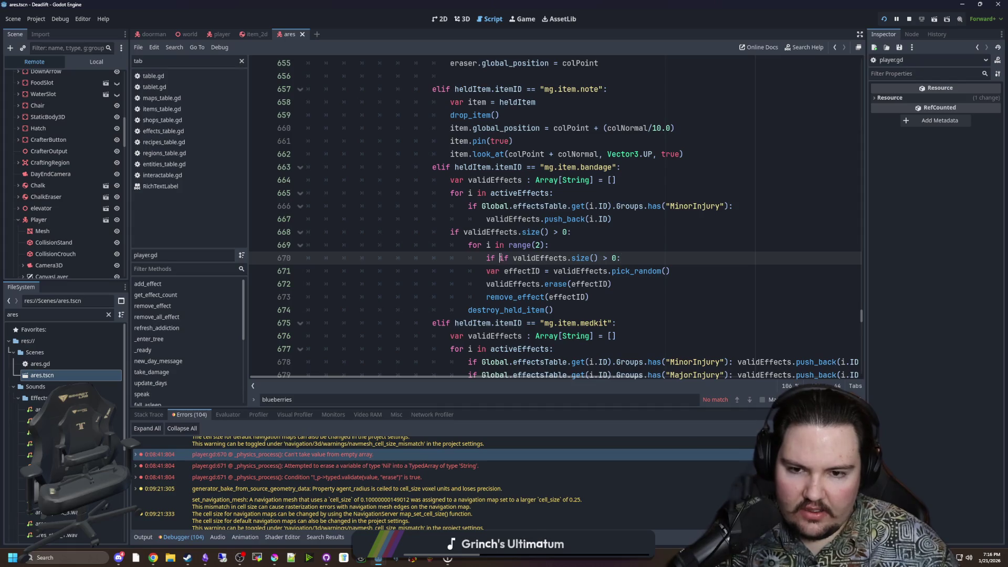
click(630, 284)
shift+click(309, 271)
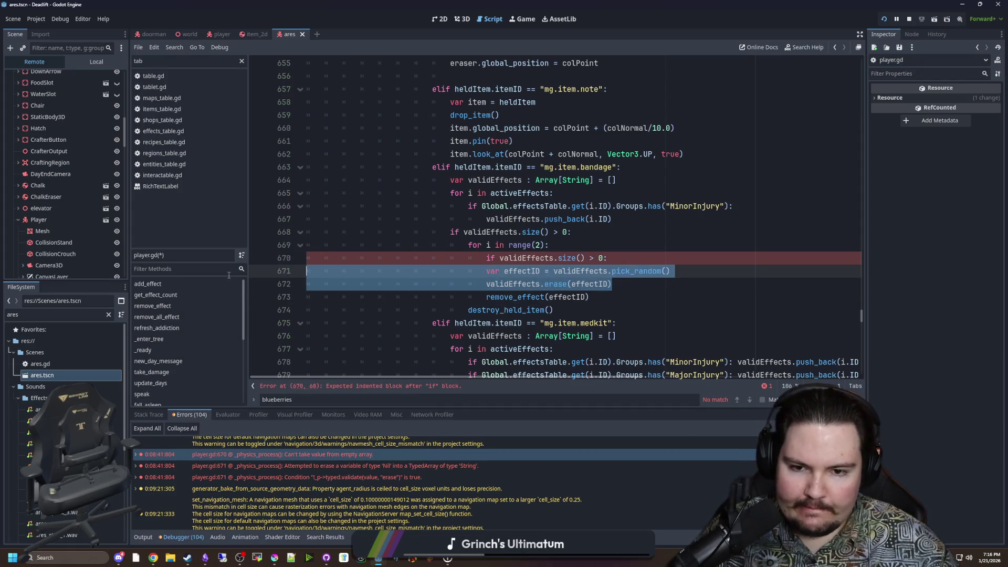
key(Tab)
click(637, 255)
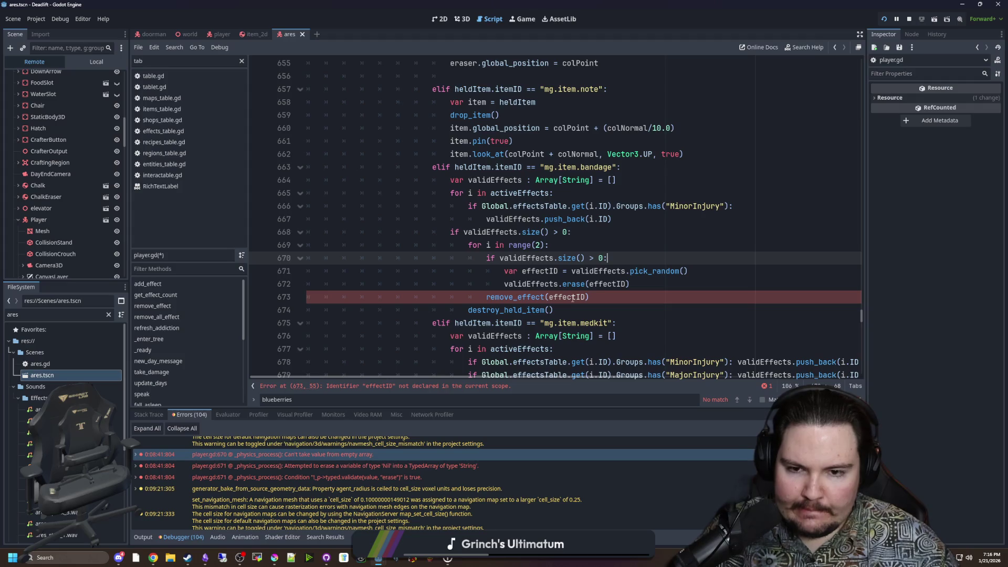
click(487, 298)
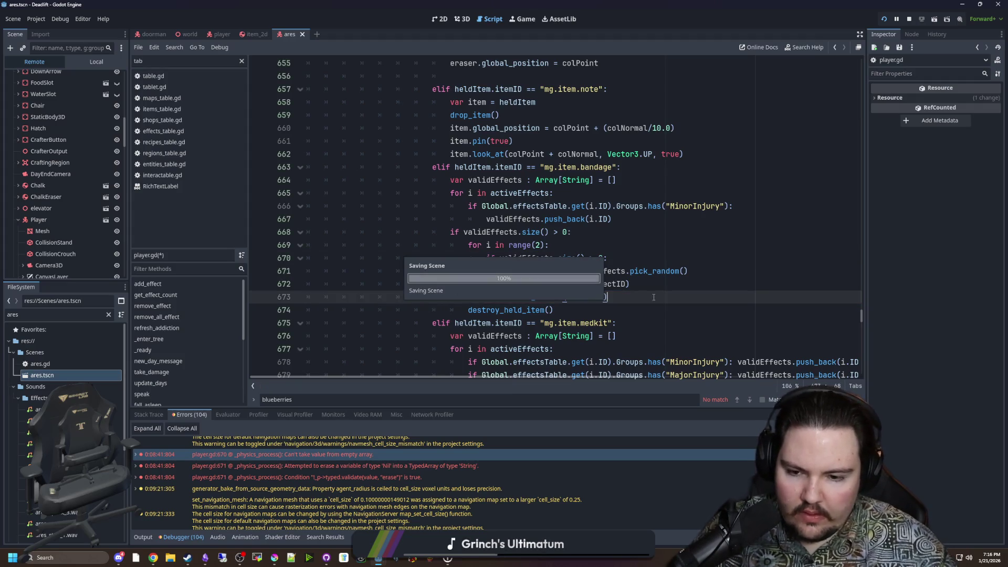
click(528, 24)
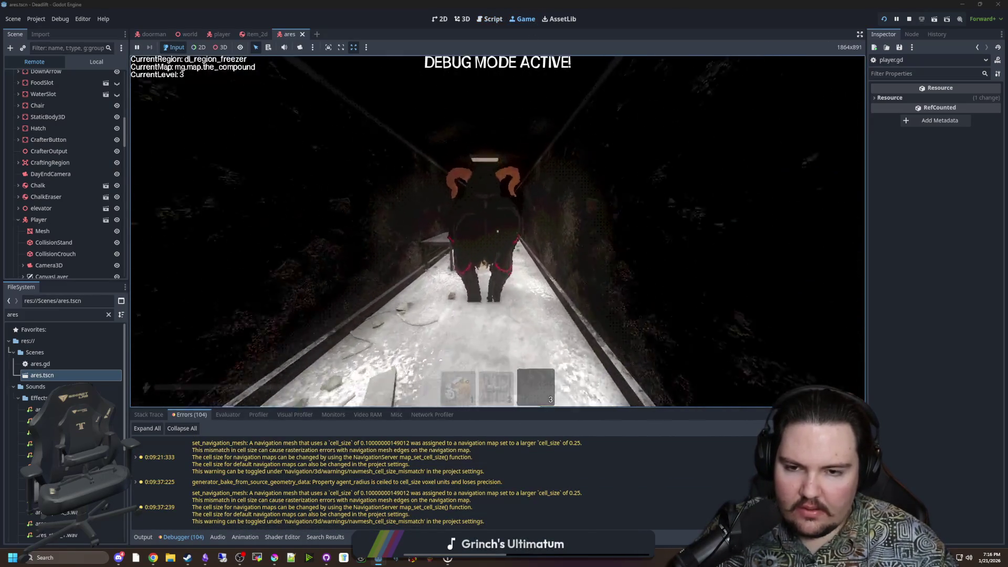
key(Escape)
click(59, 375)
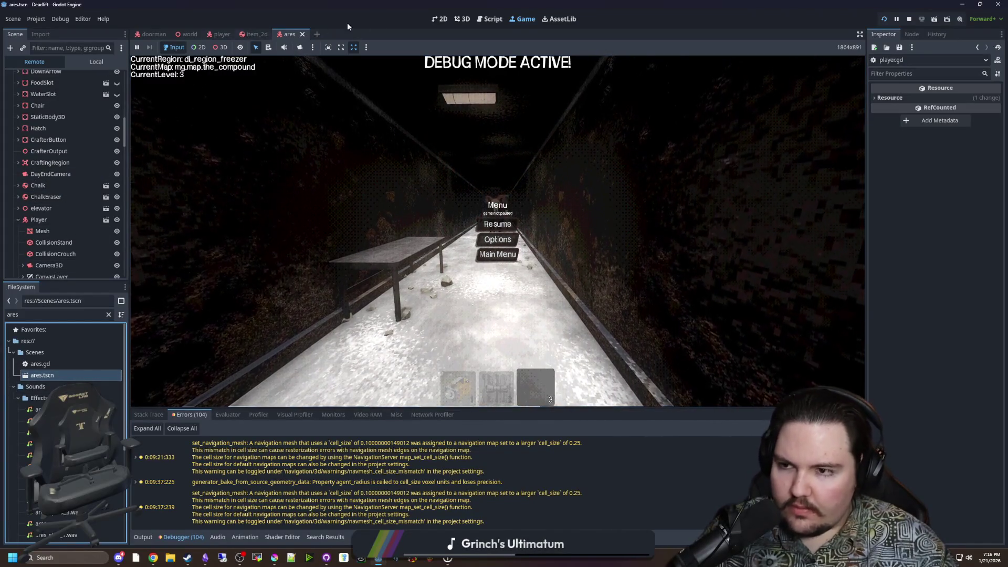
click(462, 19)
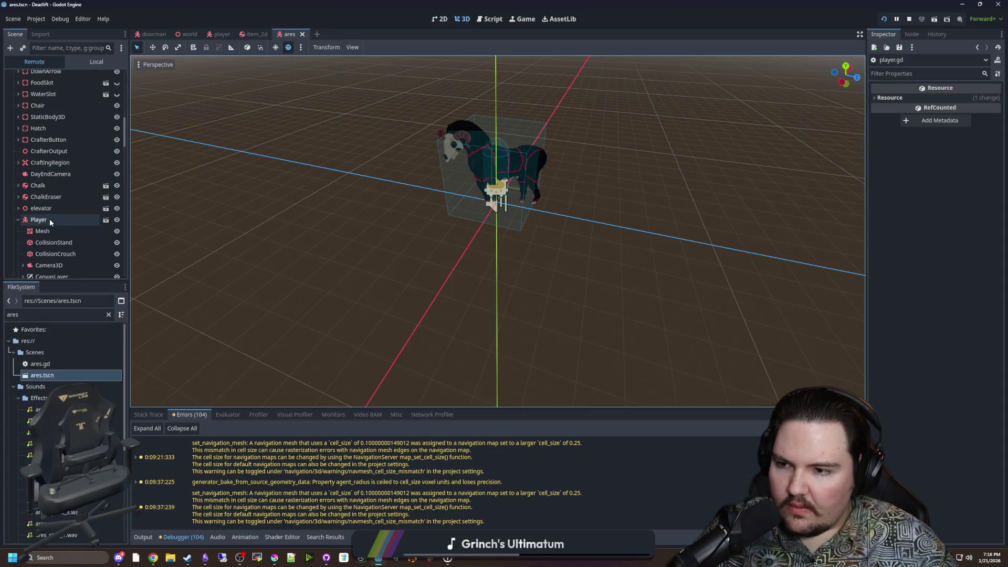
click(18, 219)
click(93, 61)
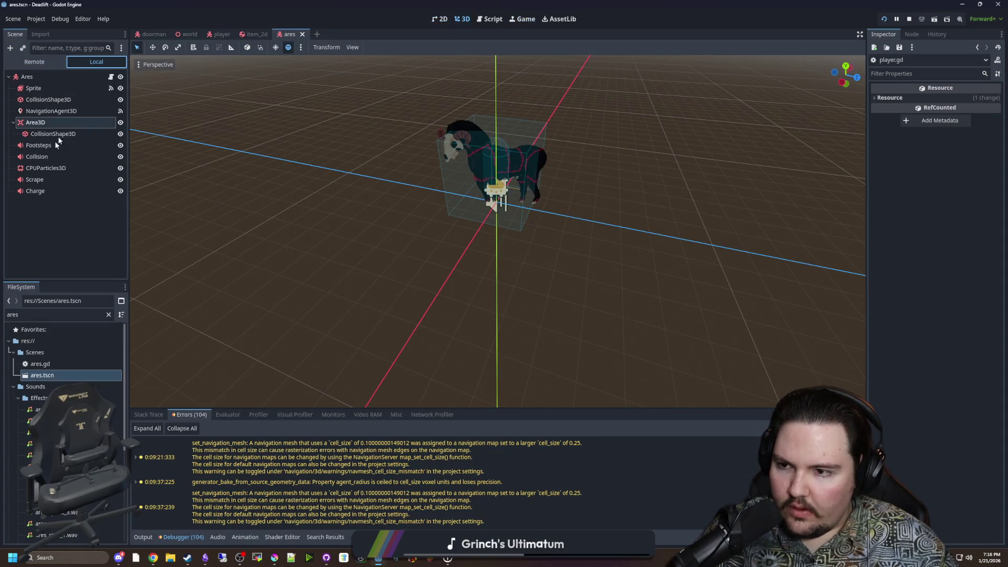
click(36, 121)
click(13, 122)
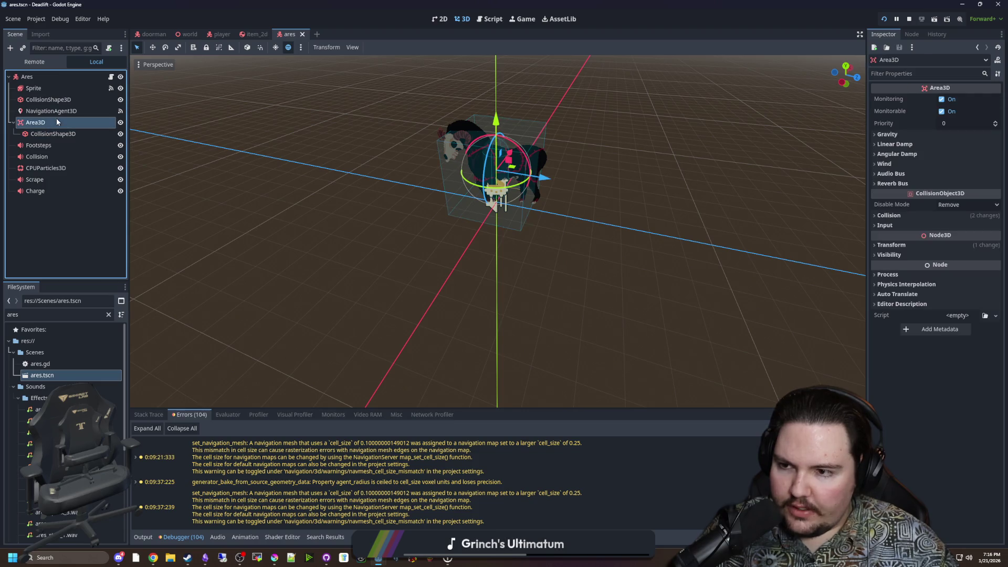
click(888, 215)
drag(868, 223, 797, 223)
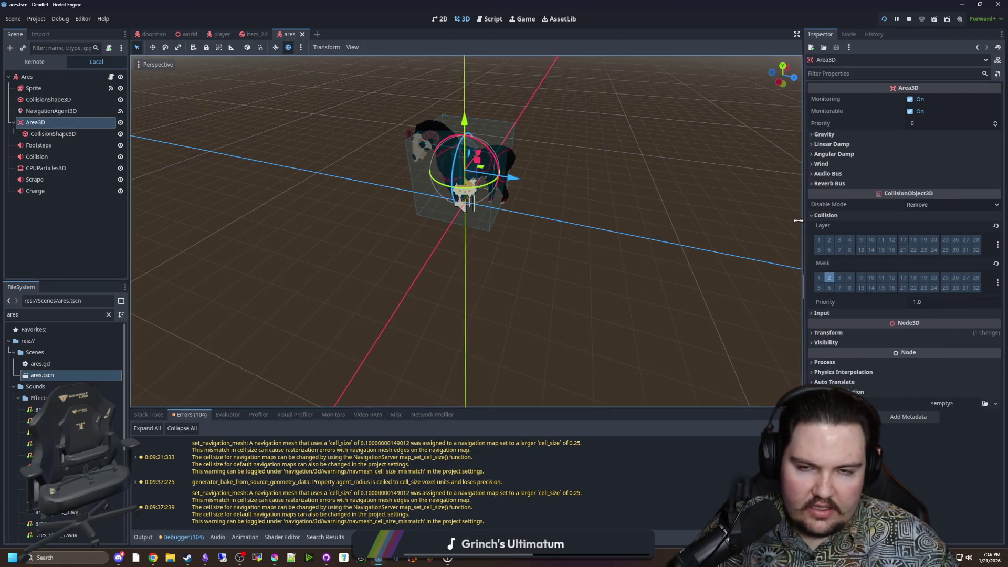
key(ctrl+s)
click(210, 38)
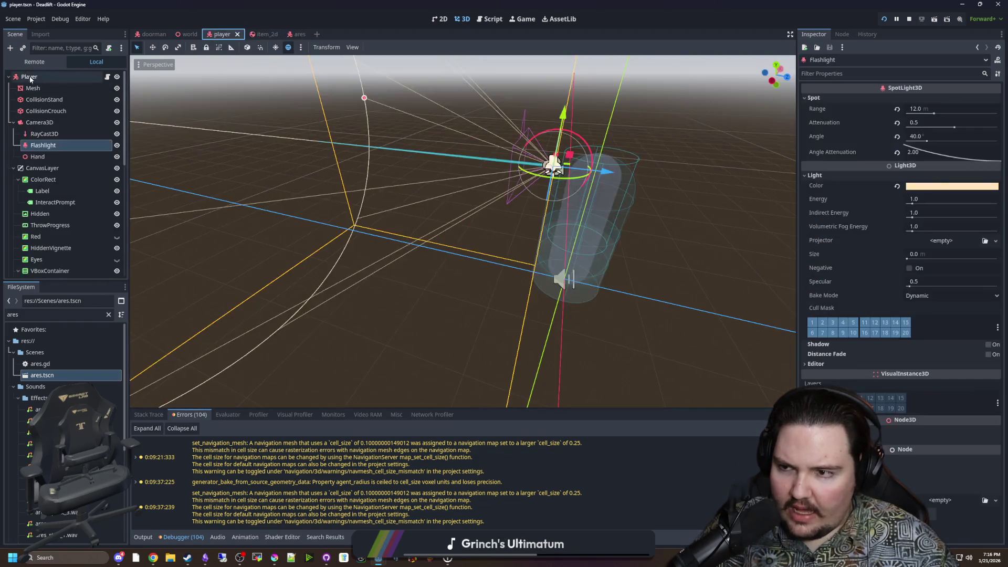
key(ctrl+s)
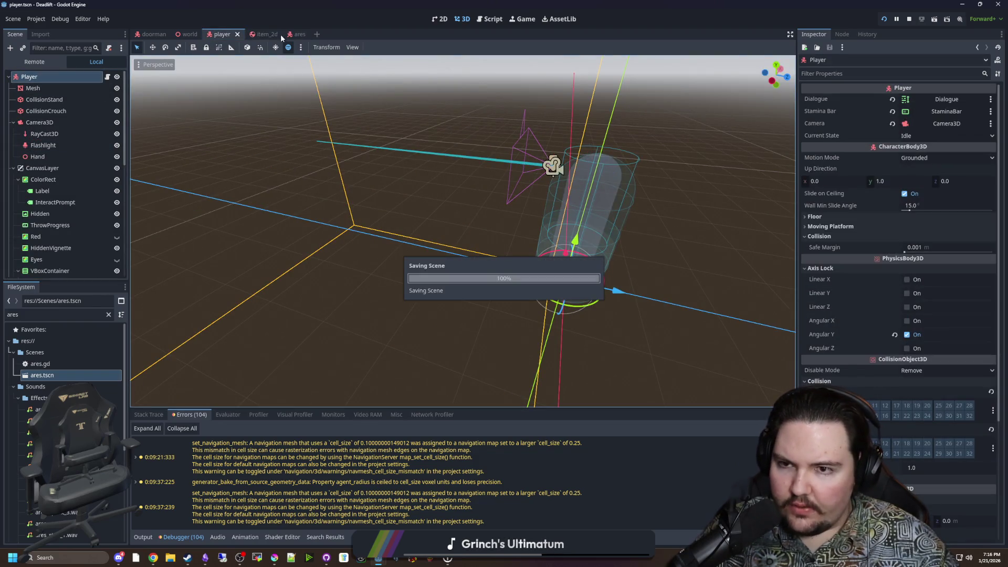
click(291, 34)
click(111, 77)
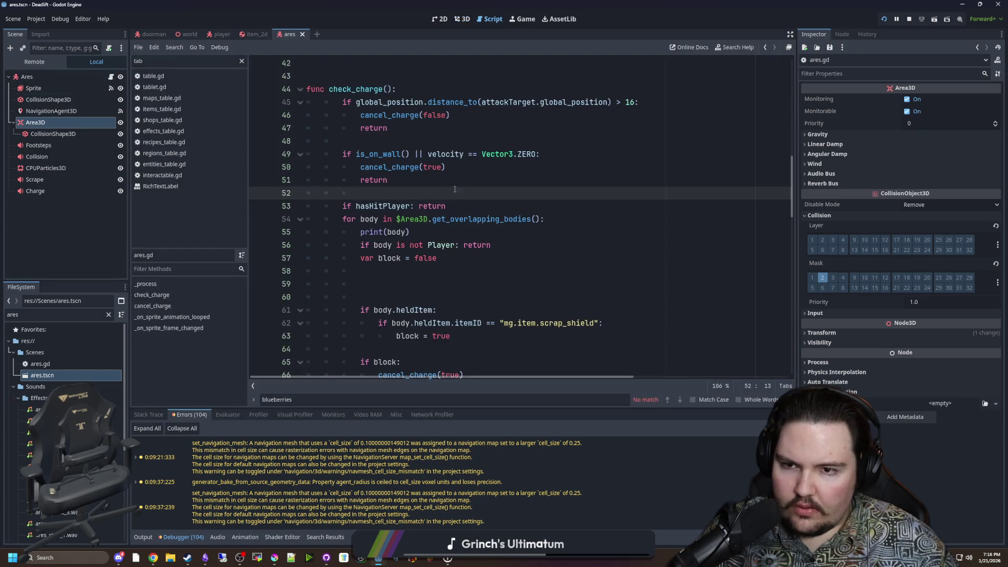
scroll(454, 196, up, 5)
scroll(454, 195, up, 8)
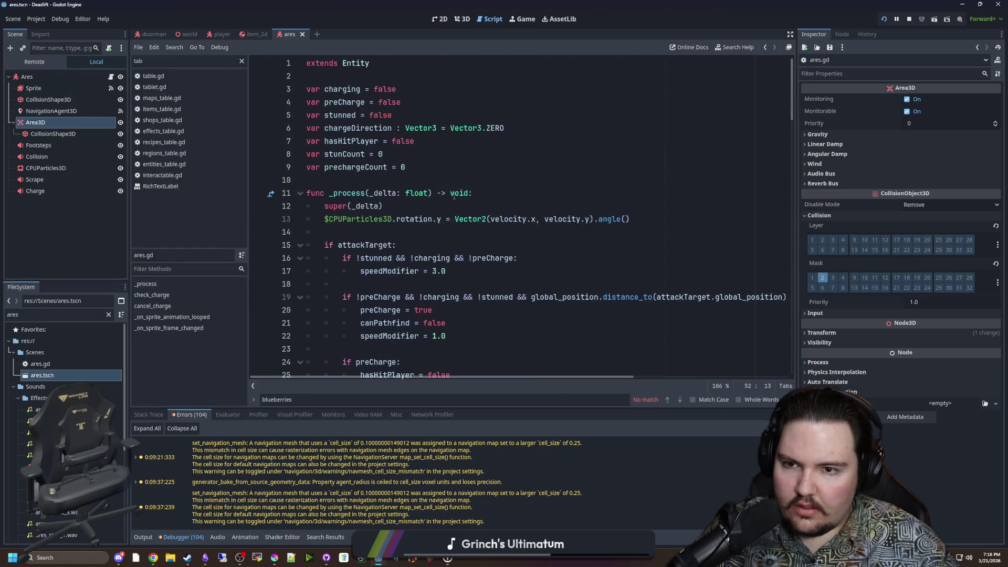
scroll(454, 195, down, 8)
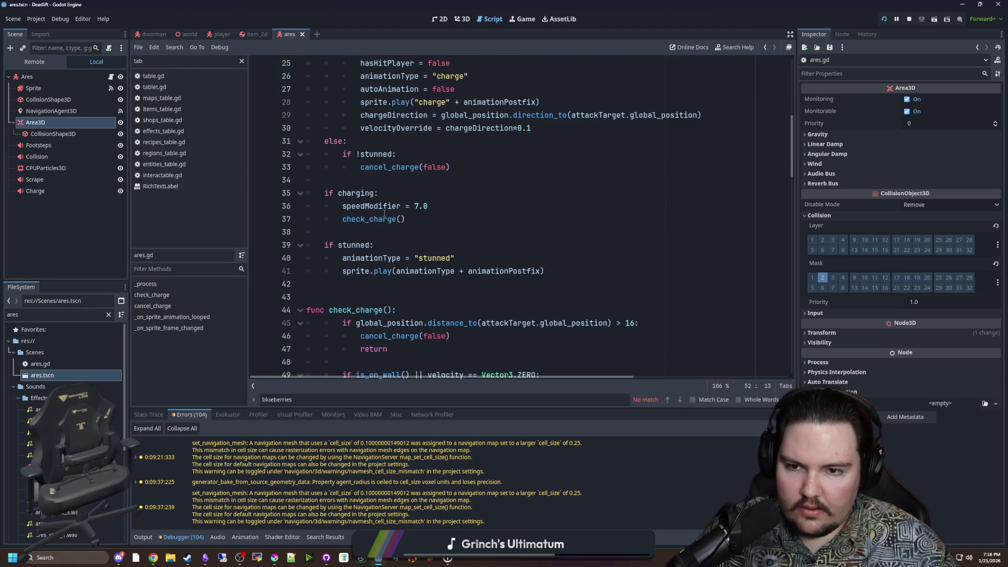
click(393, 188)
scroll(396, 181, down, 5)
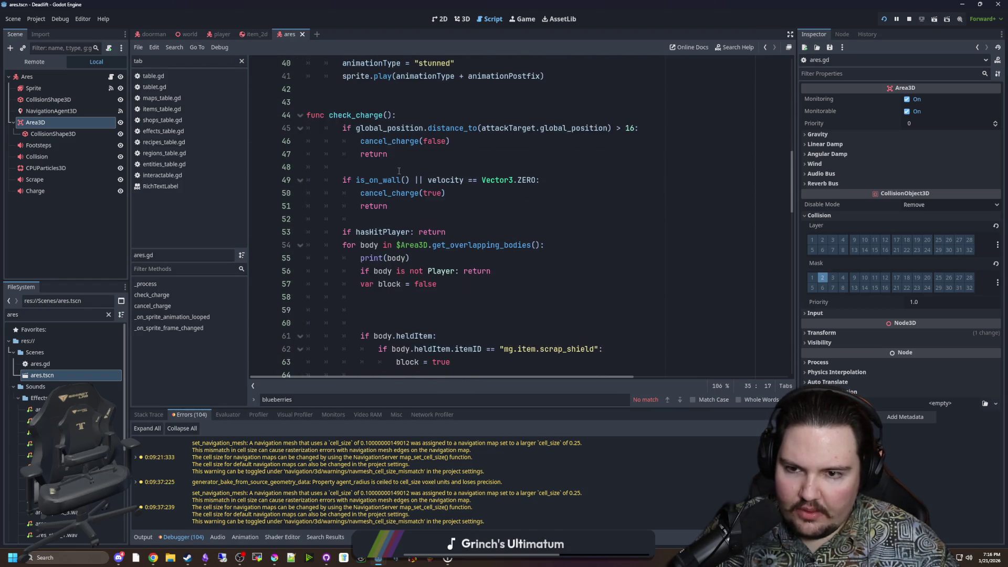
click(399, 169)
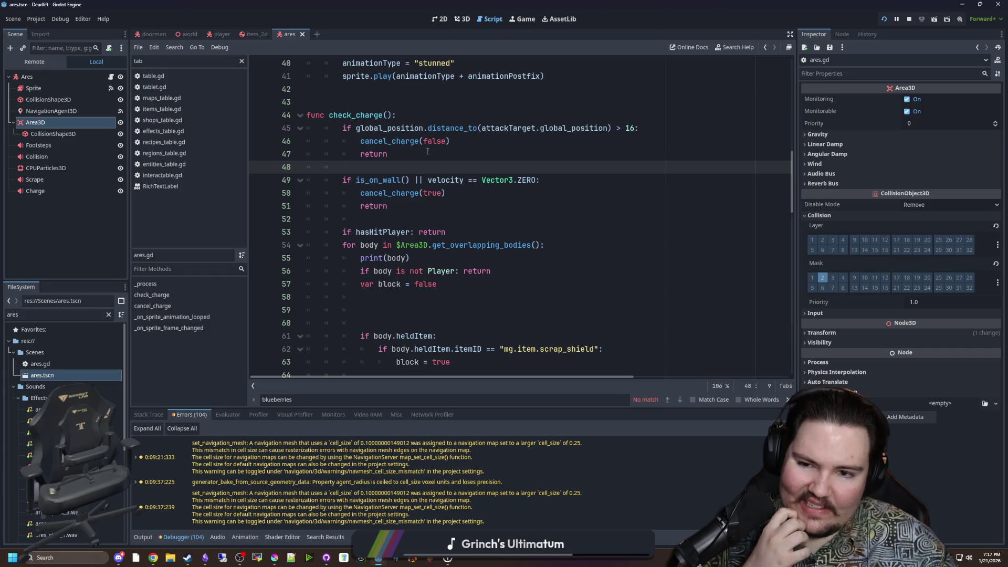
scroll(428, 151, up, 9)
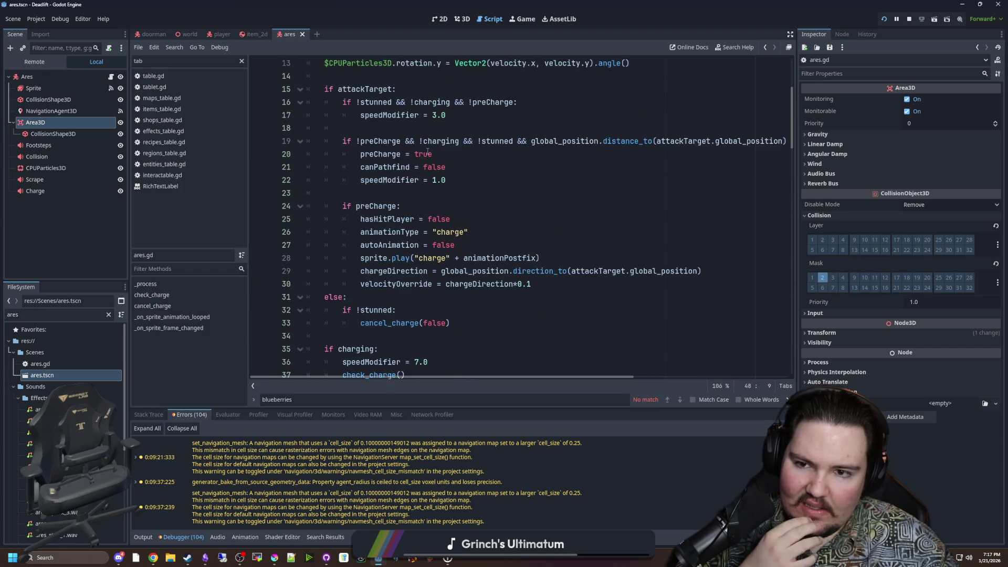
scroll(436, 157, down, 5)
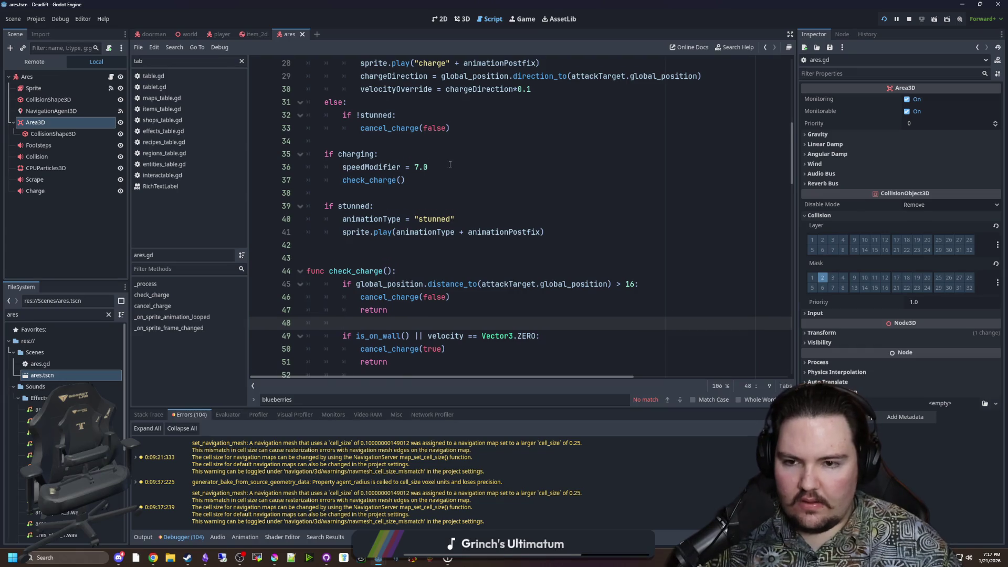
scroll(450, 164, down, 3)
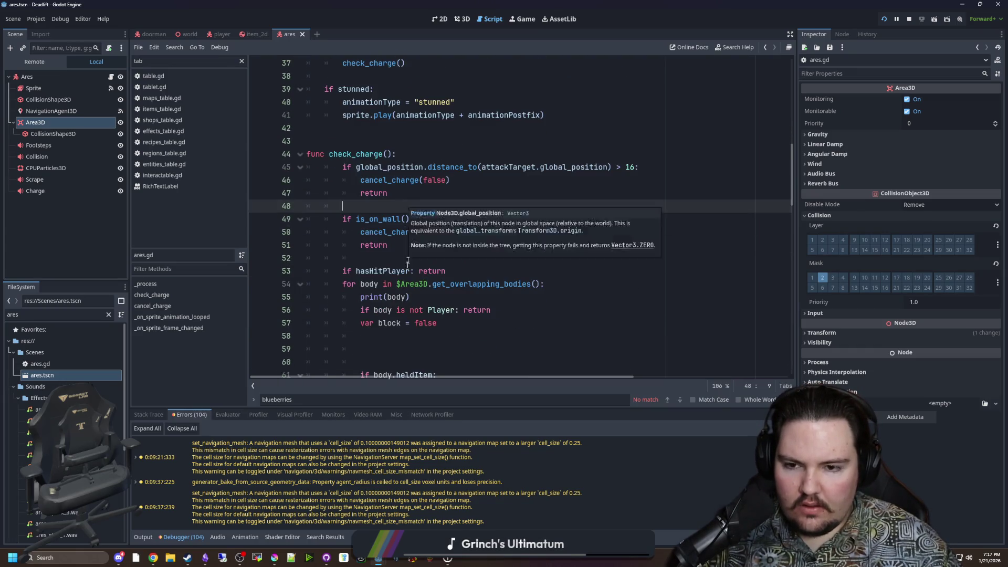
scroll(408, 261, down, 1)
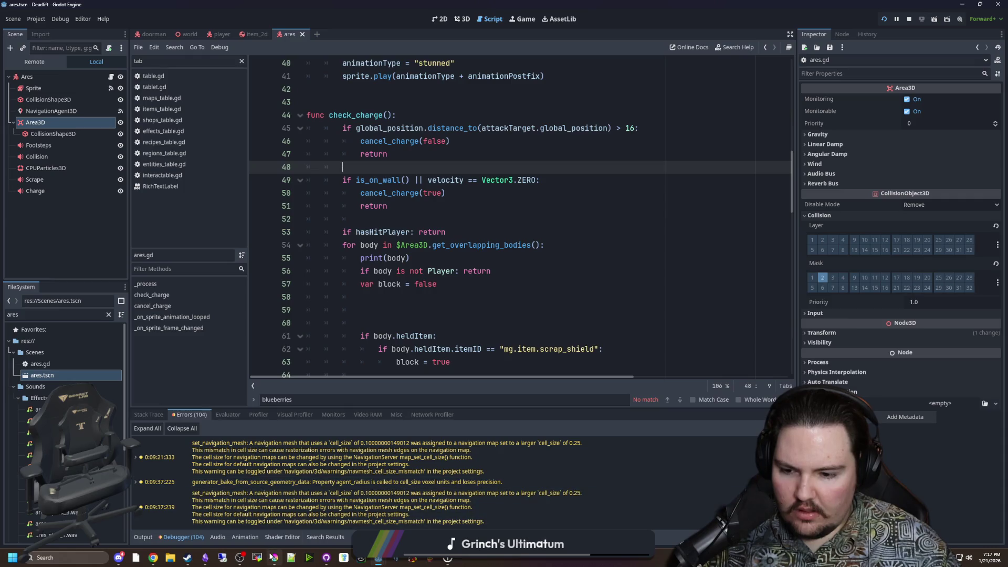
mouse_move(282, 555)
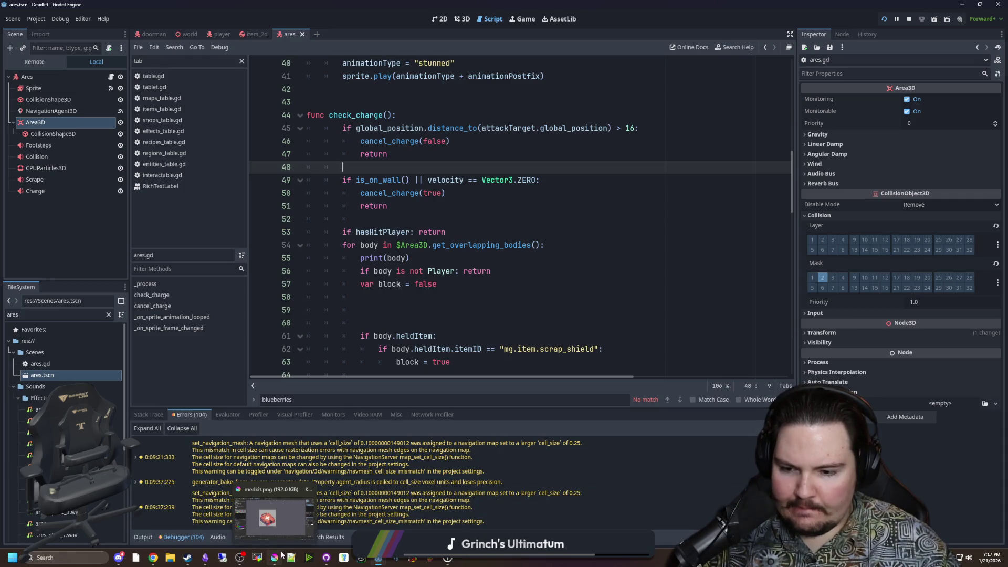
click(326, 558)
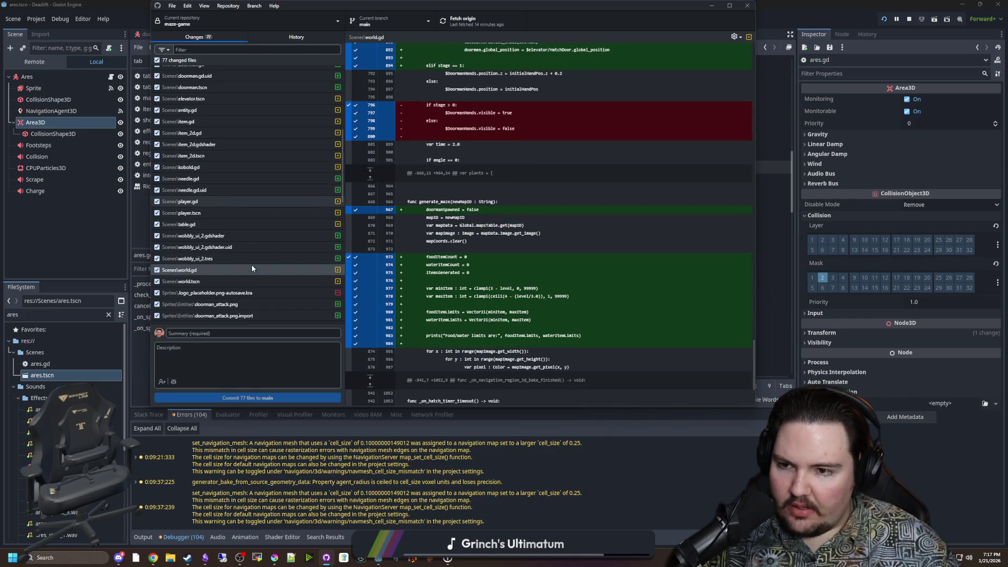
scroll(254, 247, up, 5)
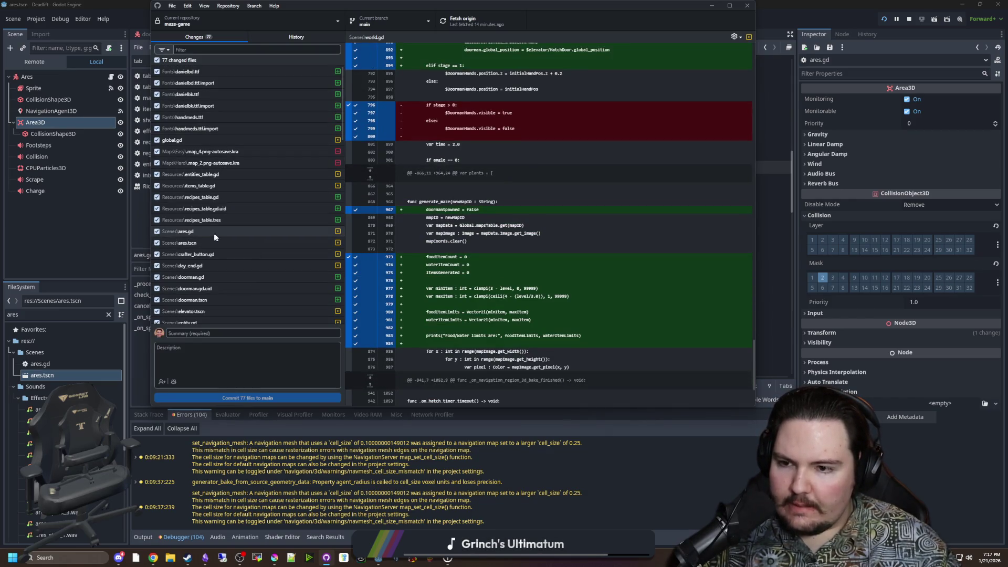
click(214, 234)
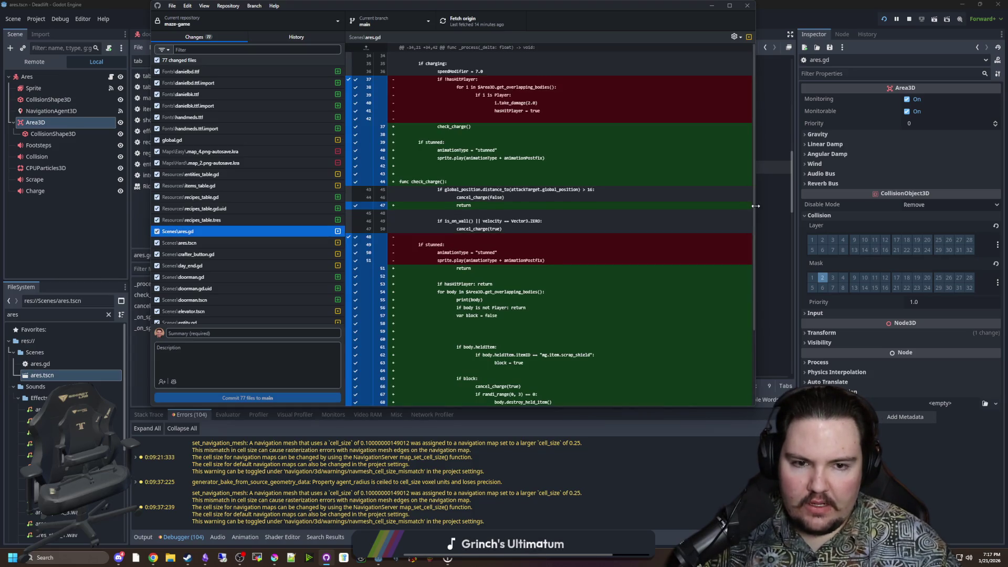
drag(755, 206, 939, 206)
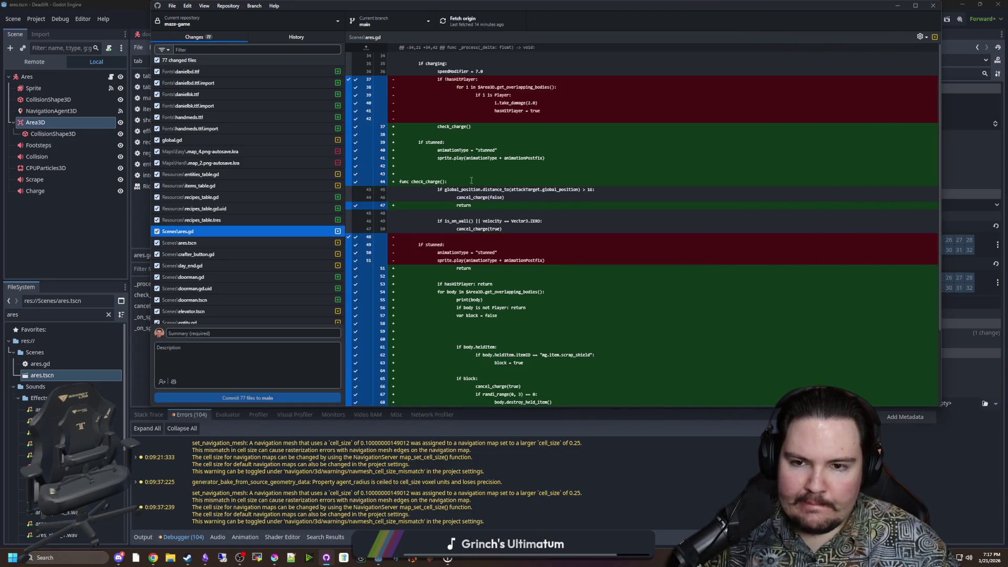
scroll(484, 205, down, 1)
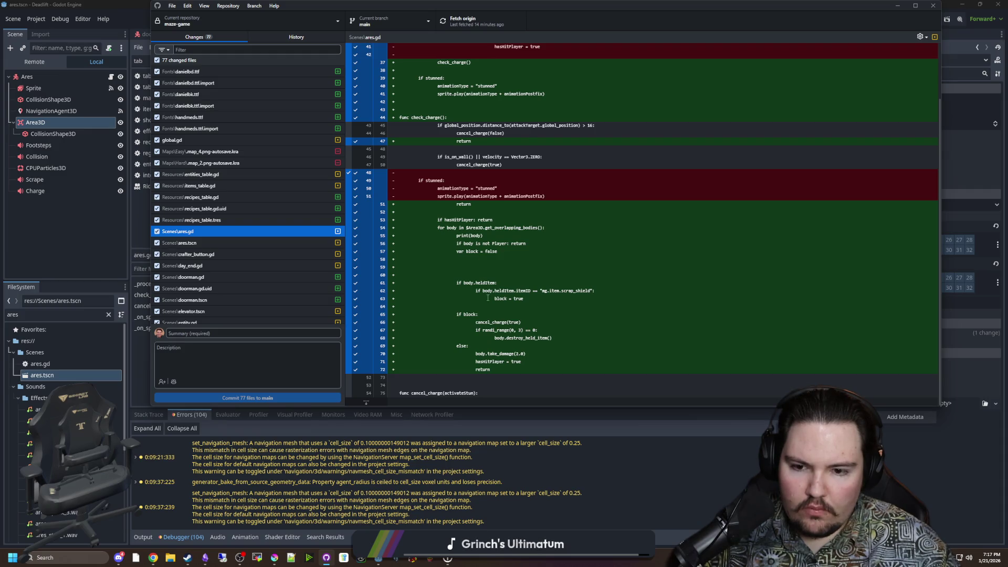
scroll(488, 297, up, 1)
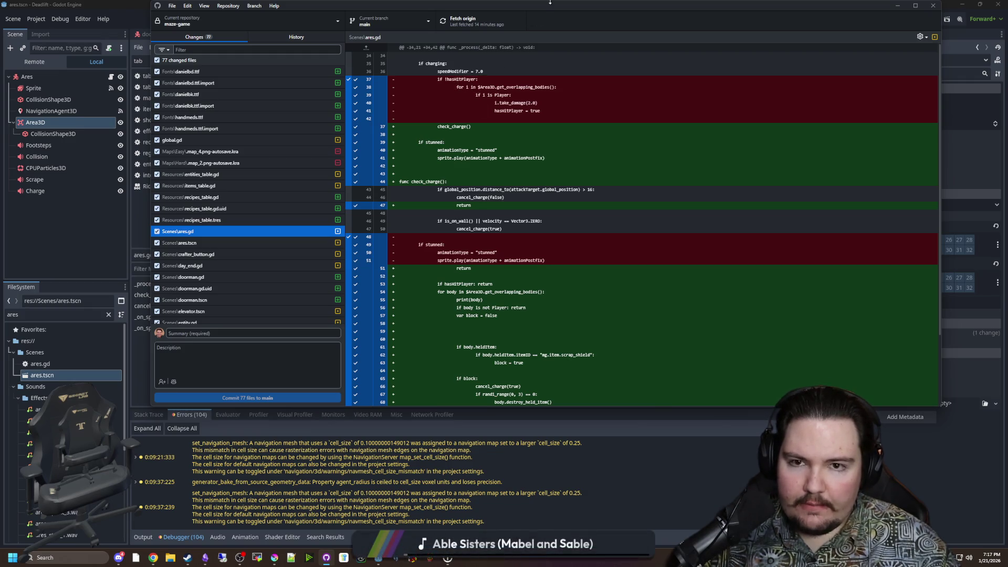
key(super+shift+Right)
key(super+shift+Right)
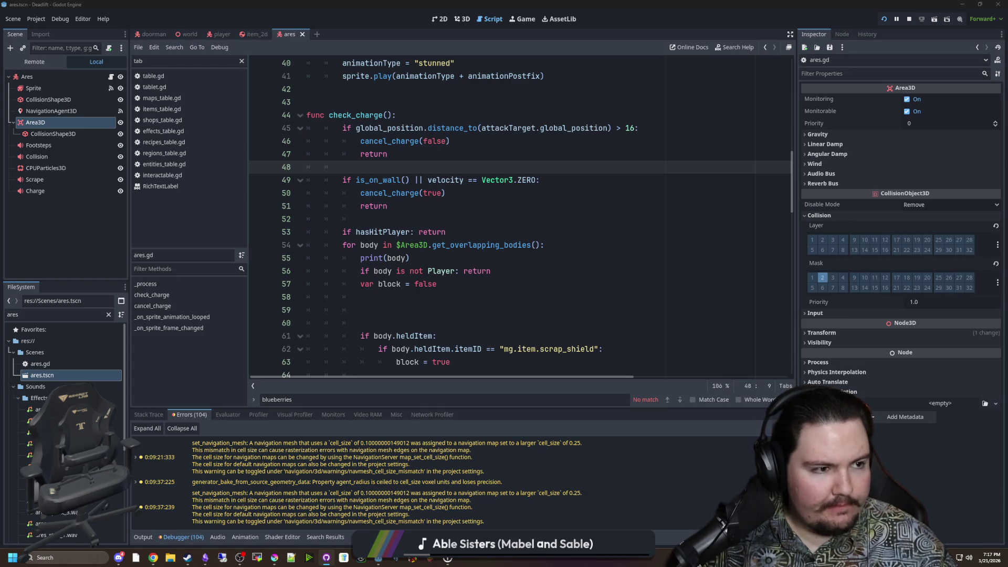
Delete the two extra blank lines inside check_charge's overlap loop.
click(400, 224)
scroll(414, 229, down, 4)
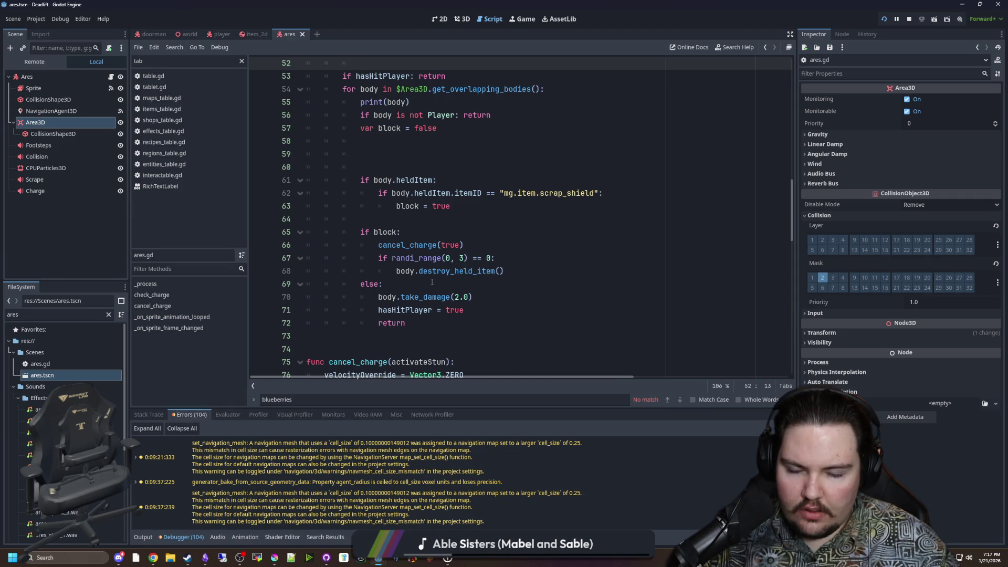
scroll(431, 287, up, 3)
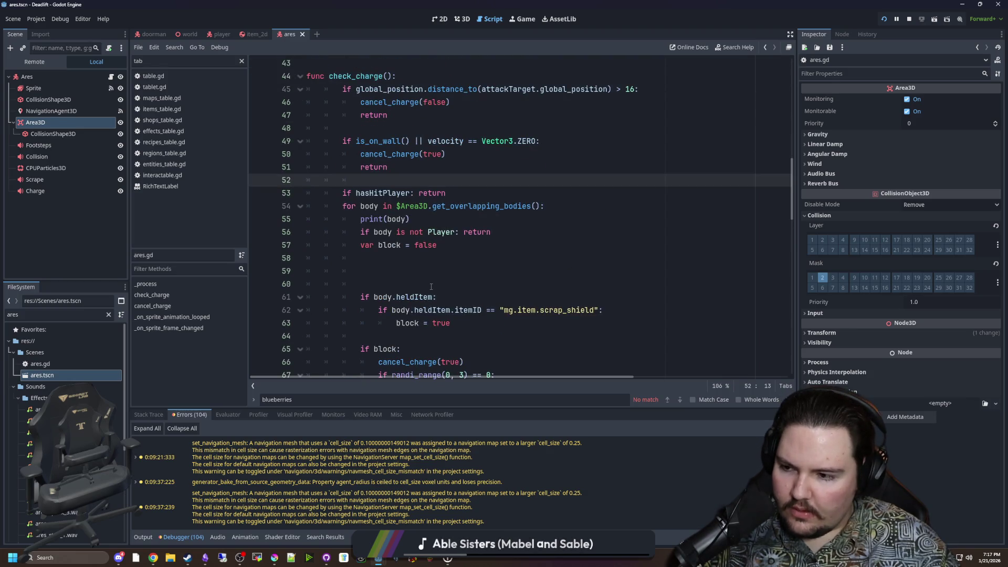
click(431, 287)
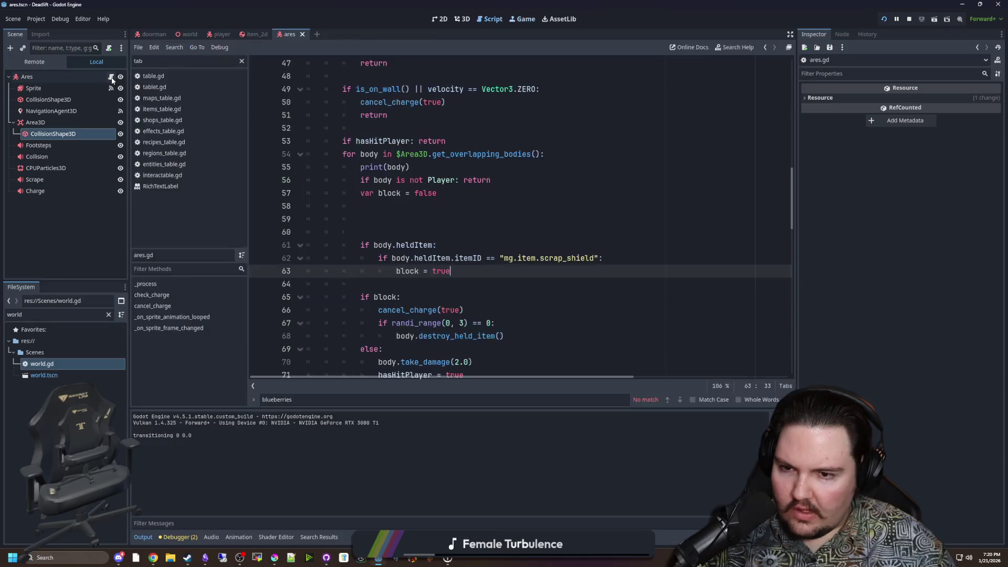
double_click(396, 235)
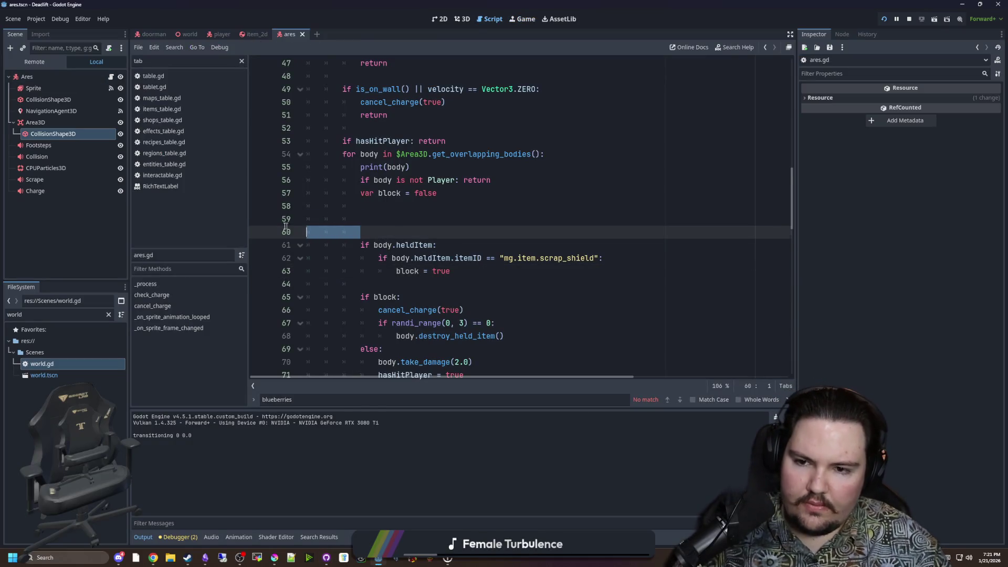
key(BackSpace)
key(BackSpace)
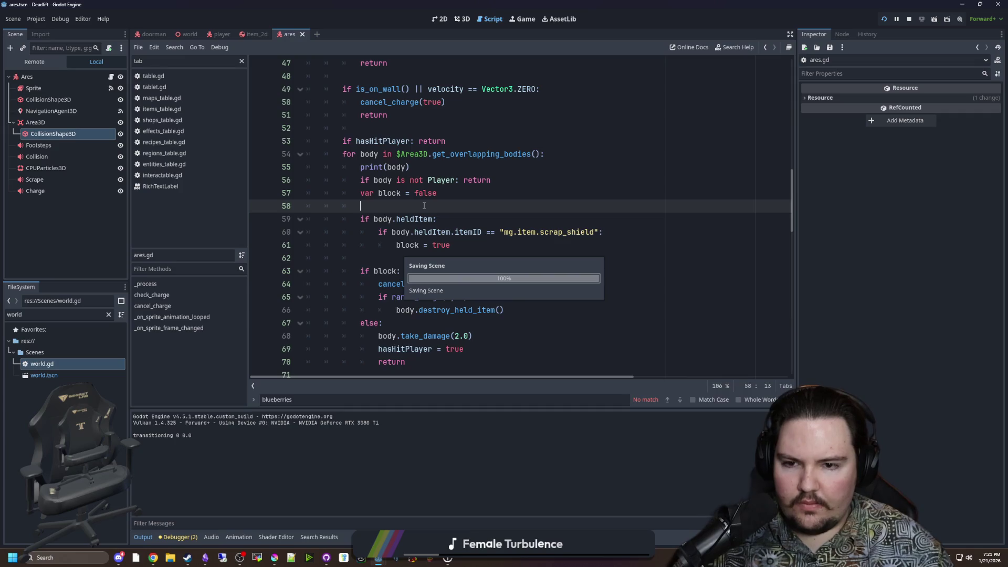
Find the check_charge call in ares.gd and jump to the function's definition.
scroll(424, 210, down, 1)
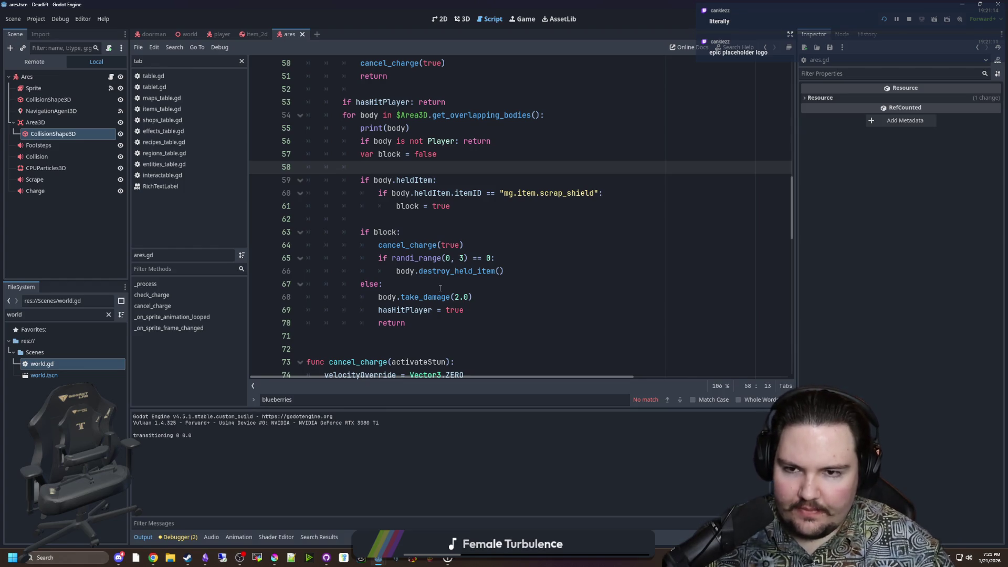
scroll(440, 287, up, 3)
scroll(472, 210, up, 2)
click(413, 167)
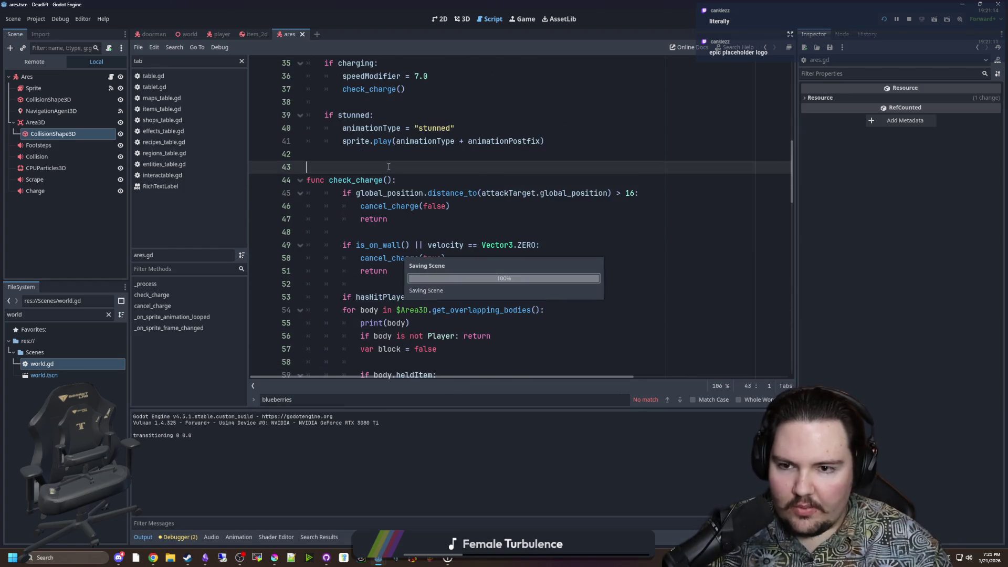
scroll(412, 249, up, 3)
scroll(467, 221, up, 2)
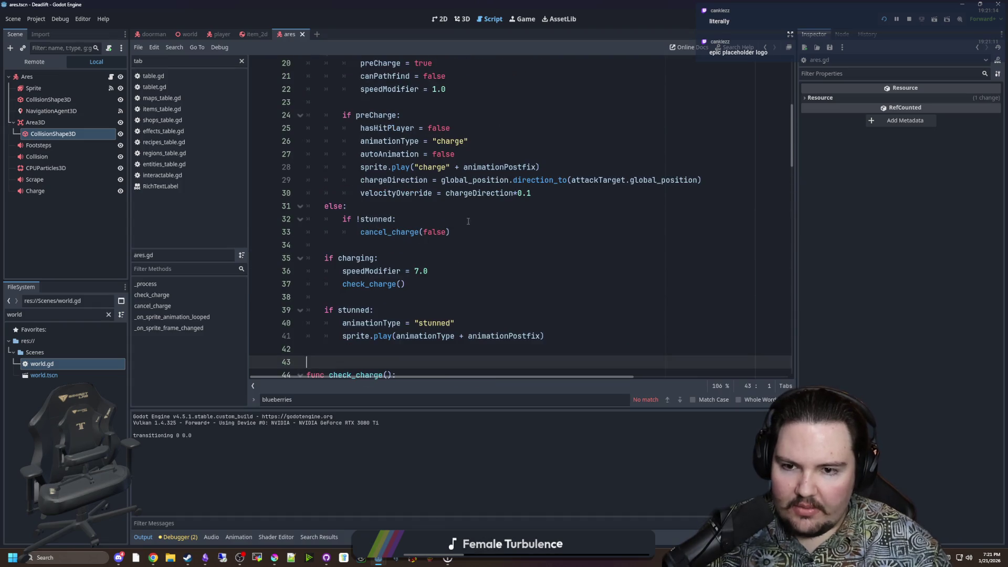
click(387, 296)
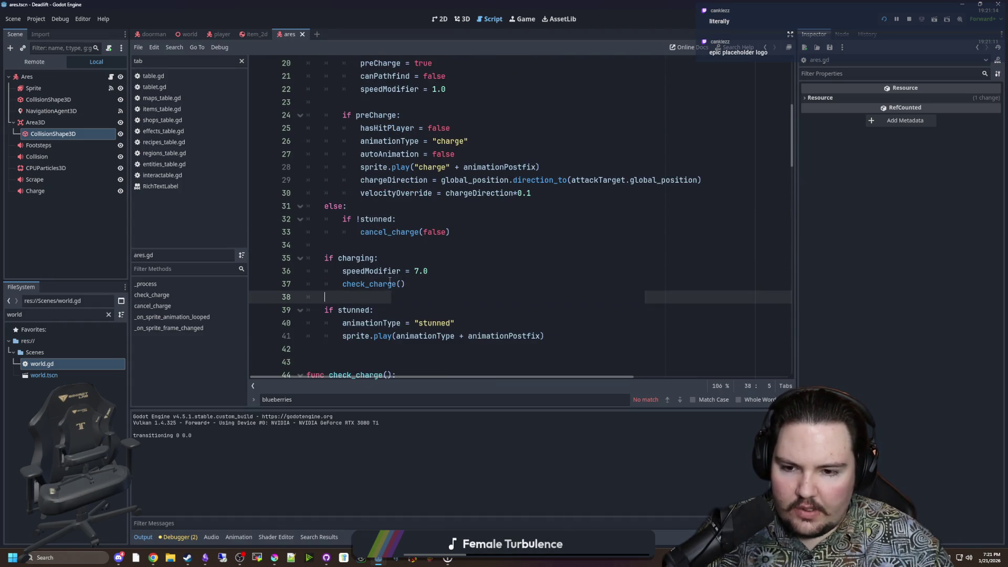
ctrl+click(390, 284)
scroll(393, 292, down, 3)
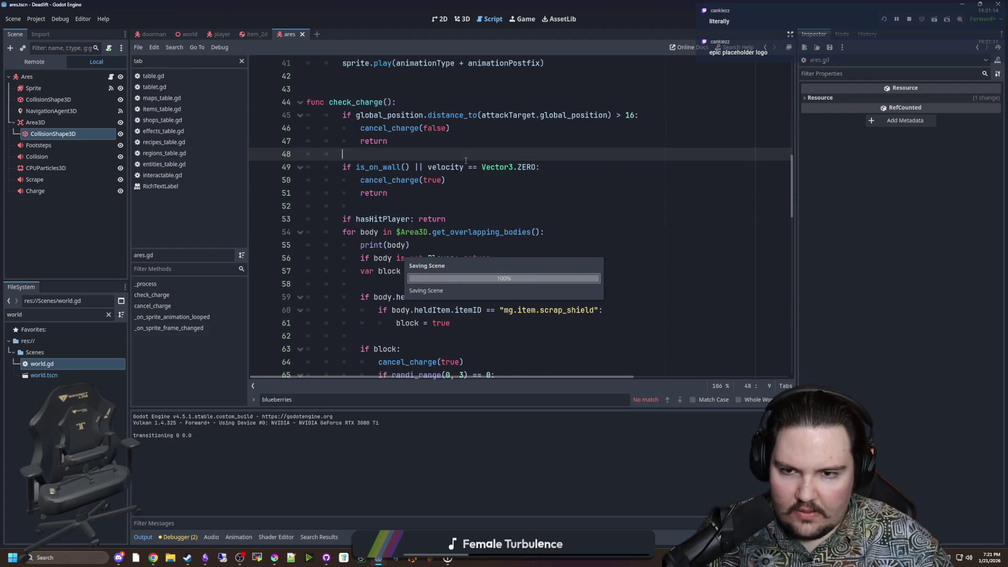
Review check_charge from line 48 onward, selecting the print(body) debug statement.
click(416, 194)
drag(416, 193, 347, 115)
click(353, 154)
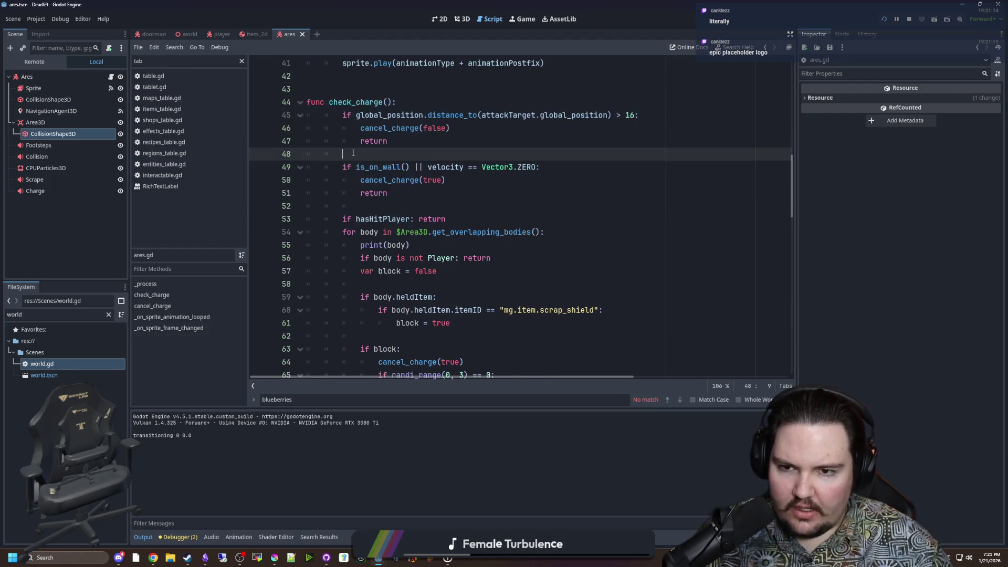
scroll(354, 153, down, 1)
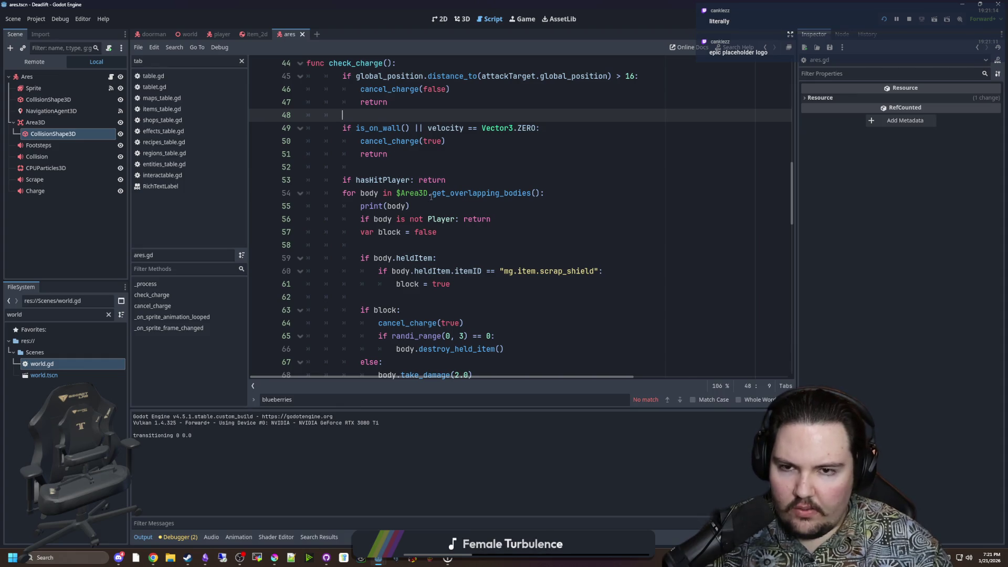
scroll(424, 156, down, 1)
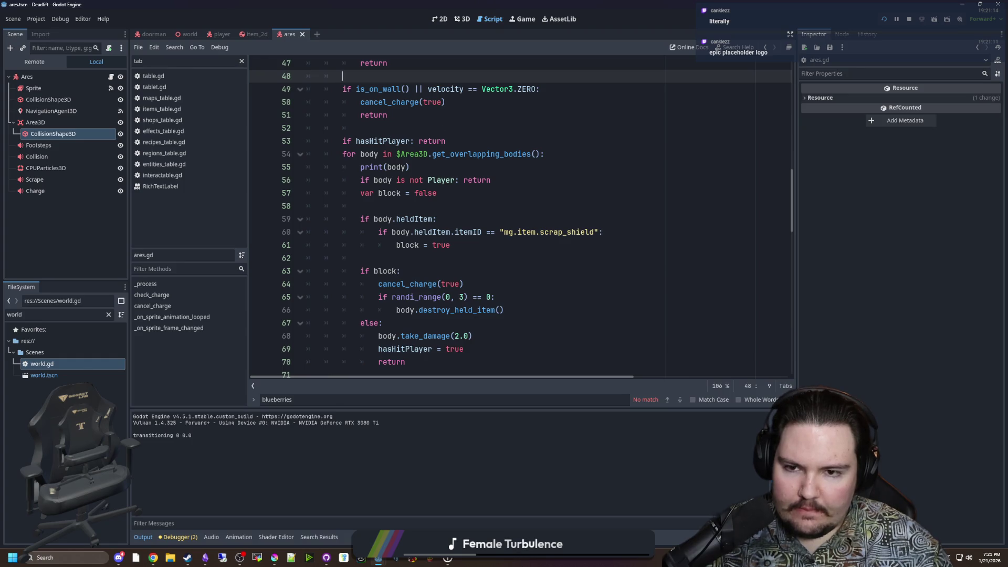
click(408, 131)
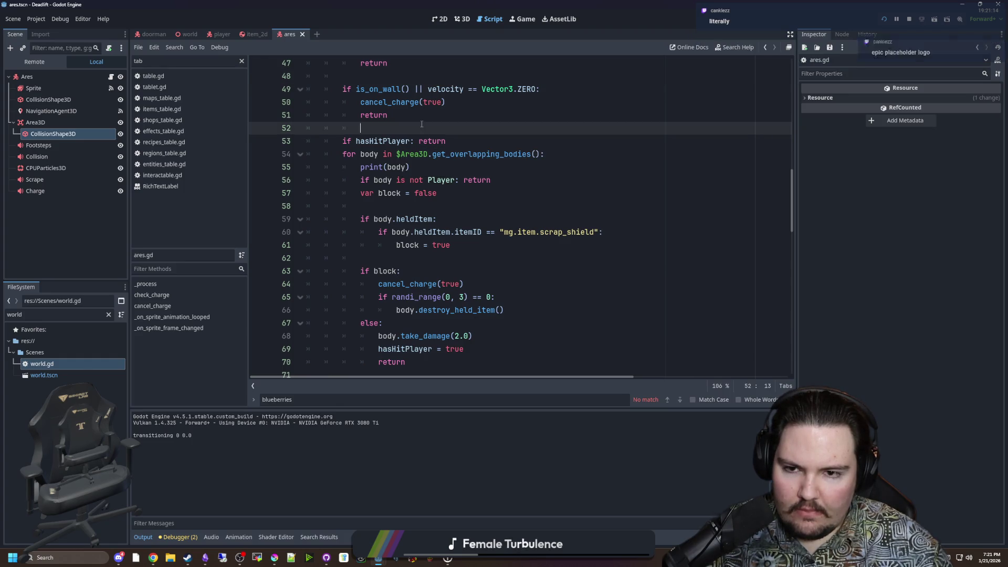
drag(409, 167, 362, 166)
click(415, 167)
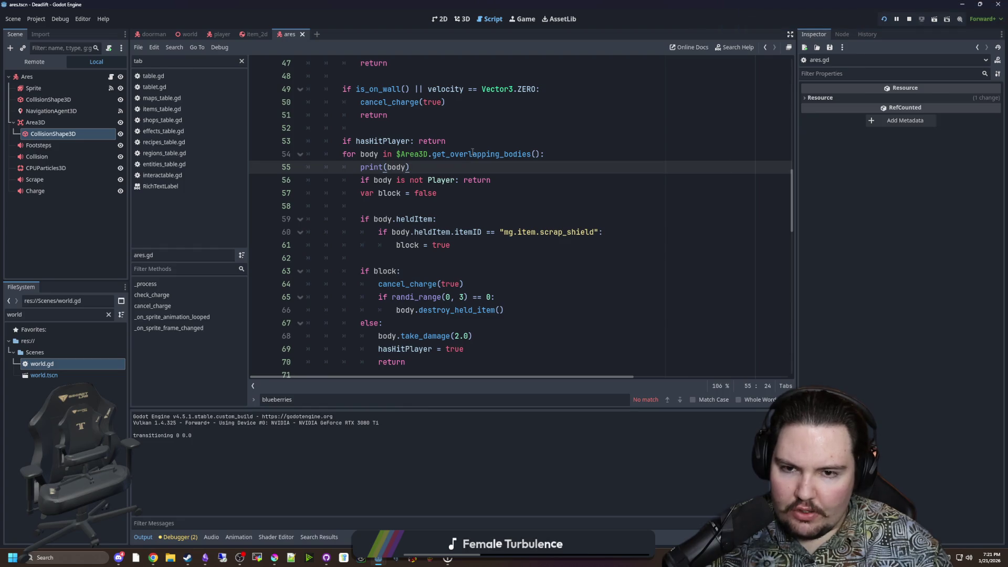
mouse_move(473, 152)
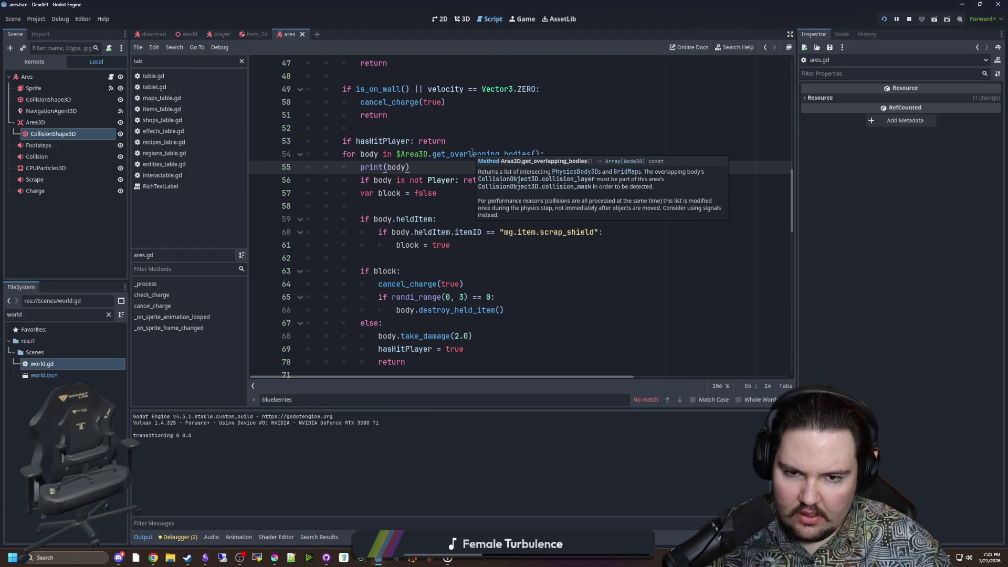
Toggle a Debug menu option, save, restart the game, and return to ares.gd.
click(60, 19)
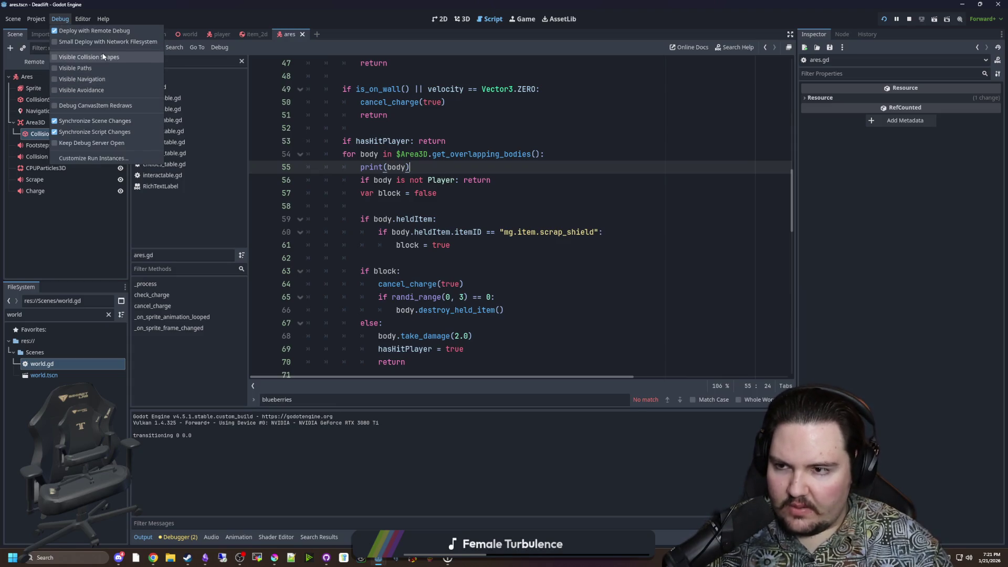
click(548, 142)
key(ctrl+s)
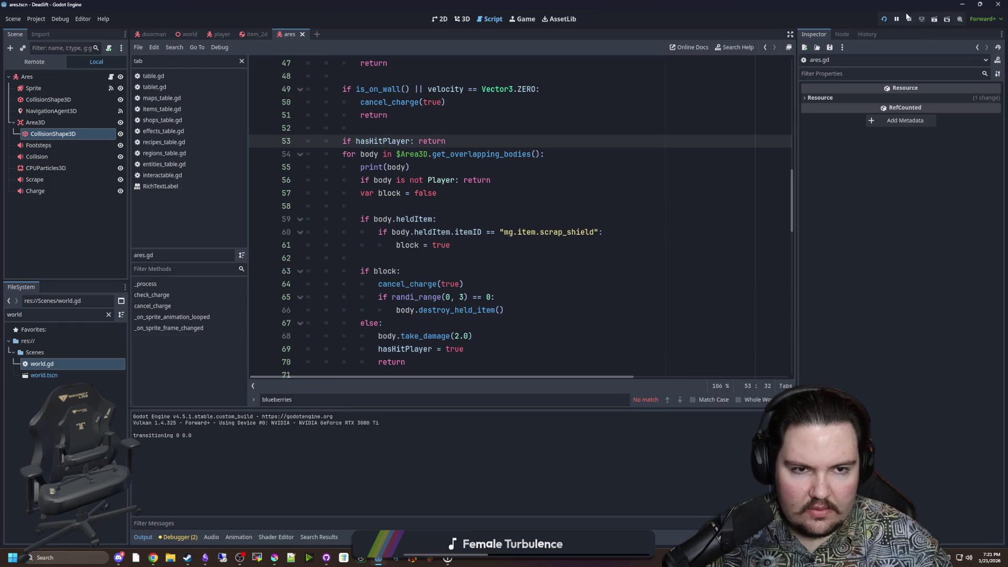
click(883, 20)
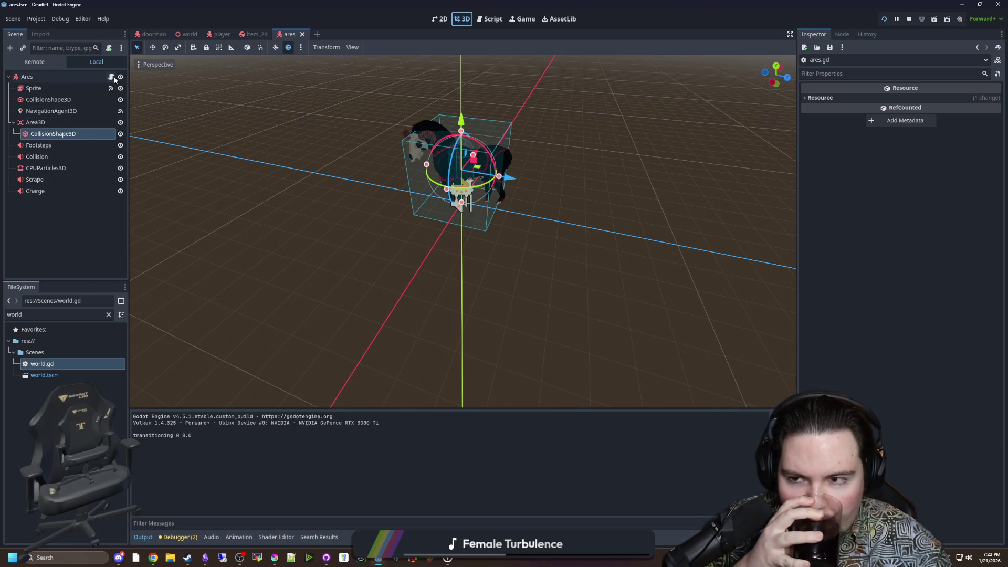
click(111, 77)
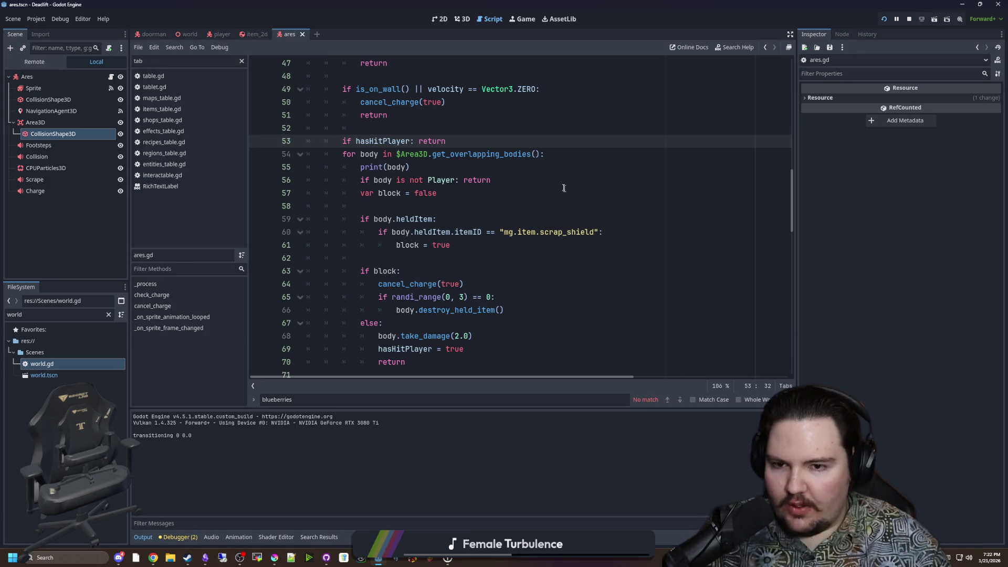
Replace the non-player return with continue and delete the print(body) debug line.
click(522, 173)
double_click(465, 180)
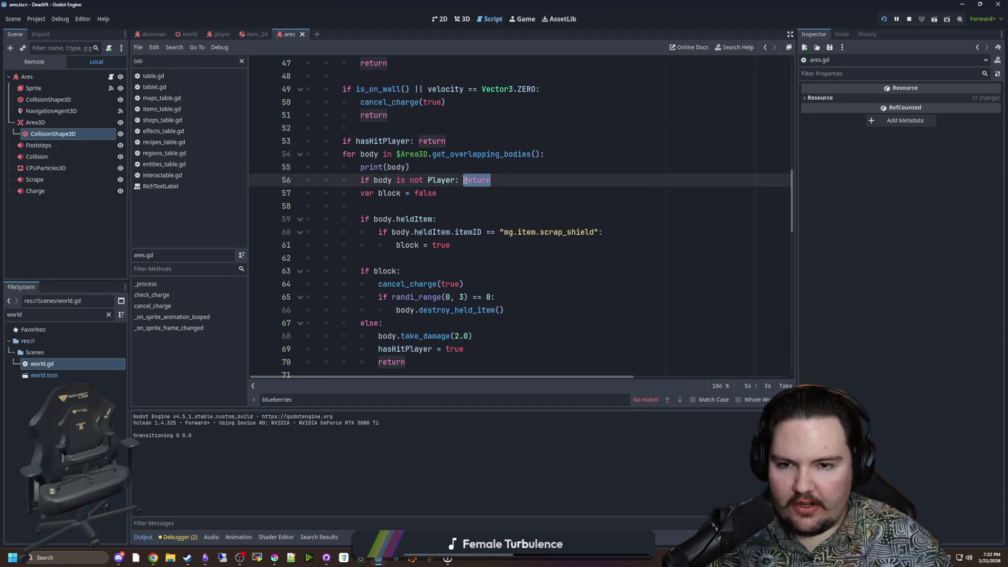
text(continue)
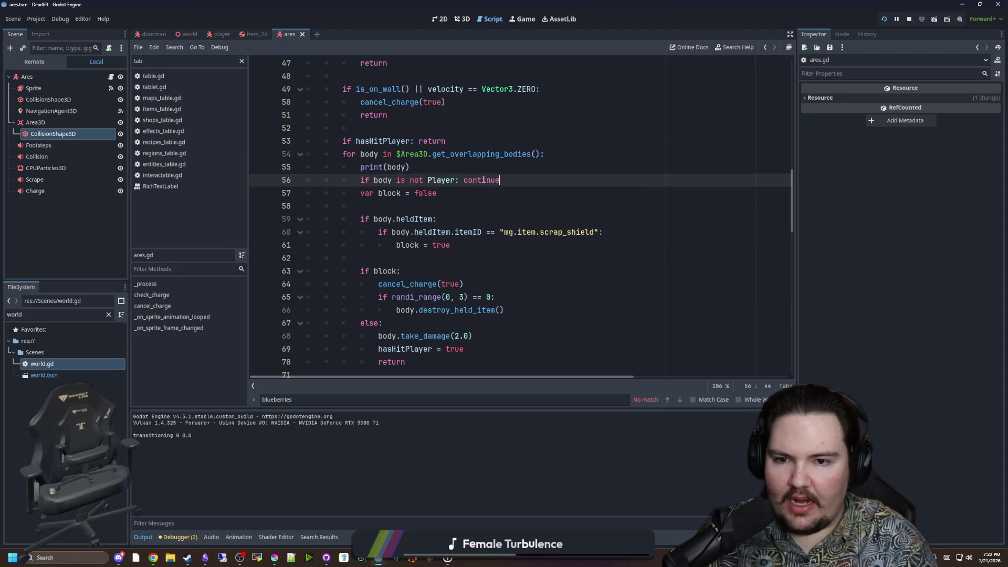
click(512, 168)
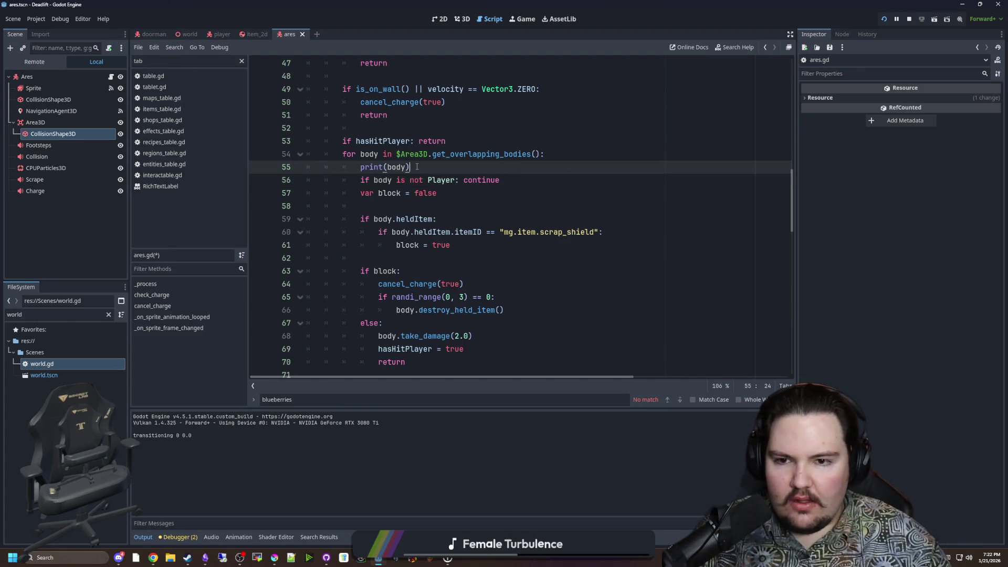
key(shift+Home)
key(BackSpace)
key(BackSpace)
key(BackSpace)
key(BackSpace)
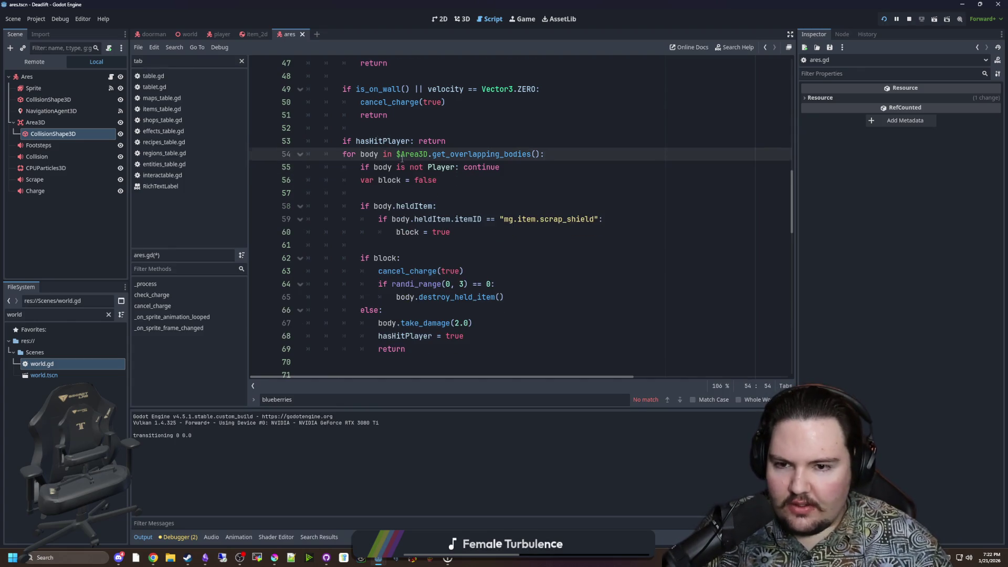
Save ares.gd, then delete the final return line near line 69 and save again.
scroll(436, 137, down, 1)
click(413, 152)
key(ctrl+s)
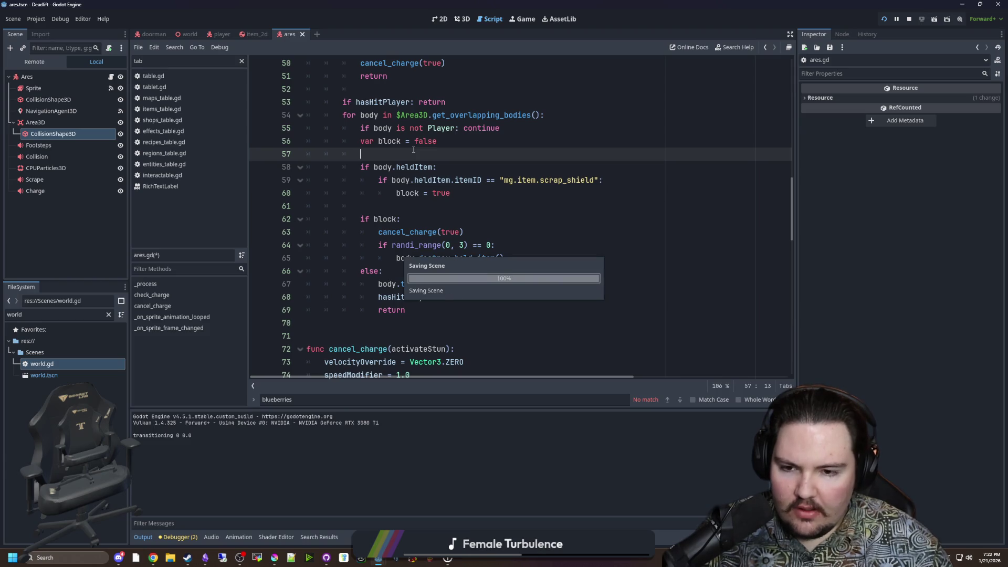
drag(416, 306, 301, 310)
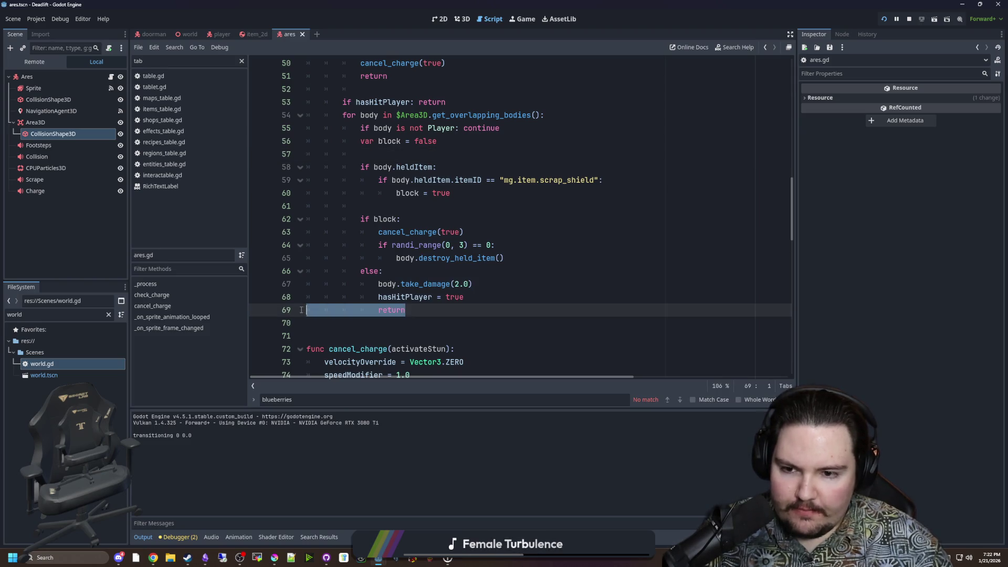
key(BackSpace)
key(BackSpace)
scroll(405, 231, up, 2)
click(404, 231)
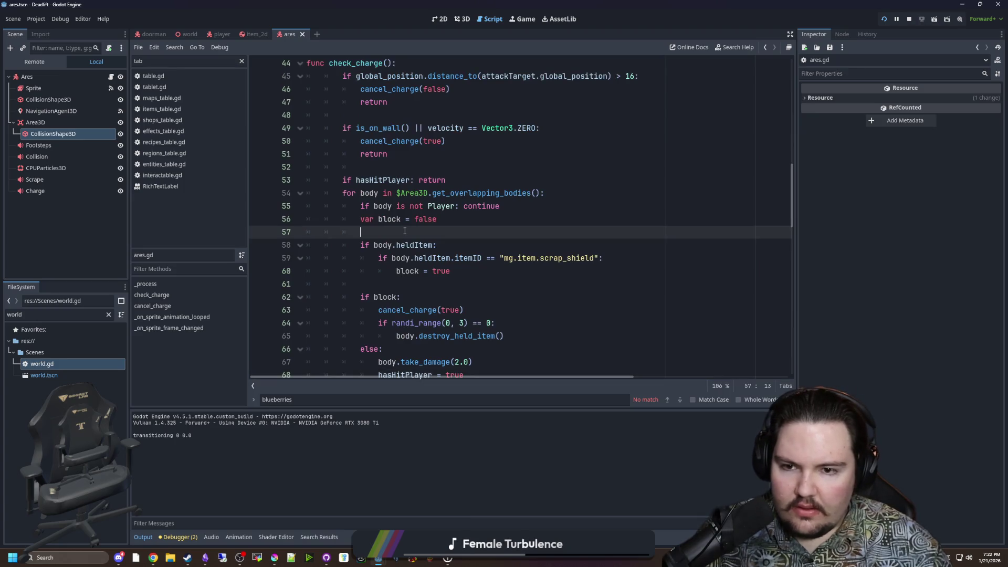
key(ctrl+s)
Restore the deleted return after hasHitPlayer = true and save ares.gd.
click(440, 167)
scroll(440, 169, down, 1)
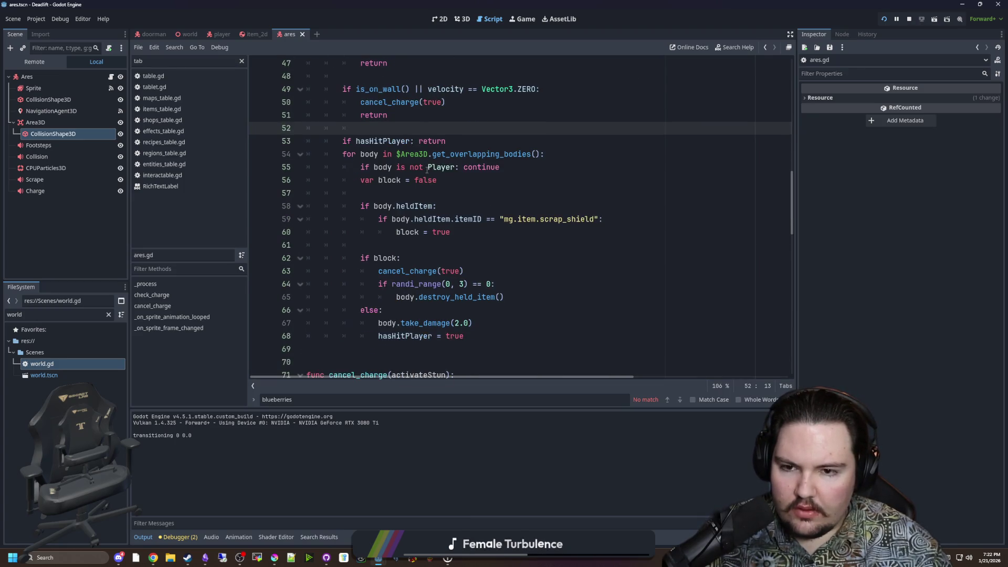
click(470, 335)
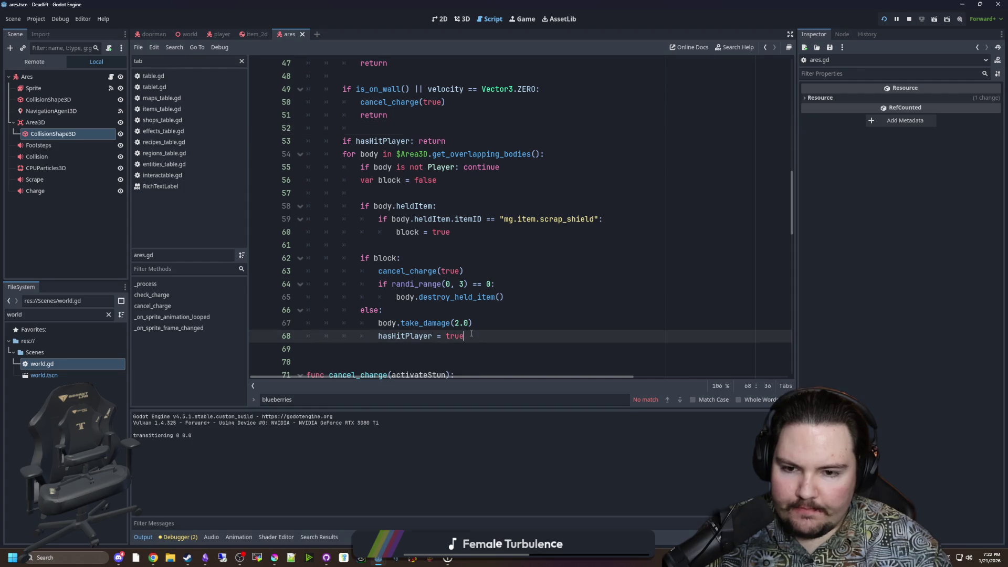
key(ctrl+z)
key(ctrl+s)
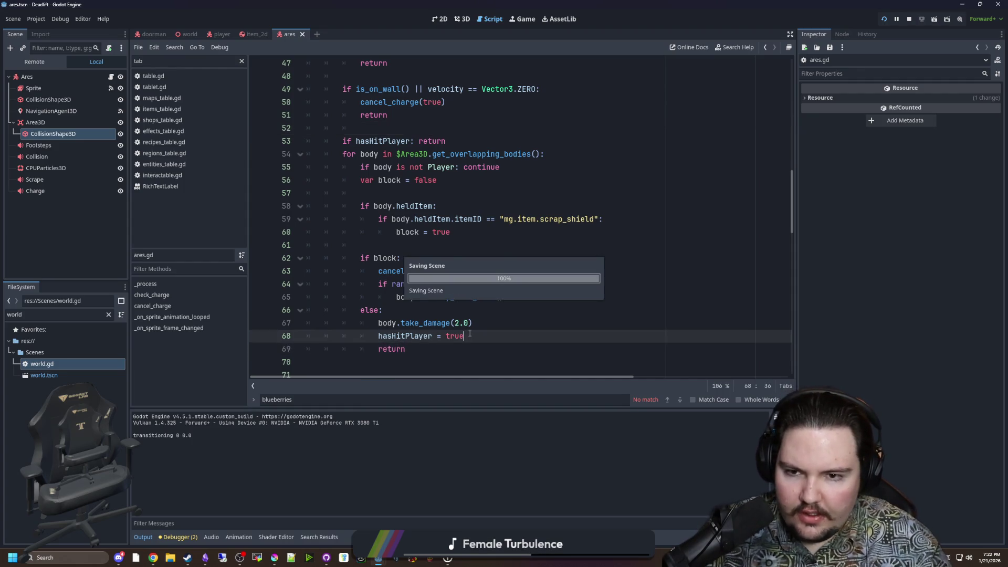
scroll(473, 270, up, 4)
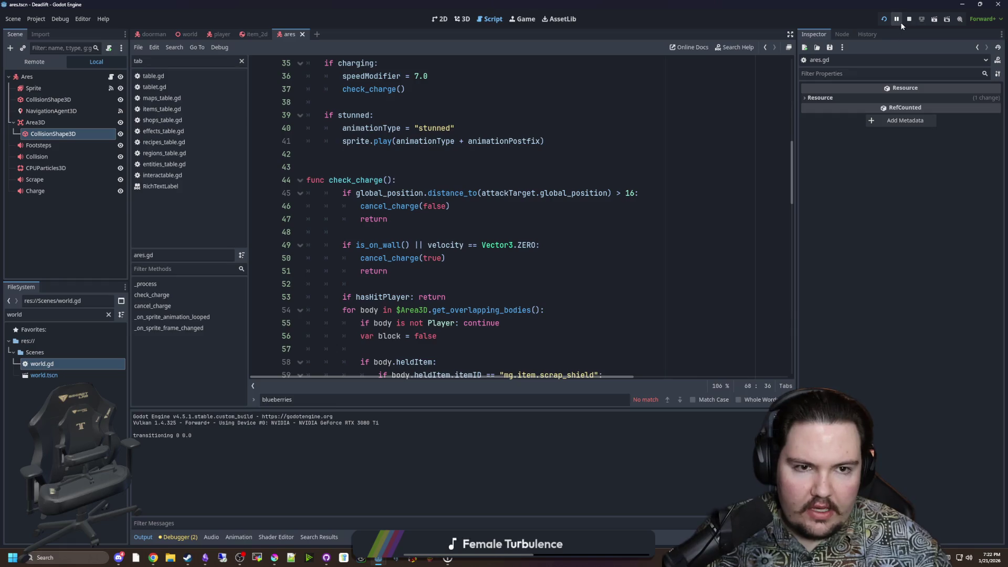
Relaunch the game, play into level 1, pause it, and open world.gd.
click(886, 18)
click(884, 19)
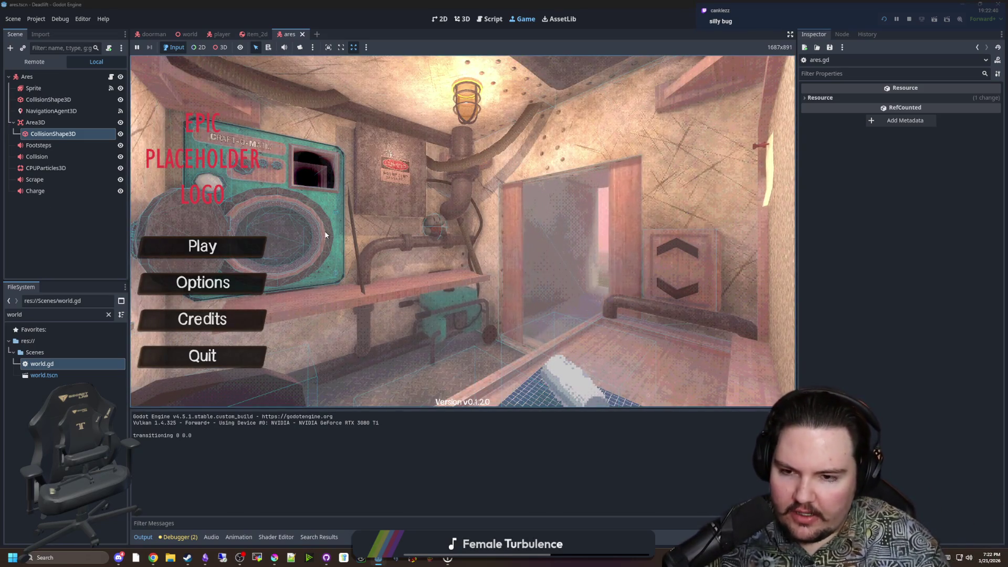
click(239, 245)
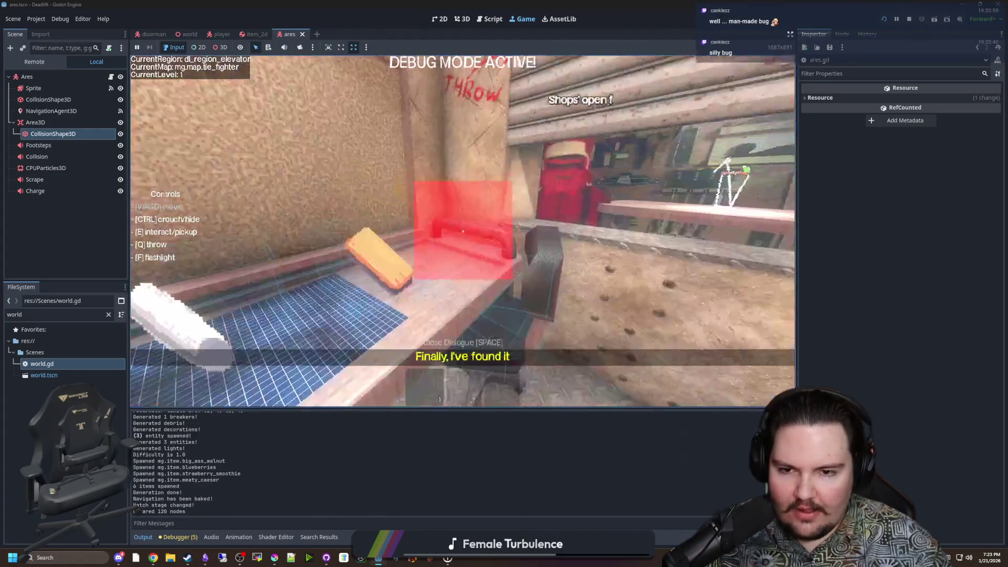
mouse_move(497, 72)
key(Escape)
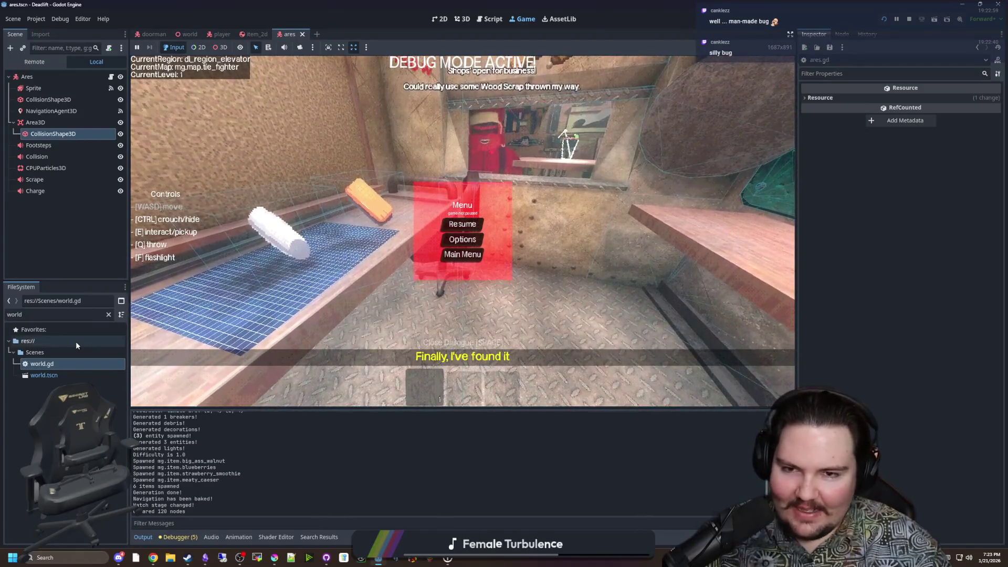
double_click(42, 367)
key(ctrl+s)
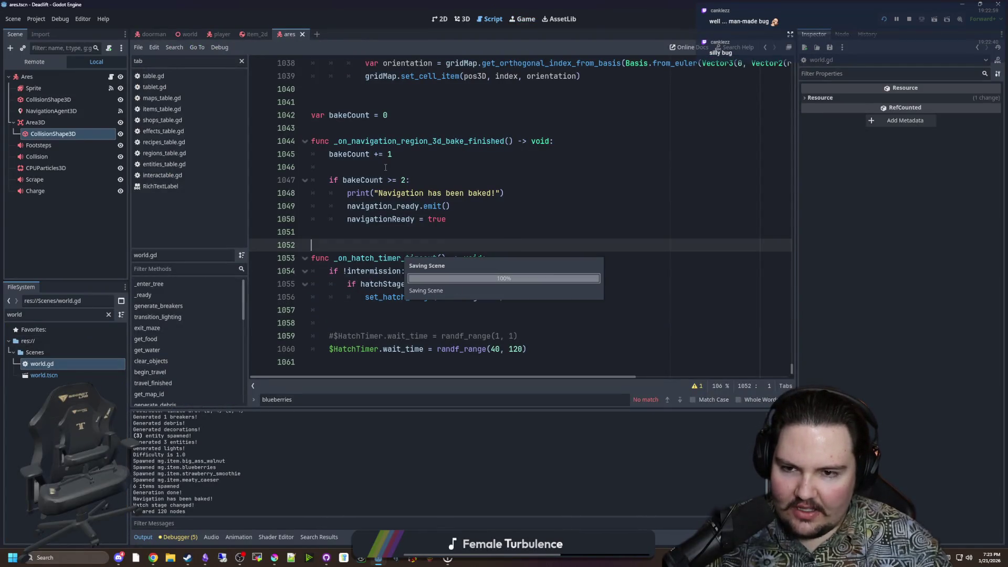
Search all project files for 'sleep' and open the fall_asleep call in day_end.gd.
click(385, 168)
key(ctrl+f)
key(ctrl+shift+f)
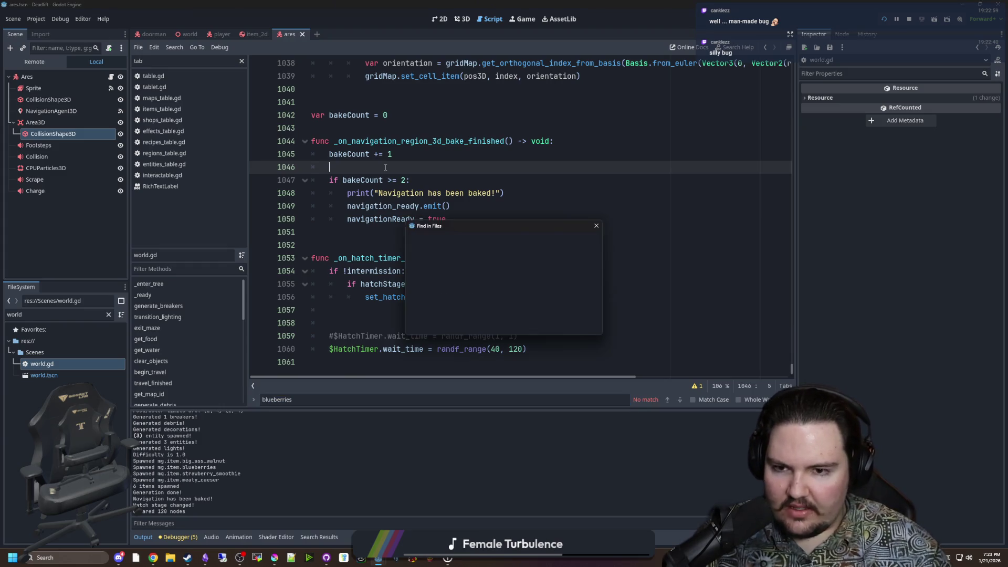
text(sleep)
key(Return)
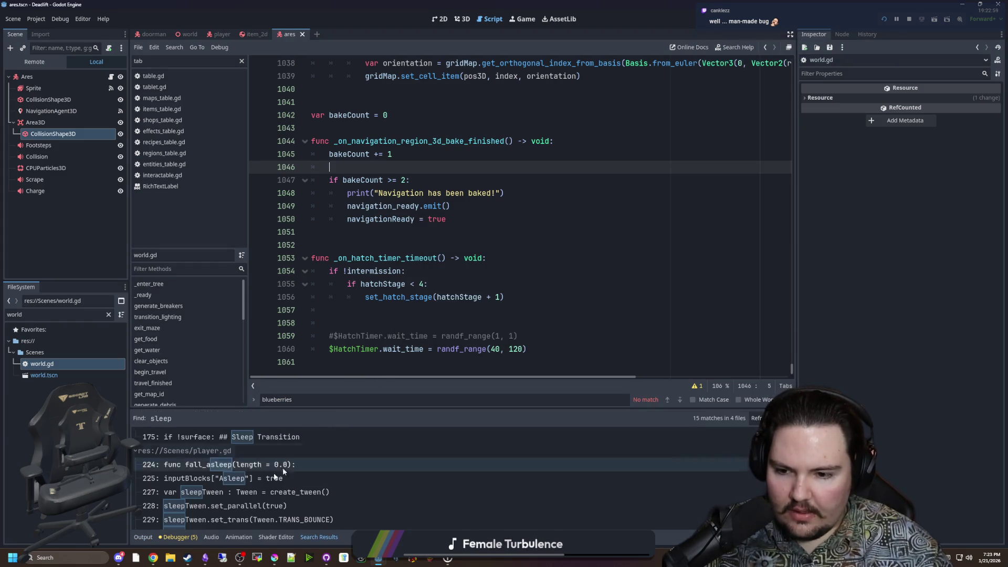
scroll(287, 468, down, 3)
scroll(288, 471, down, 1)
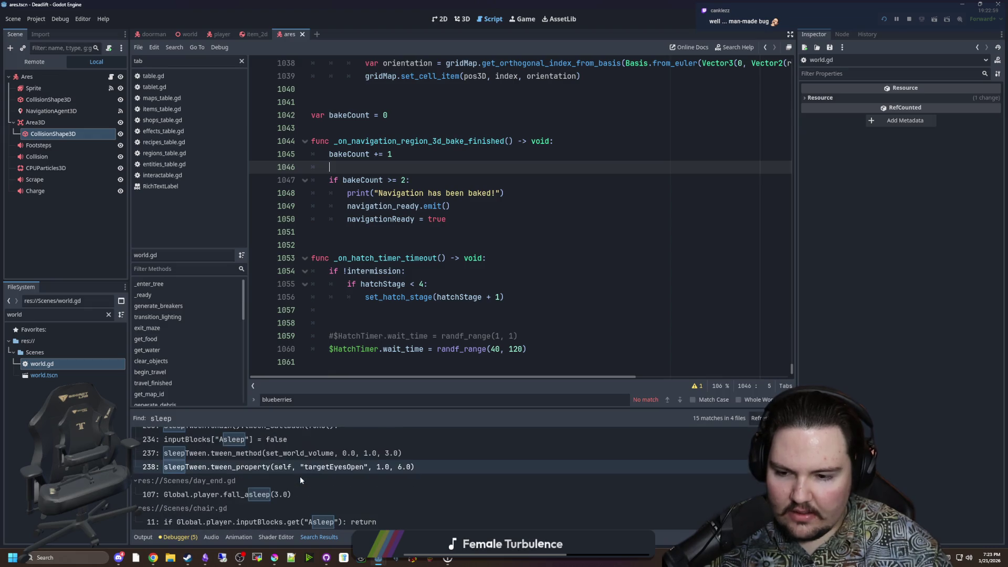
click(300, 492)
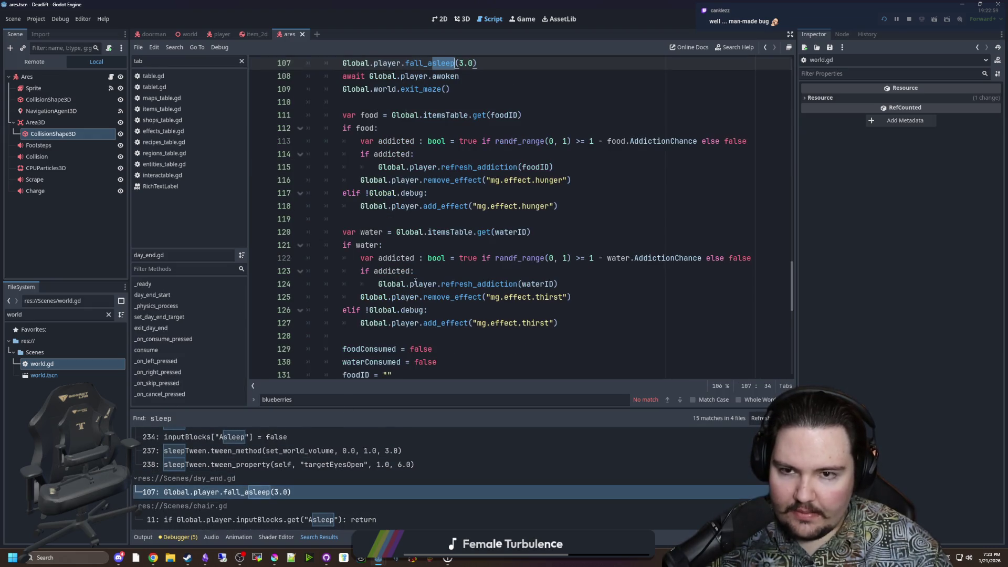
After exit_day_end(), declare var sleepTime and add an if Global.debug: block setting sleepTime = 0.0.
scroll(462, 252, up, 5)
click(467, 271)
click(420, 245)
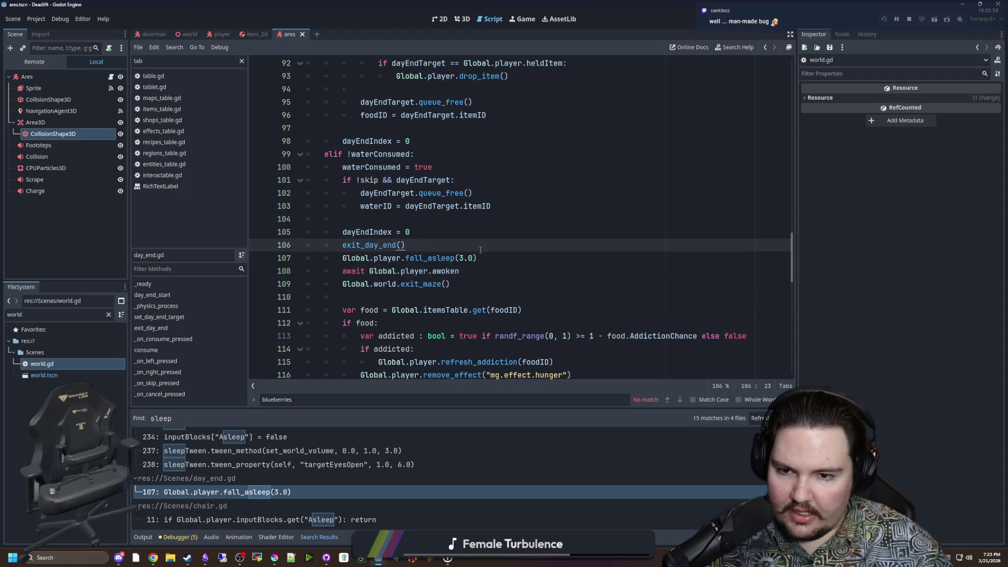
key(Return)
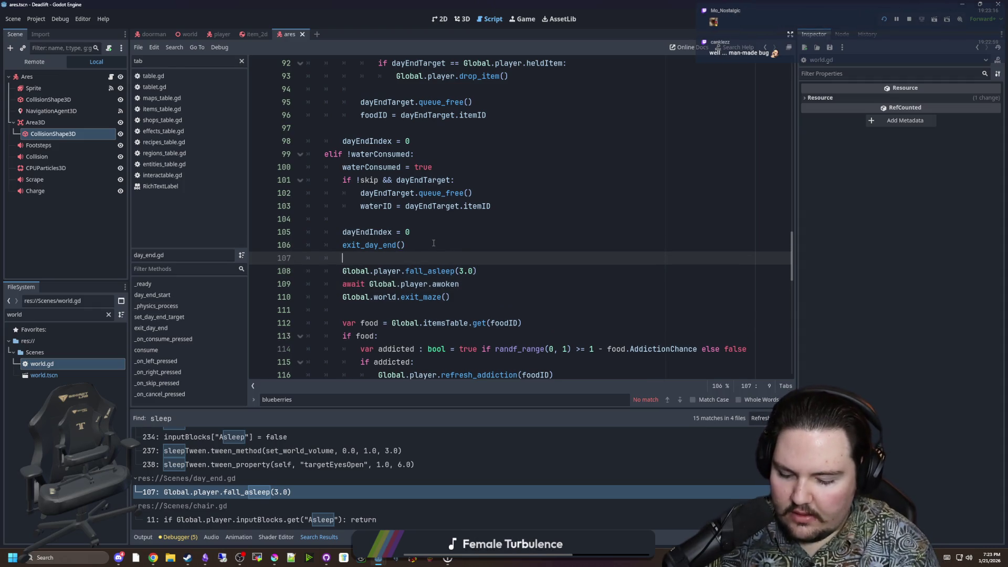
key(Return)
key(Return)
key(Up)
text(Global.debug:)
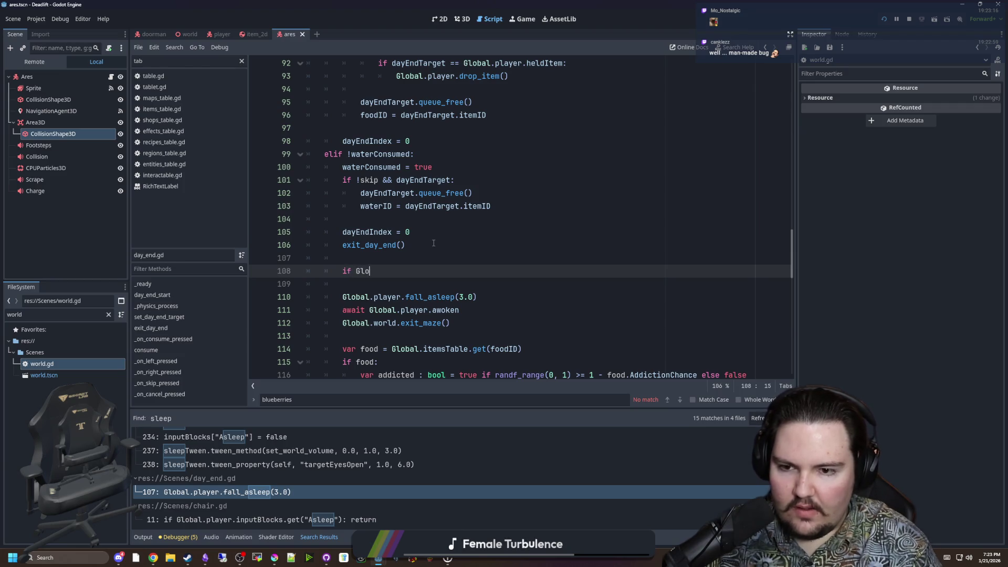
key(Return)
text(sle)
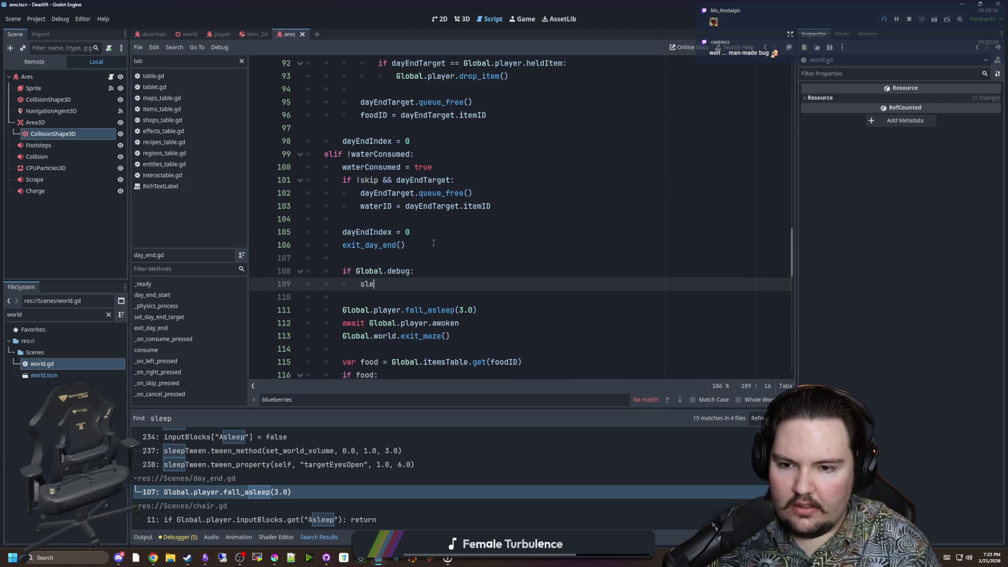
text(epTime = 0.0)
key(Up)
key(Up)
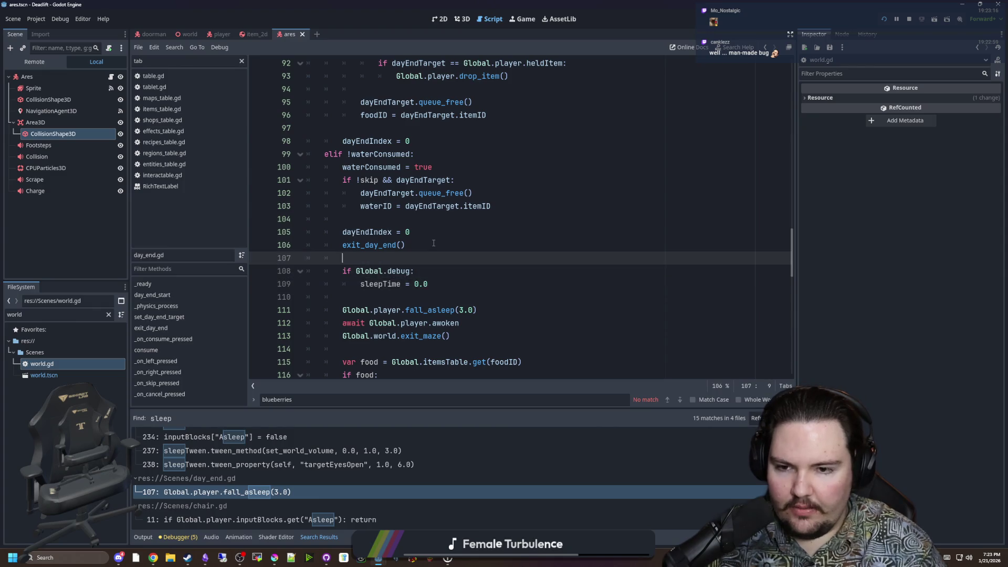
key(Return)
text(var sleepTime =)
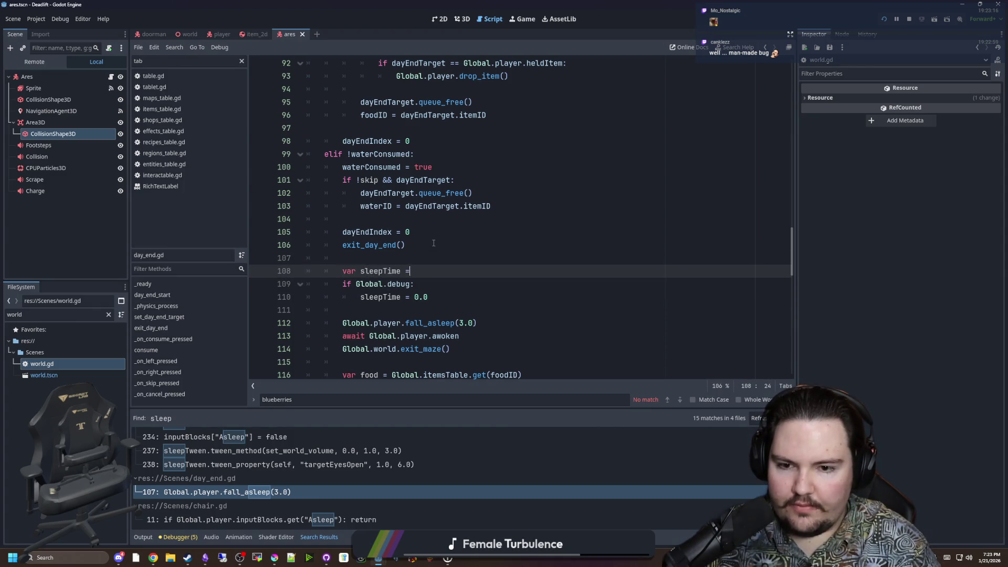
Replace 3.0 with sleepTime in the fall_asleep call, save, and open fall_asleep's definition.
double_click(375, 271)
key(ctrl+c)
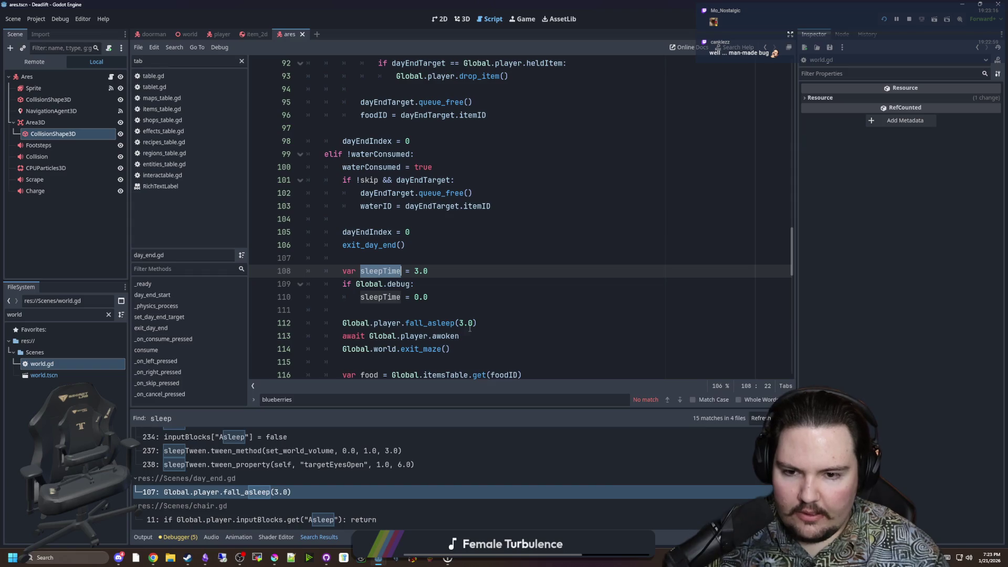
drag(458, 323, 474, 323)
key(ctrl+v)
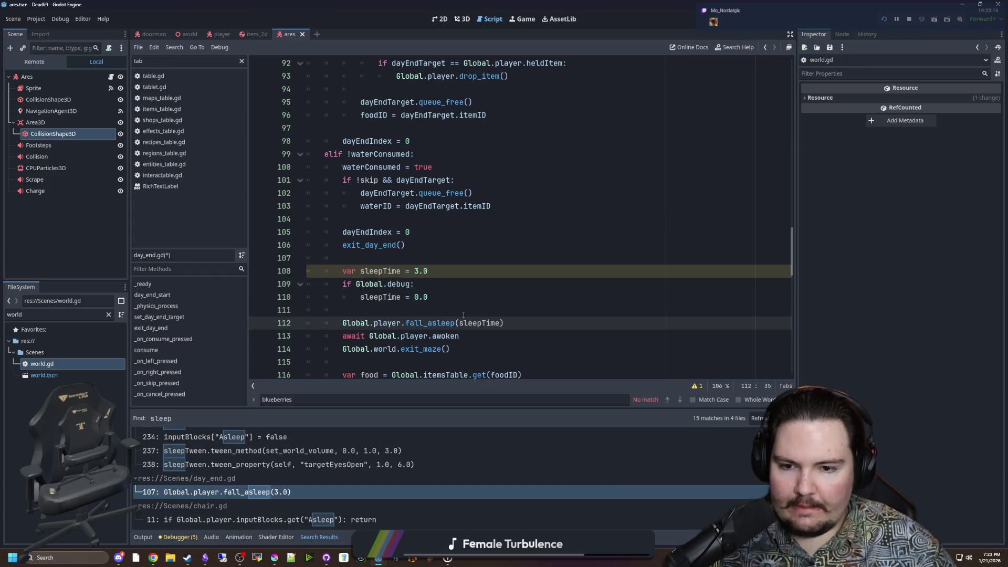
click(456, 315)
key(ctrl+s)
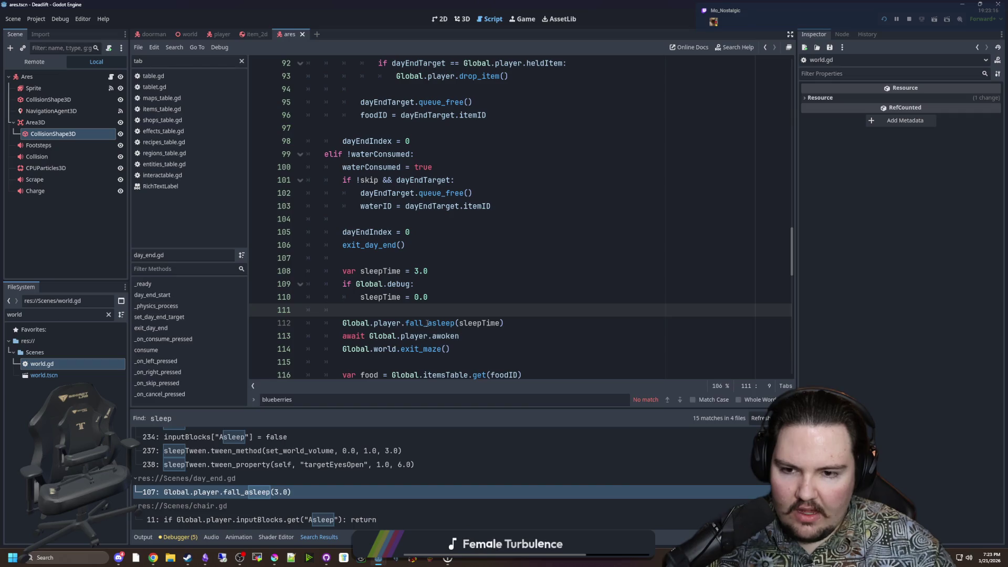
ctrl+click(435, 323)
scroll(462, 262, down, 1)
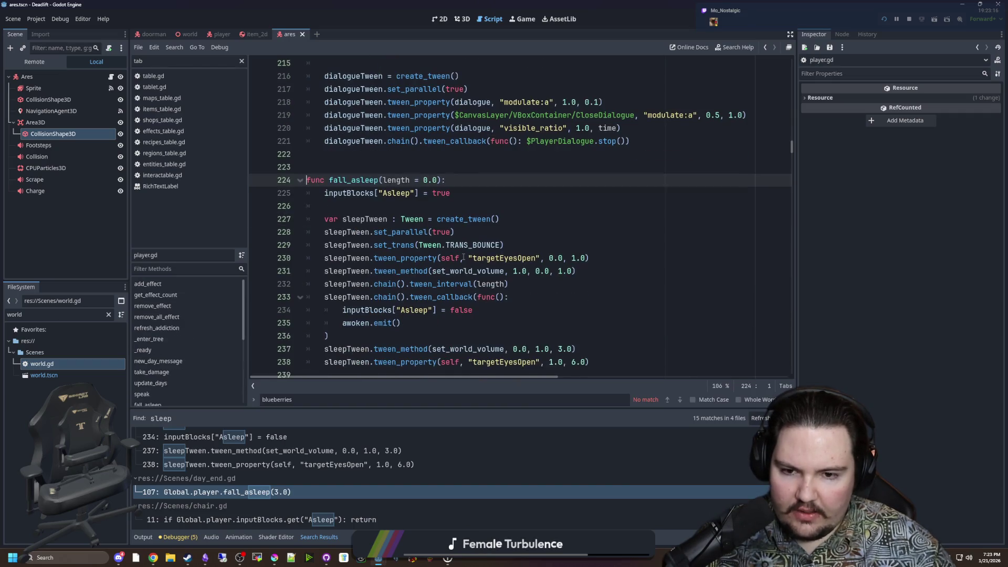
scroll(520, 255, down, 2)
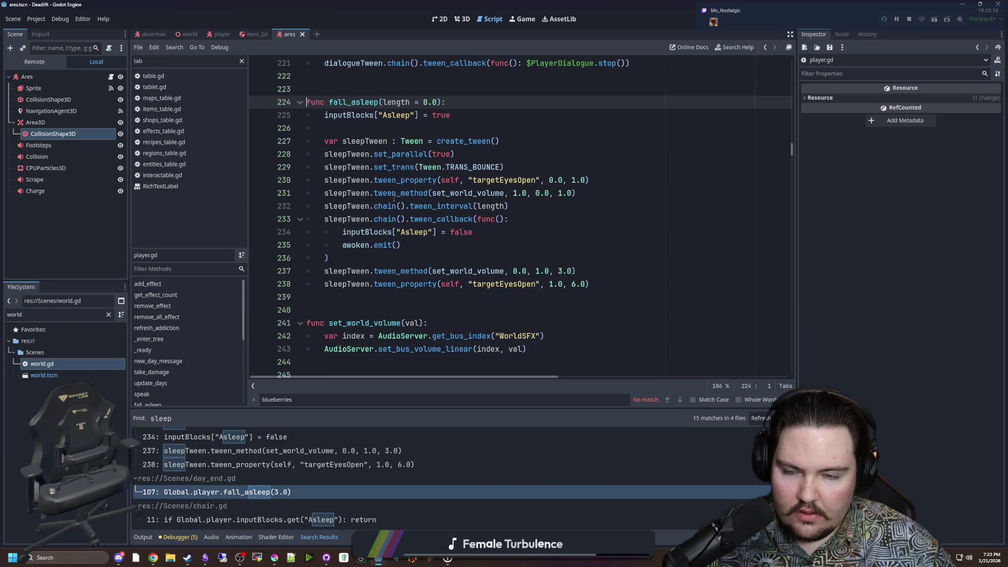
scroll(379, 181, up, 1)
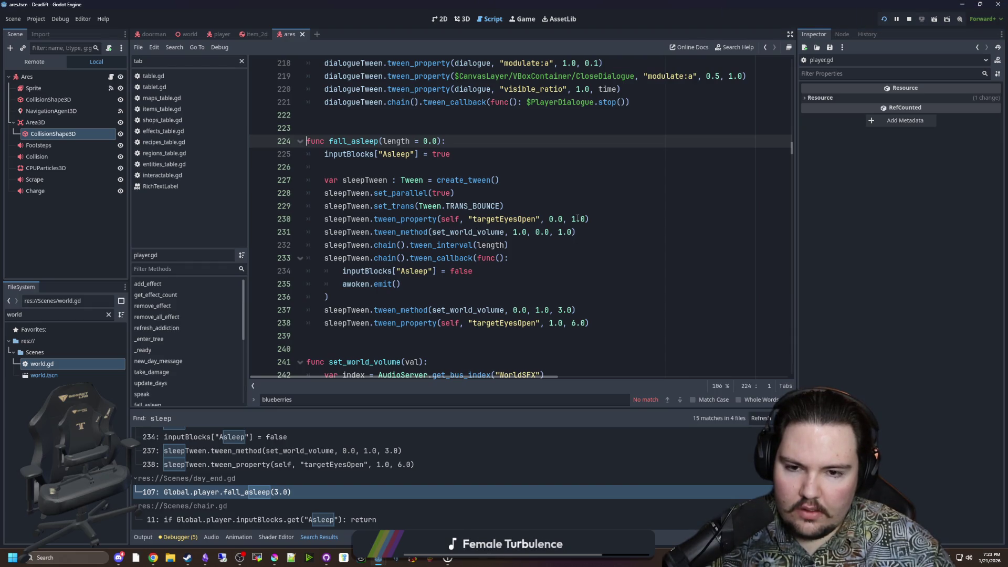
scroll(577, 218, down, 1)
scroll(572, 213, up, 1)
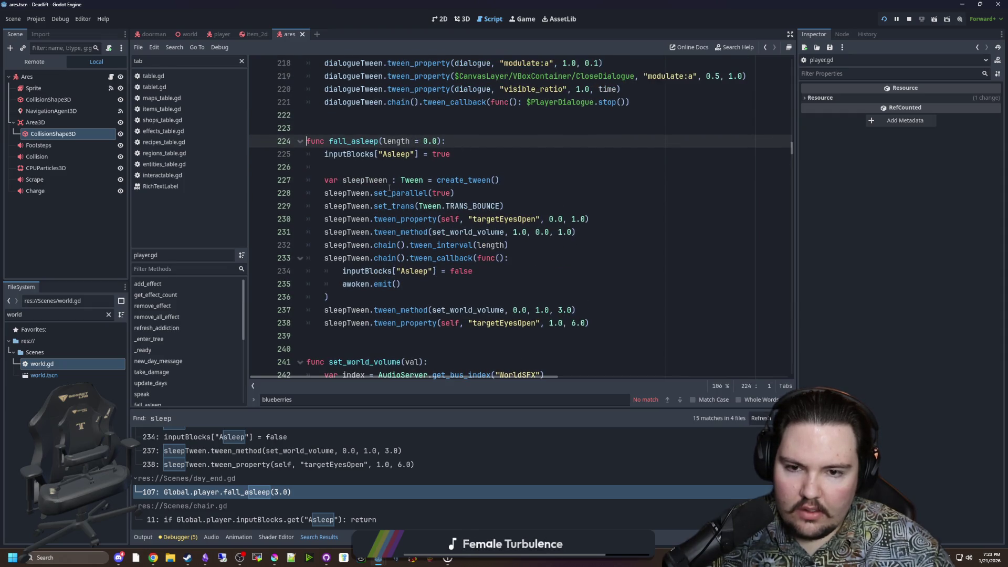
click(415, 244)
click(428, 168)
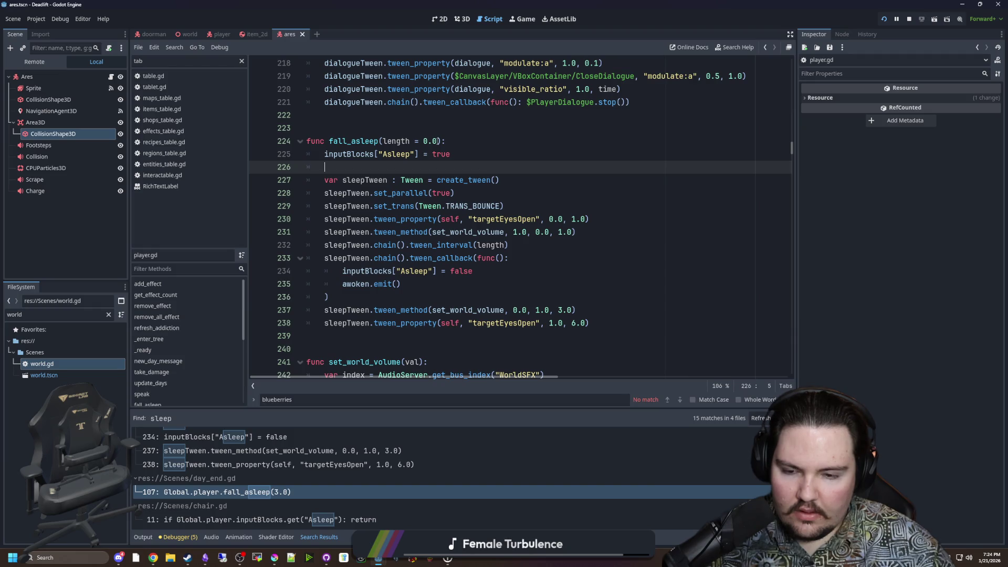
drag(438, 141, 383, 142)
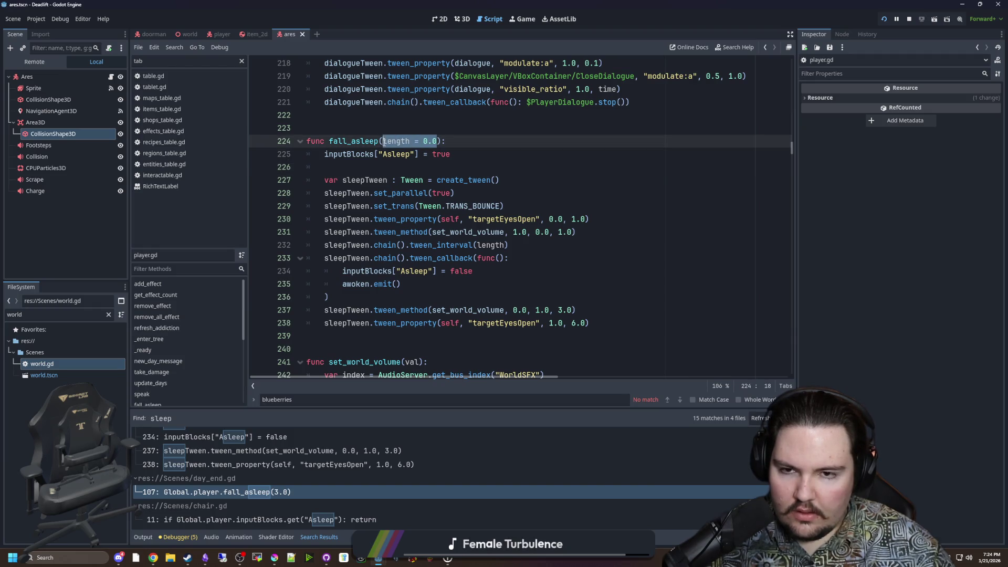
key(Down)
key(Down)
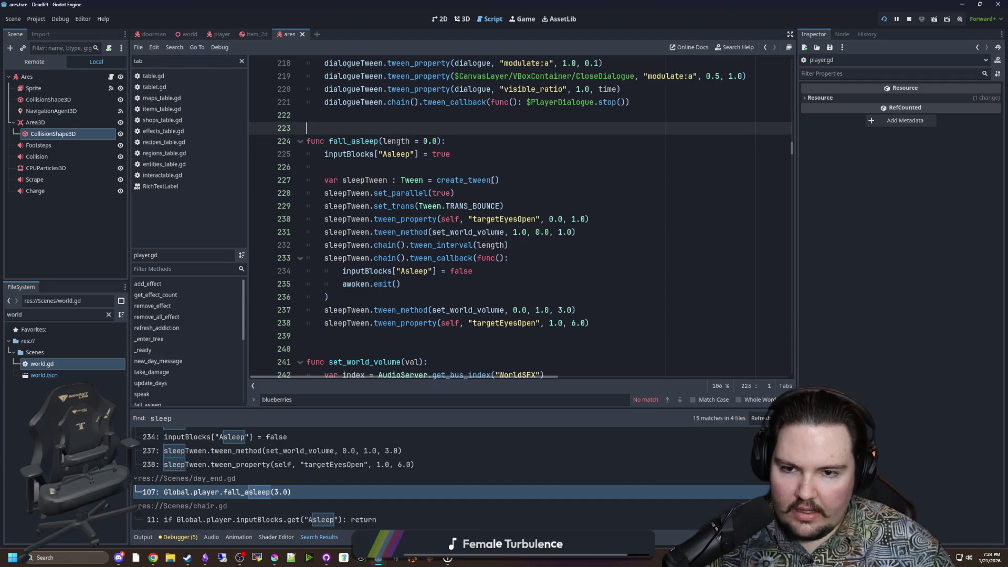
click(575, 219)
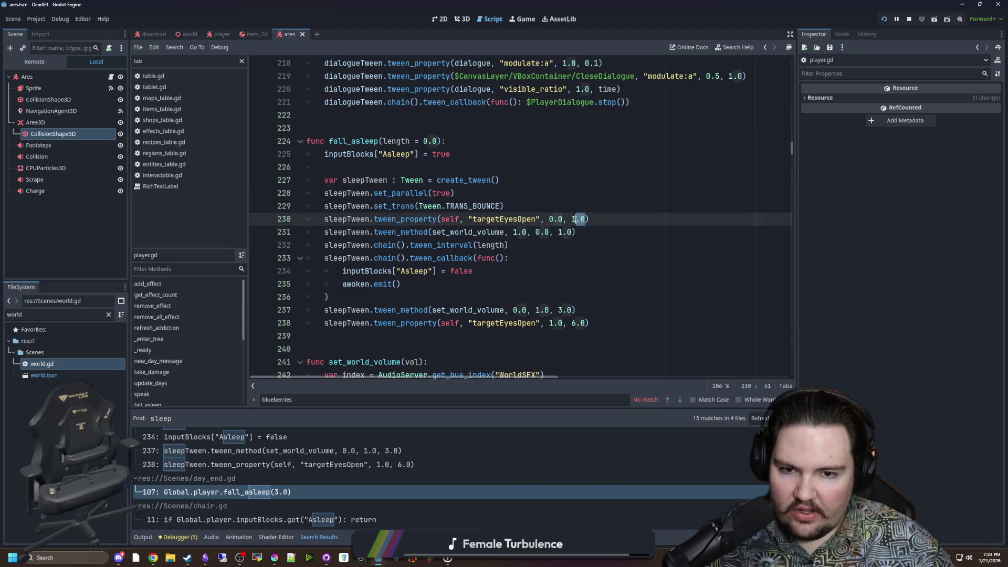
key(Left)
text(length)
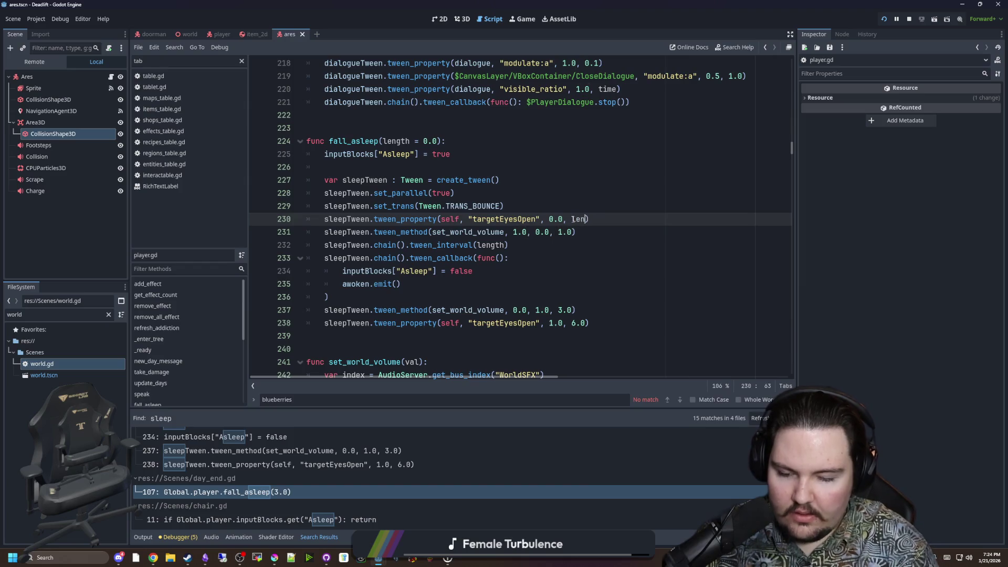
key(Escape)
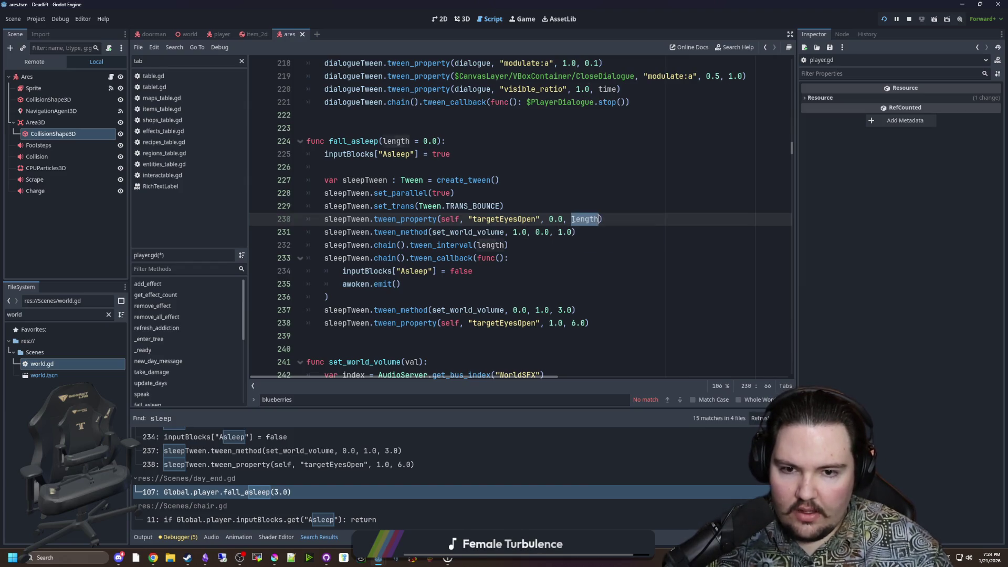
double_click(561, 232)
text(length)
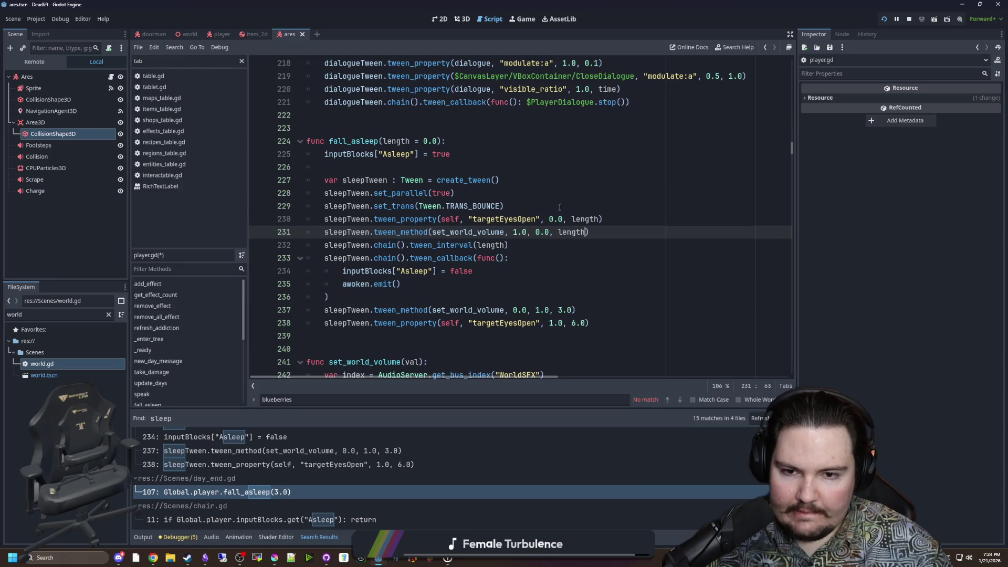
click(561, 206)
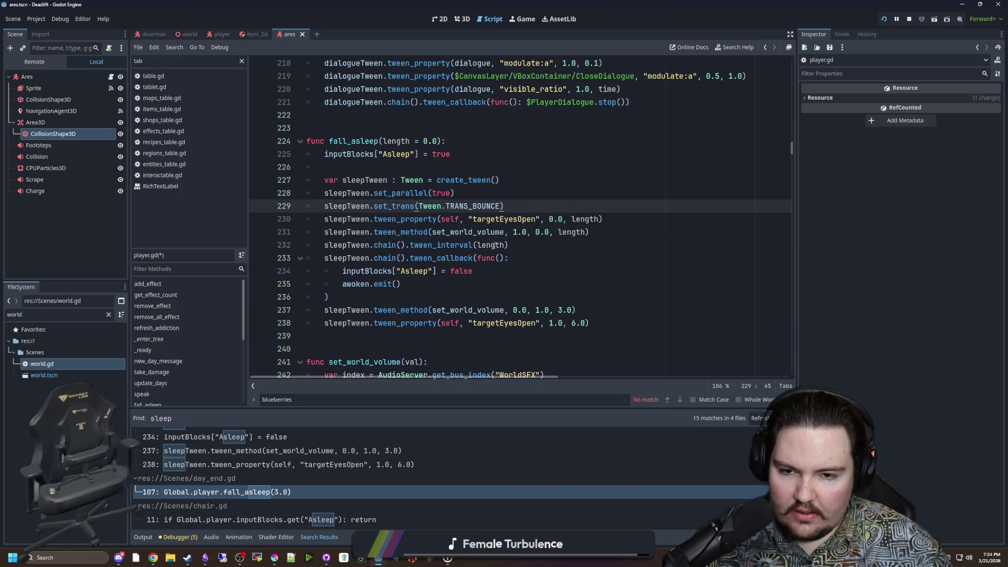
double_click(565, 232)
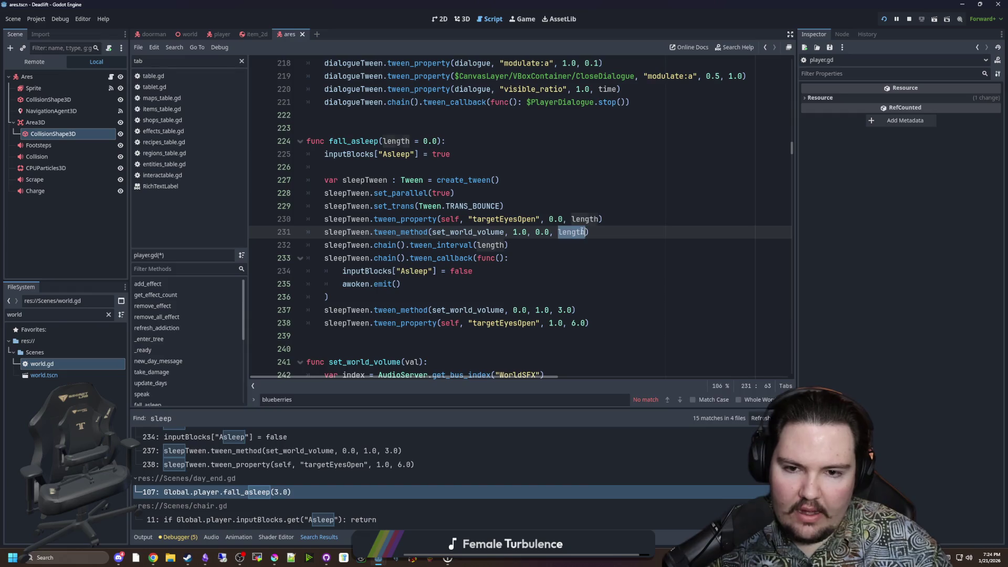
key(BackSpace)
key(BackSpace)
key(BackSpace)
click(585, 219)
double_click(586, 220)
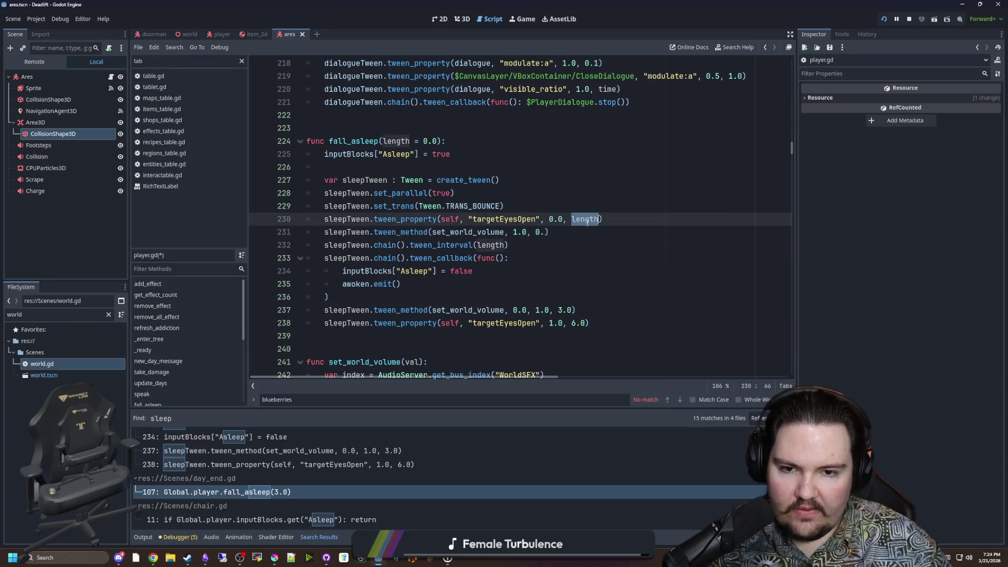
key(BackSpace)
key(BackSpace)
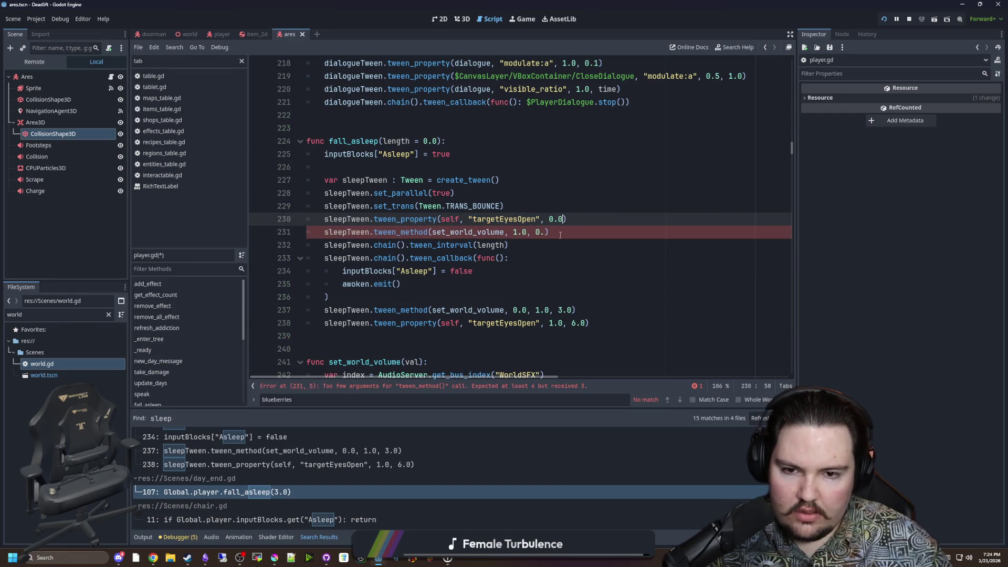
click(546, 232)
text(0)
click(568, 192)
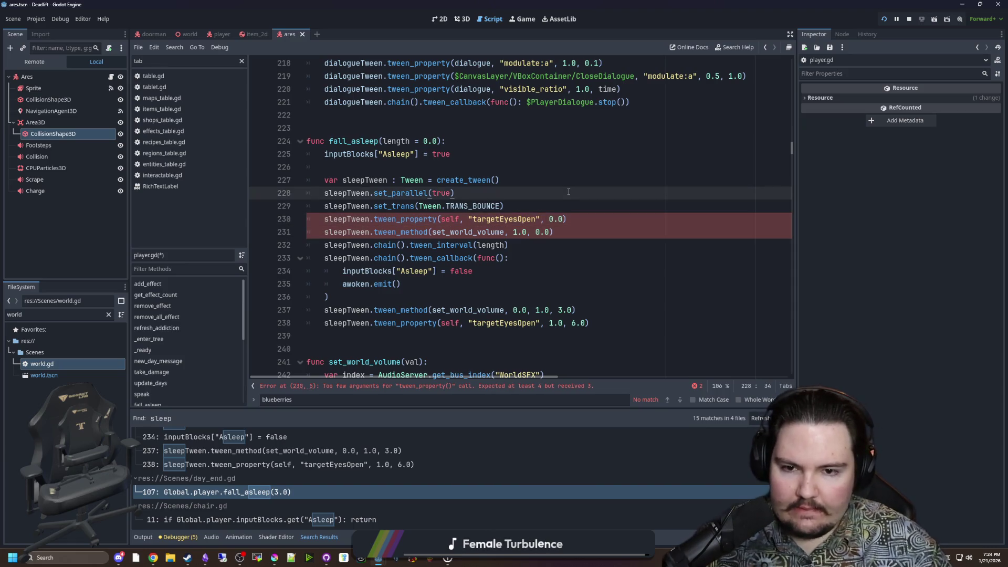
key(ctrl+z)
key(ctrl+z)
key(ctrl+z)
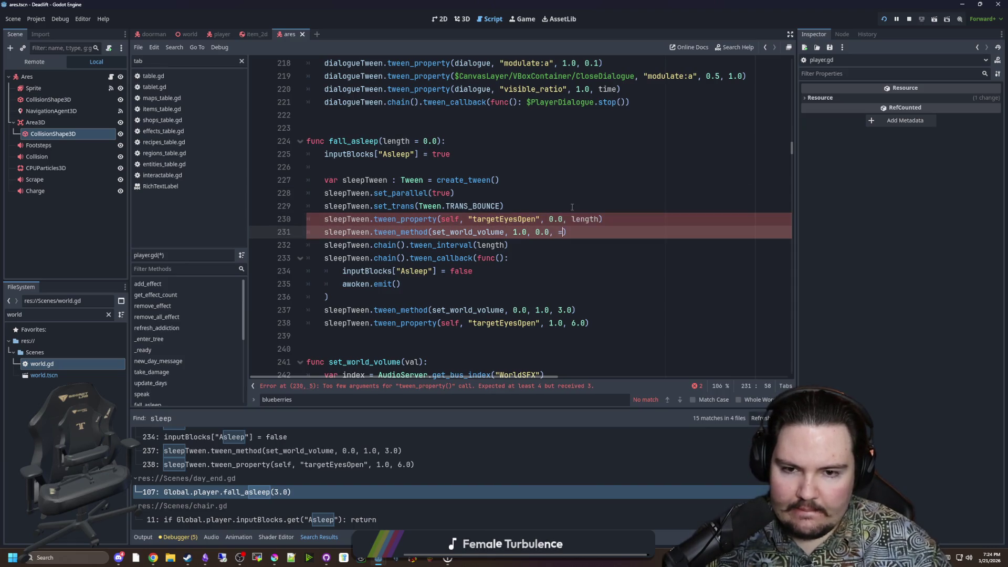
key(ctrl+z)
key(ctrl+z)
key(ctrl+z)
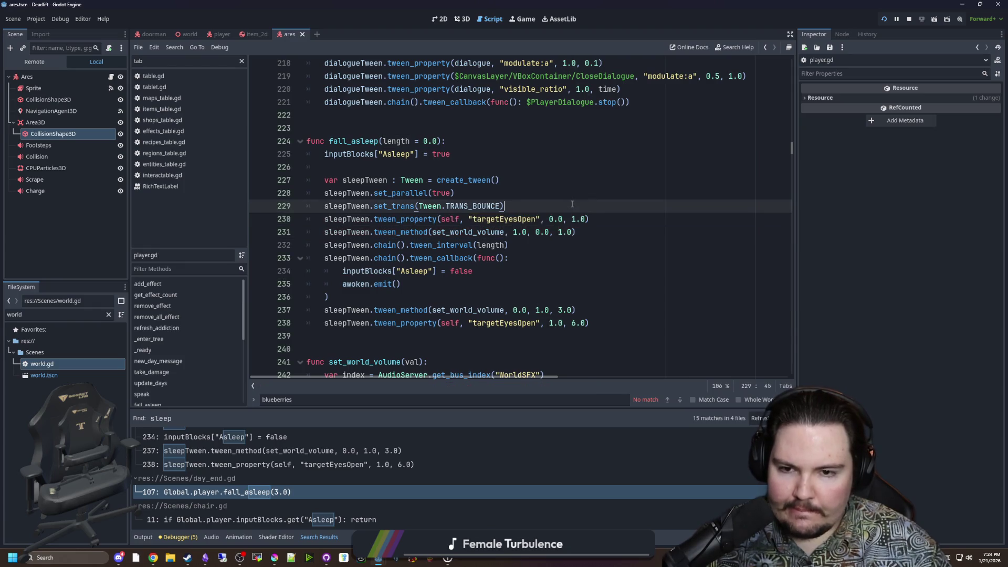
key(ctrl+z)
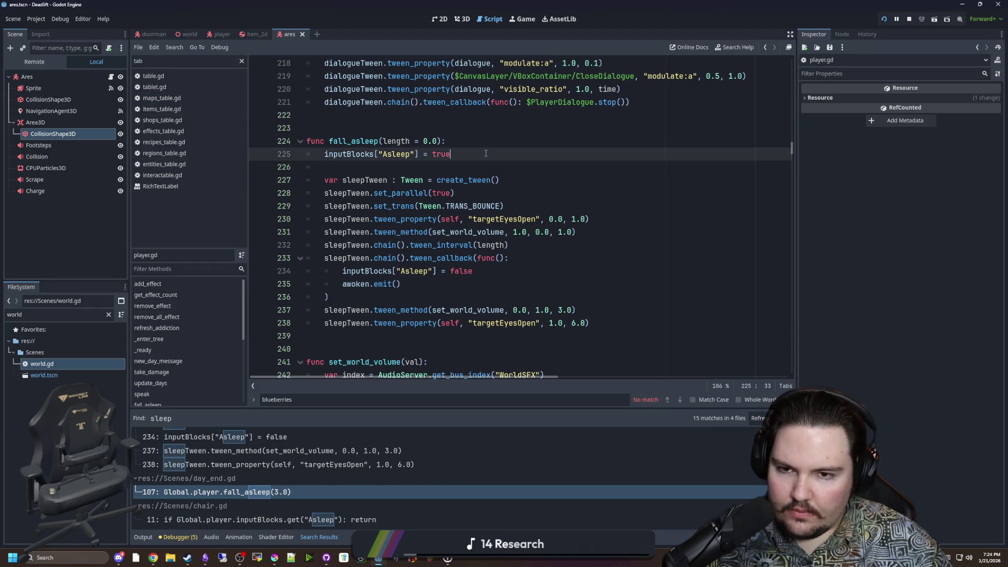
Save and jump to the fall_asleep definition from the project-wide sleep search results.
click(451, 180)
key(ctrl+s)
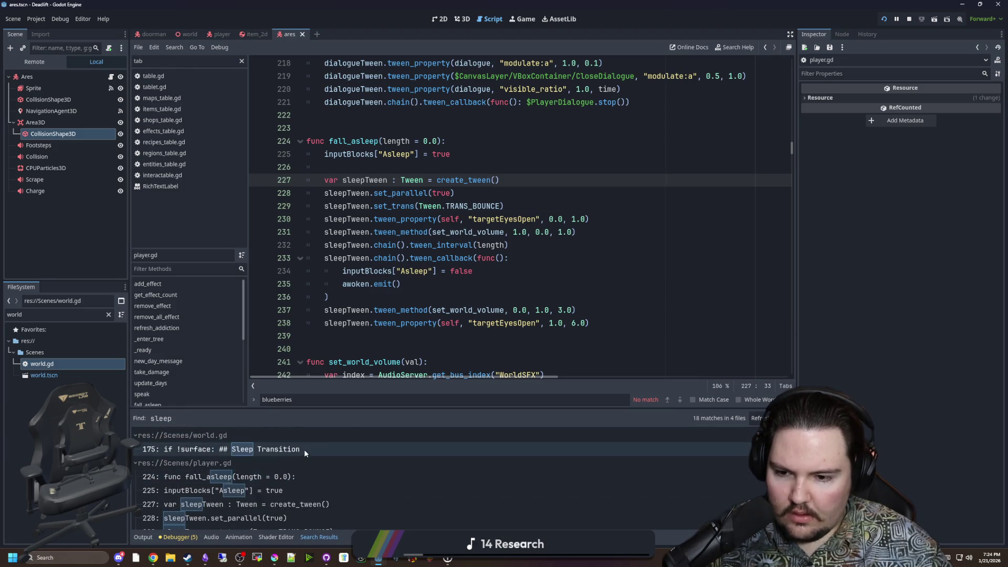
click(292, 476)
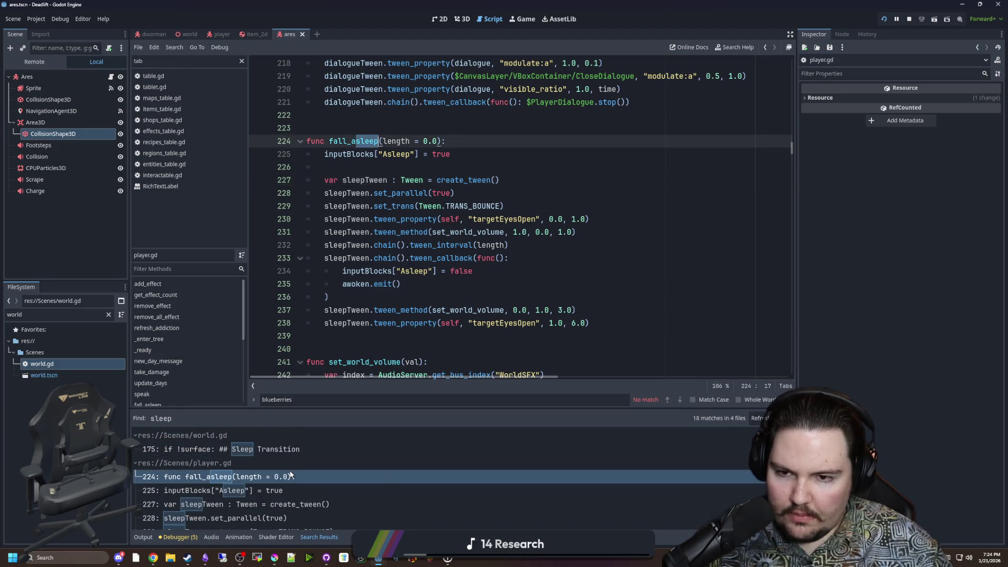
scroll(292, 481, down, 2)
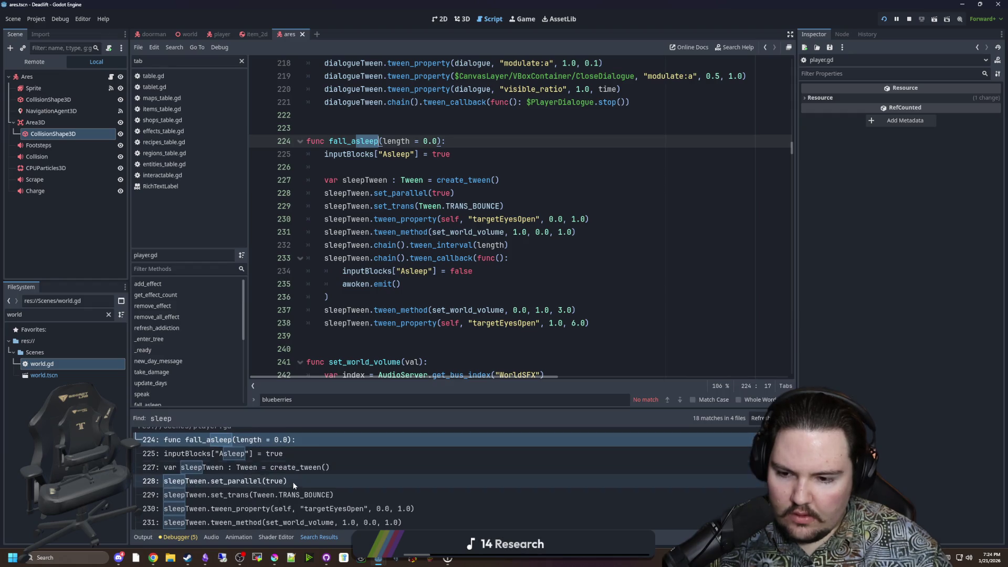
click(473, 271)
key(ctrl+f)
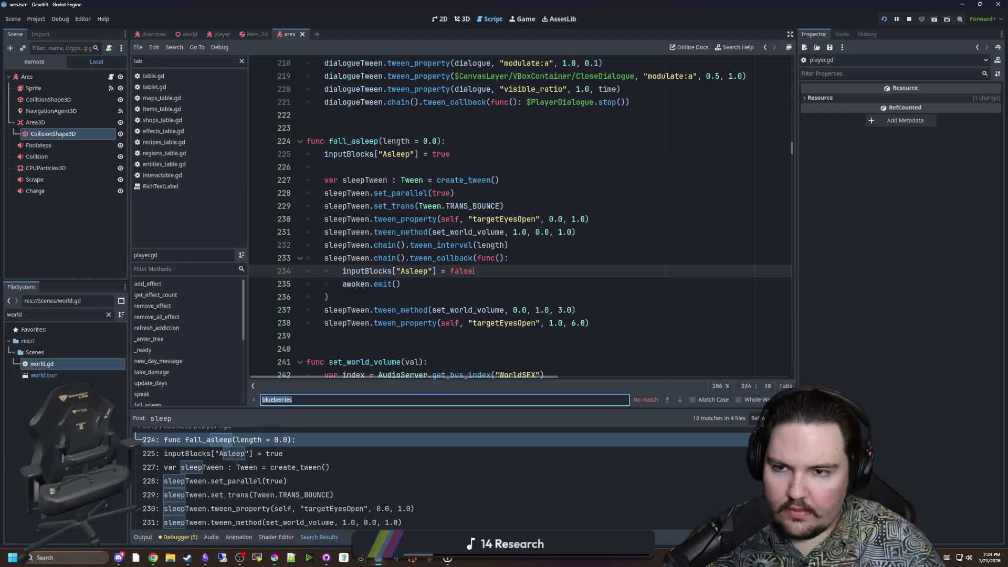
click(473, 271)
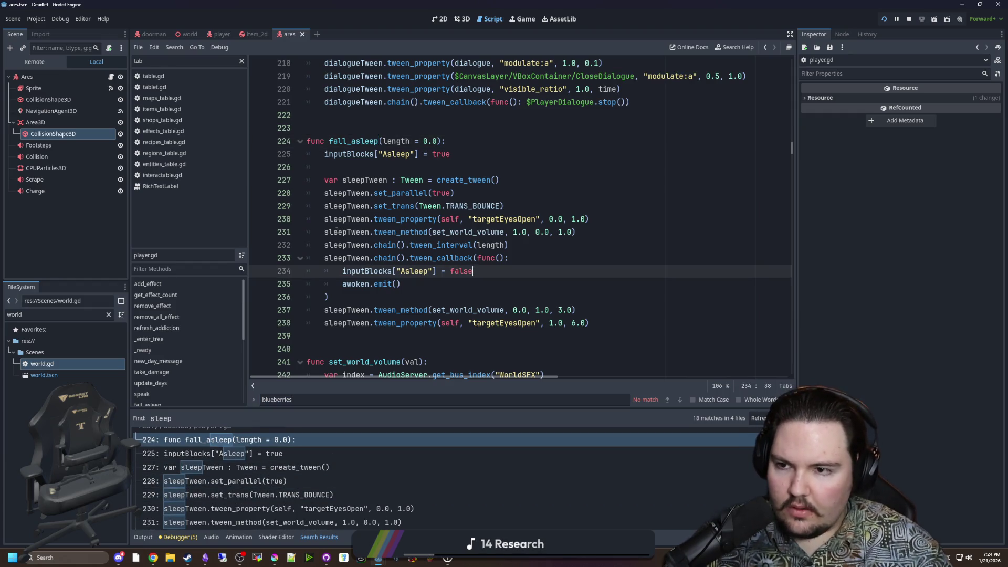
Open world.gd and search it for sleepTime.
double_click(66, 364)
click(480, 233)
key(ctrl+f)
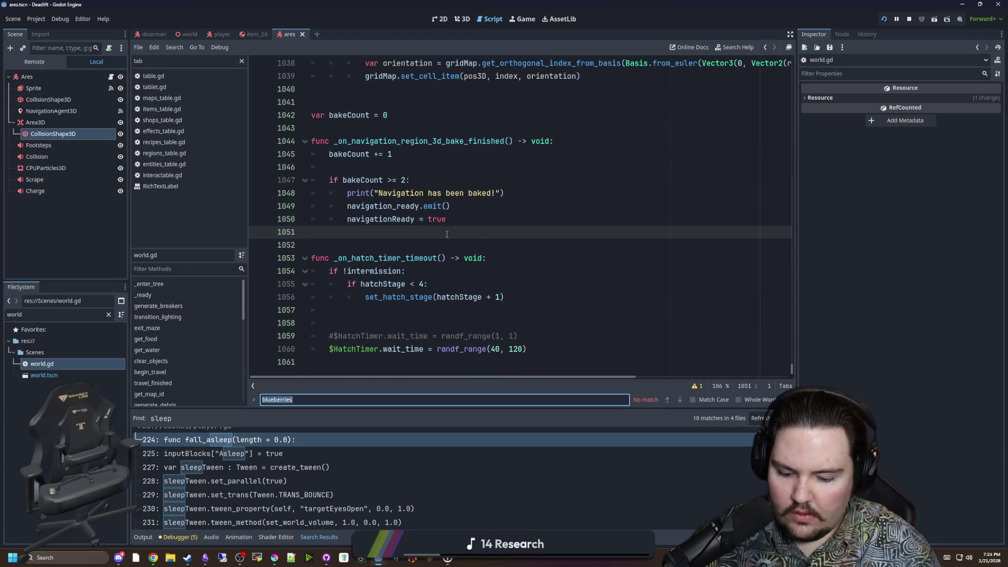
text(sleepTime)
click(447, 235)
Search all project files for sleepTime and go to the sleepTime = 0.0 line in day_end.gd.
key(ctrl+shift+f)
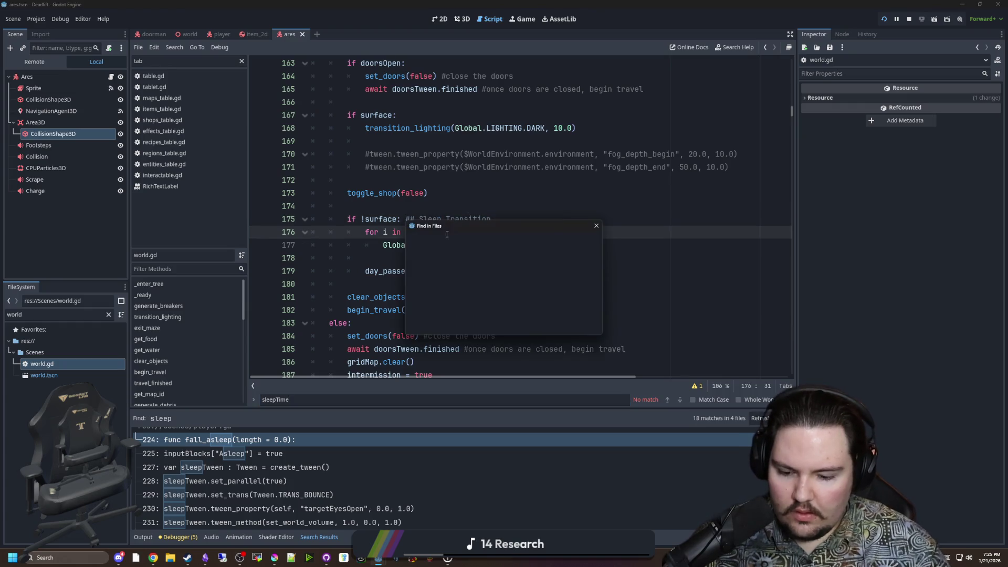
text(sleepTime)
key(Return)
click(315, 462)
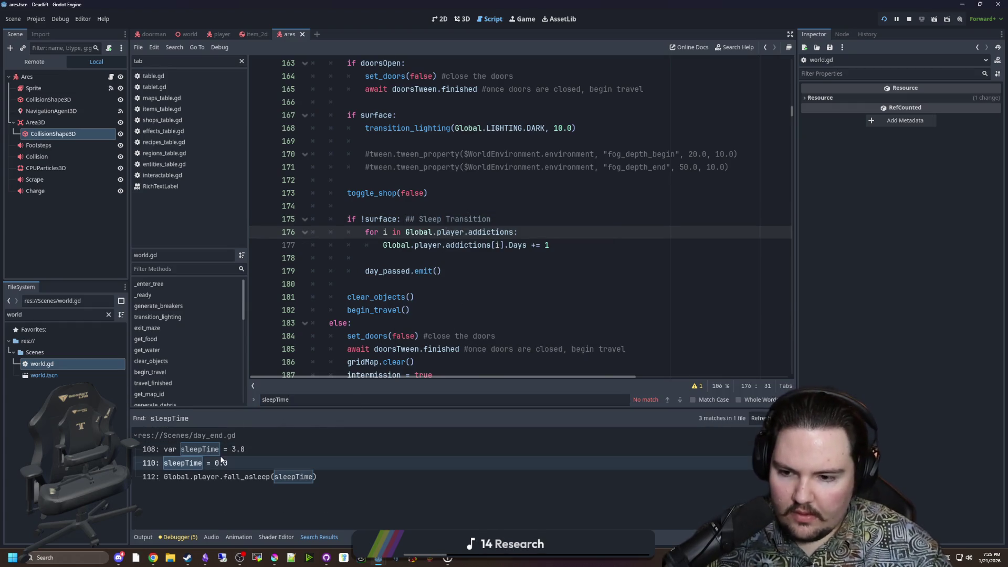
click(439, 258)
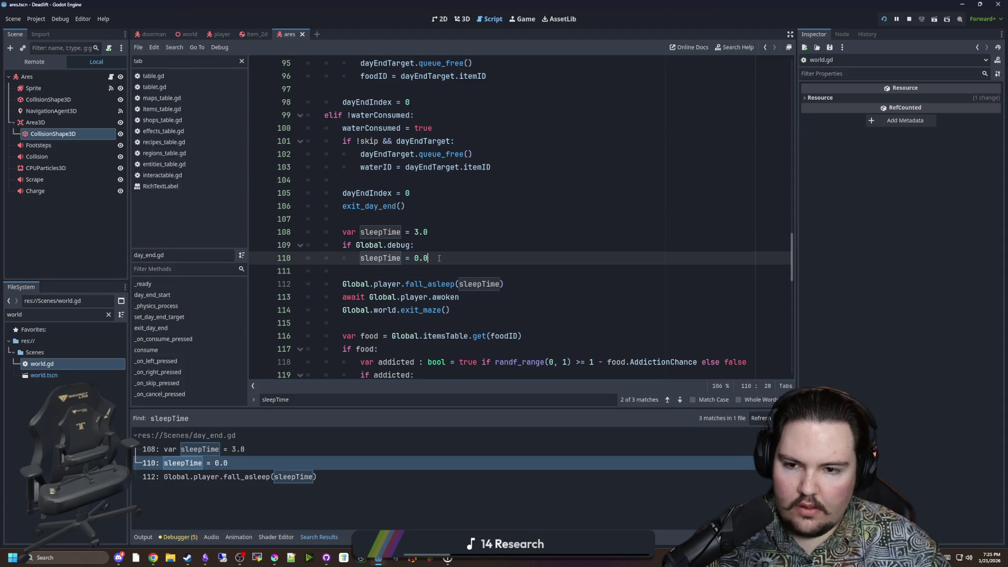
Delete the sleepTime variable and debug block, pass 3.0 to fall_asleep, save, and open its definition.
key(shift+Up)
key(shift+Up)
key(shift+Up)
key(BackSpace)
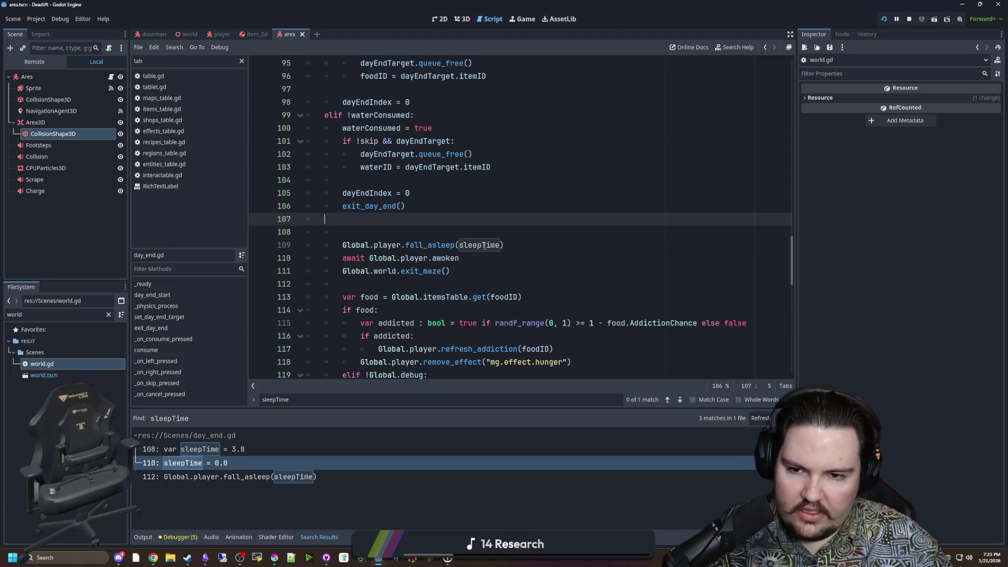
double_click(480, 233)
text(3.0)
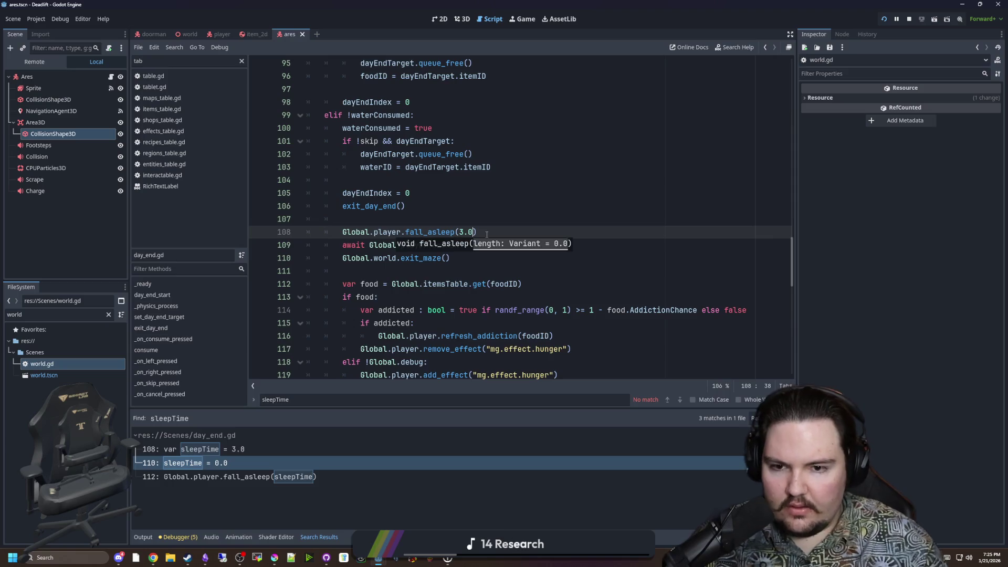
key(ctrl+s)
click(452, 218)
key(ctrl+s)
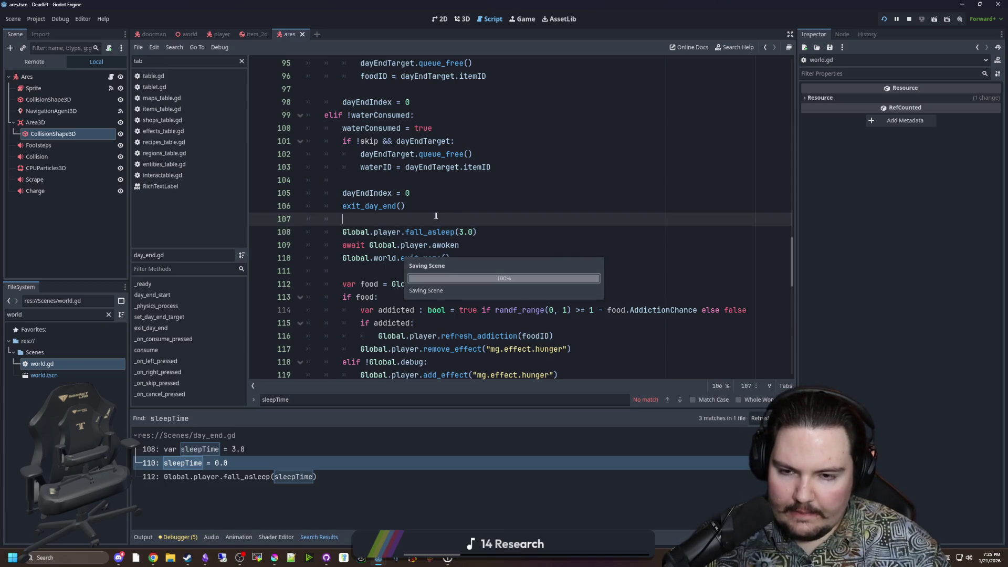
ctrl+click(436, 232)
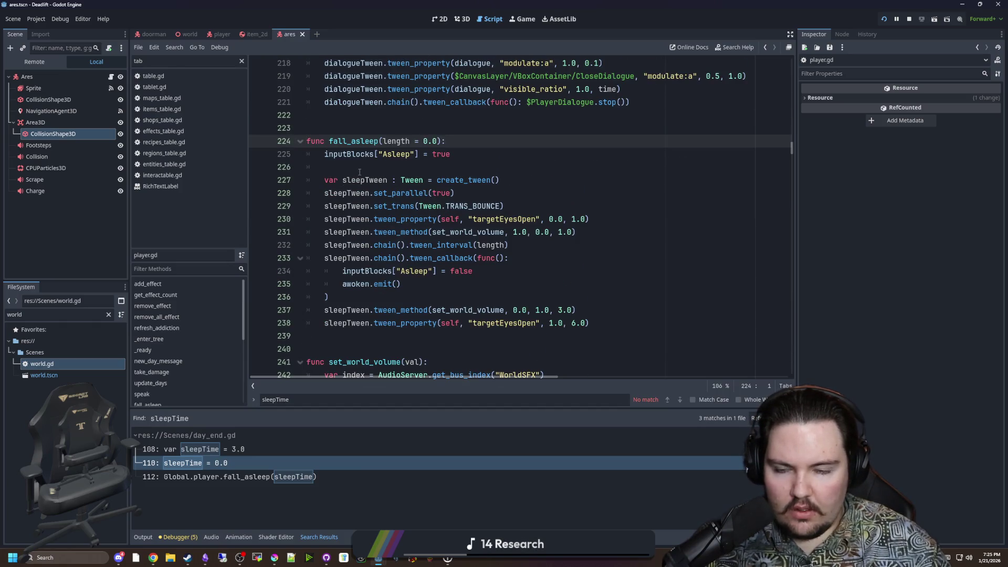
Add var closeEyesTime = 1.0 and var eyesOpenTime = 6.0 at the top of fall_asleep.
click(378, 166)
key(Return)
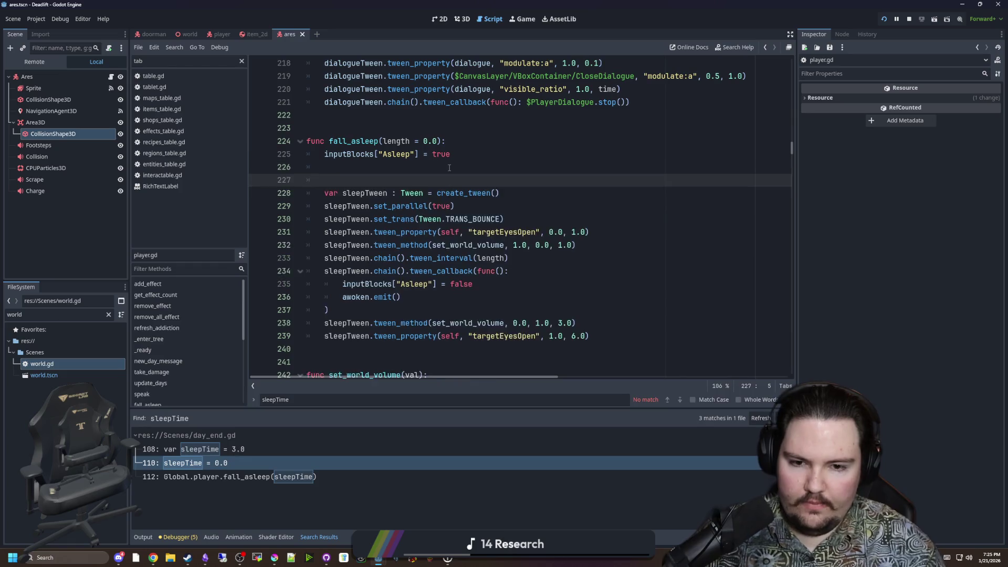
key(Return)
key(Up)
text(ar )
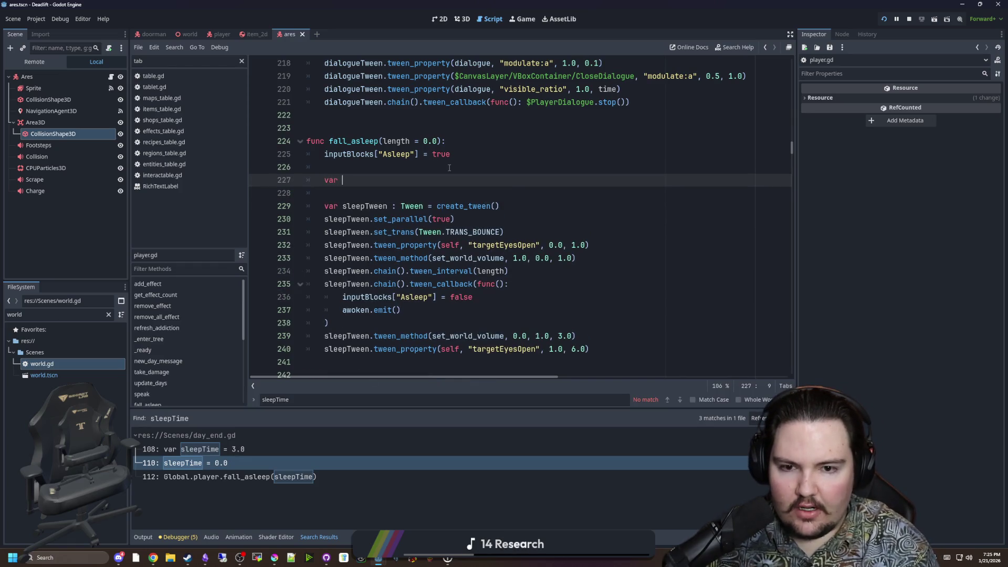
text(closeEyesTime = 1.0)
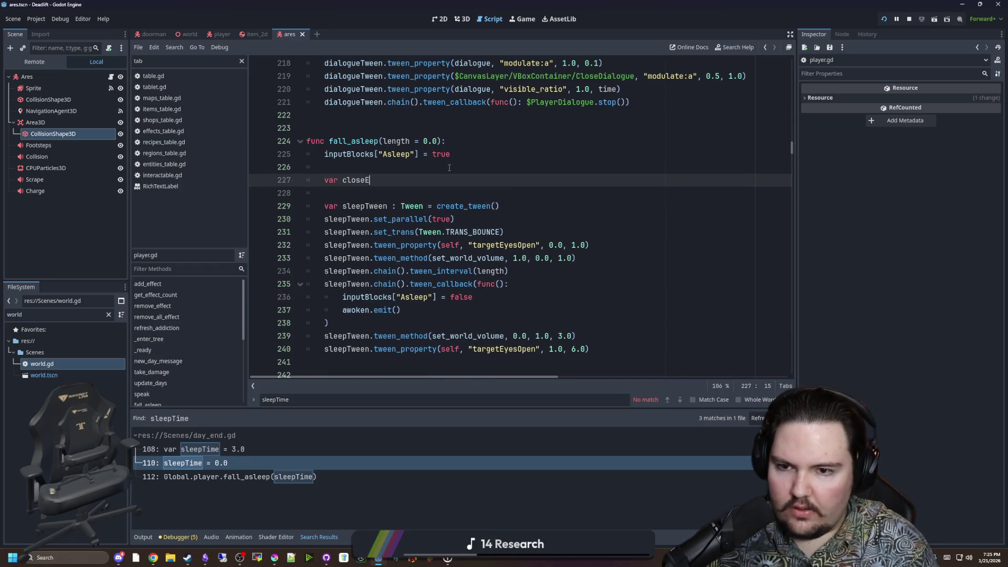
key(Return)
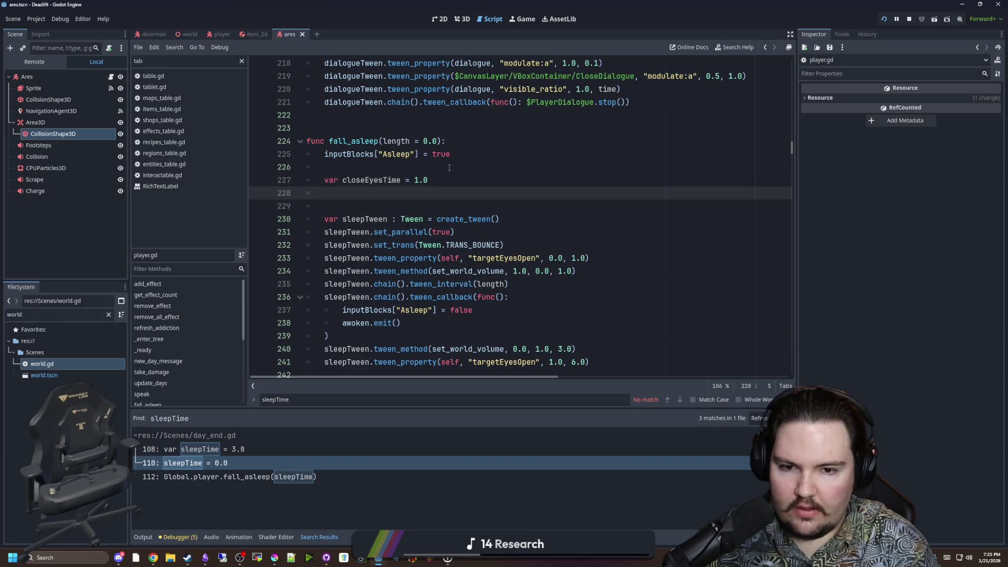
text(var)
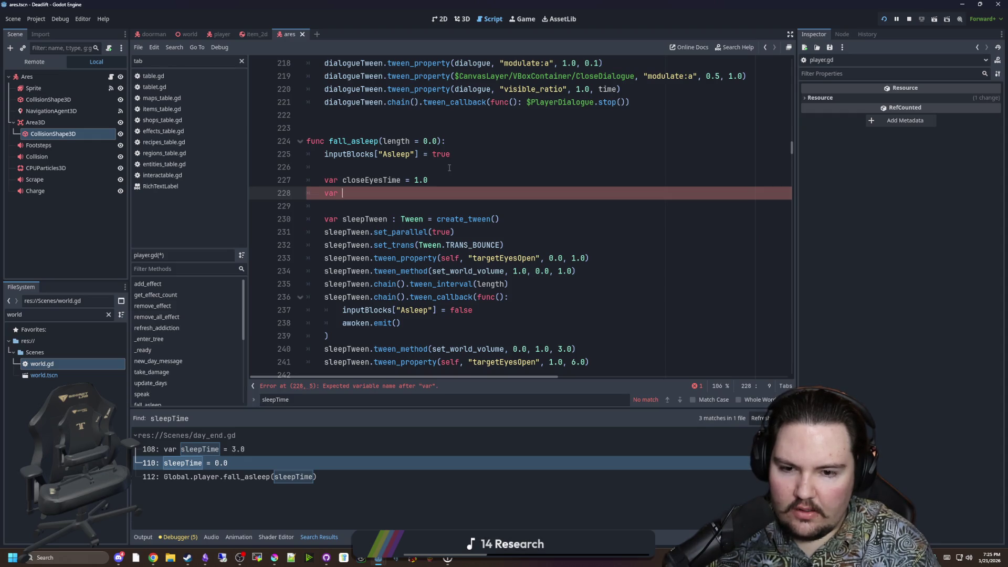
scroll(450, 167, down, 1)
text(eyesOpenTime = )
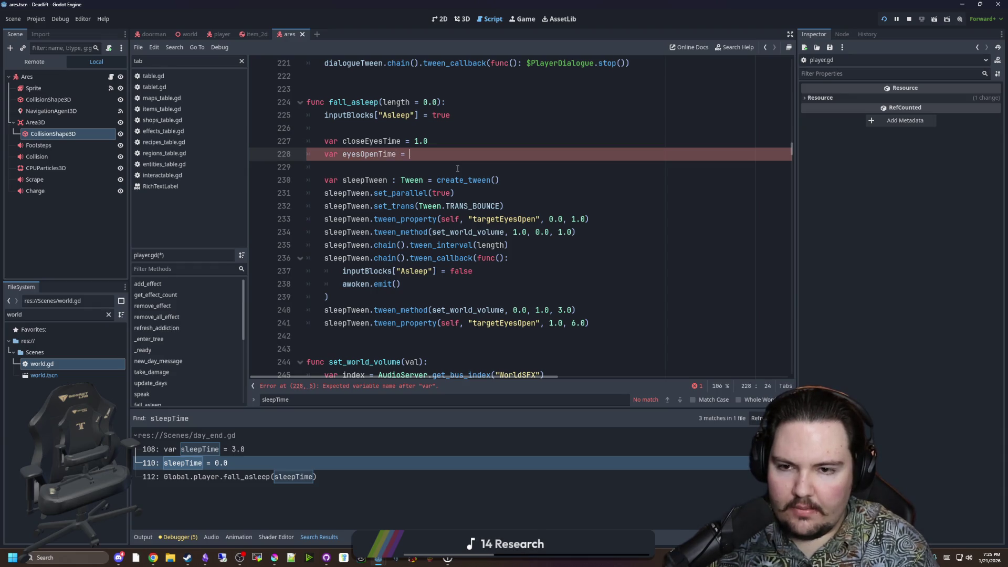
text(6.0)
Substitute eyesOpenTime/2.0 for the 3.0 fade and eyesOpenTime for 6.0, then undo the replacements.
double_click(362, 155)
key(ctrl+c)
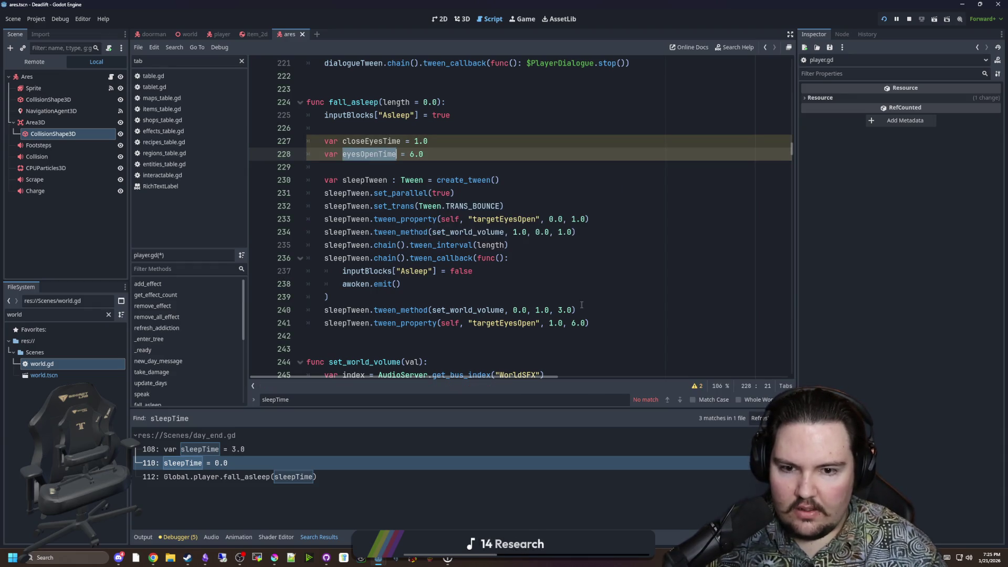
double_click(564, 310)
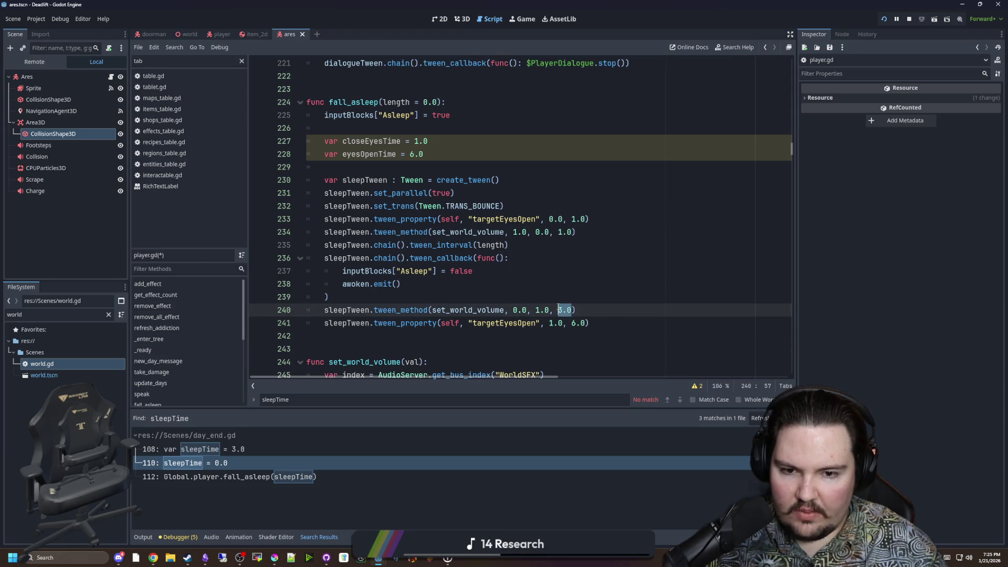
key(ctrl+v)
text(/2.0)
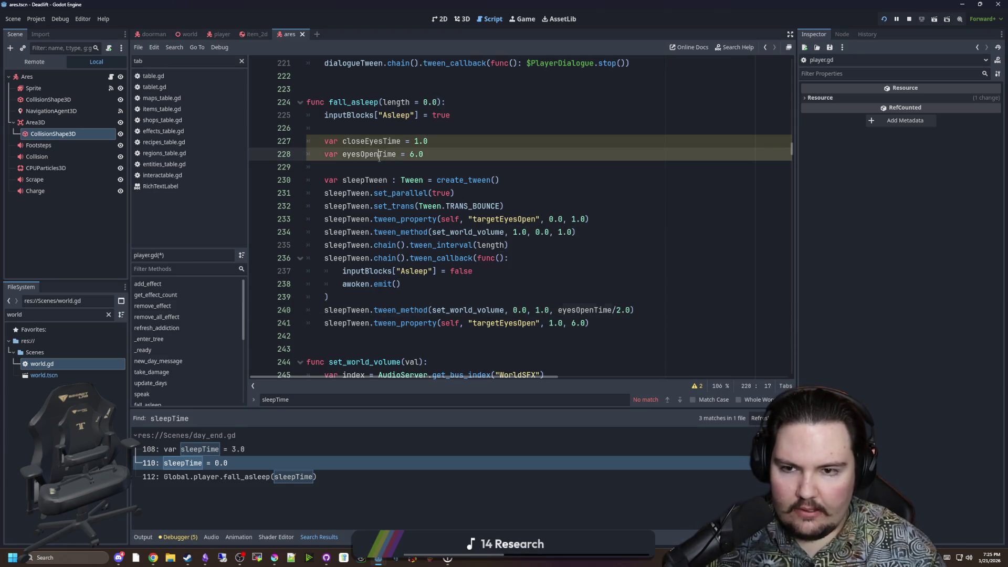
double_click(578, 323)
key(ctrl+v)
click(570, 289)
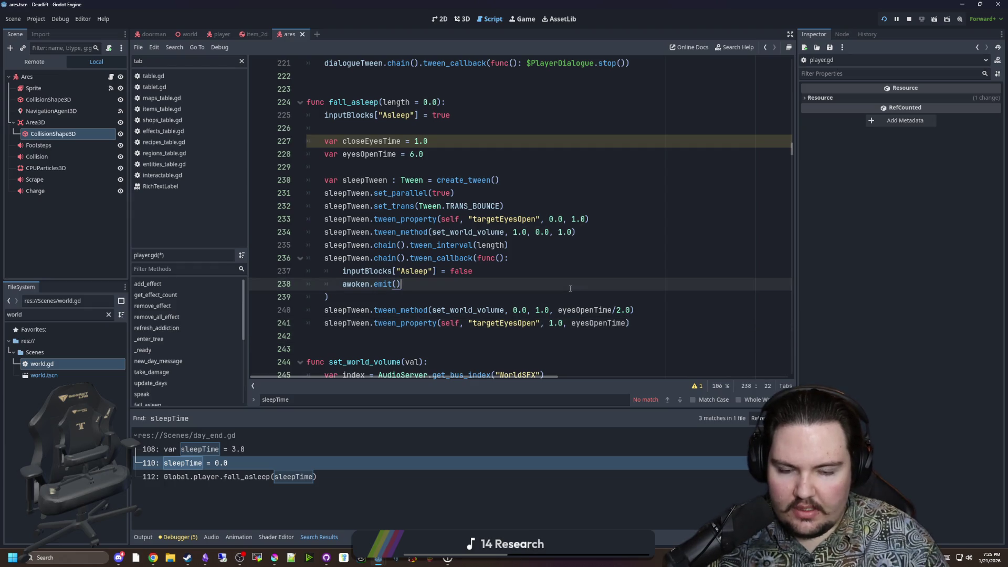
click(383, 299)
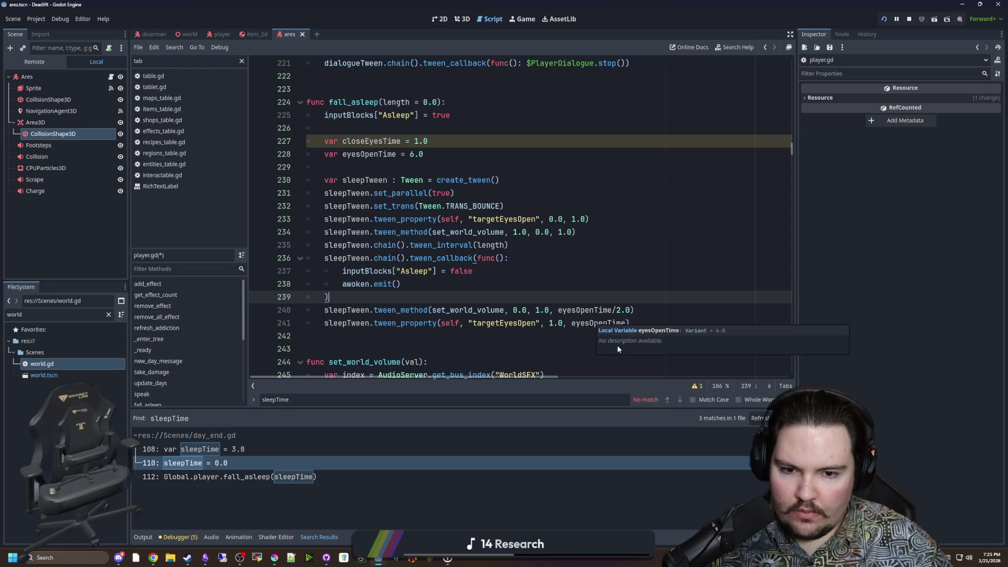
click(581, 335)
key(ctrl+z)
key(ctrl+z)
key(ctrl+z)
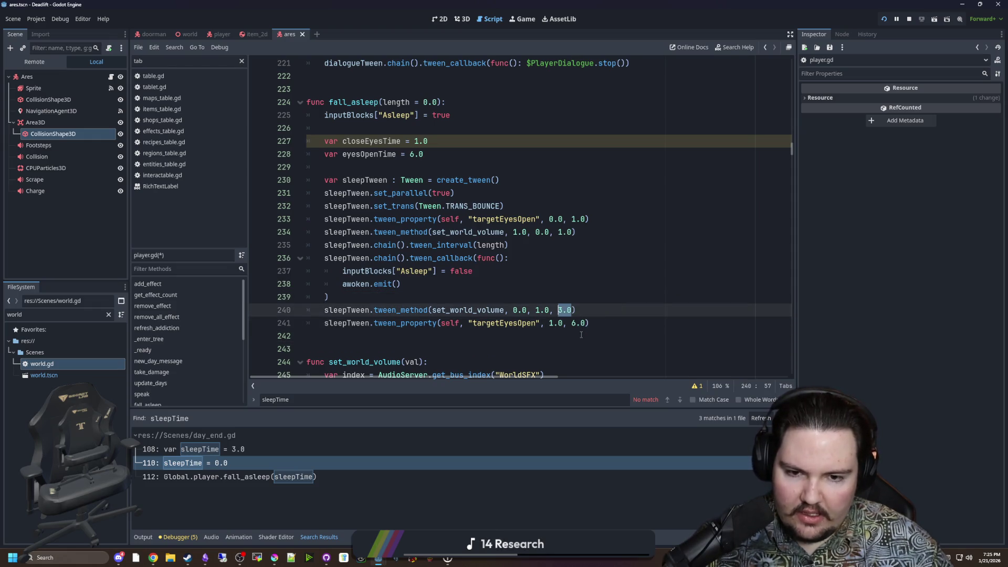
click(516, 267)
Delete the two timing variables and add an if Global.debug: check in fall_asleep.
drag(436, 149, 296, 130)
key(BackSpace)
key(Tab)
key(Return)
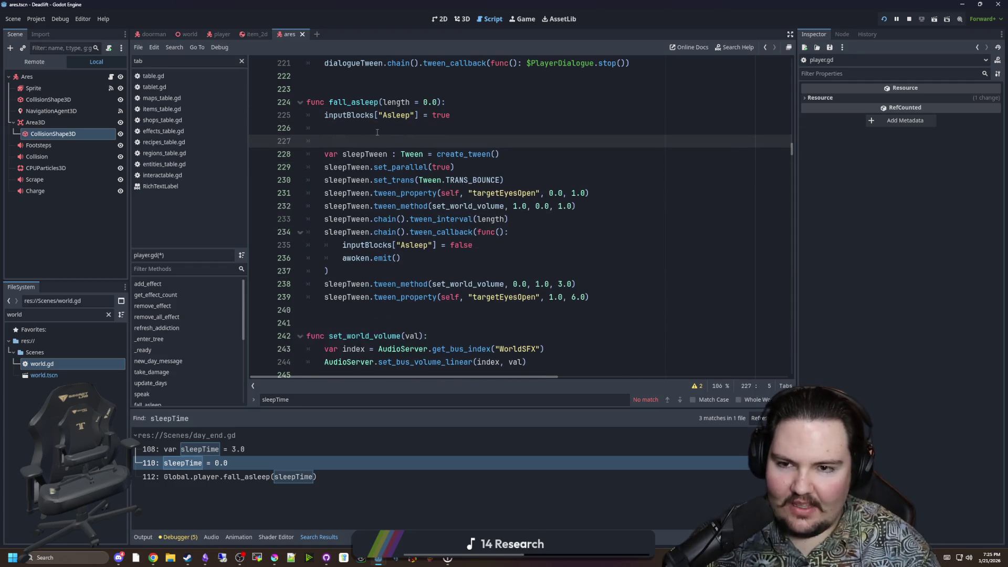
text(if Glo)
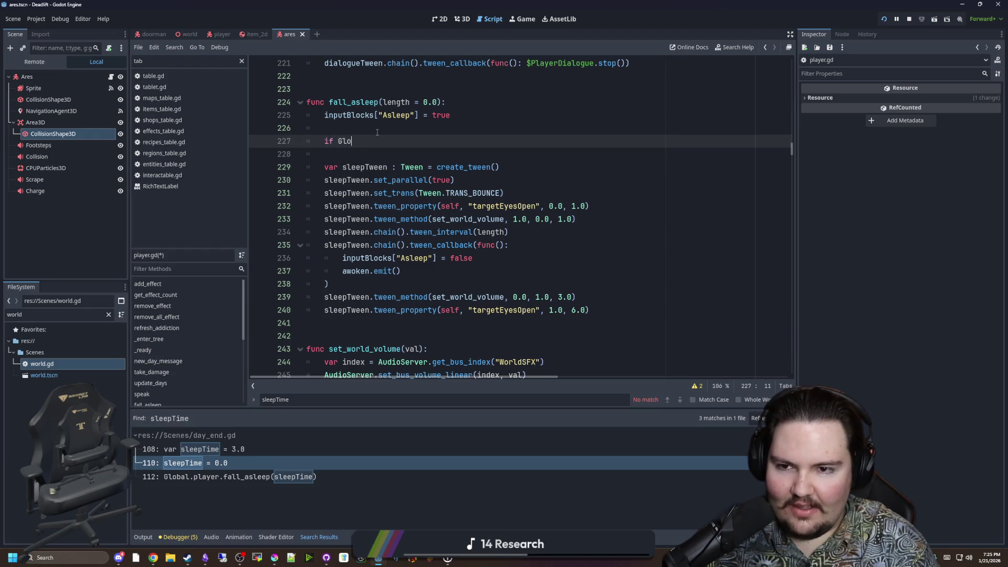
text(bal.debug:)
key(Return)
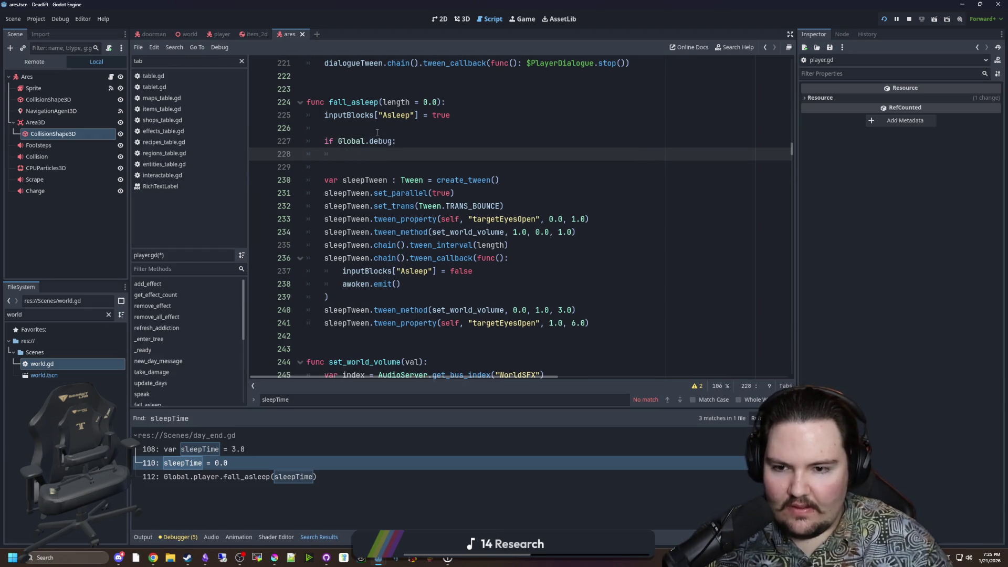
Fill the debug block with inputBlocks["Asleep"] = false, awoken.emit() and return.
drag(401, 284, 310, 270)
key(ctrl+c)
click(373, 155)
key(ctrl+v)
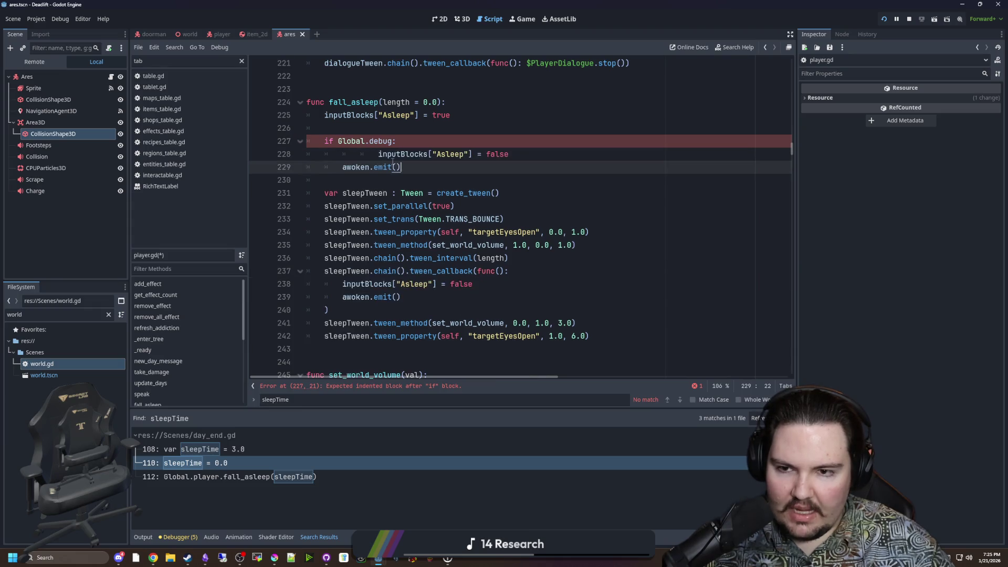
key(BackSpace)
click(405, 167)
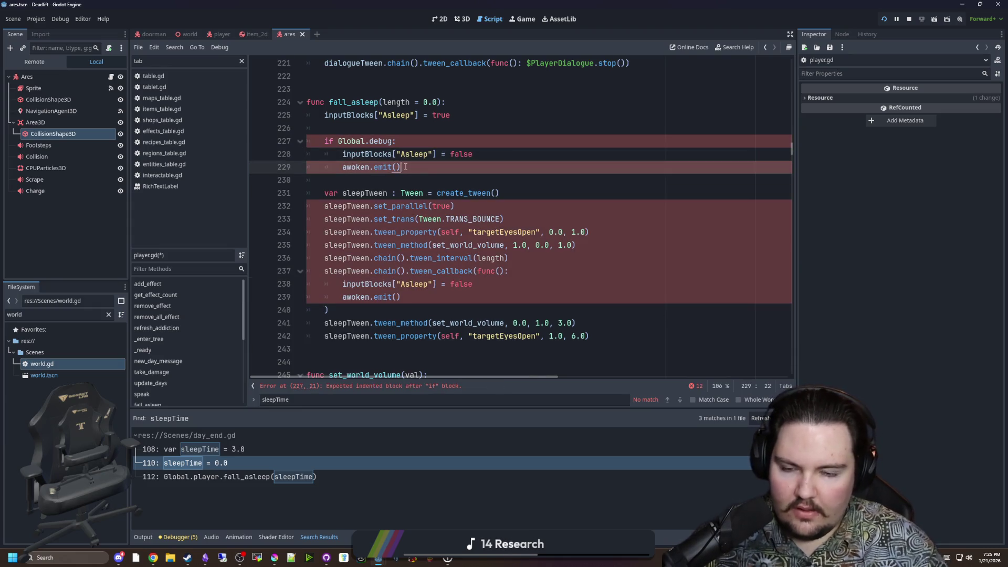
key(Return)
text(return)
click(405, 167)
Save player.gd and restart the game to test the debug change.
scroll(539, 290, down, 2)
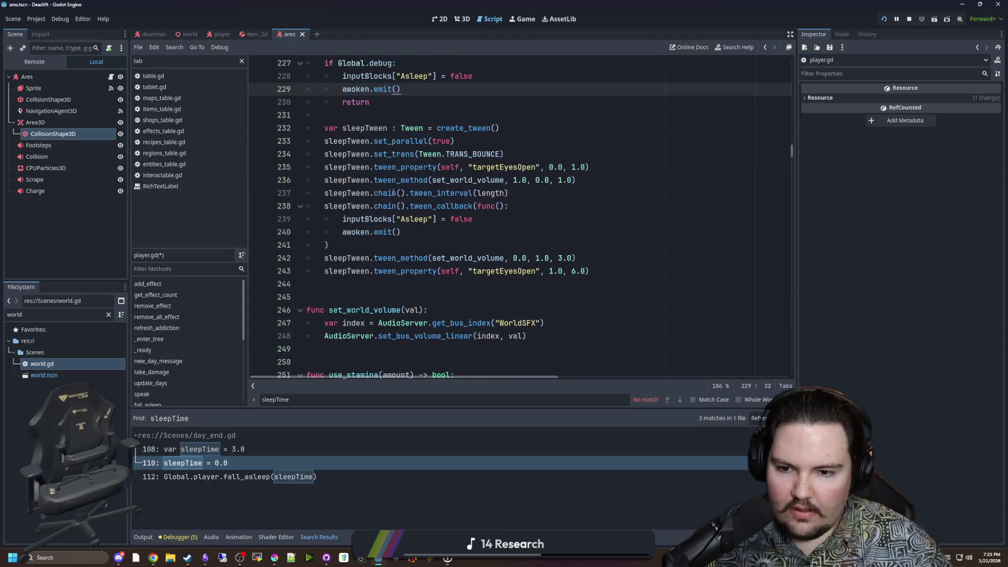
scroll(540, 289, up, 1)
mouse_move(591, 309)
mouse_down()
mouse_move(368, 128)
mouse_move(396, 158)
mouse_up()
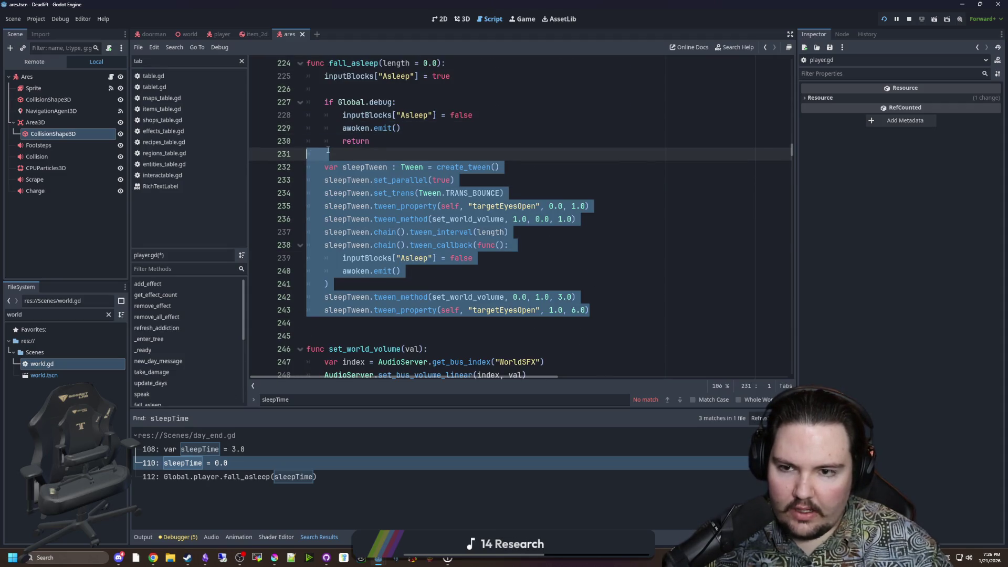
click(396, 158)
scroll(396, 175, up, 1)
click(366, 123)
key(ctrl+s)
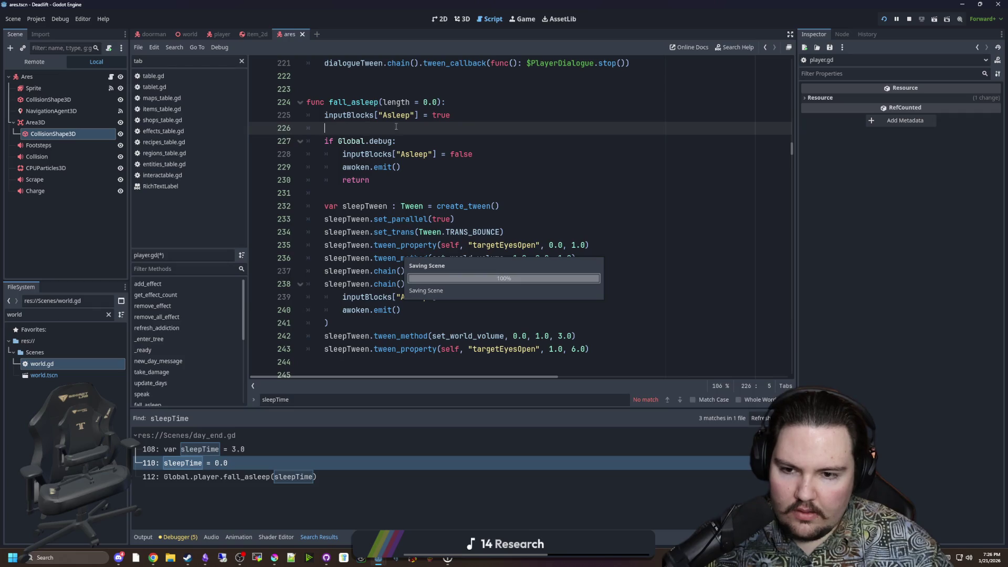
click(885, 21)
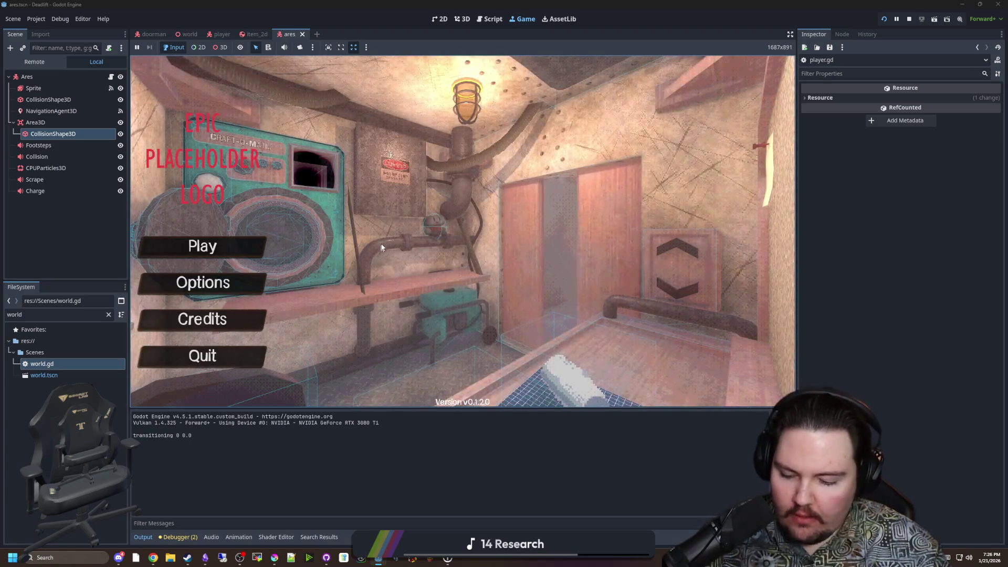
Start playing, descend to level 1, end the day, and skip the food and drink choices.
click(203, 246)
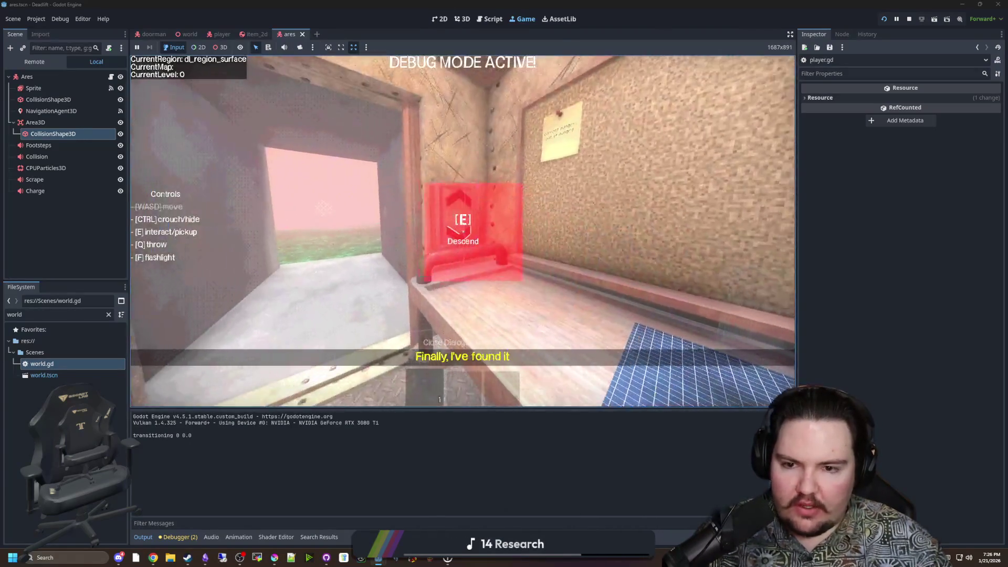
key(e)
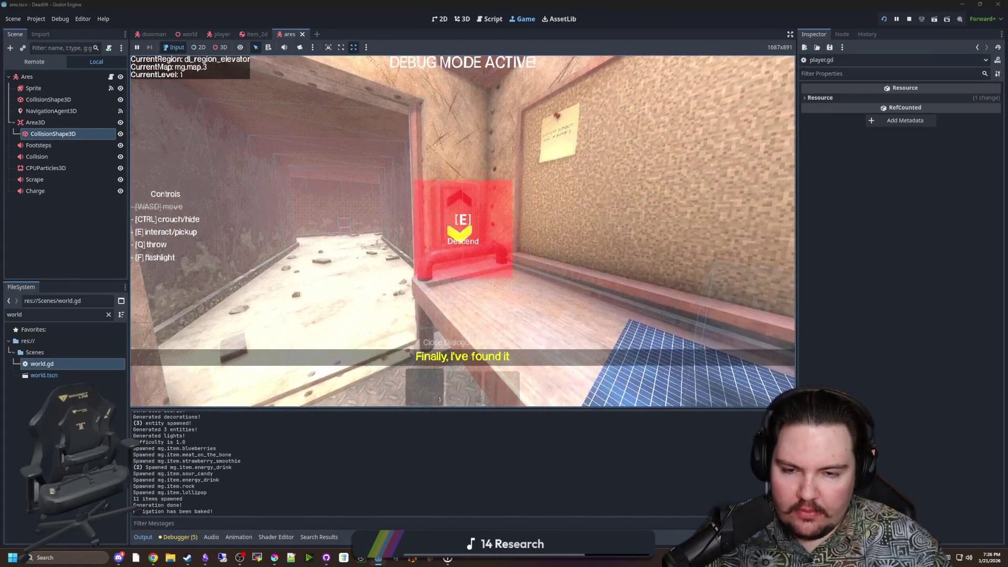
key(e)
key(Return)
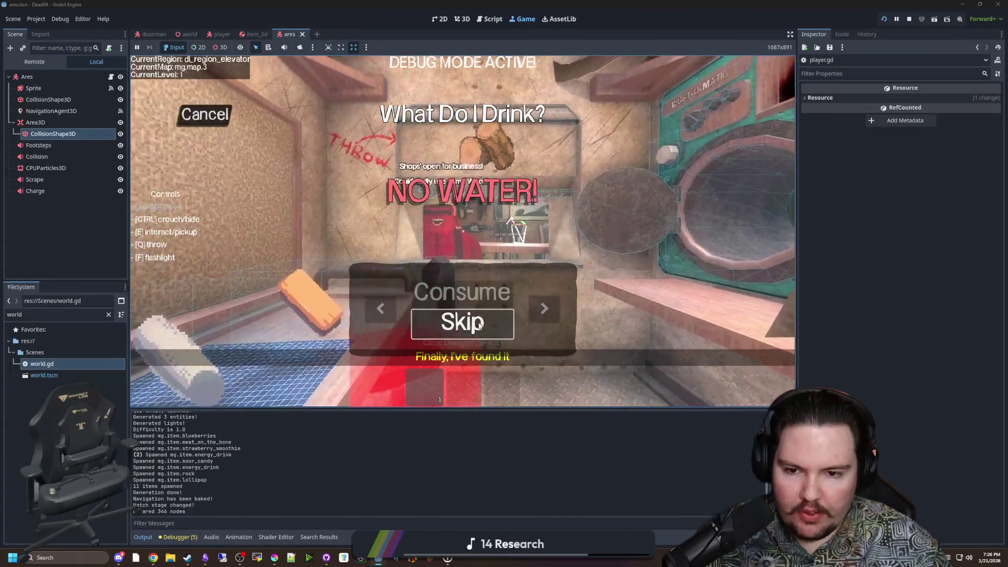
key(Return)
End the day again, dismiss the drink dialog, pause, and stop the running game.
mouse_move(463, 231)
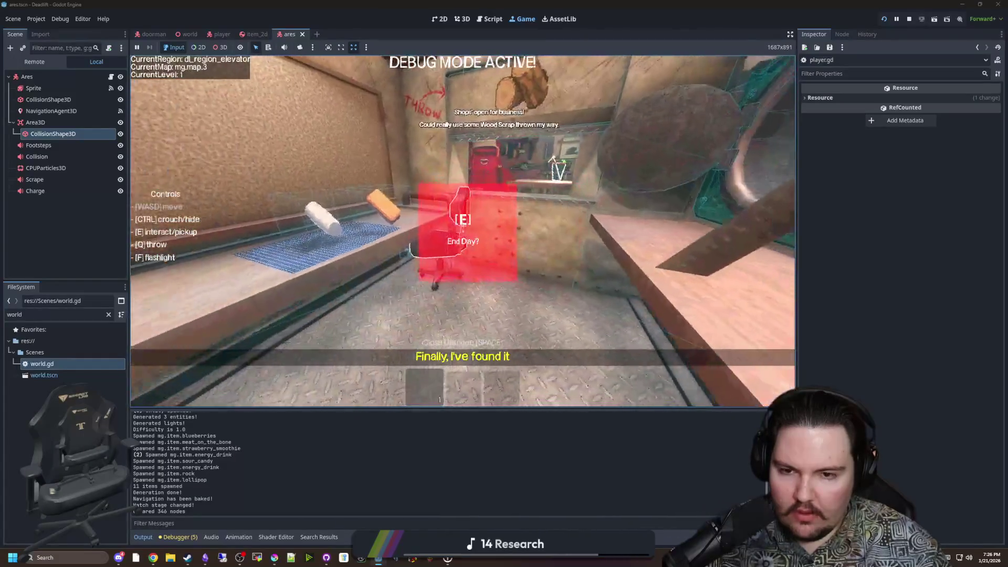
key(e)
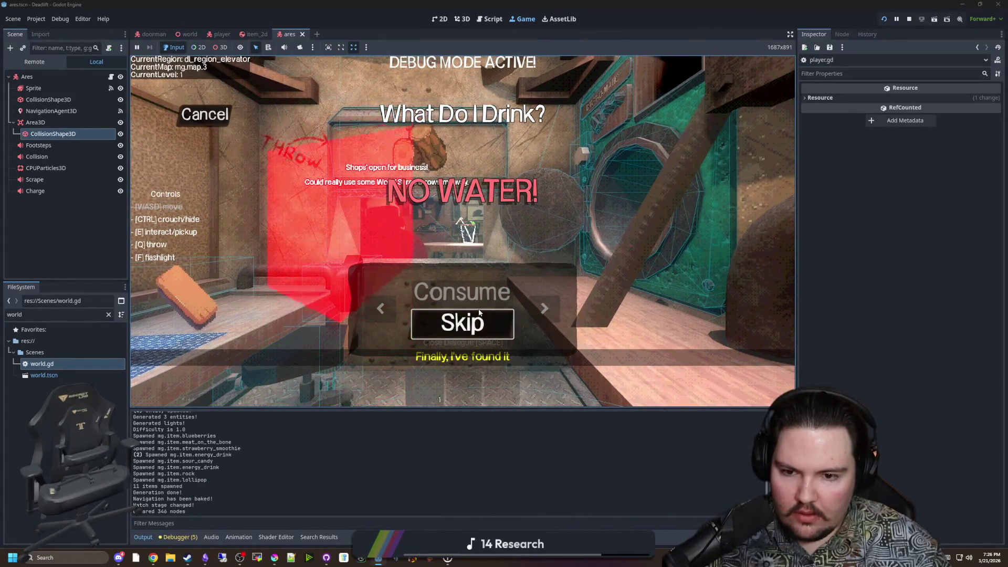
key(Escape)
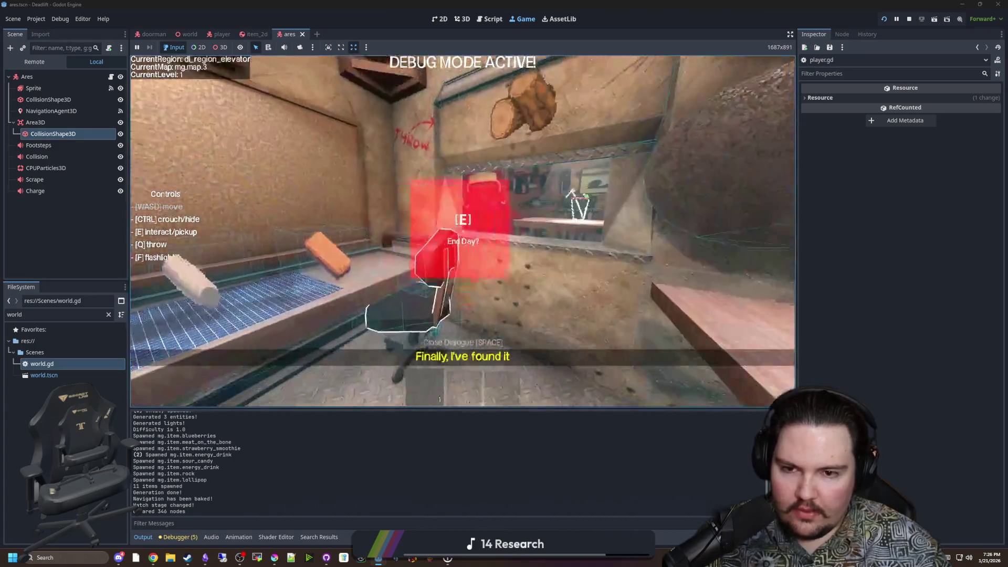
key(Escape)
click(909, 19)
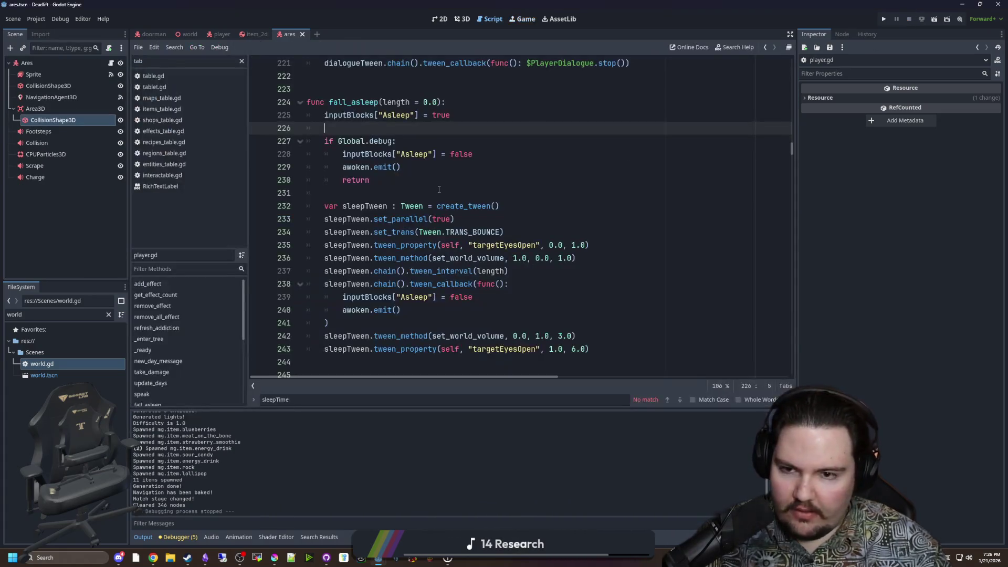
Review the Global.debug block in fall_asleep and save the script.
click(384, 141)
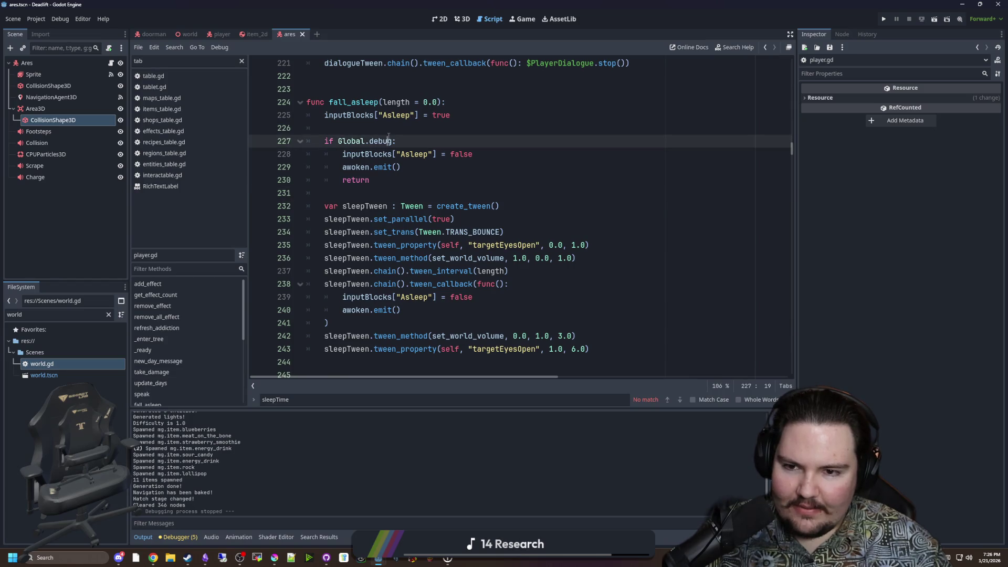
key(ctrl+s)
click(397, 129)
key(ctrl+s)
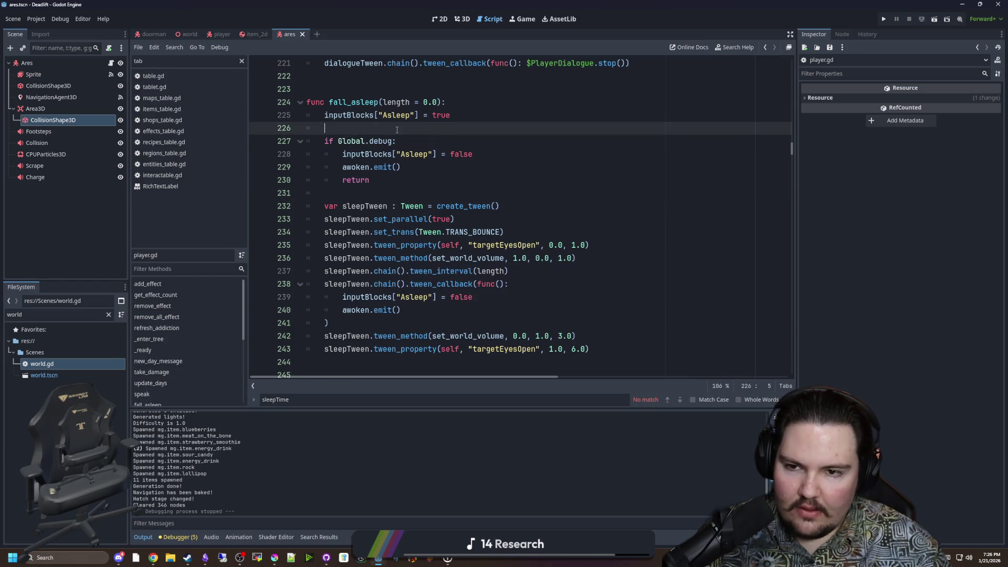
click(407, 180)
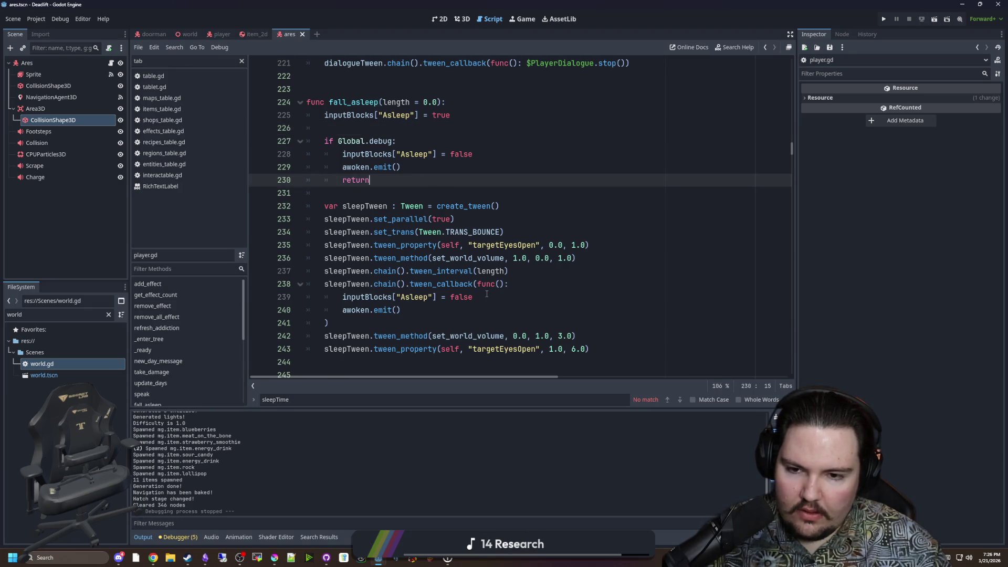
scroll(507, 309, down, 1)
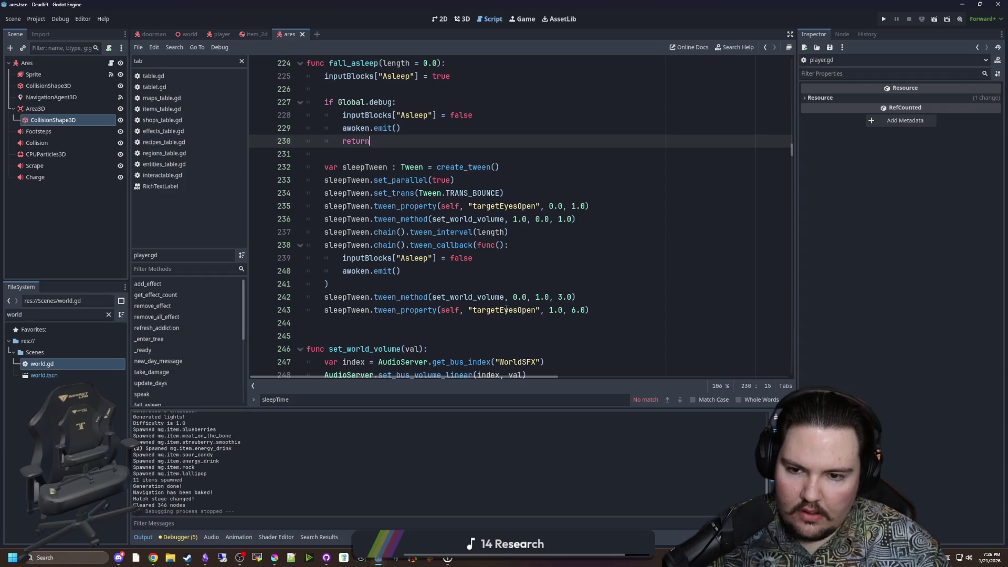
scroll(506, 309, down, 1)
scroll(386, 233, up, 2)
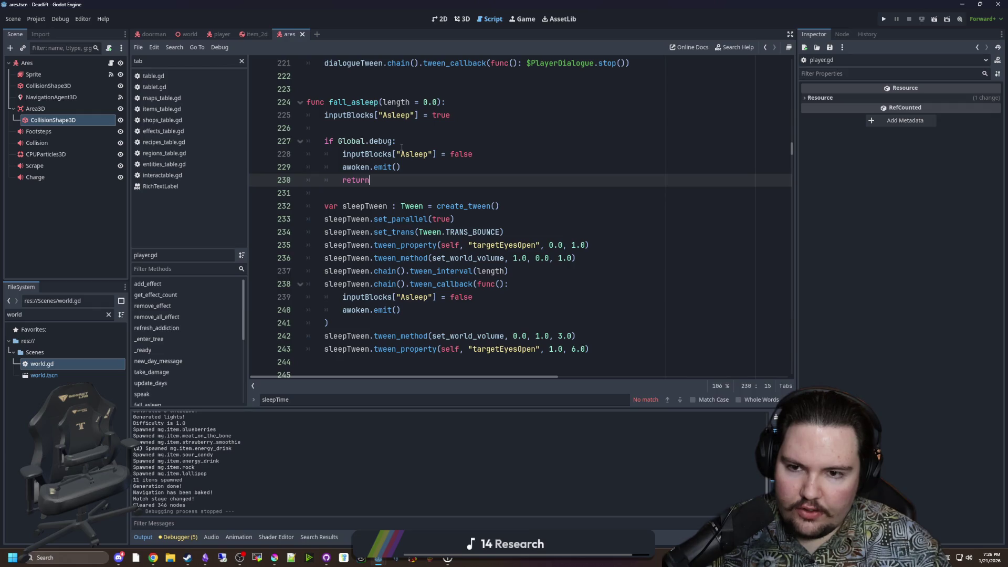
mouse_move(344, 167)
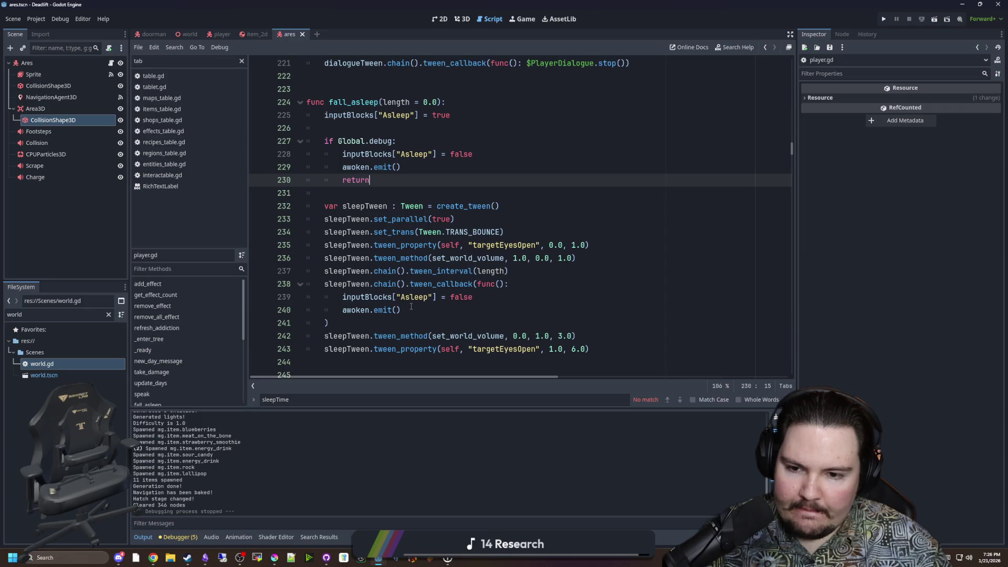
scroll(395, 287, down, 1)
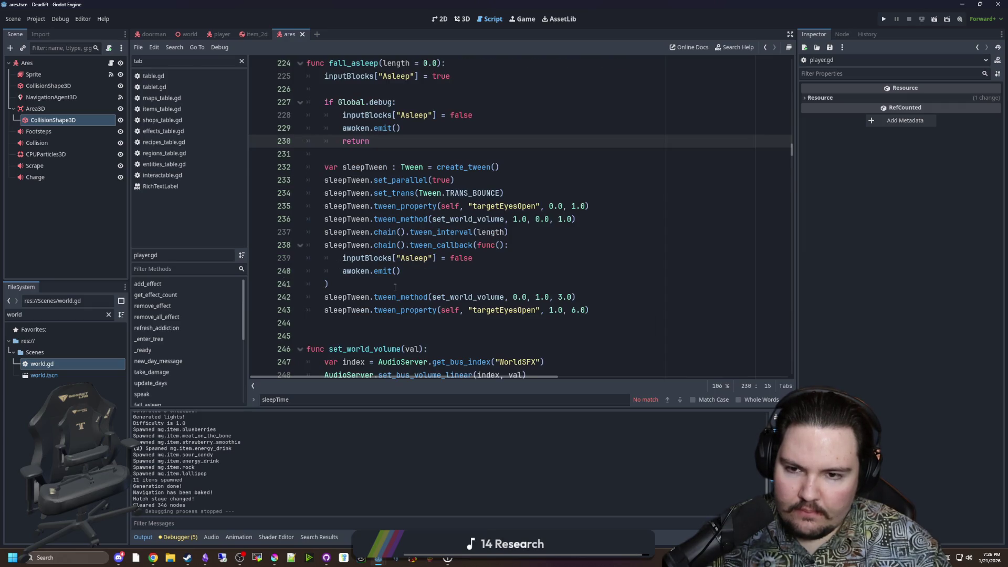
scroll(388, 164, up, 1)
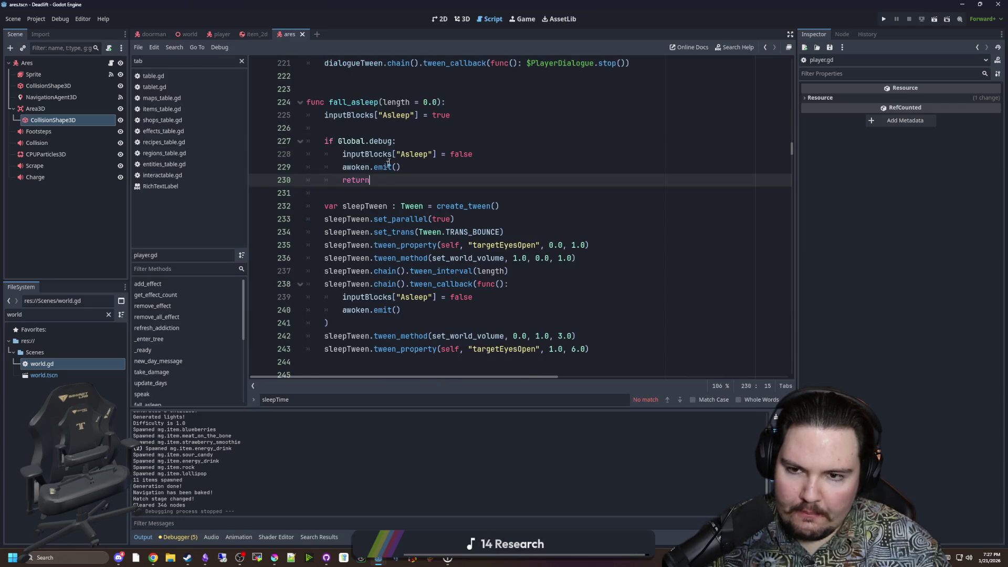
Add 'await get_tree().physics_frame' under 'if Global.debug:', save, and run the project from the Game view.
click(418, 158)
click(421, 142)
key(Return)
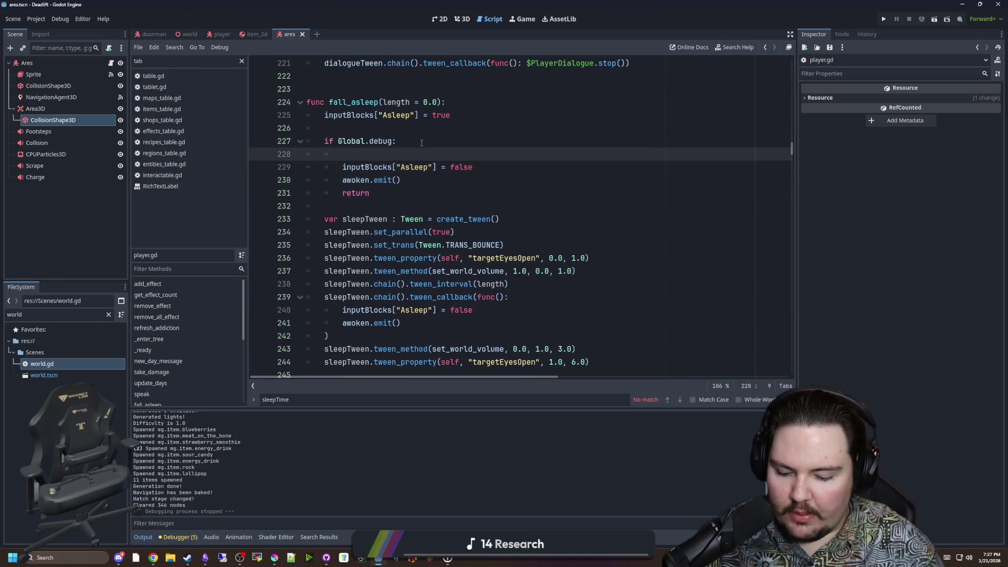
text(await get_tree())
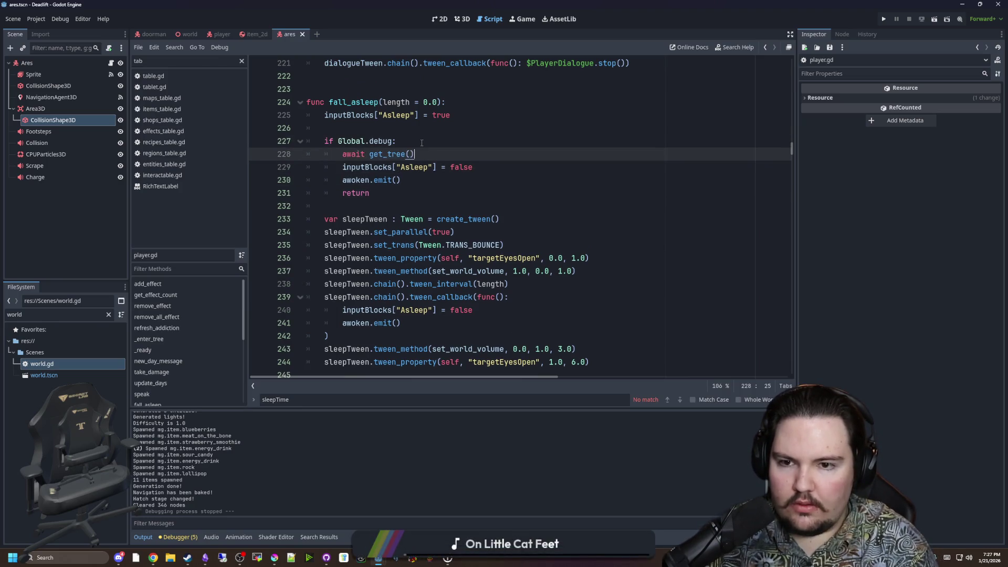
text(.phys)
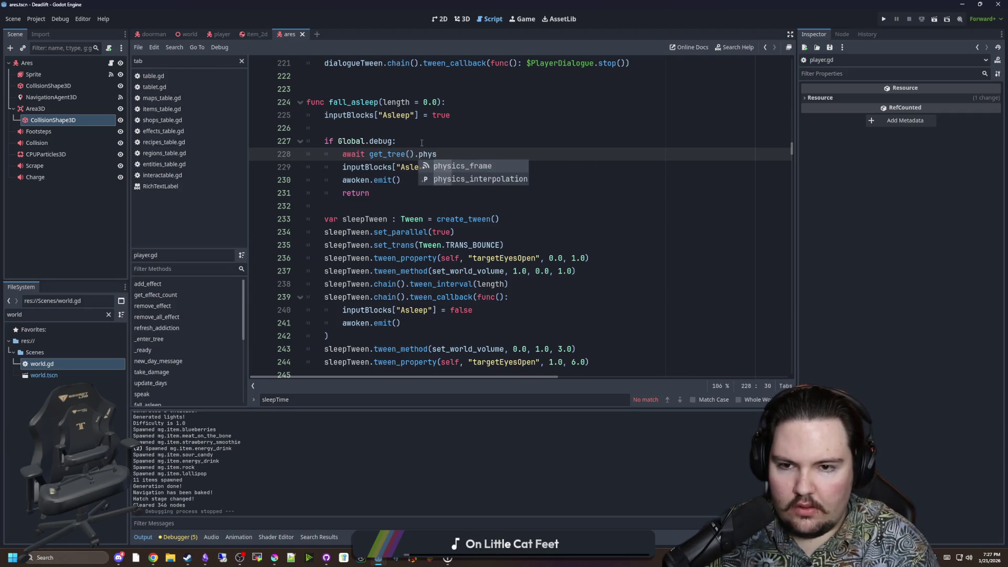
key(Return)
click(421, 142)
key(ctrl+s)
click(535, 22)
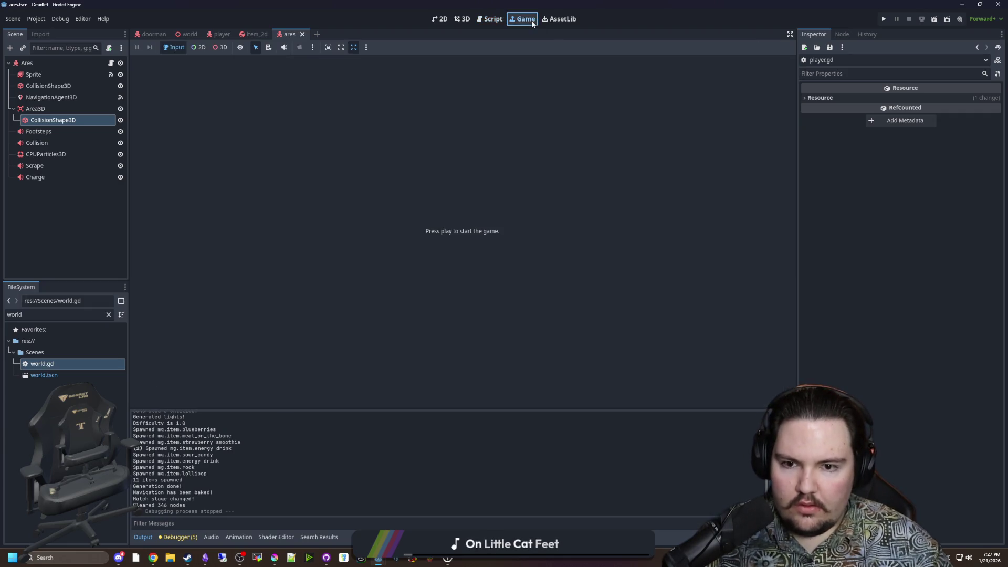
click(884, 20)
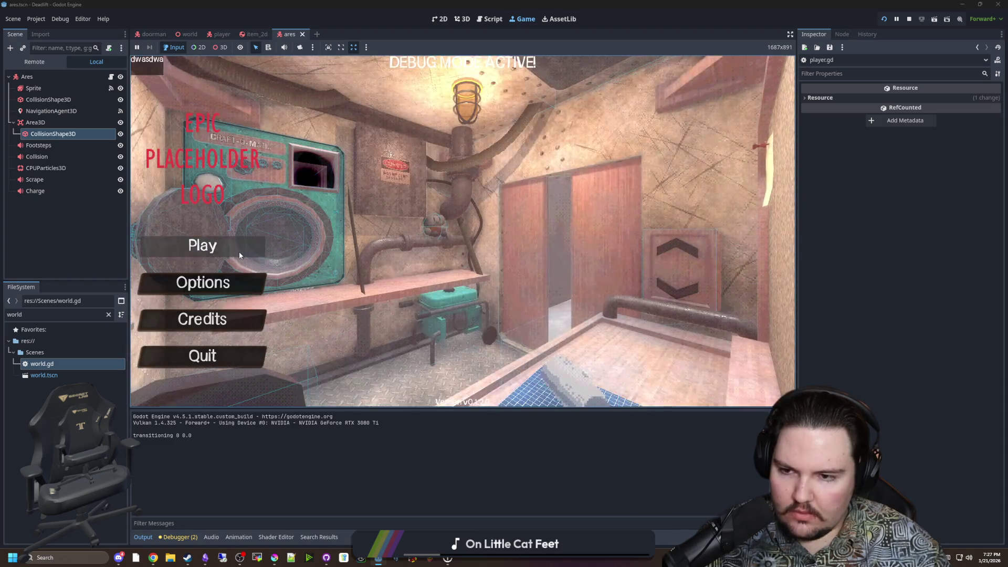
Start playing and descend the elevator through levels 1 and 2.
click(239, 251)
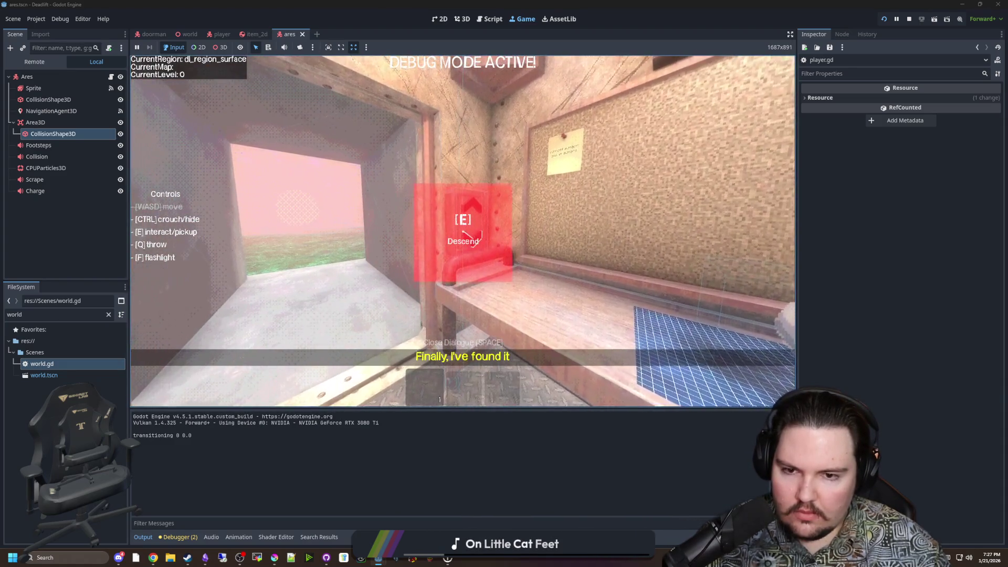
key(e)
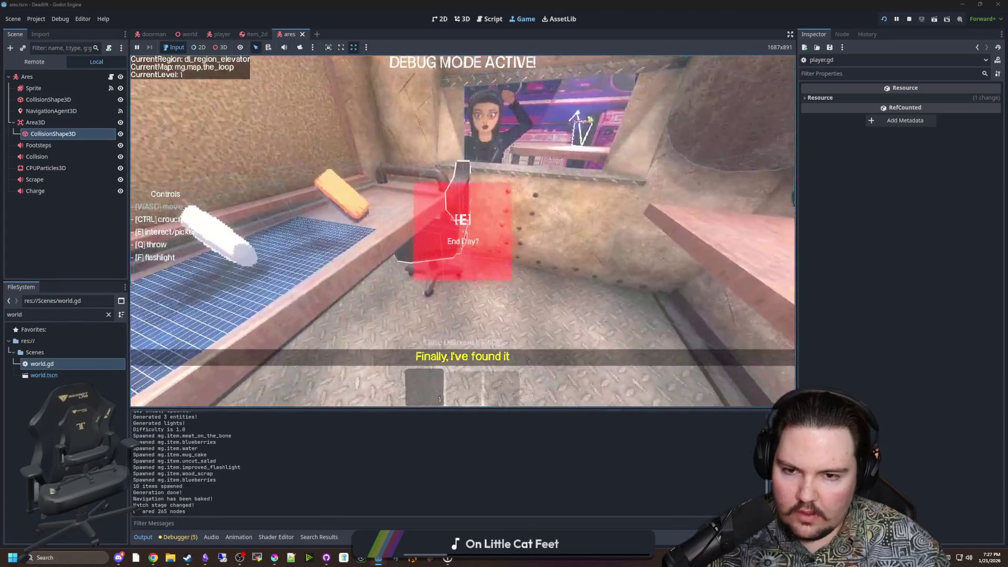
key(space)
key(space)
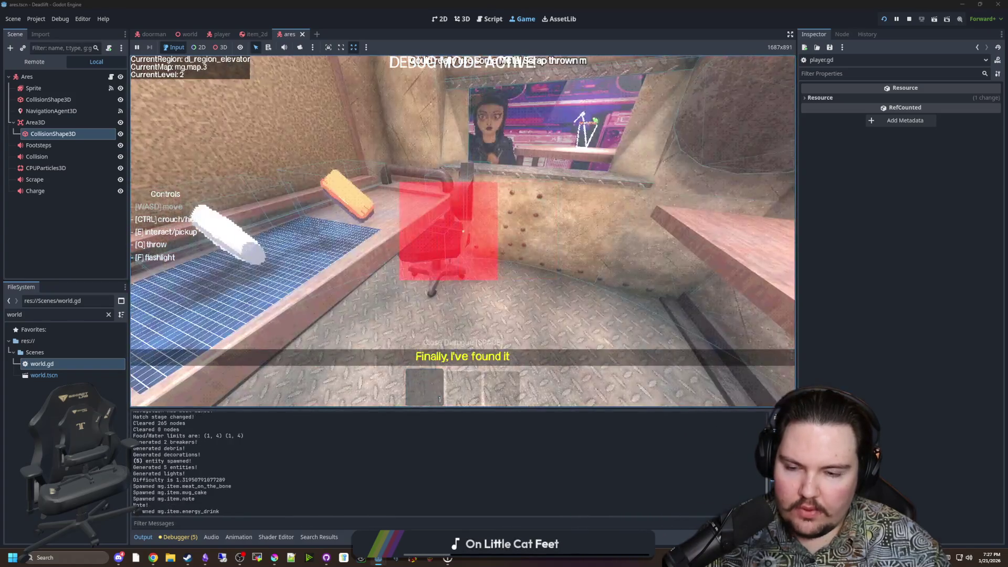
Walk through the level 2 corridors, then pause and stop the game.
key(w)
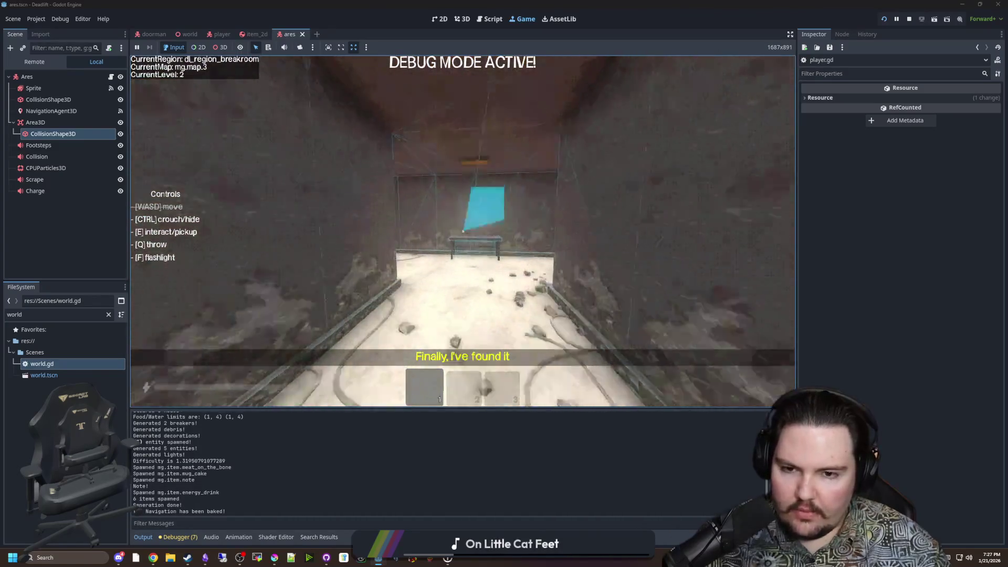
key(w)
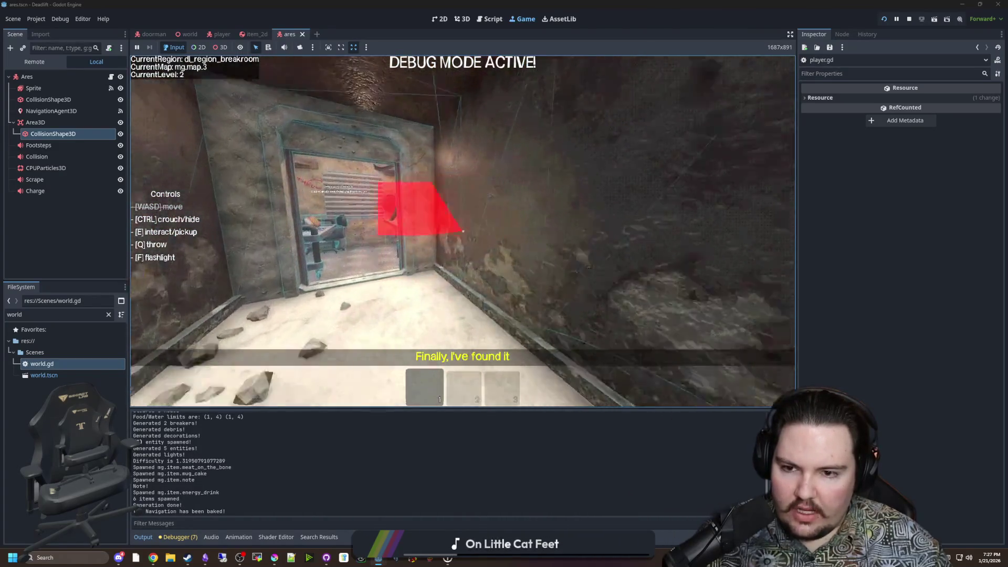
key(w)
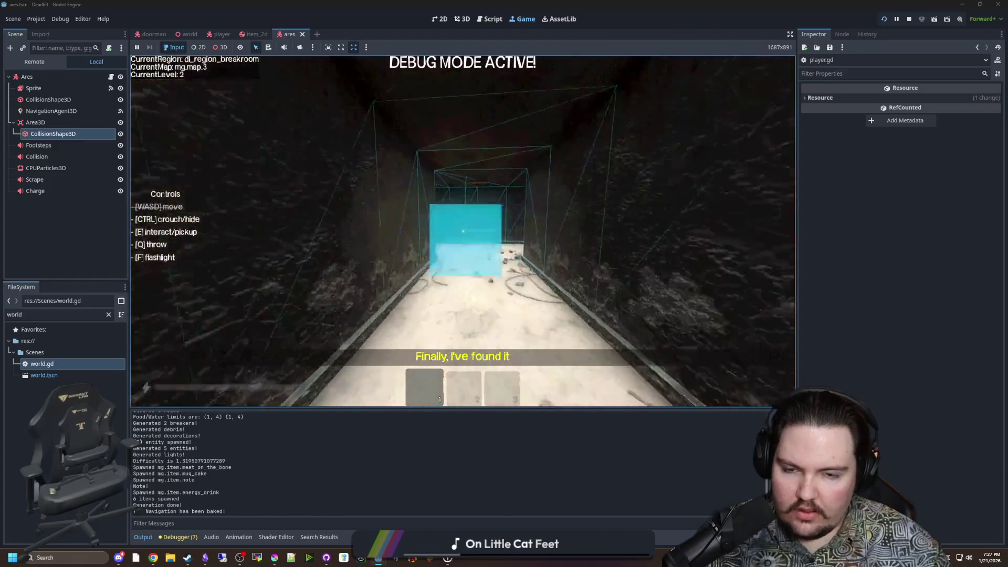
key(w)
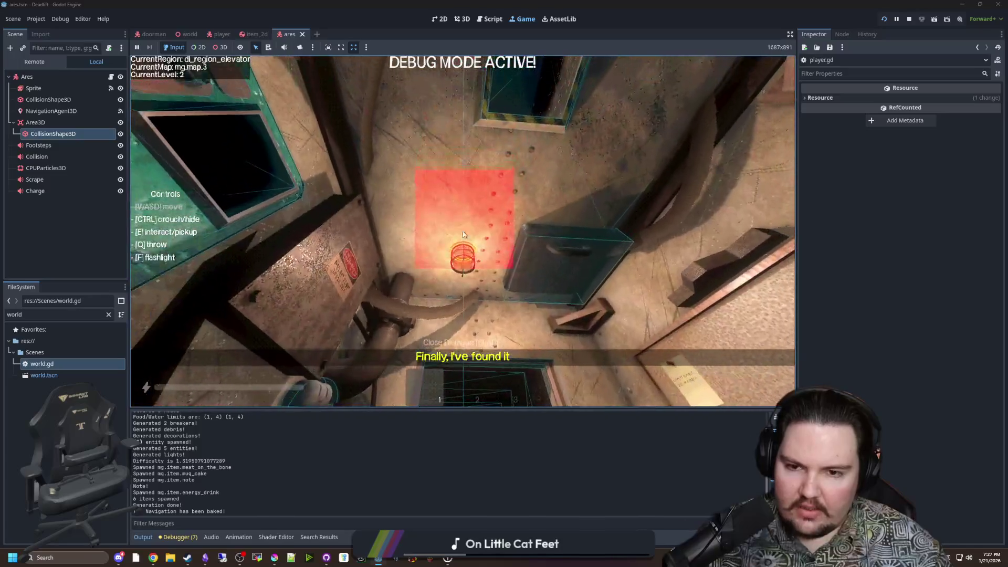
key(Escape)
click(909, 19)
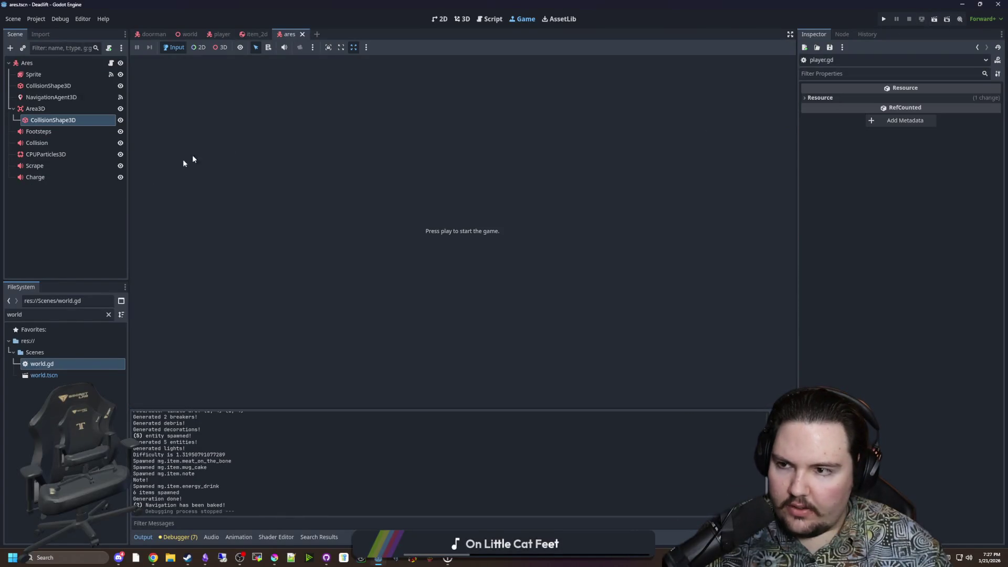
Open world.gd in the script editor and save the project.
double_click(77, 363)
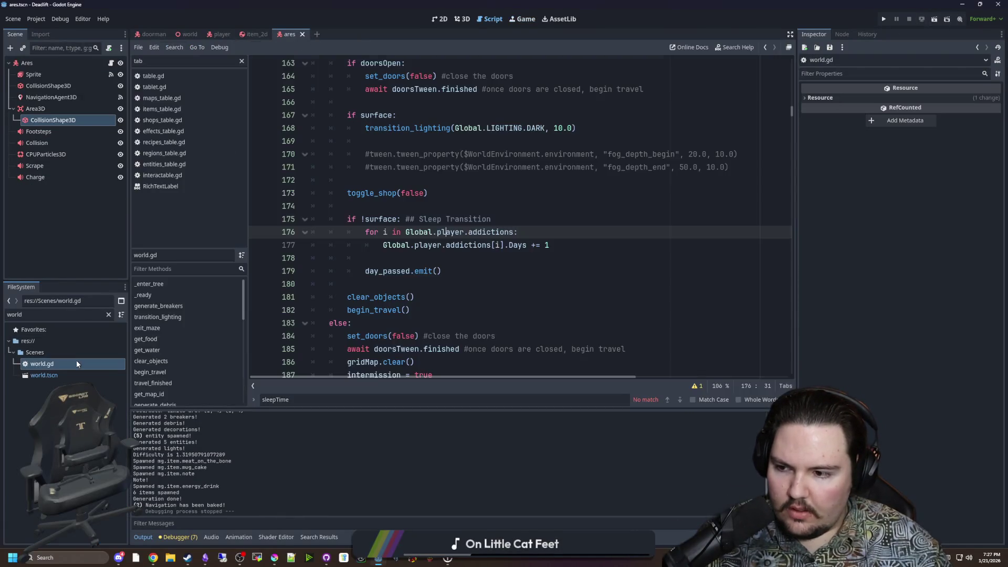
scroll(504, 245, up, 5)
click(505, 219)
scroll(473, 221, up, 6)
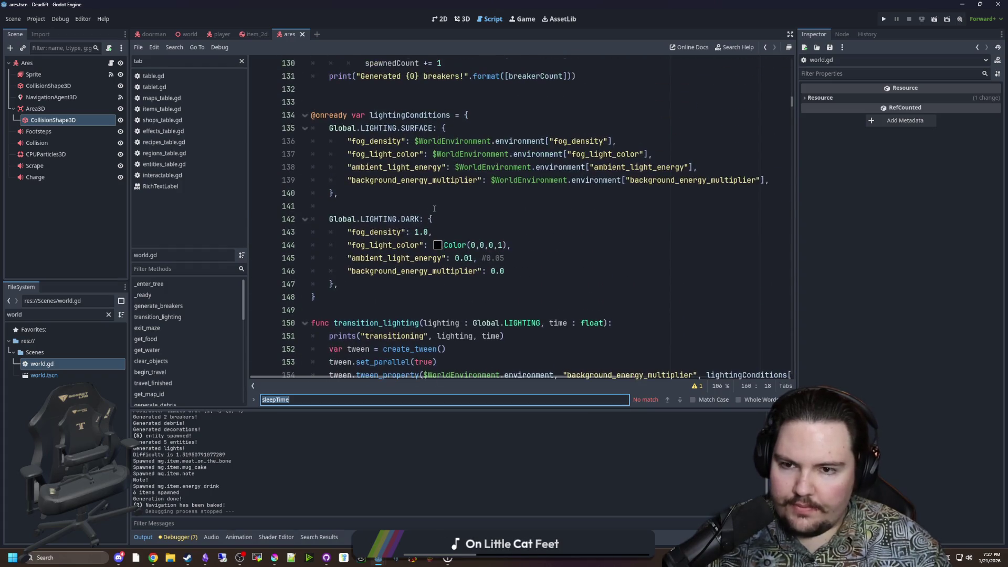
click(435, 206)
key(ctrl+s)
scroll(434, 192, up, 3)
Find exit_maze and start a new line after 'if surface:'.
key(ctrl+f)
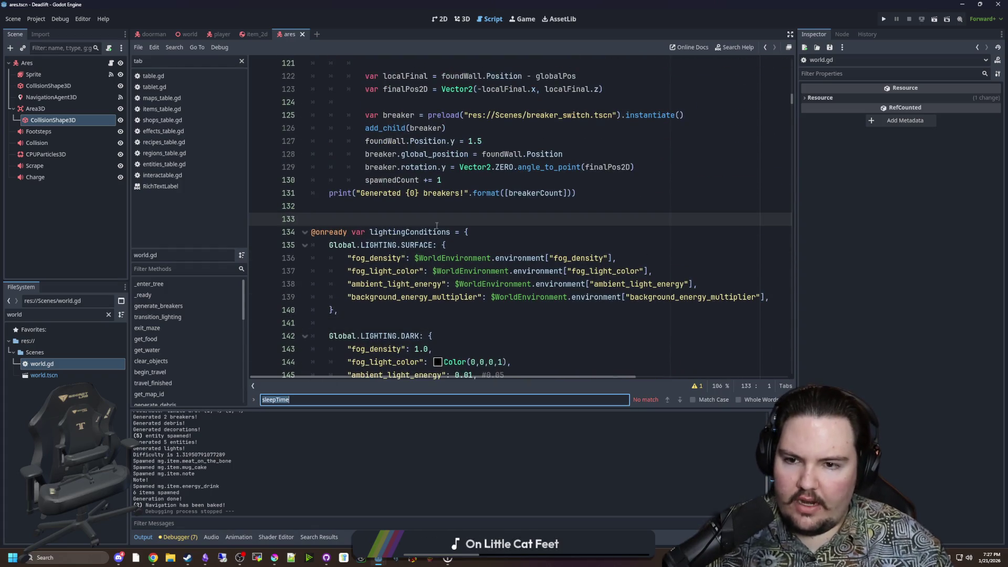
text(exit_maze)
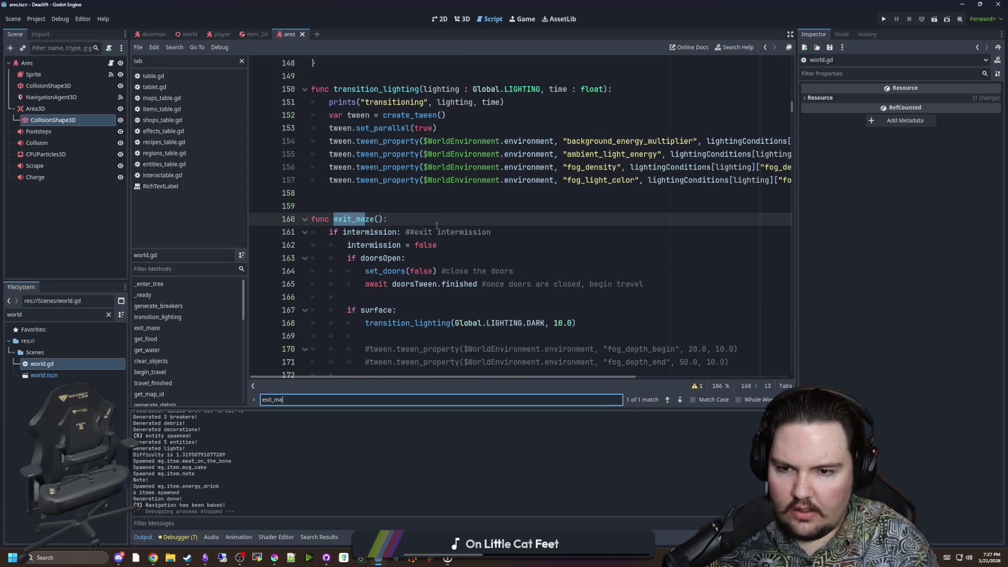
scroll(457, 210, down, 4)
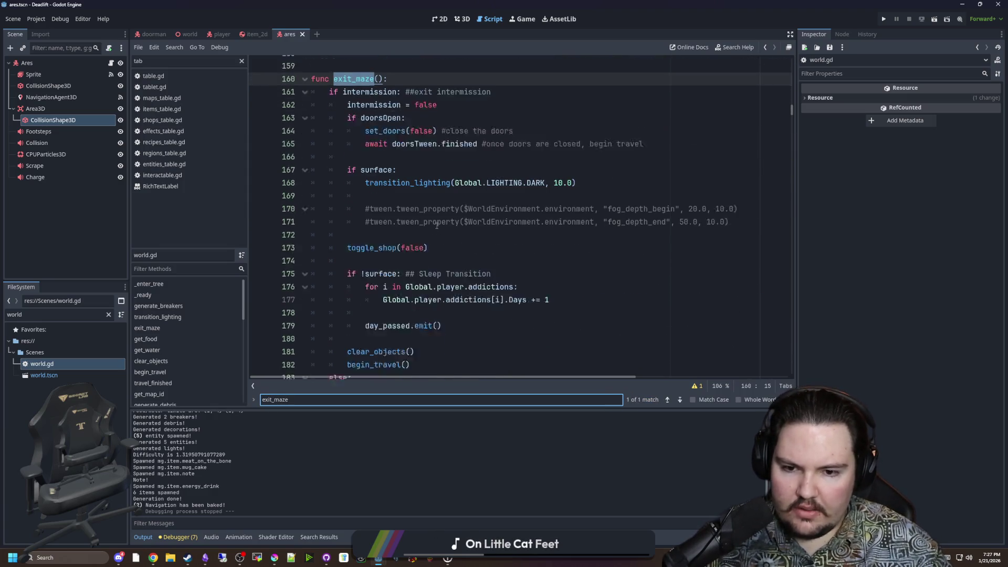
click(483, 193)
click(494, 180)
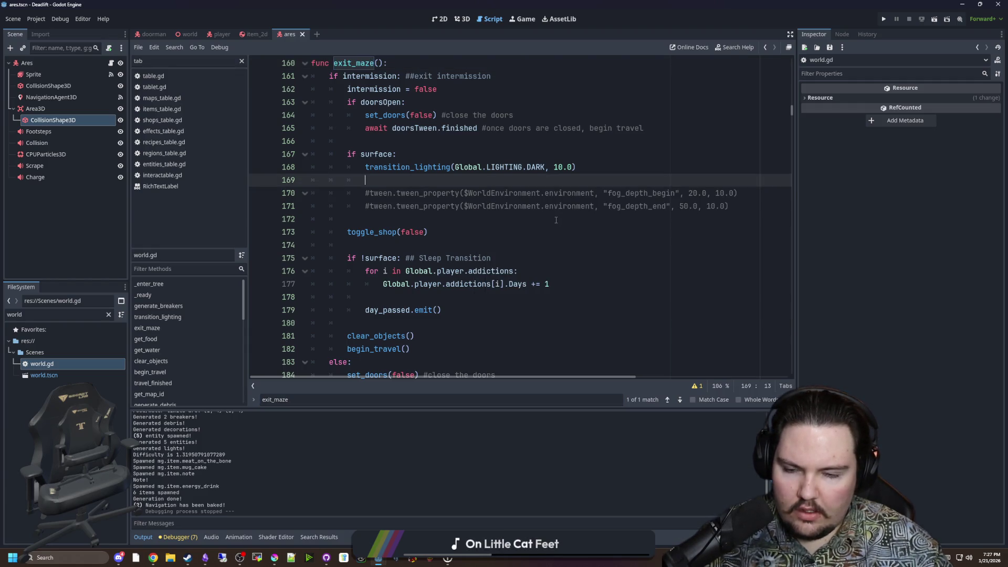
scroll(556, 220, up, 2)
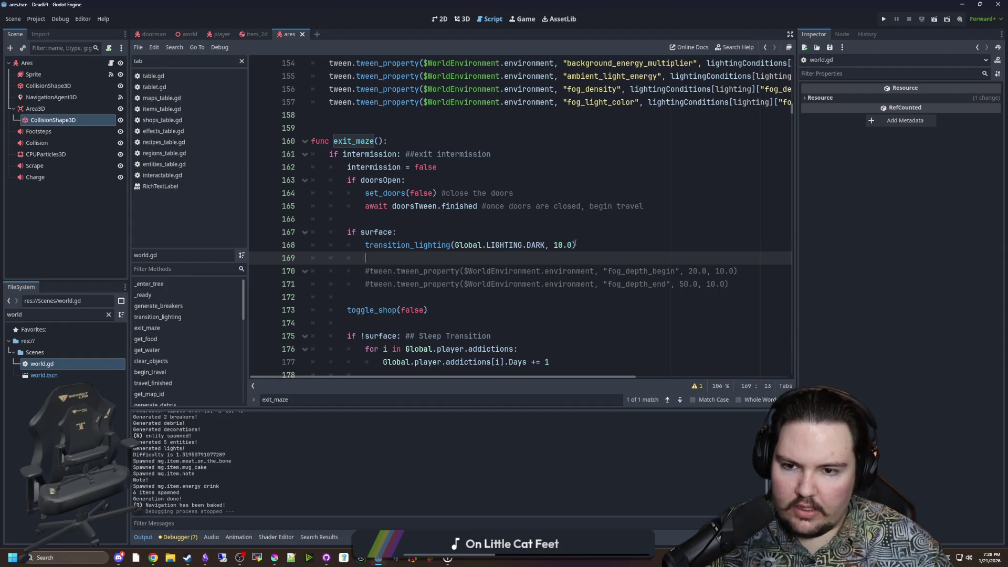
click(513, 236)
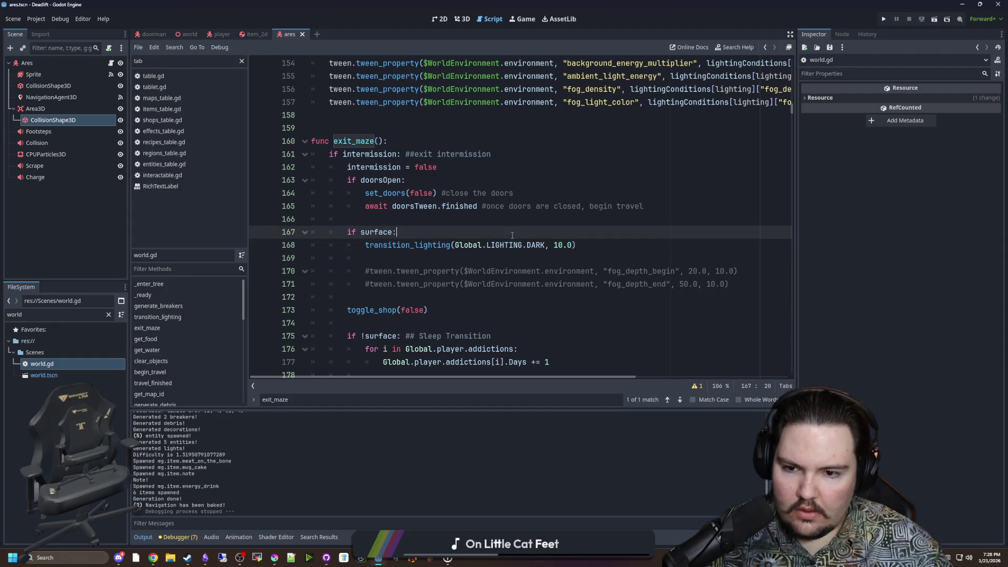
scroll(513, 236, down, 4)
scroll(512, 236, down, 3)
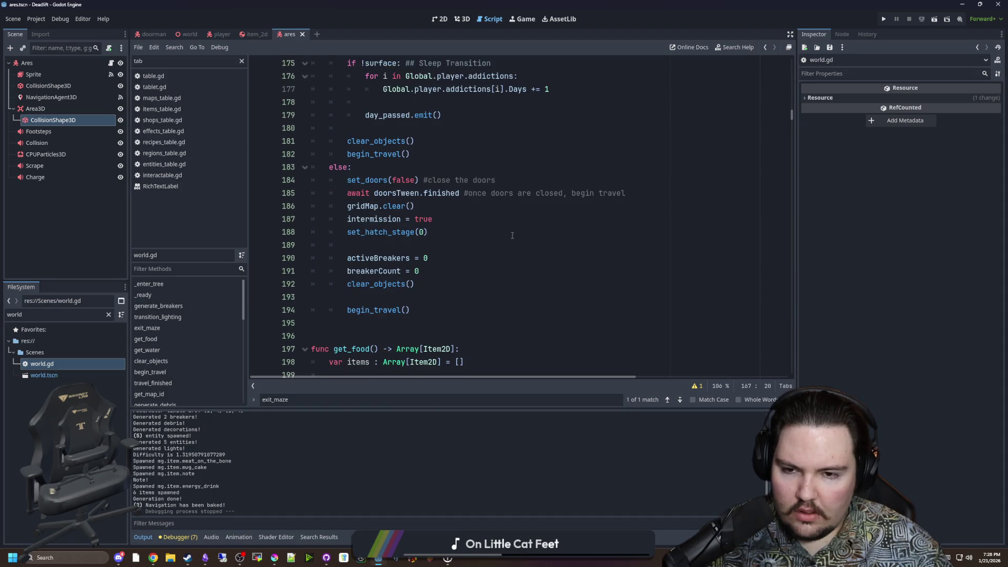
scroll(513, 236, up, 6)
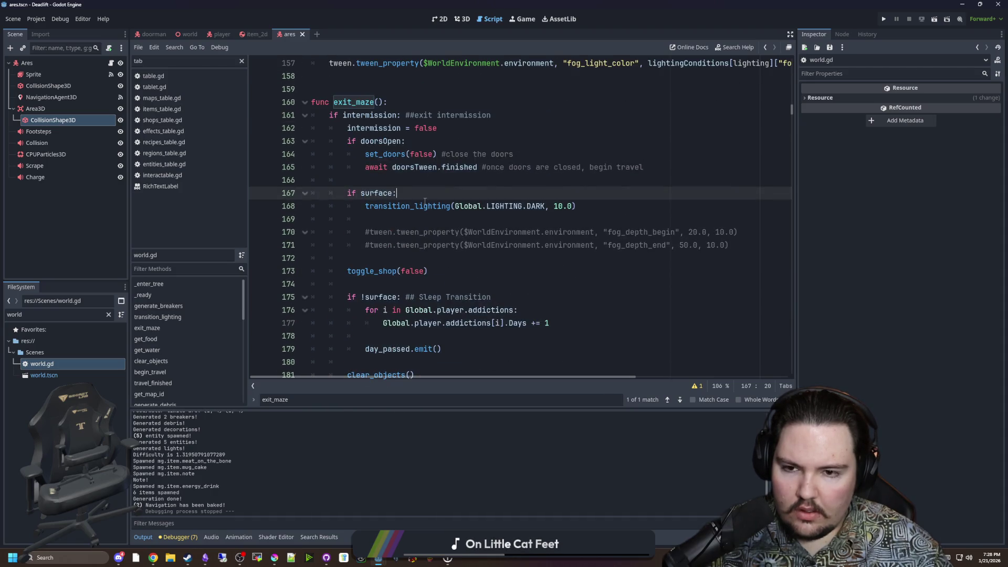
key(Return)
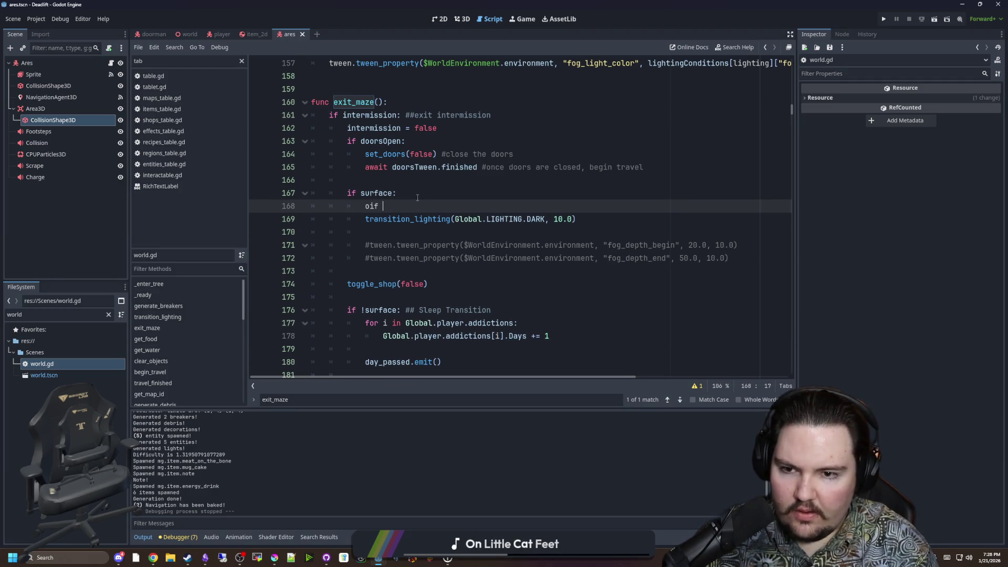
Add 'var darkTime = 10.0' followed by 'if Global.debug: darkTime = 0.0' under 'if surface:'.
text(if Global.debug:)
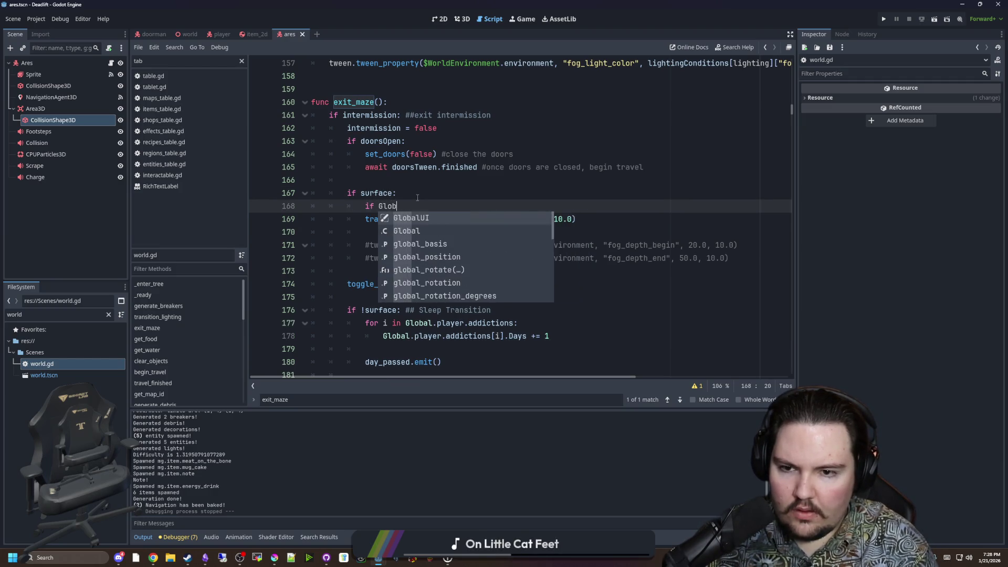
key(Return)
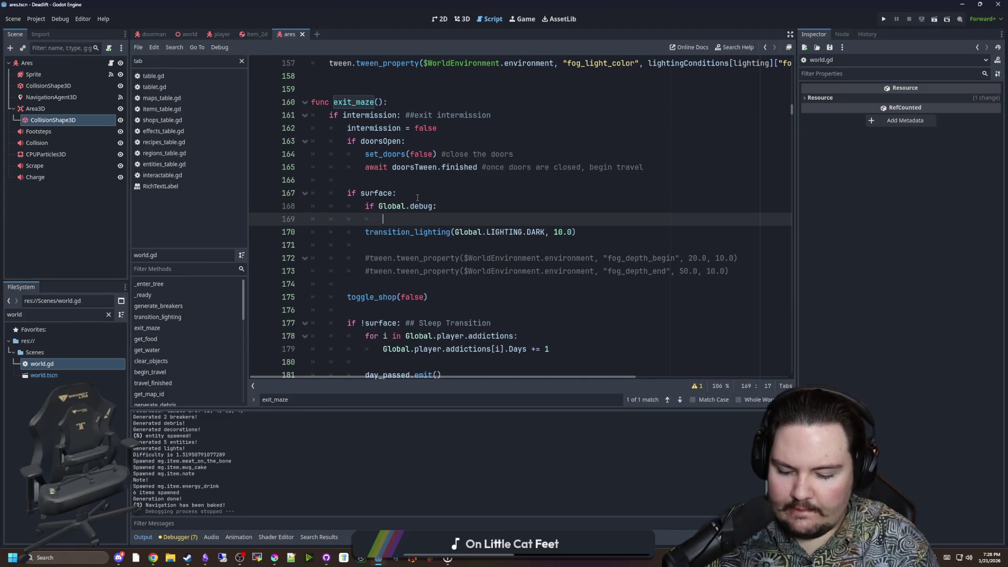
text(darkTime = 0.0)
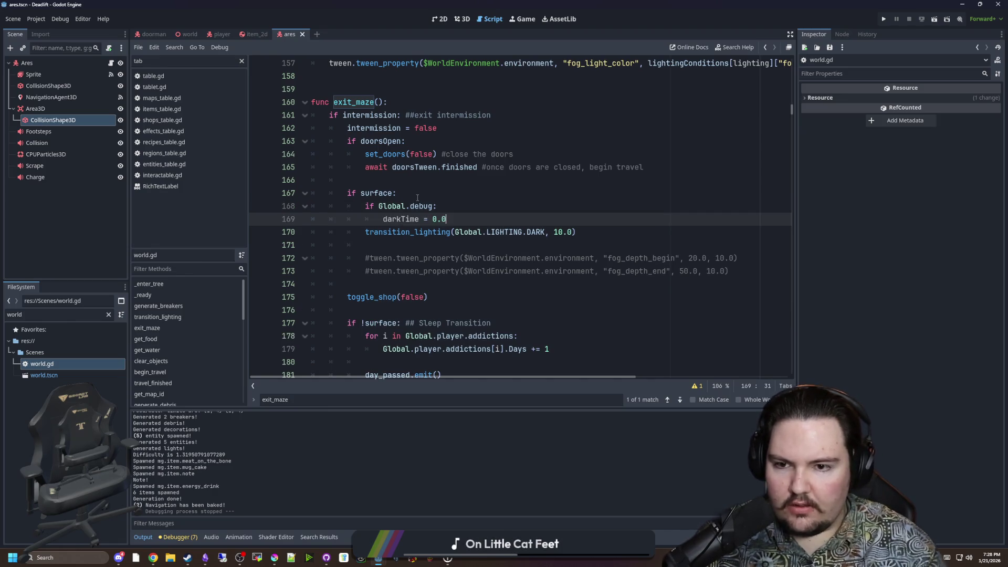
click(418, 197)
key(Return)
text(var darkTim)
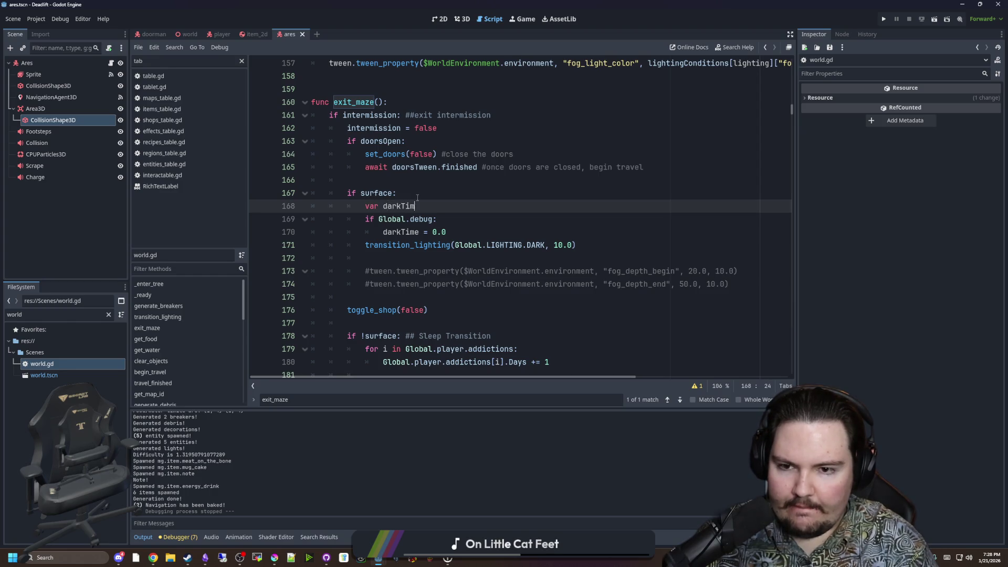
text(e =1.0)
key(BackSpace)
key(BackSpace)
key(BackSpace)
text(10.0)
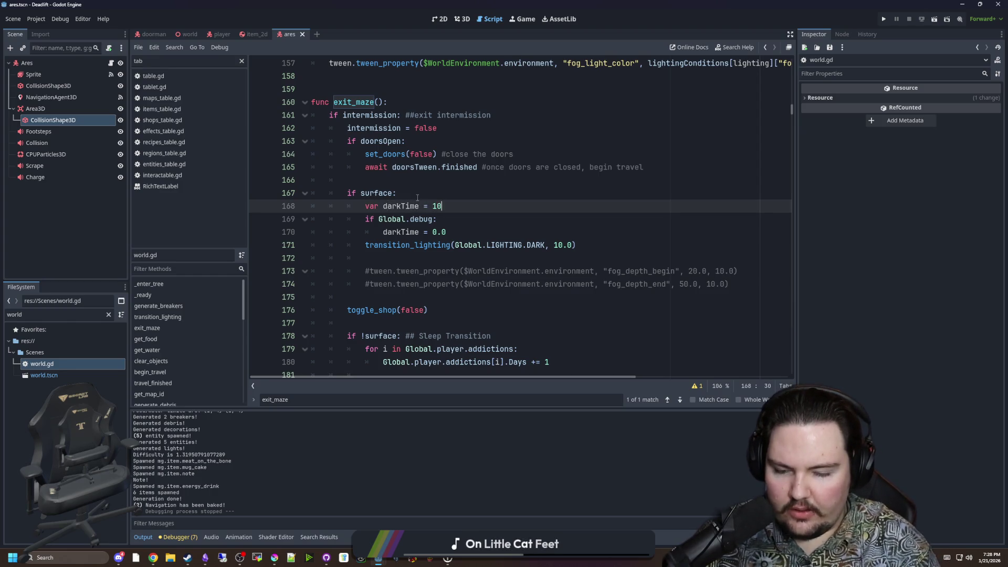
Replace transition_lighting's hardcoded 10.0 duration with darkTime and save world.gd.
double_click(420, 205)
key(ctrl+c)
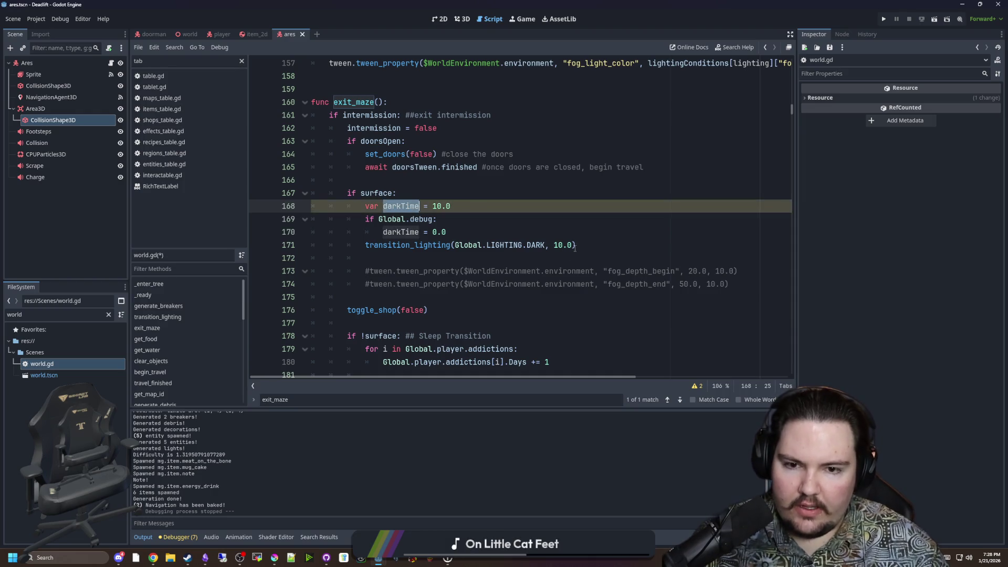
click(572, 245)
key(BackSpace)
key(BackSpace)
key(BackSpace)
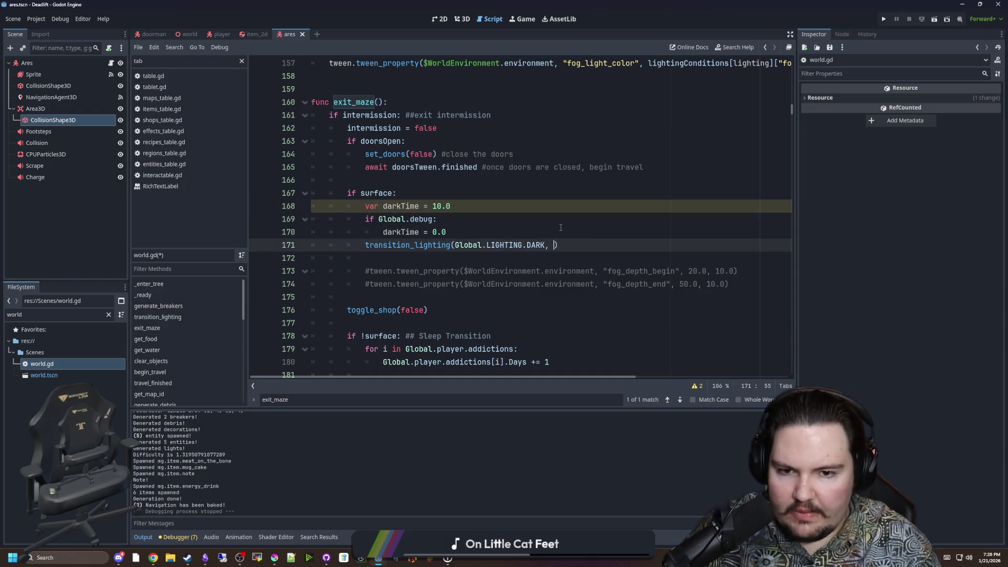
key(ctrl+v)
click(561, 227)
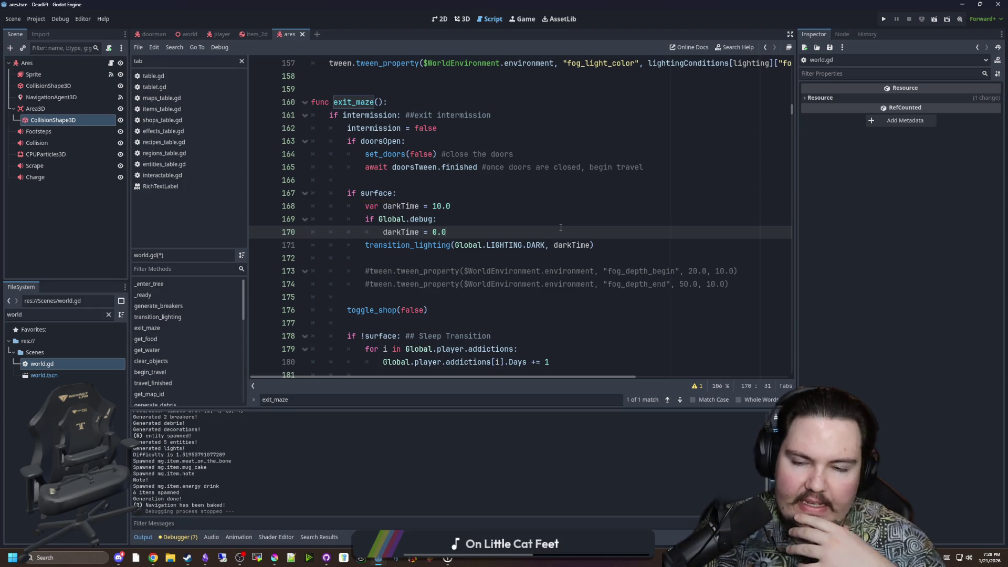
key(ctrl+s)
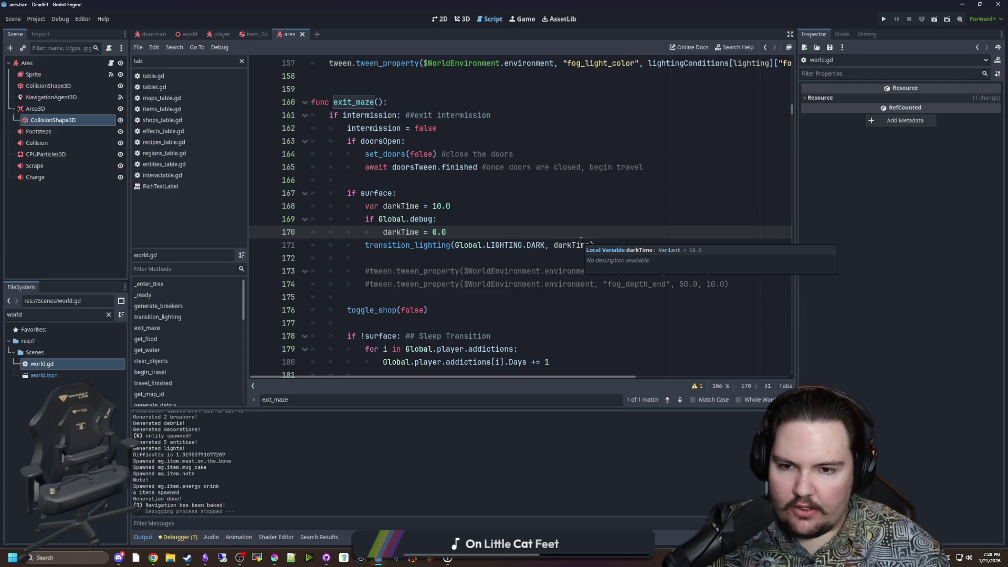
click(437, 184)
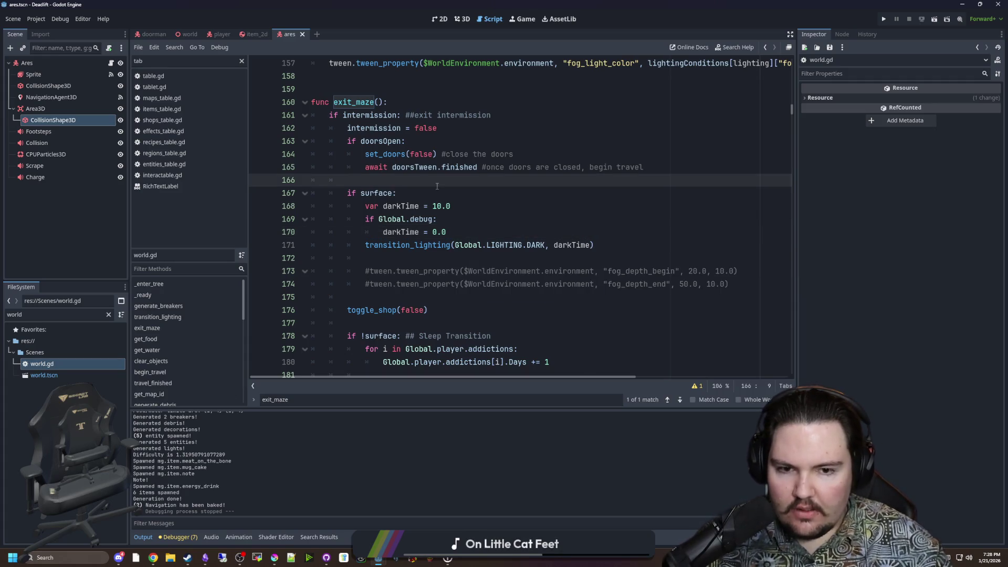
scroll(437, 186, down, 3)
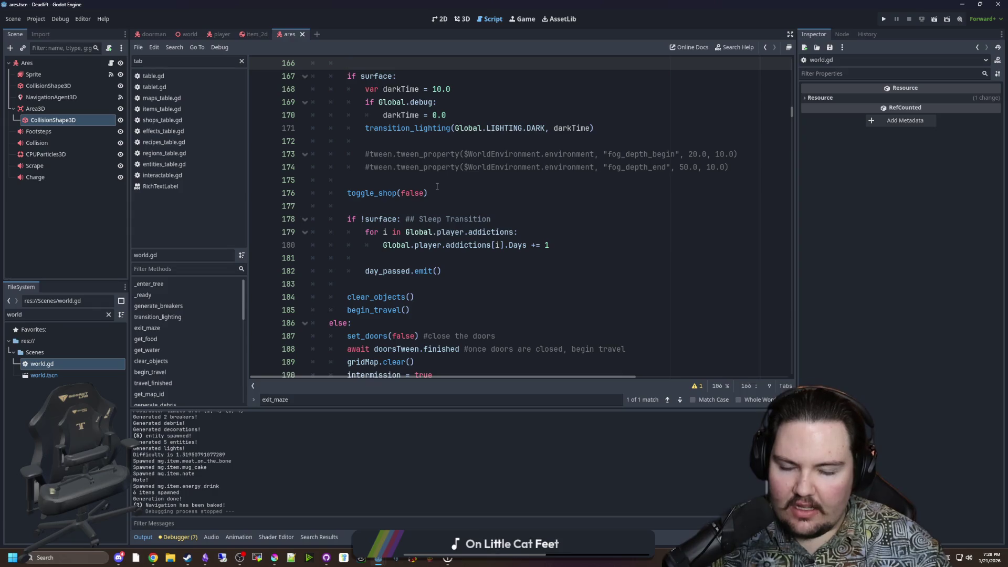
Re-check the darkTime default and debug lines in exit_maze.
scroll(439, 190, up, 2)
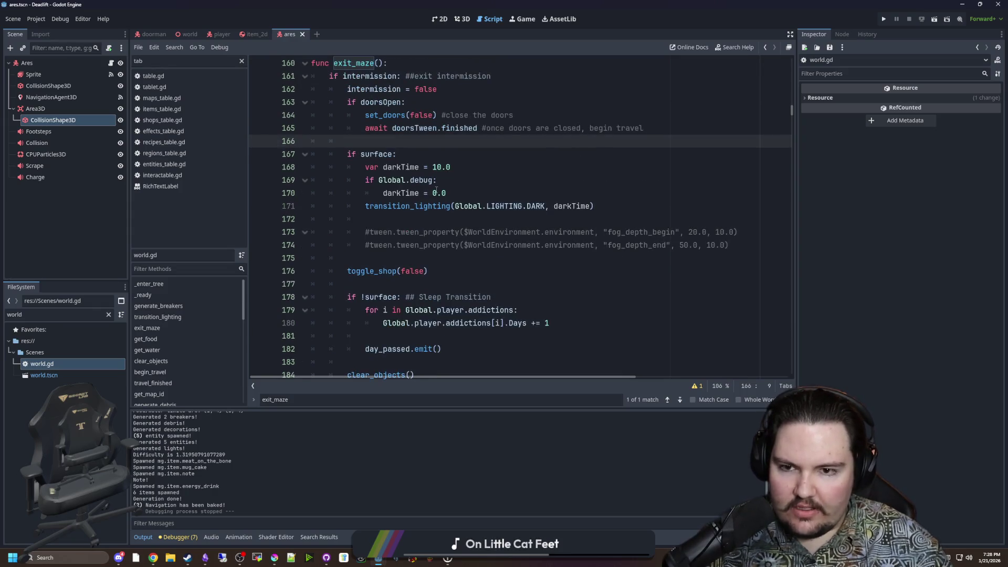
click(405, 217)
scroll(404, 217, up, 2)
click(511, 256)
click(425, 220)
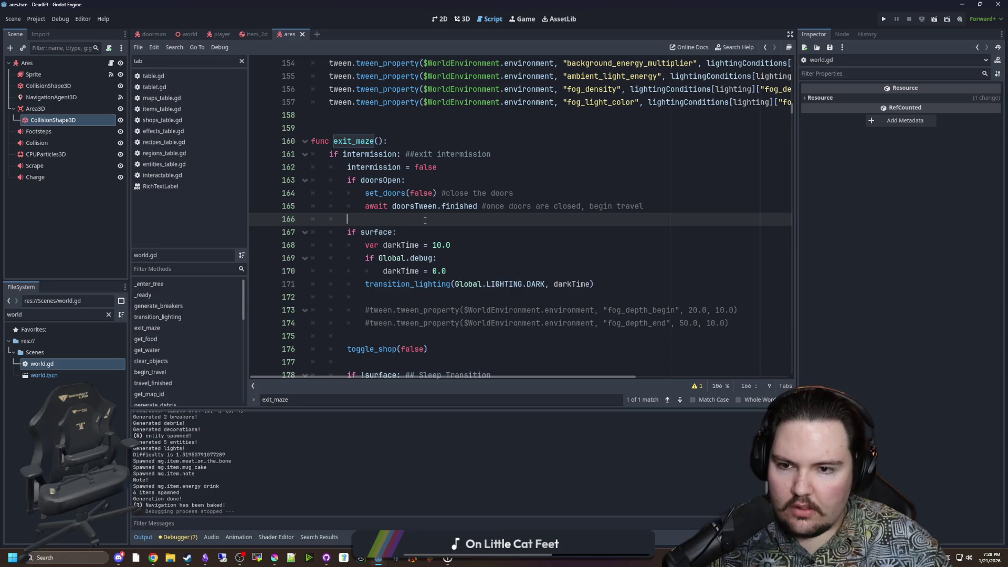
click(467, 267)
click(420, 245)
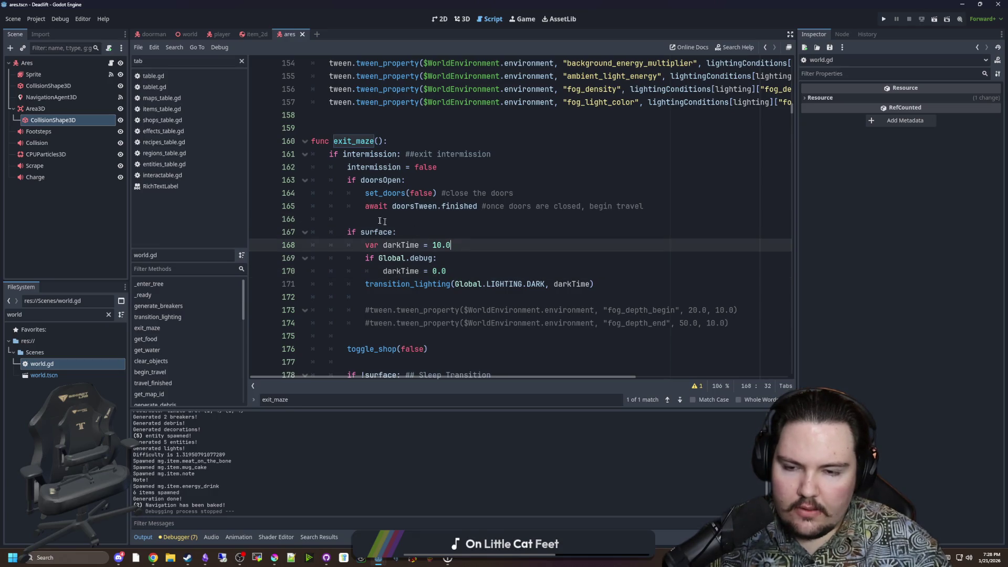
click(376, 220)
scroll(377, 220, down, 3)
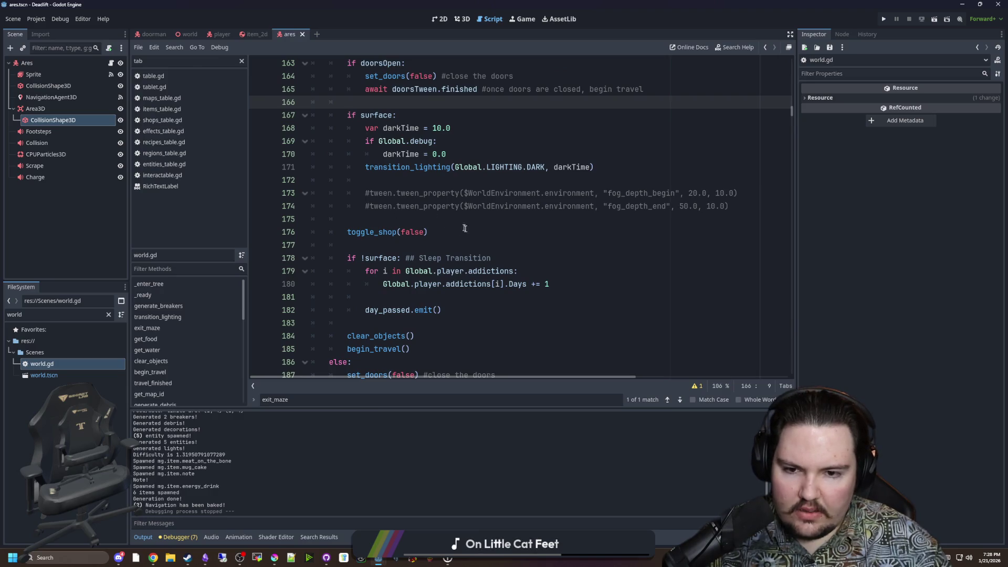
scroll(464, 228, down, 4)
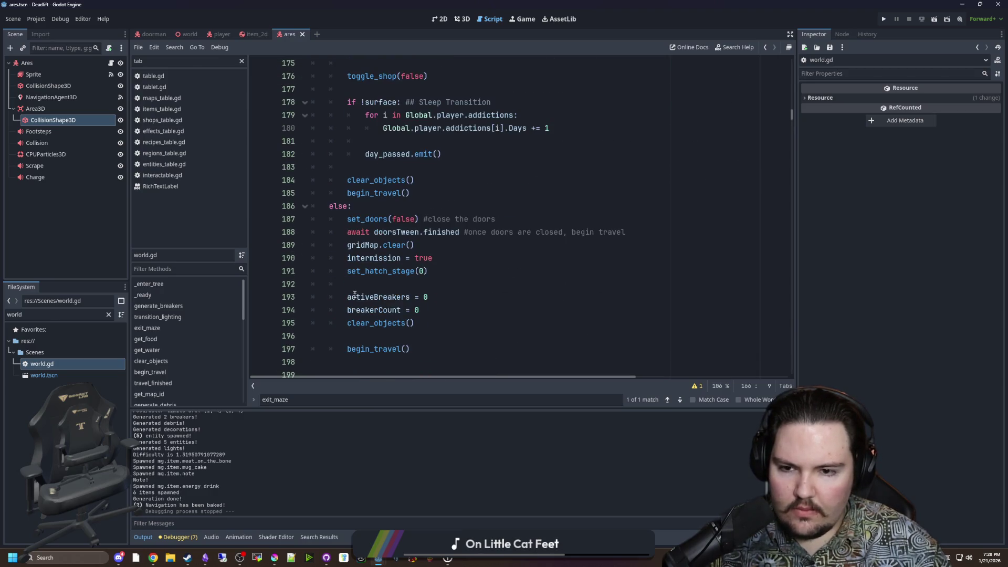
scroll(362, 290, down, 4)
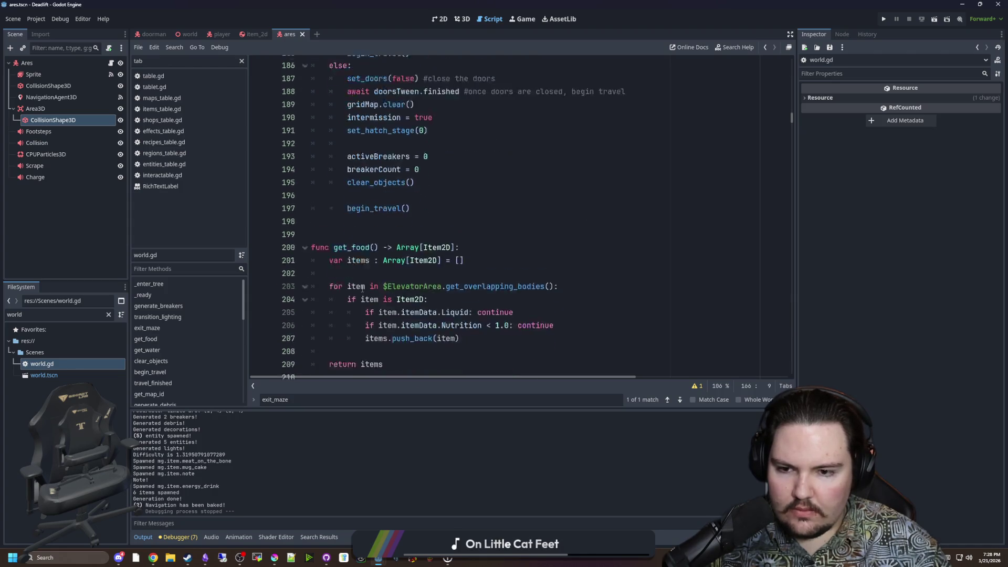
scroll(363, 289, up, 3)
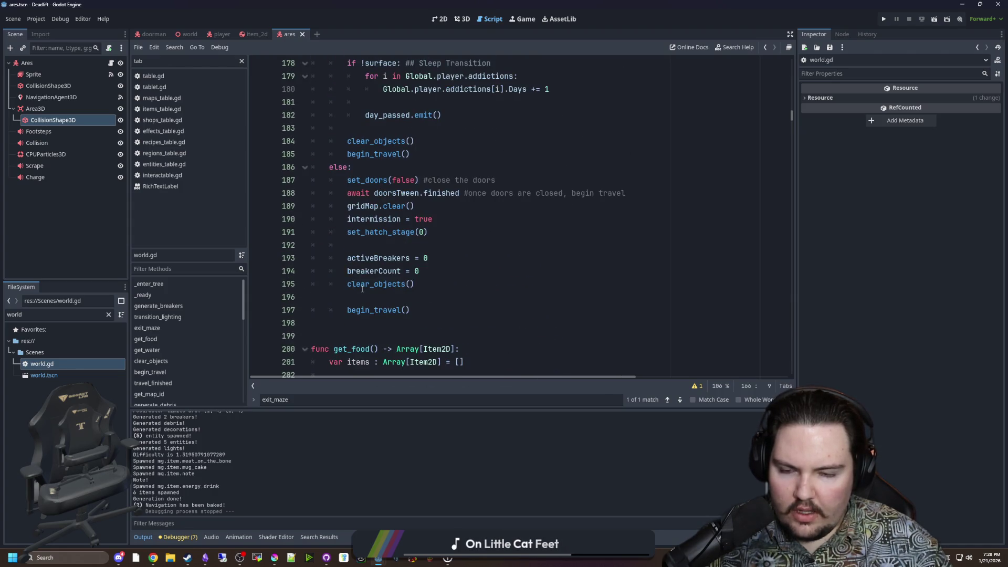
scroll(363, 290, up, 4)
click(467, 280)
Step through 'light' matches in world.gd, then save and relaunch the game.
key(ctrl+f)
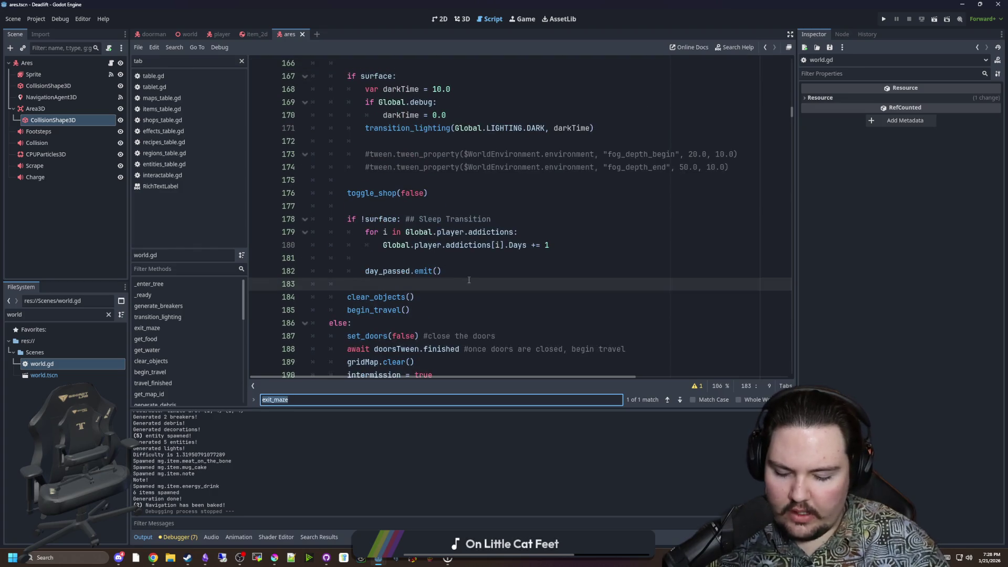
text(light)
key(Return)
key(Return)
key(Return)
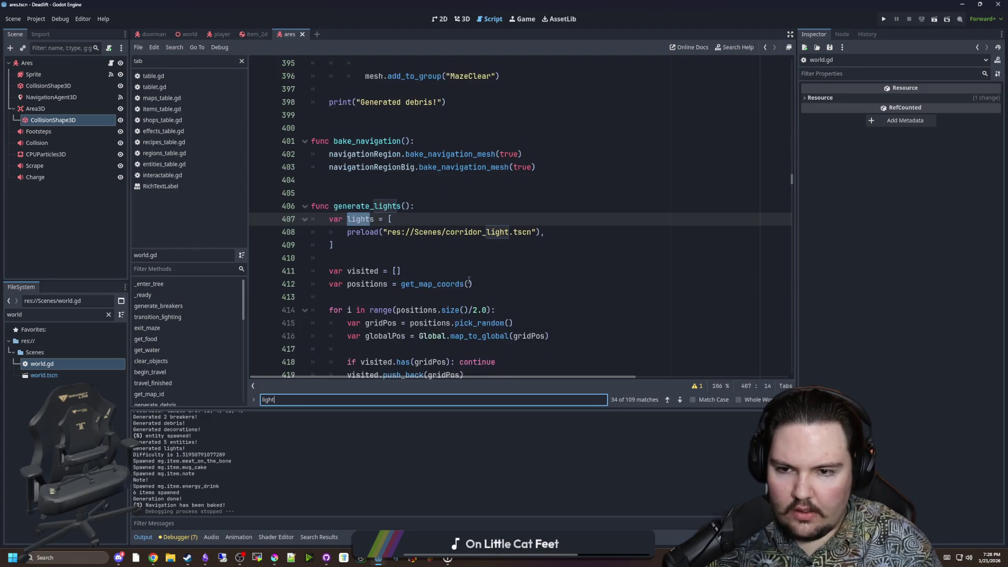
key(Return)
key(Return)
key(Return)
key(Return)
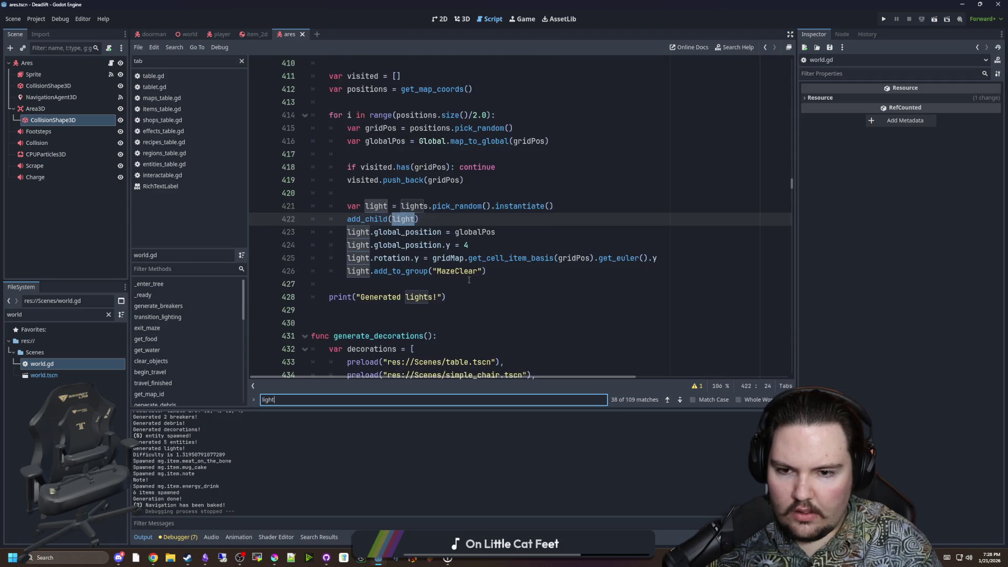
key(Return)
key(Return)
key(Return)
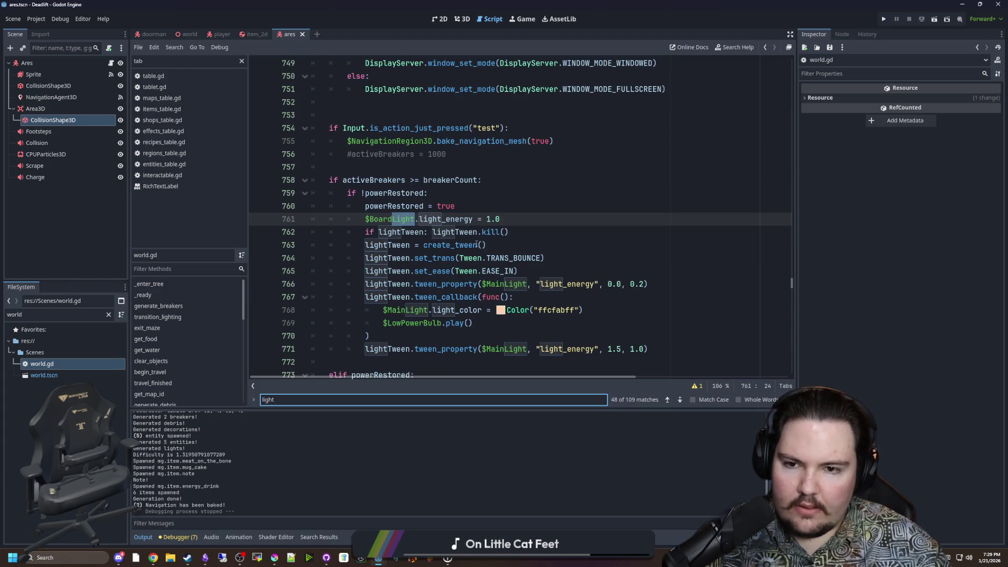
scroll(469, 281, down, 3)
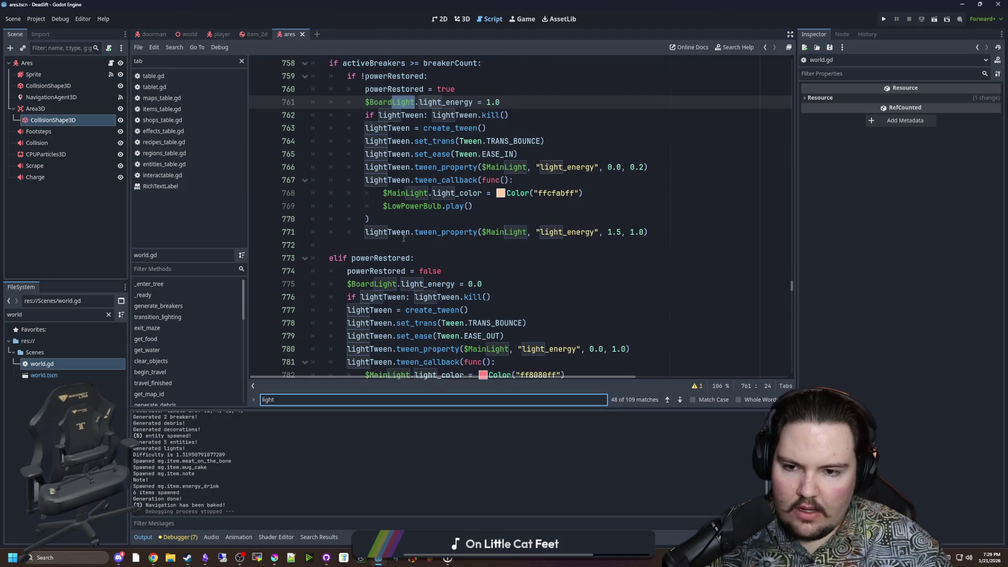
scroll(403, 237, up, 3)
click(373, 166)
key(ctrl+s)
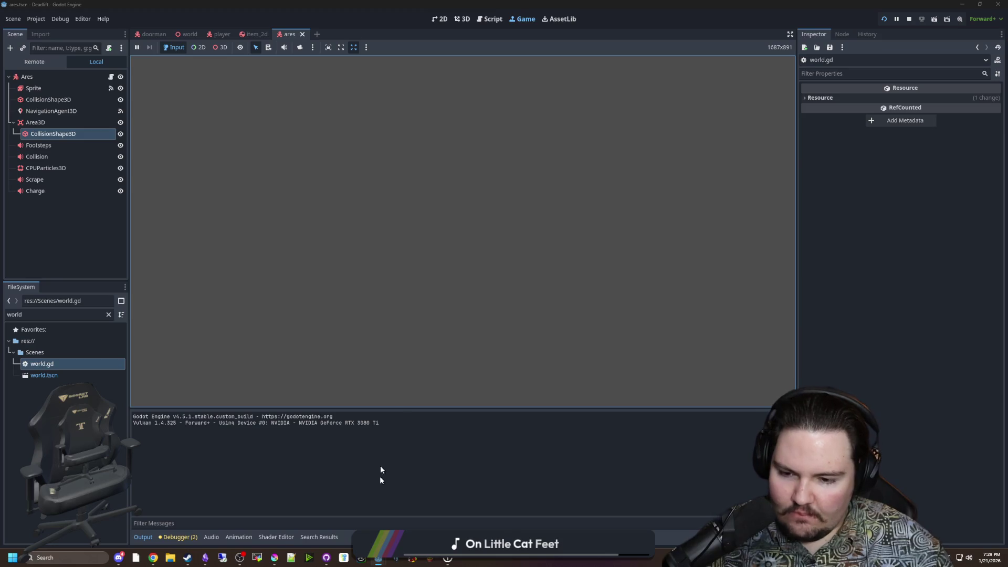
Wait for the game to reach its Play/Options/Credits/Quit main menu.
mouse_move(120, 561)
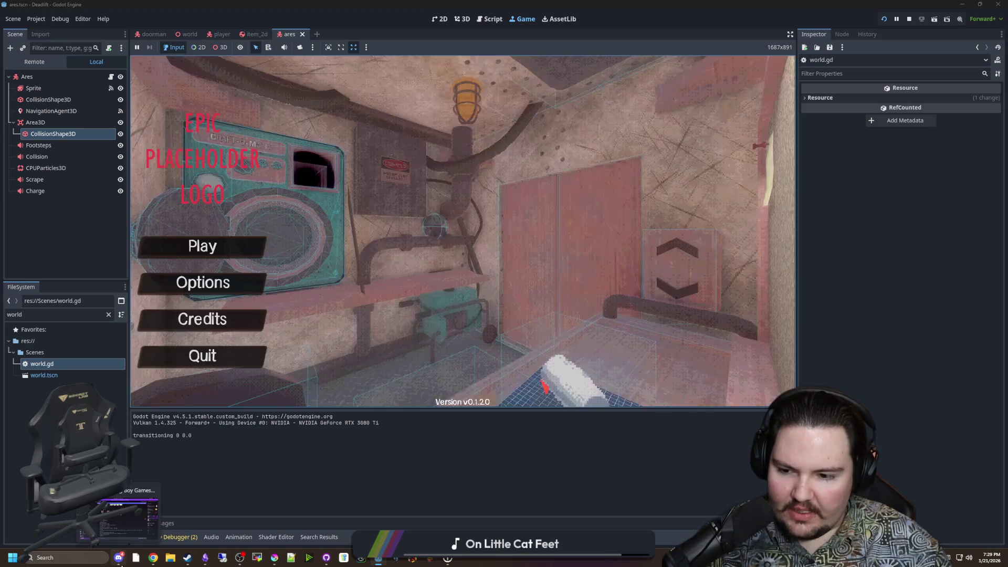
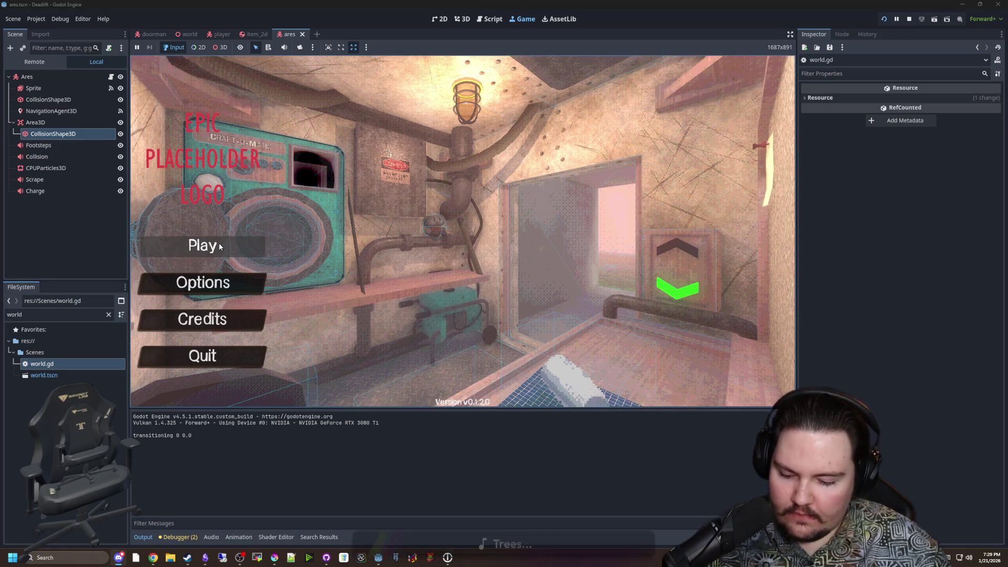
Start a new Deadlift run and descend through levels 1 and 2, skipping the food prompts.
text(dwasdwa)
click(203, 246)
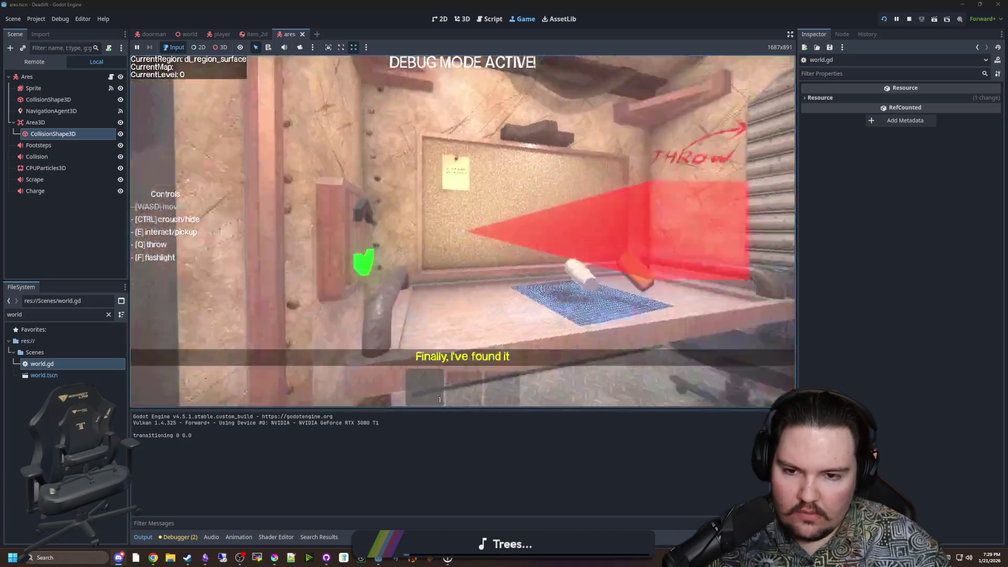
key(e)
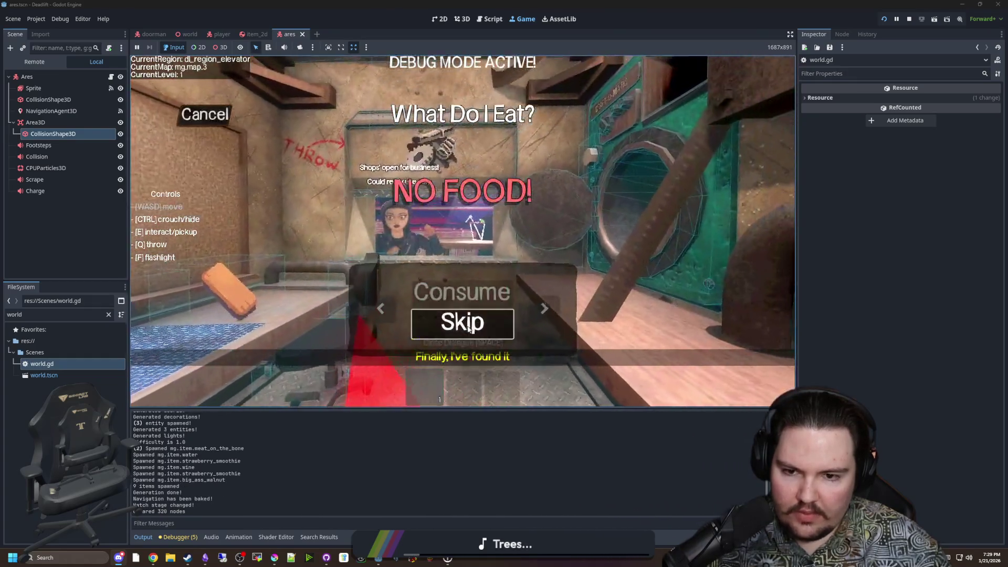
click(469, 329)
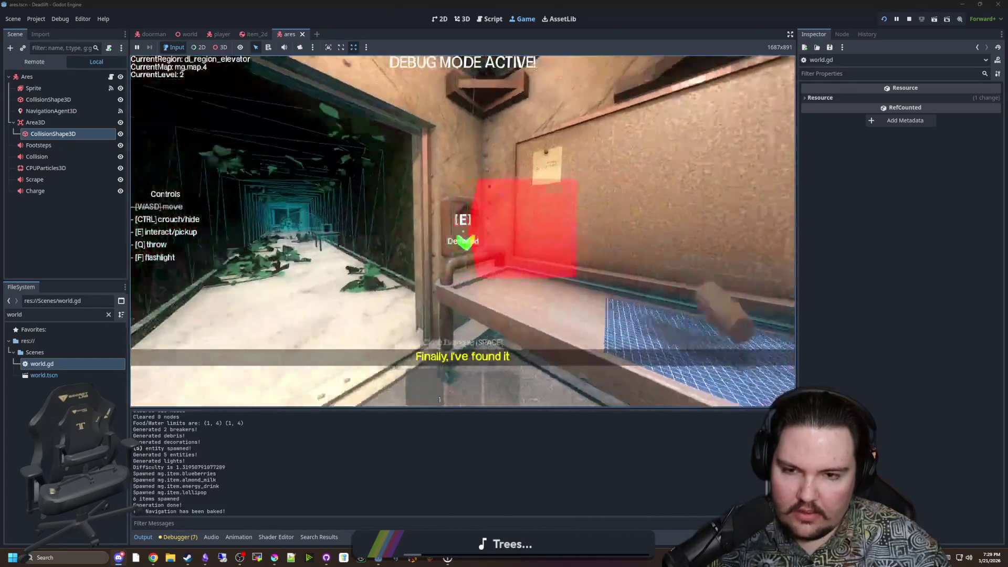
key(e)
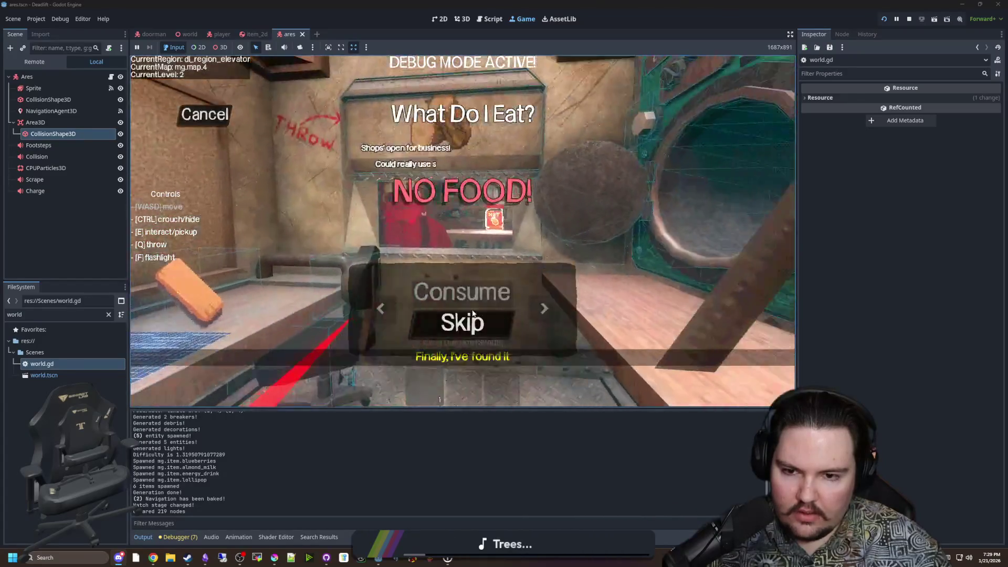
click(469, 329)
Descend to level 4, skip the eating and drinking prompts, and walk down the corridor.
key(e)
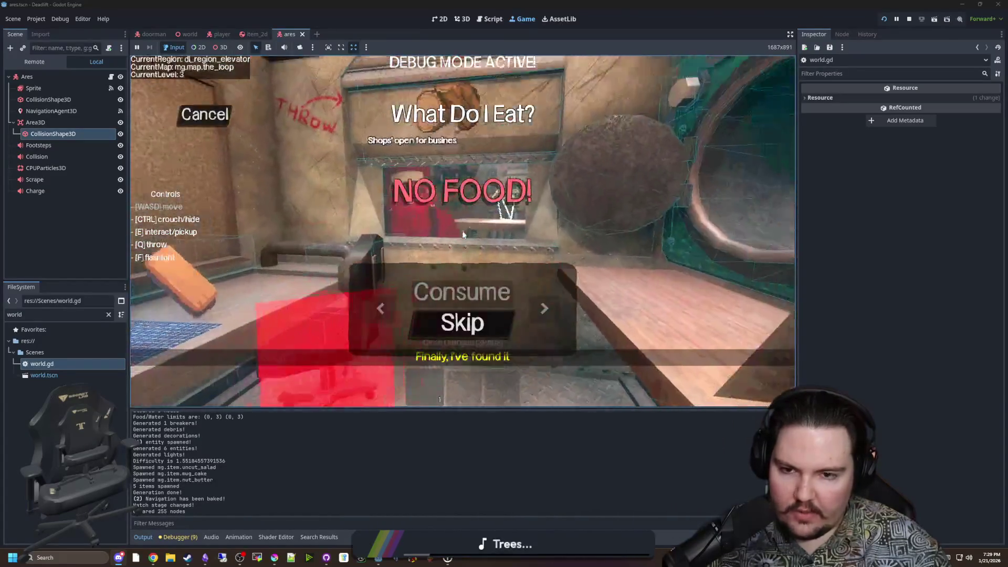
click(462, 322)
click(462, 322)
key(w)
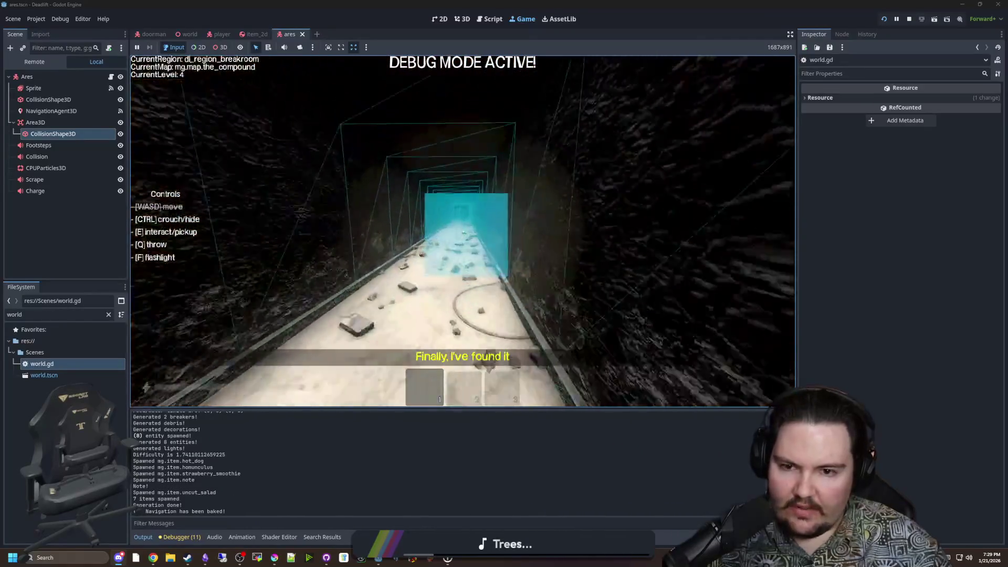
key(w)
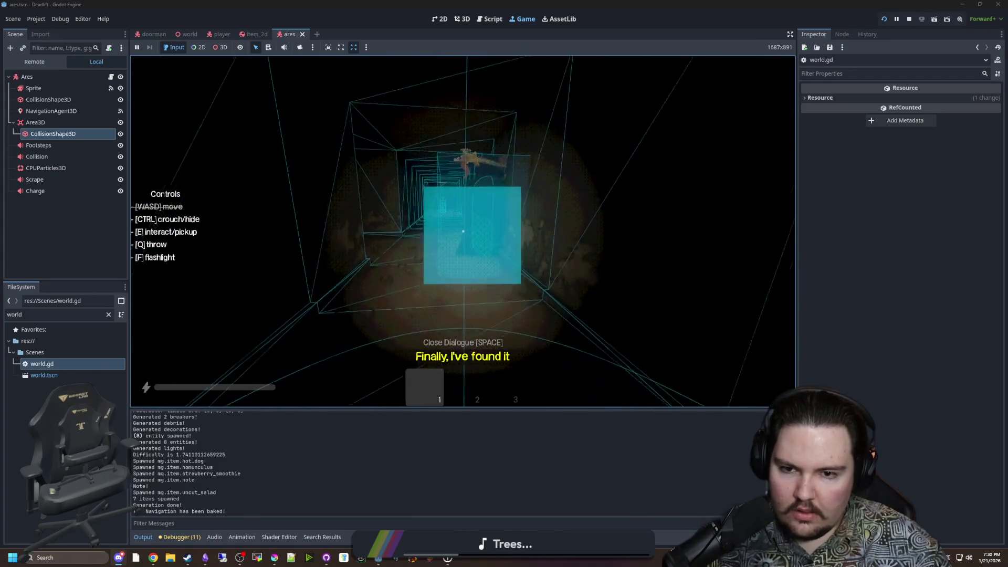
Pause and resume the game, enable the F3 debug overlay, then pause again on level 4.
key(Escape)
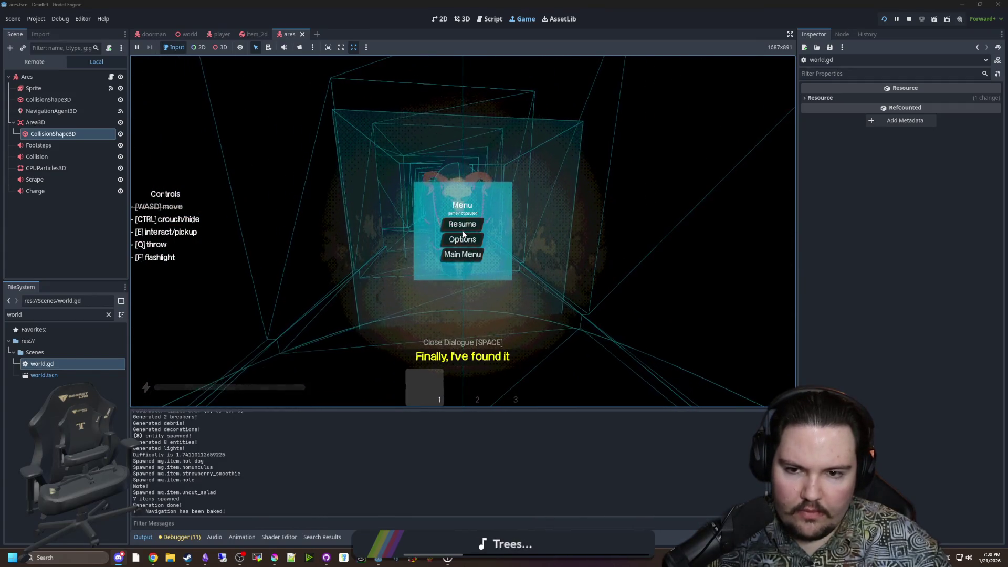
click(472, 224)
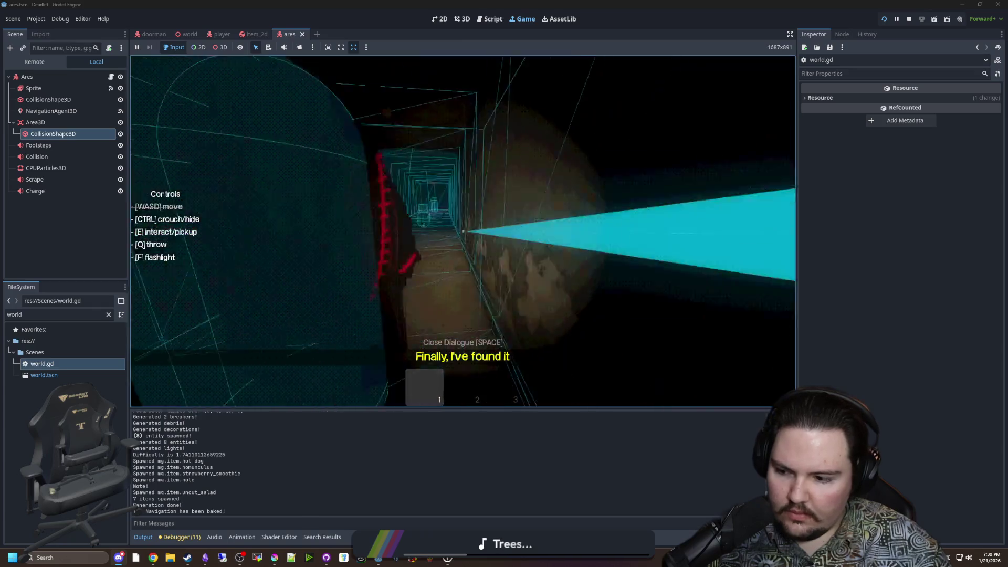
key(F3)
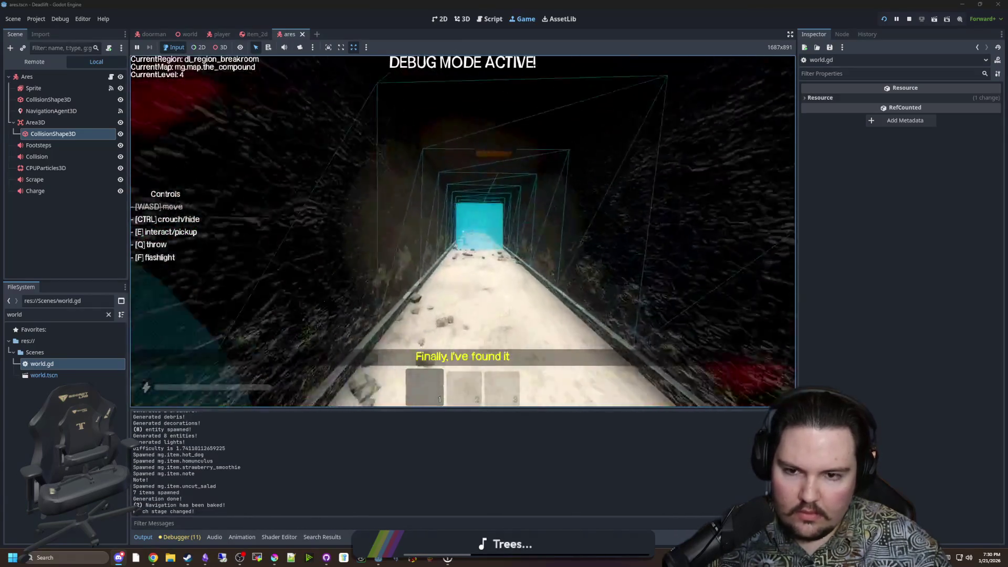
key(Escape)
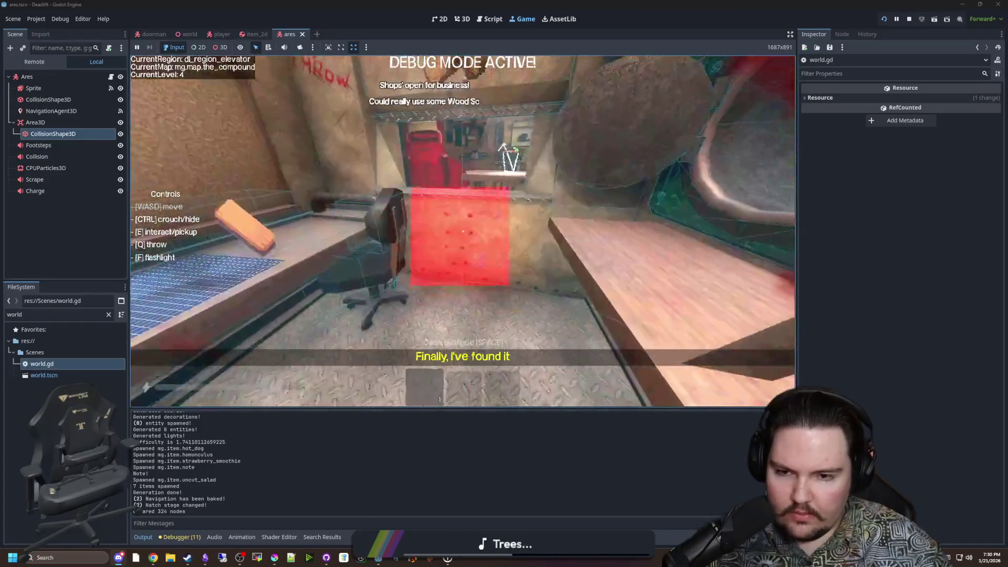
key(Escape)
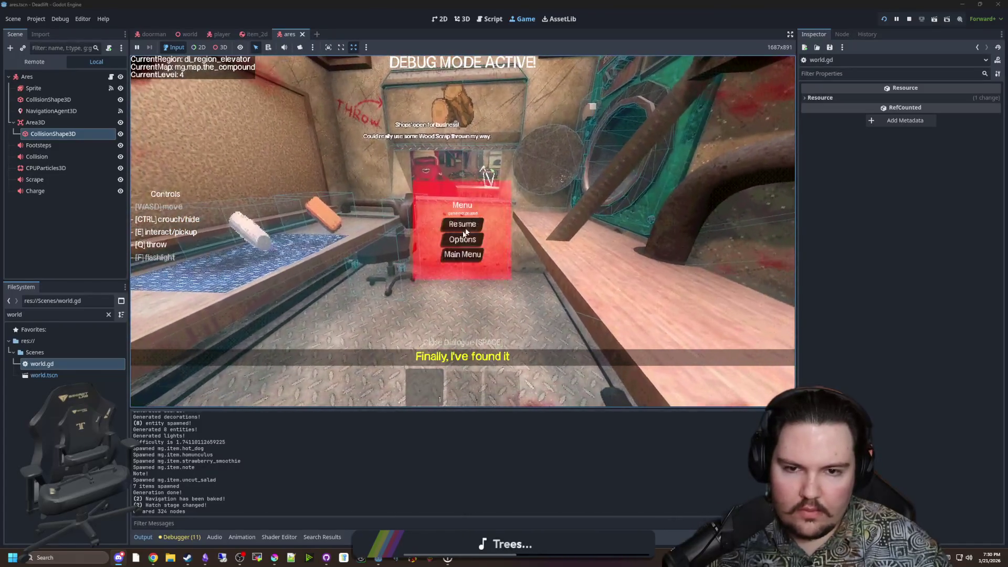
Stop the game with F8, uncheck Debug > Visible Collision Shapes, and save the scene.
key(F8)
click(35, 18)
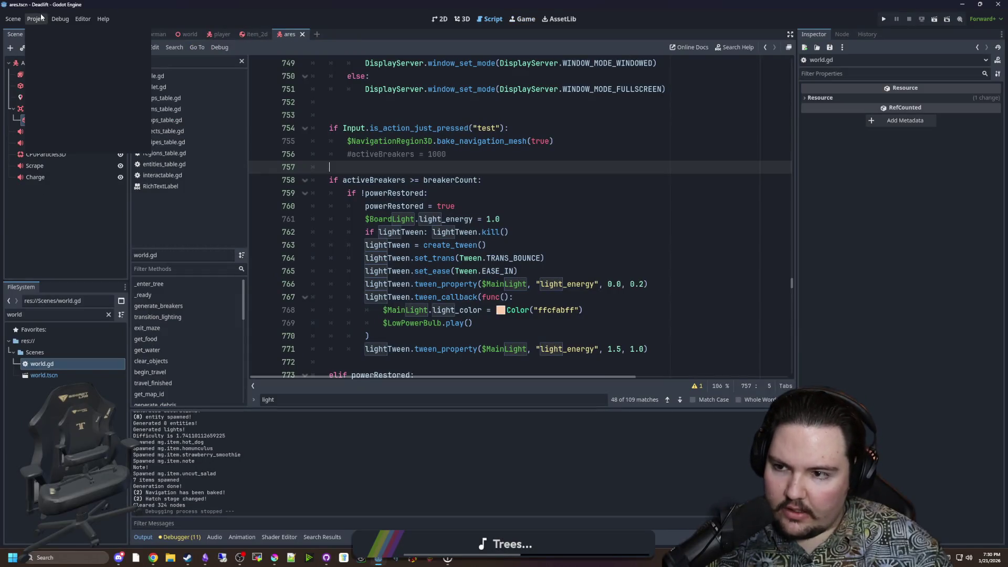
mouse_move(60, 19)
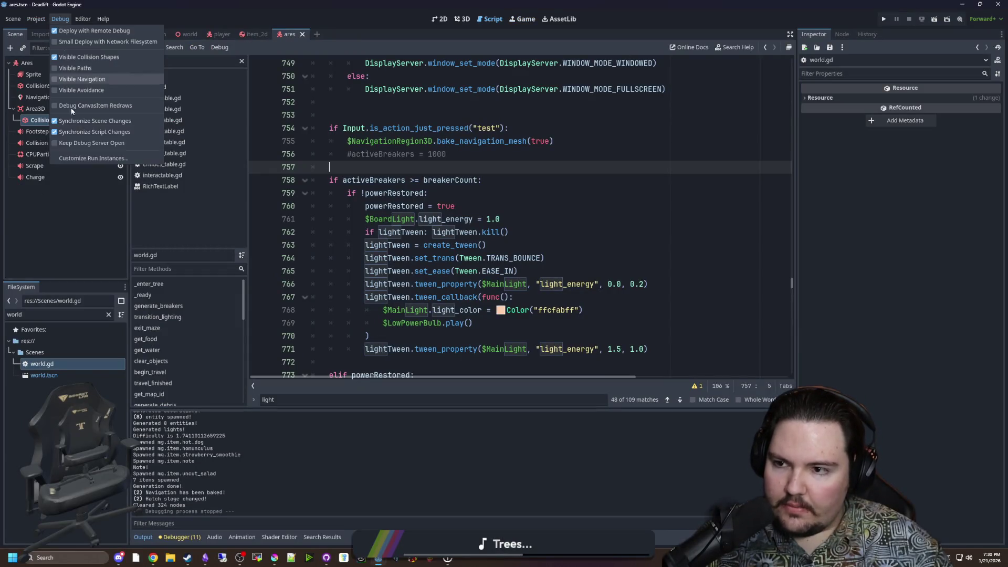
click(98, 57)
key(Escape)
key(ctrl+s)
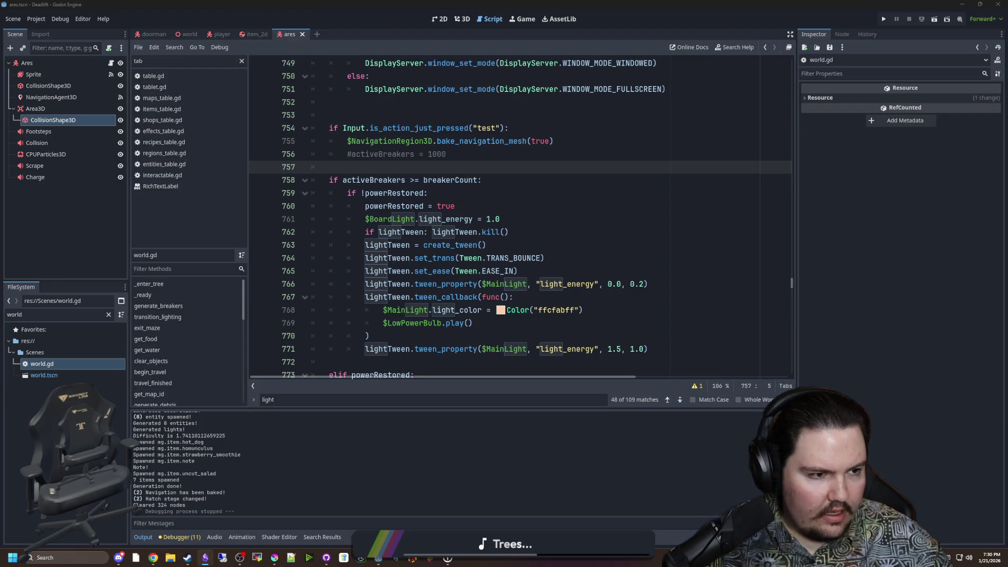
key(alt+Tab)
Add 'Added scrap shield' and improved flashlight entries after 'Added recipe notes' in the DEADLIFT changelog.
scroll(392, 360, up, 10)
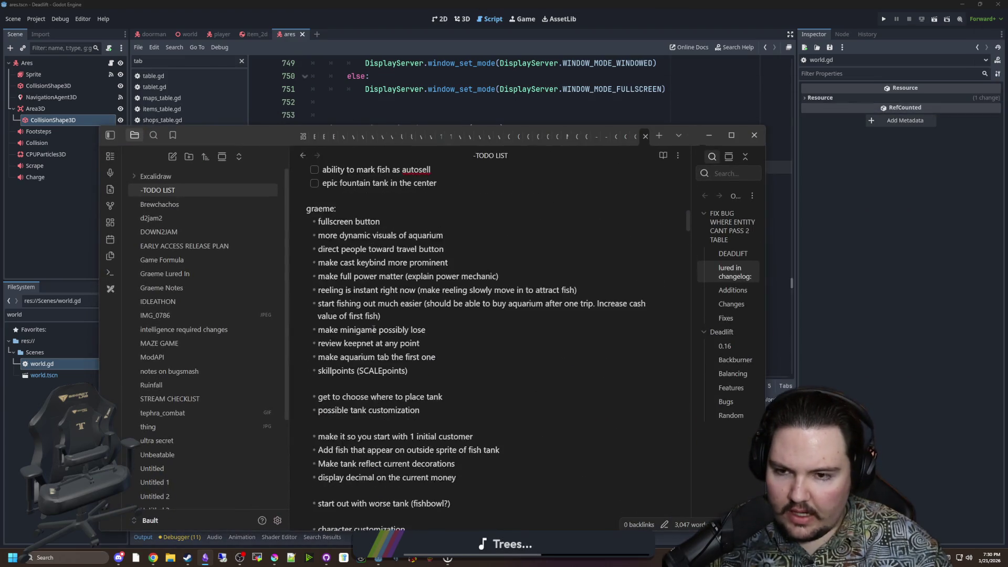
scroll(392, 360, up, 10)
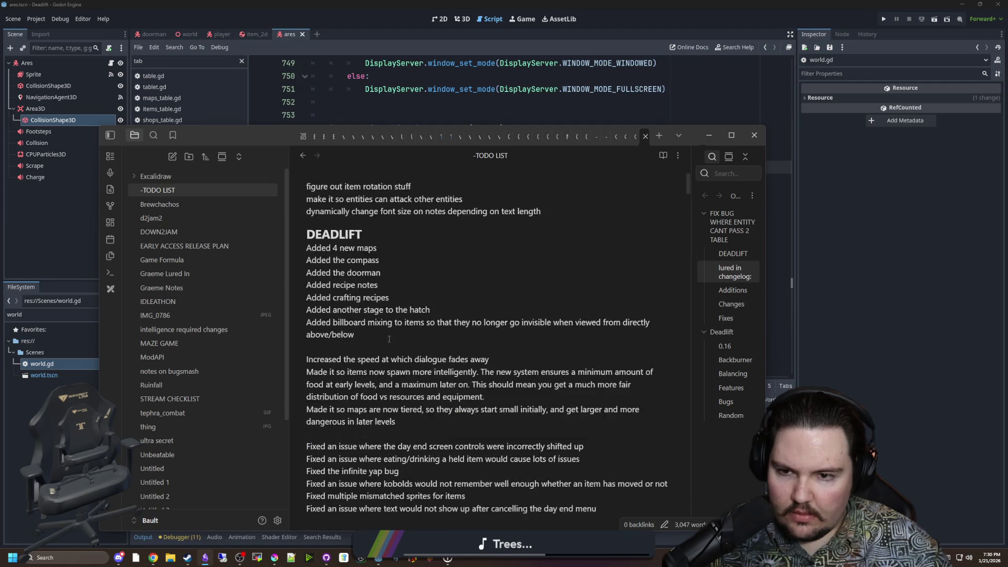
click(405, 338)
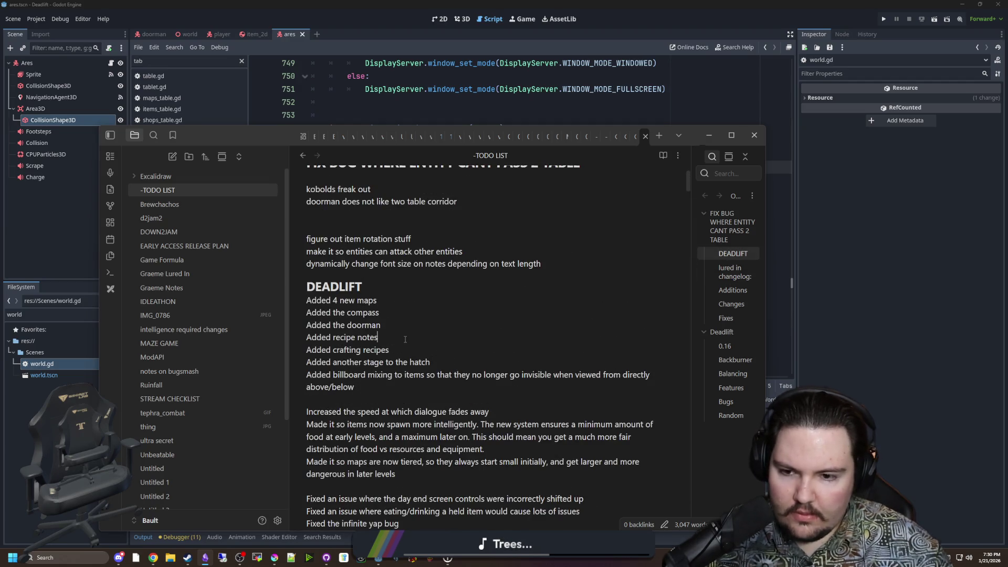
key(Return)
text(Added the scrap shiel)
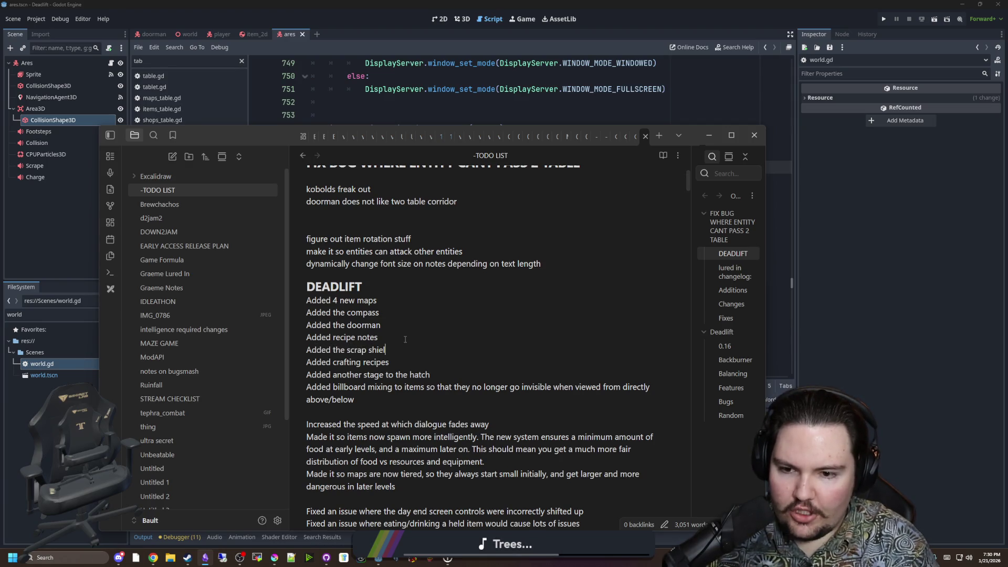
text(d)
key(Return)
text(A)
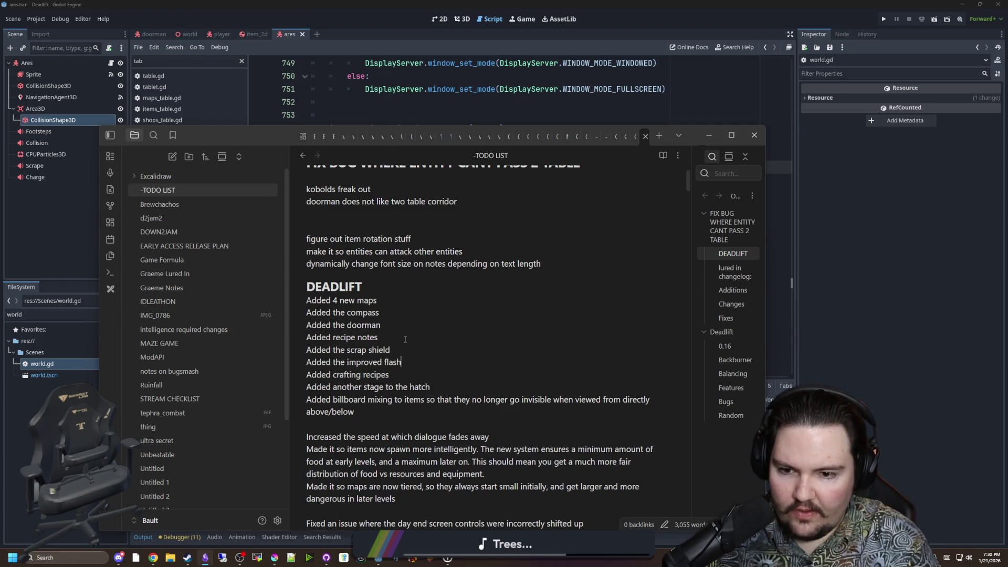
key(Return)
Add 'Added bandages' and 'Added medkits', remove the extra blank line, and open a line after the tiered maps entry.
text(Added banda)
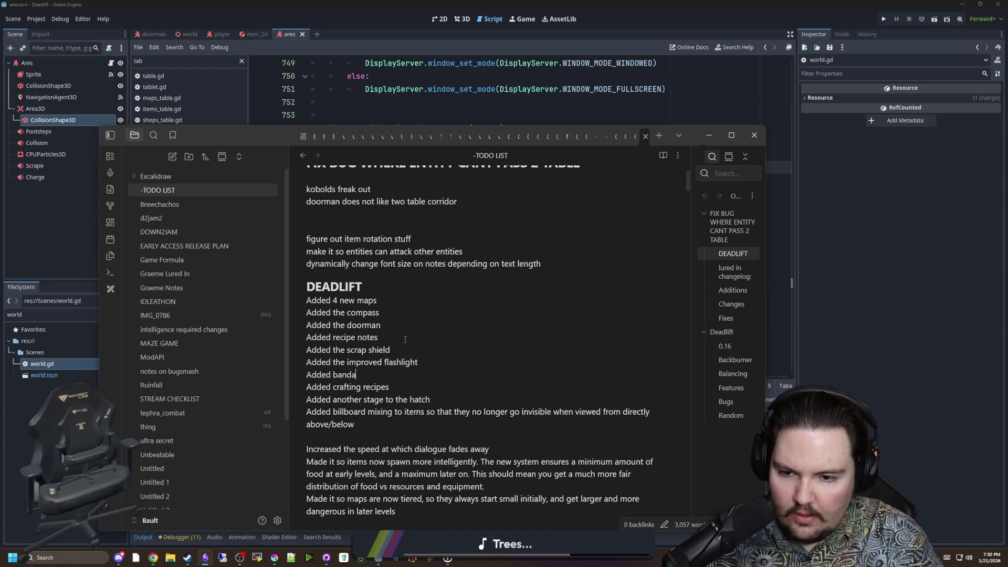
text(ges)
key(Return)
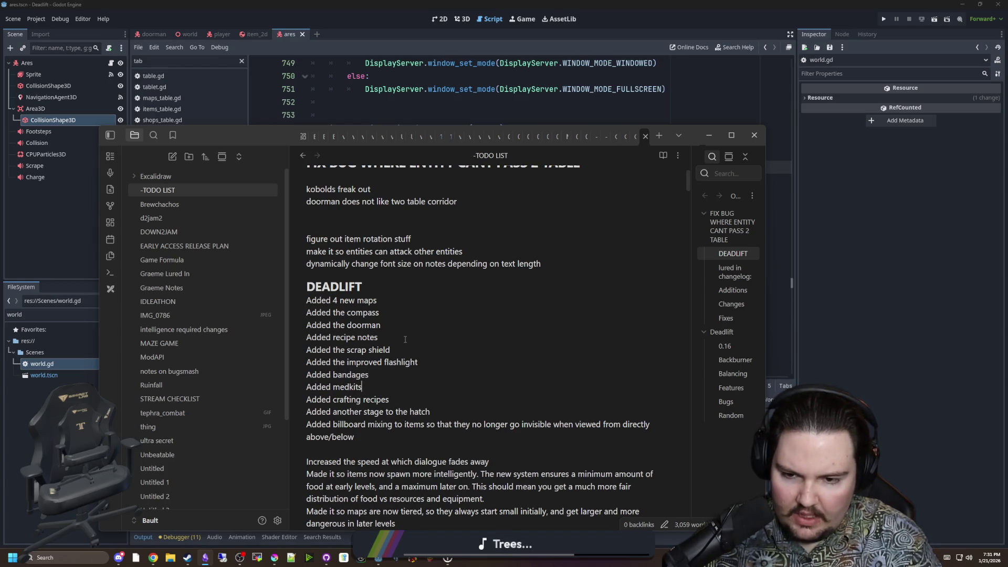
key(Return)
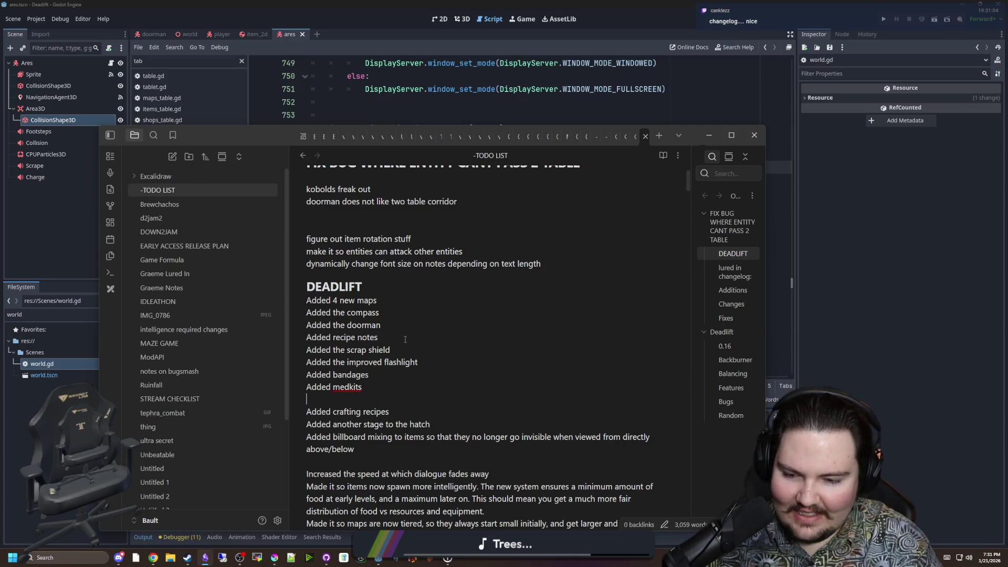
key(BackSpace)
scroll(412, 374, down, 3)
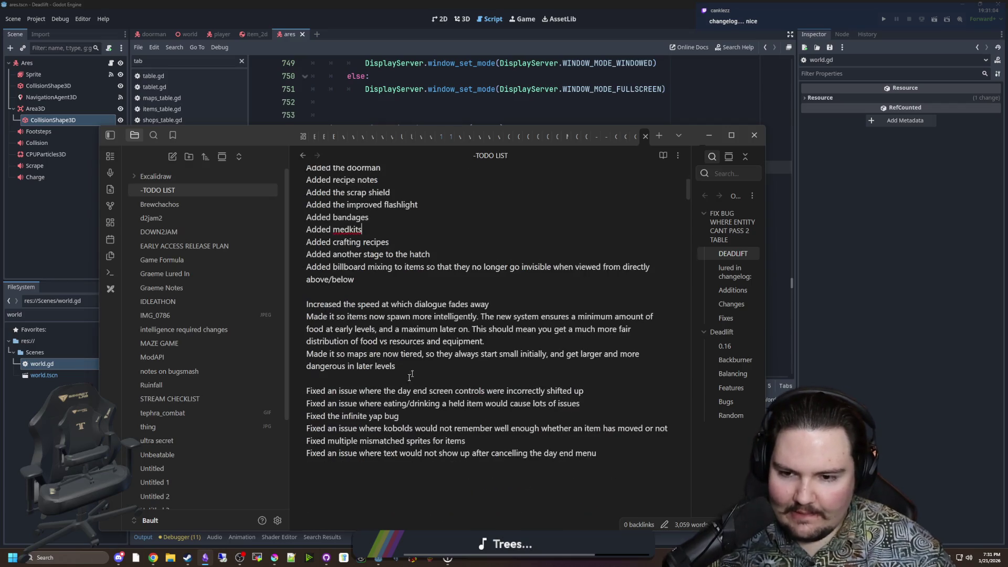
key(Return)
Type the 'Made it so sleeping in debug' entry, then add a blank line after 'Added medkits'.
text(Made it so s)
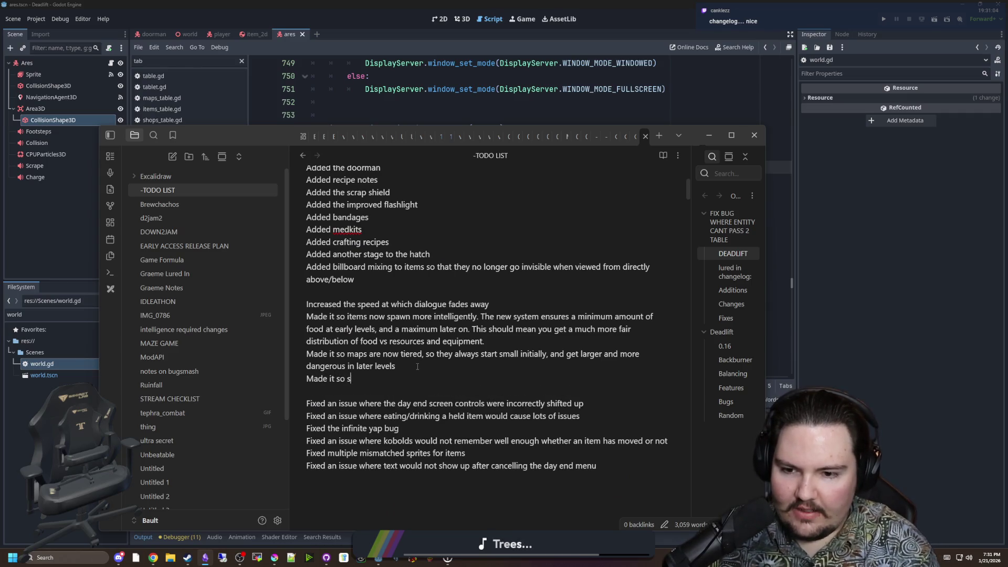
text(leeping in debug mode is instant)
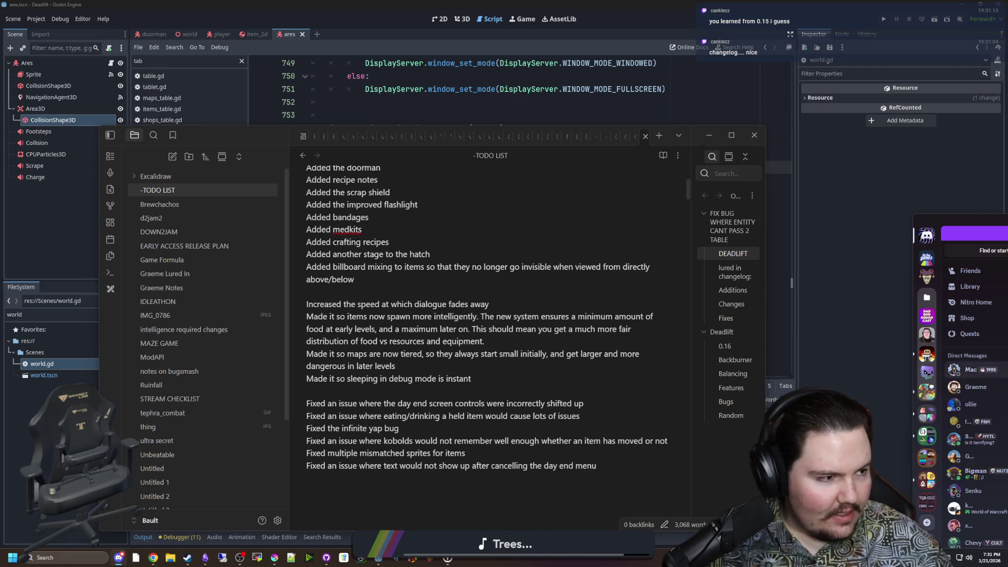
click(355, 304)
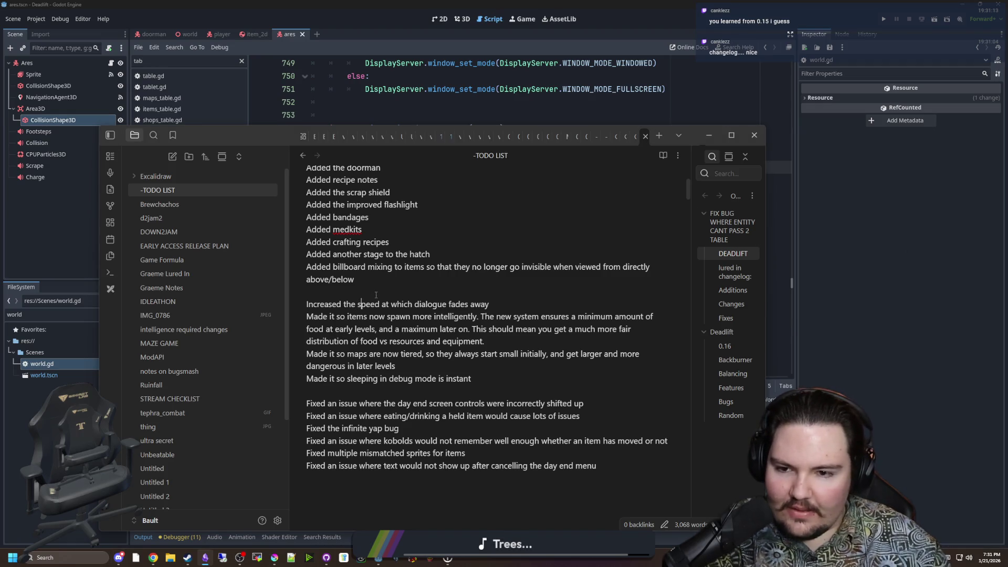
scroll(376, 294, up, 2)
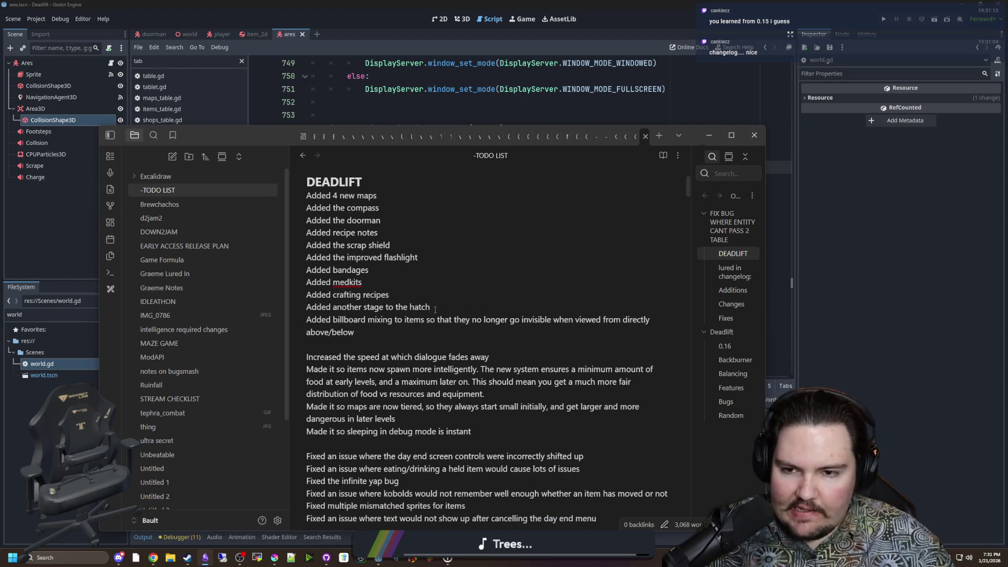
key(Return)
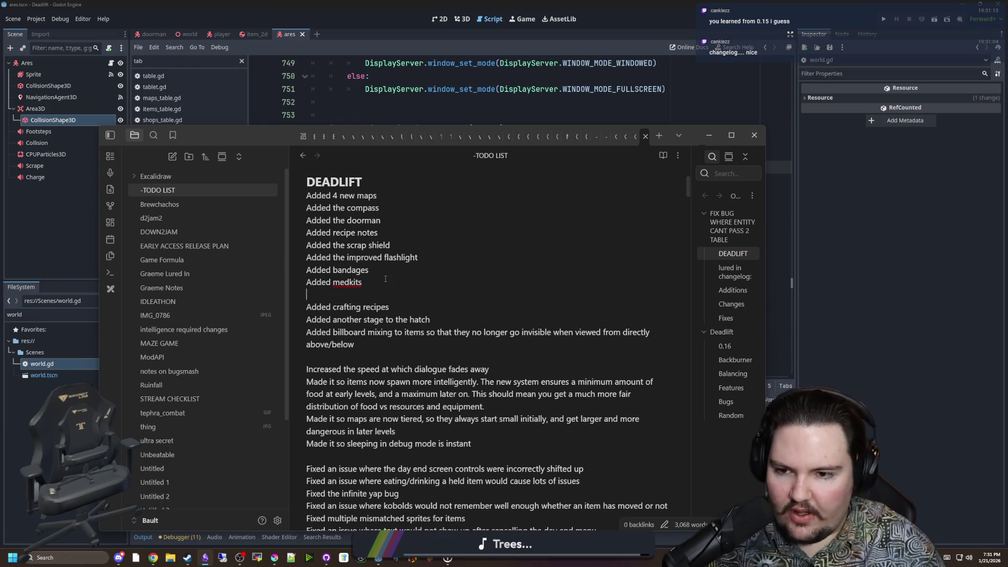
Add 'Added plastic scrap' and 'Added electronic scrap' lines to the DEADLIFT additions.
text(Addedplastic sc)
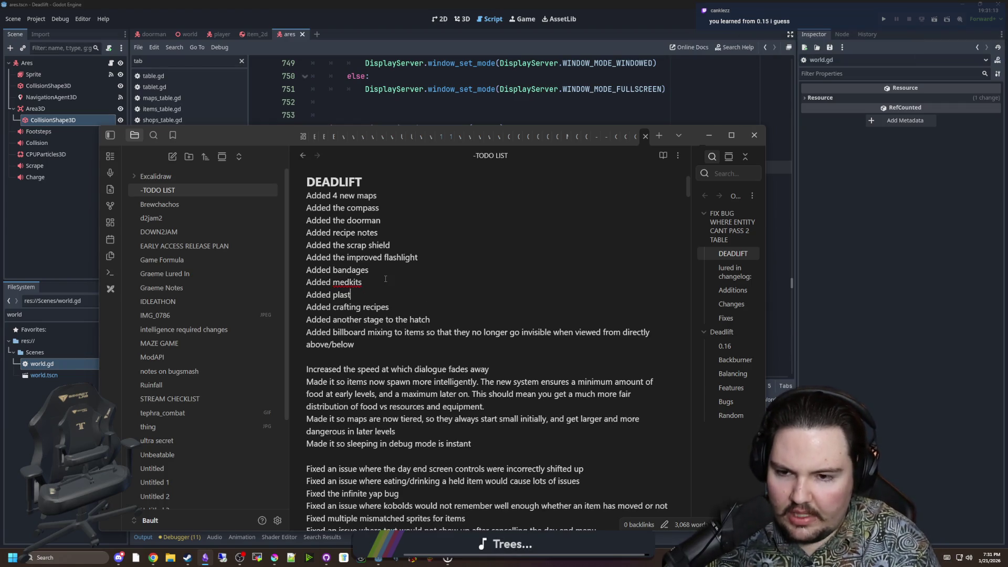
text(rap)
key(Return)
text(Added)
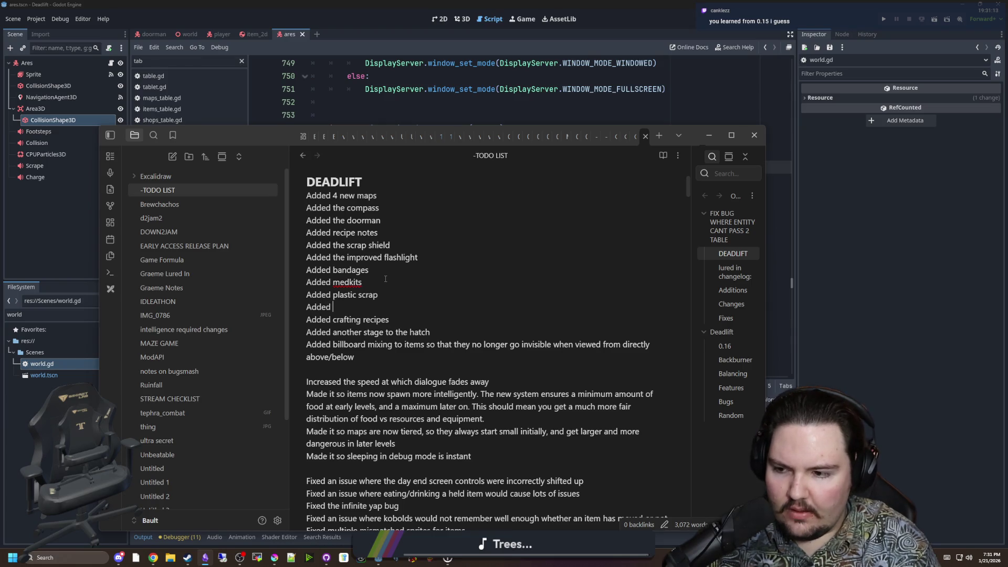
text(electronic scrap)
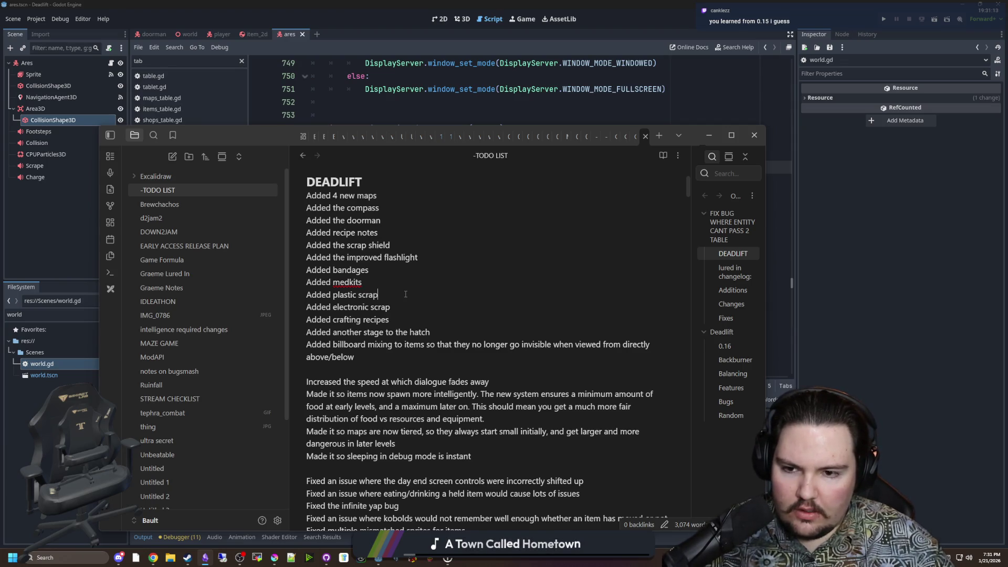
Add a fix line: 'Fixed a bug with navigation where two tables would block entities…'.
click(405, 294)
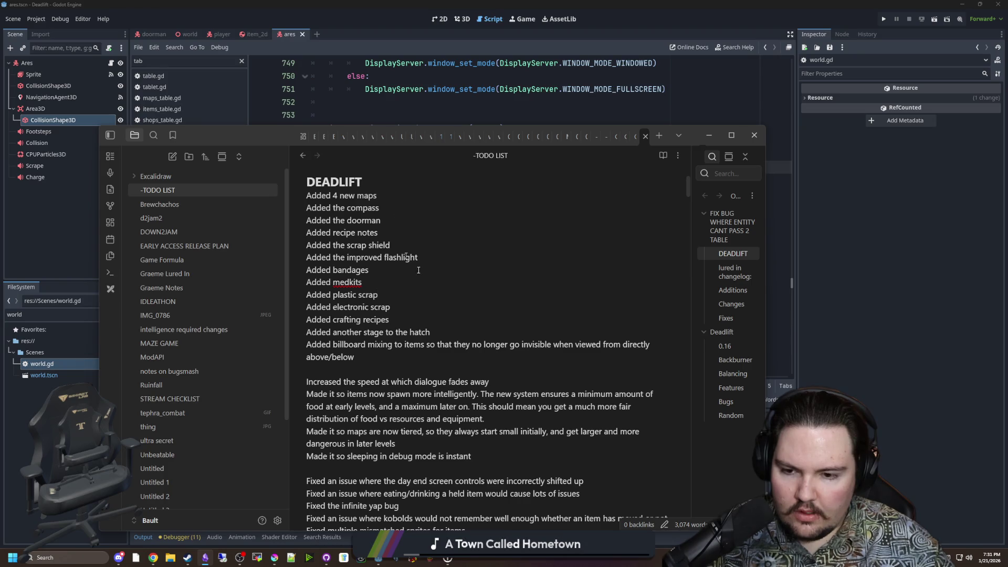
scroll(502, 348, down, 2)
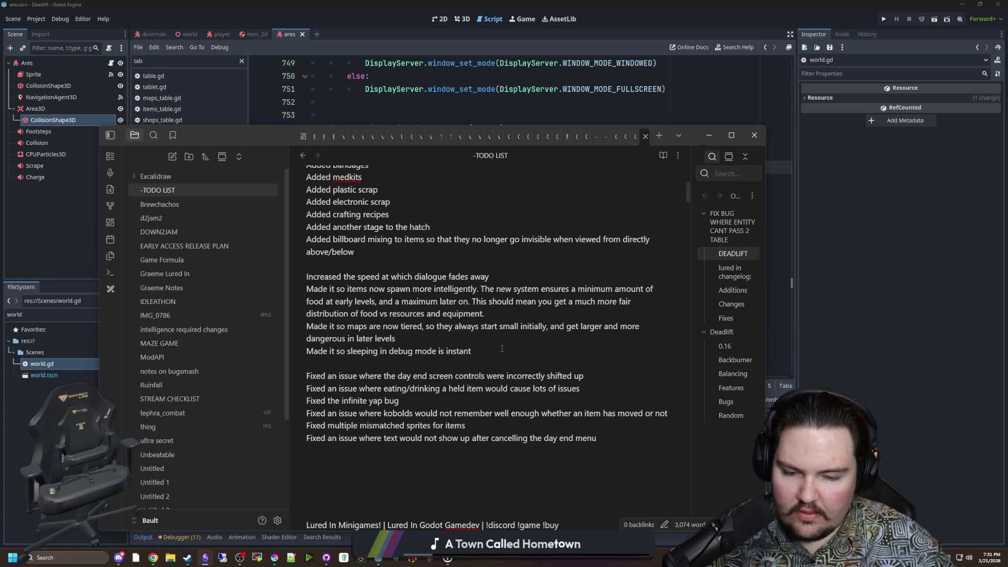
key(Return)
text(Fixed)
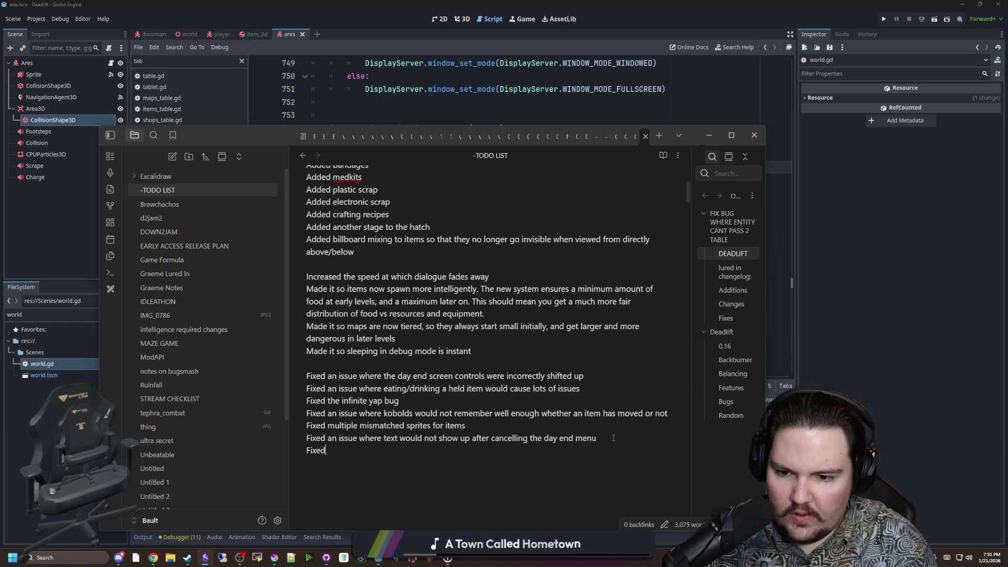
text( a bug with navi)
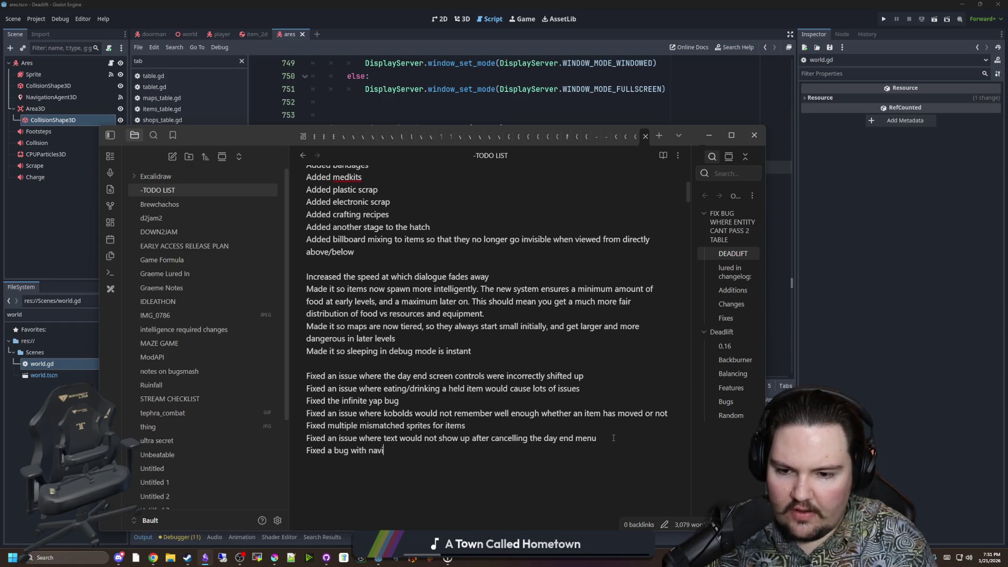
text(gation where two tables would block e)
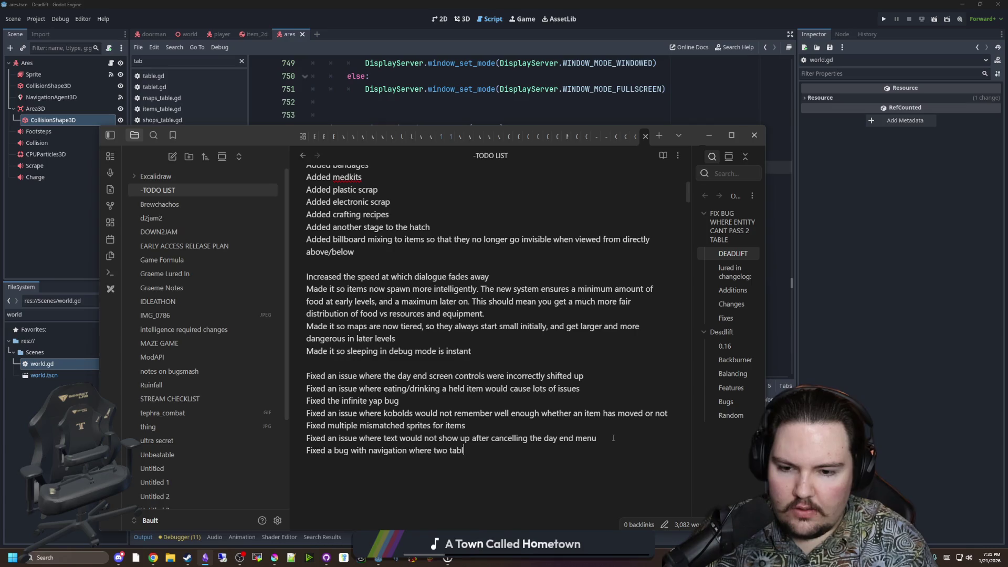
text(ntities from,)
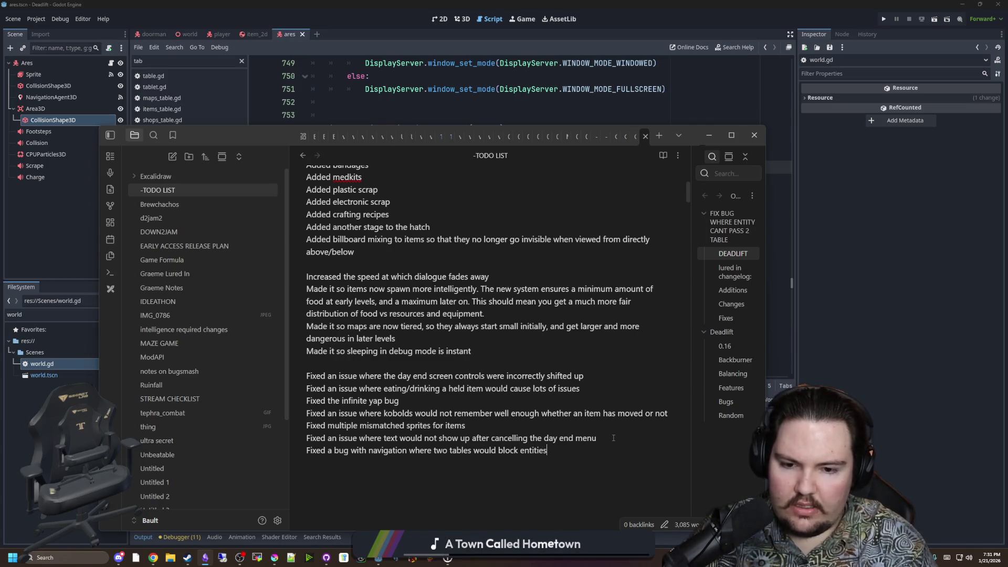
key(BackSpace)
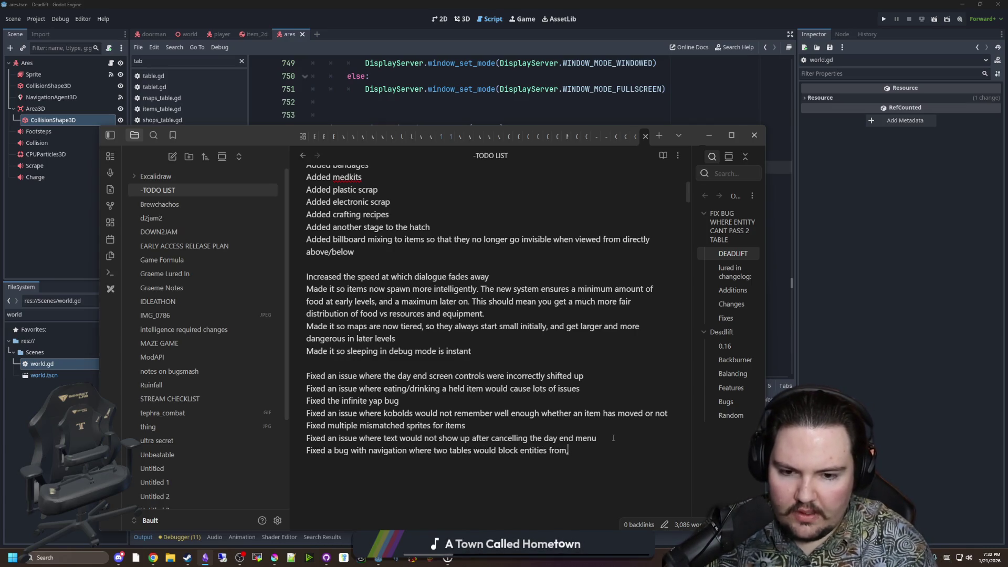
text(ng)
key(alt+Tab)
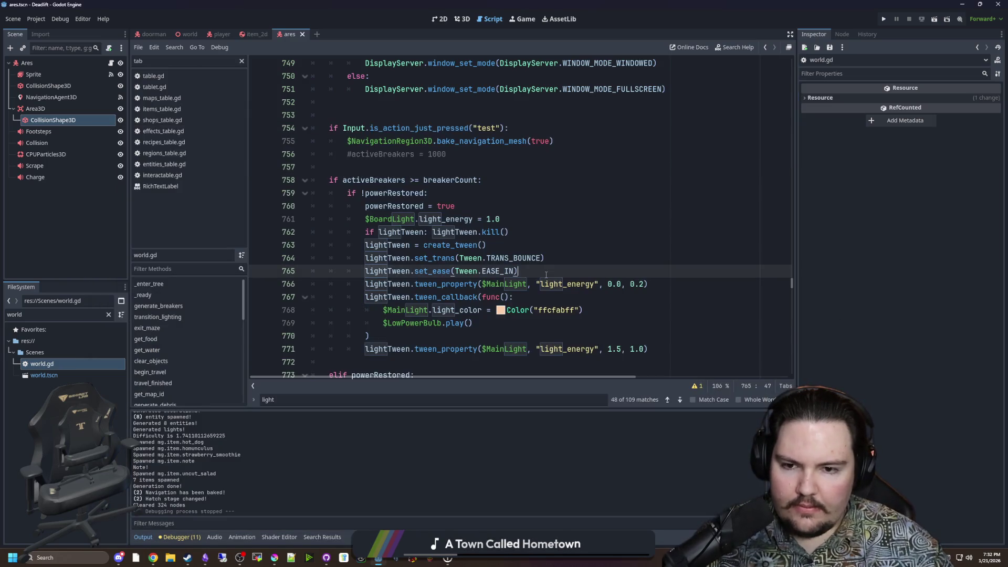
Save world.gd and comment out the 'test' navigation-bake lines 754–755 with Ctrl+K.
key(ctrl+s)
click(573, 263)
click(441, 168)
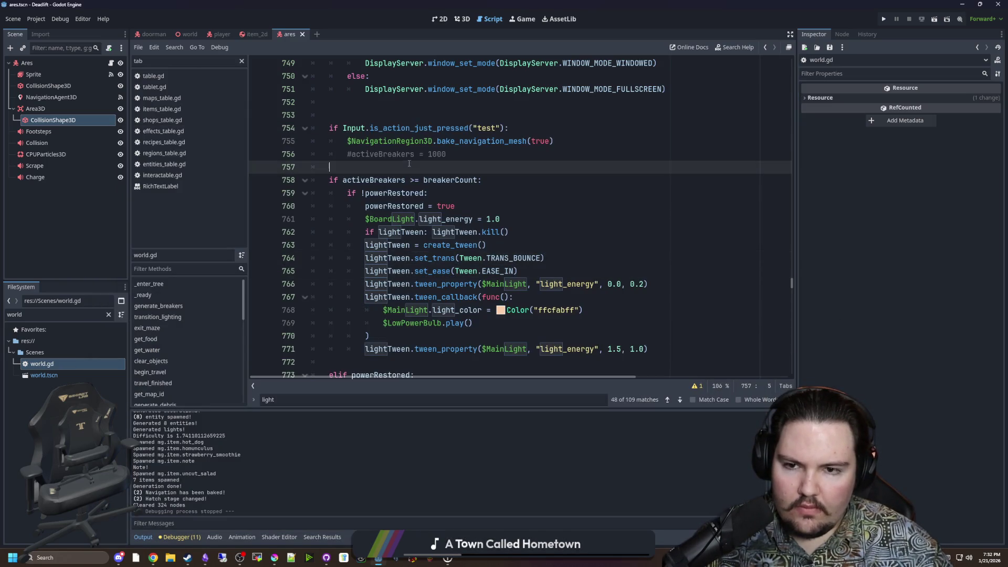
key(ctrl+s)
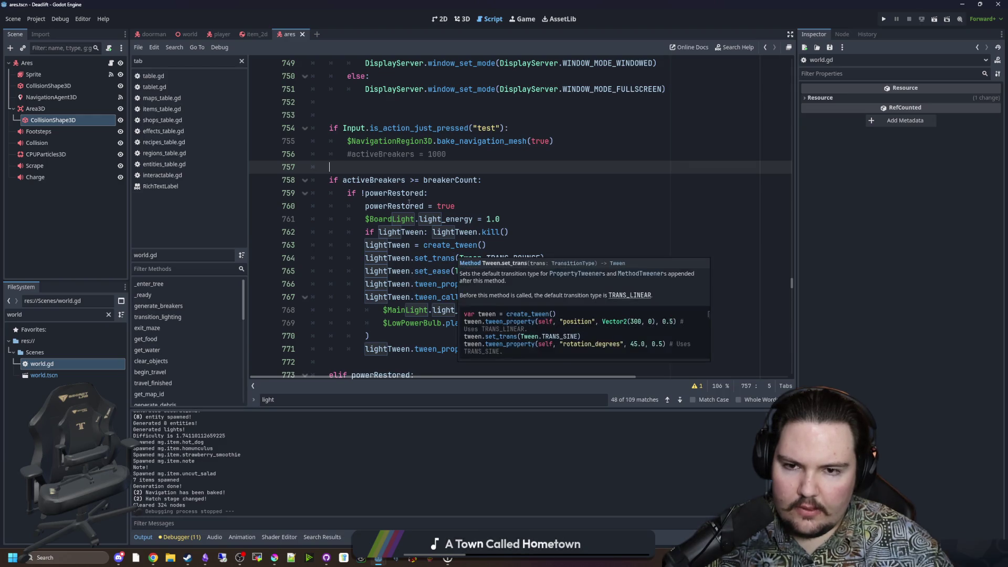
scroll(377, 161, down, 1)
scroll(377, 161, up, 2)
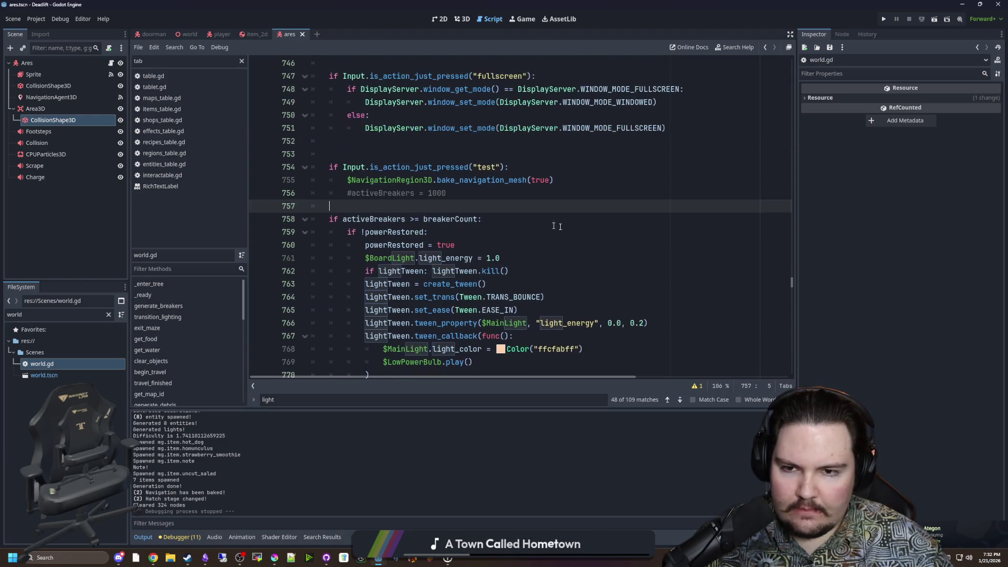
drag(554, 181, 288, 157)
key(ctrl+k)
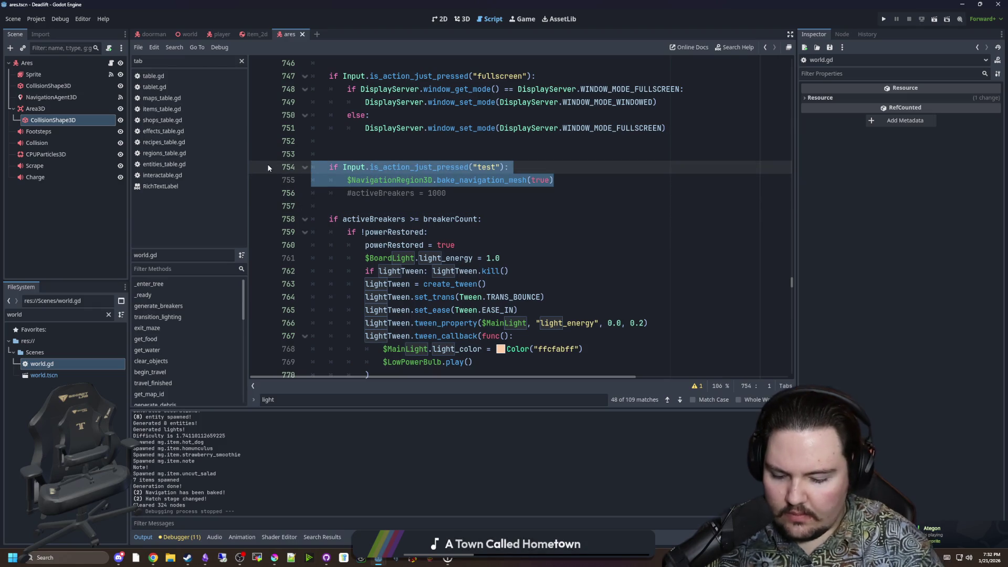
click(410, 147)
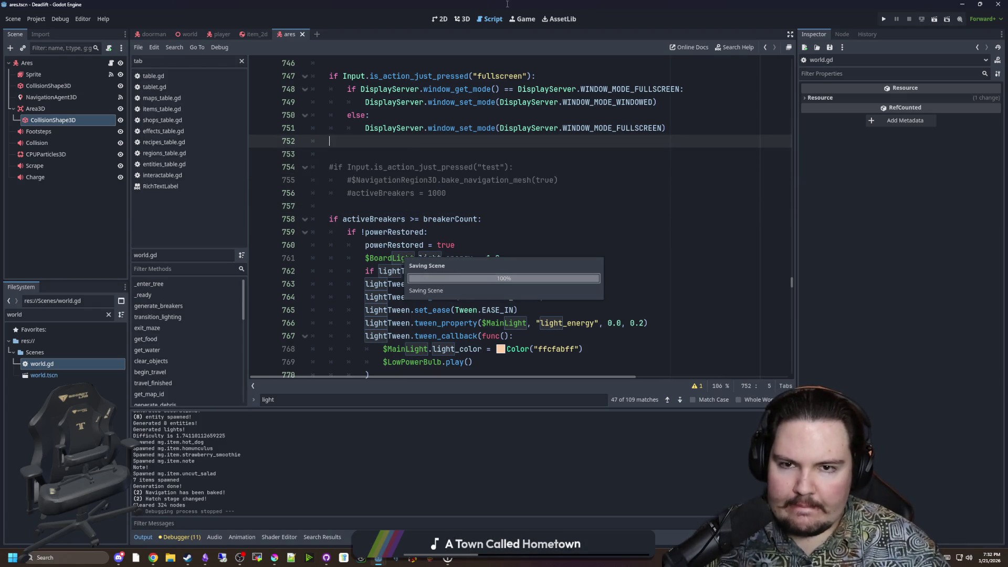
Switch Godot's main screen to the Game workspace.
click(522, 19)
click(440, 19)
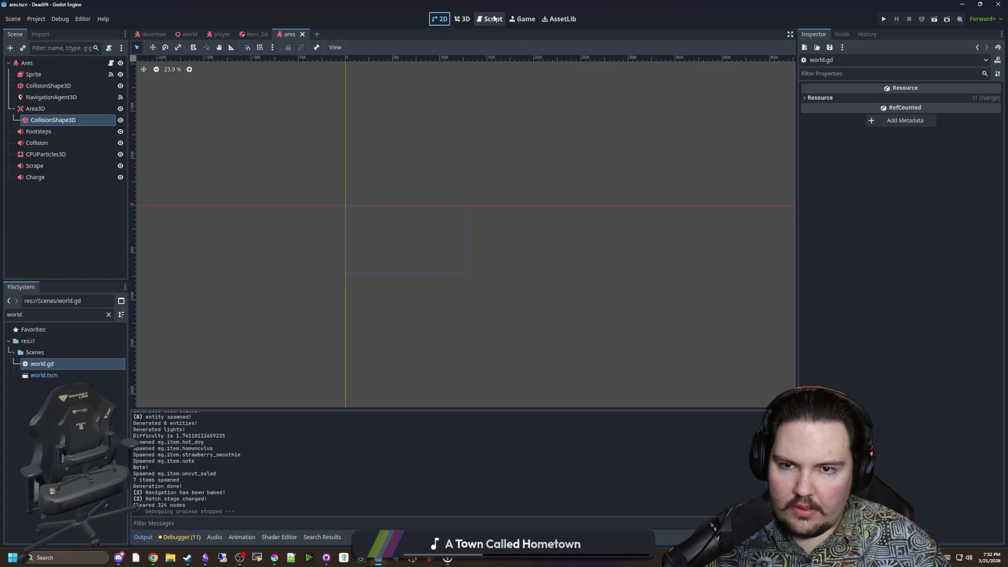
click(523, 19)
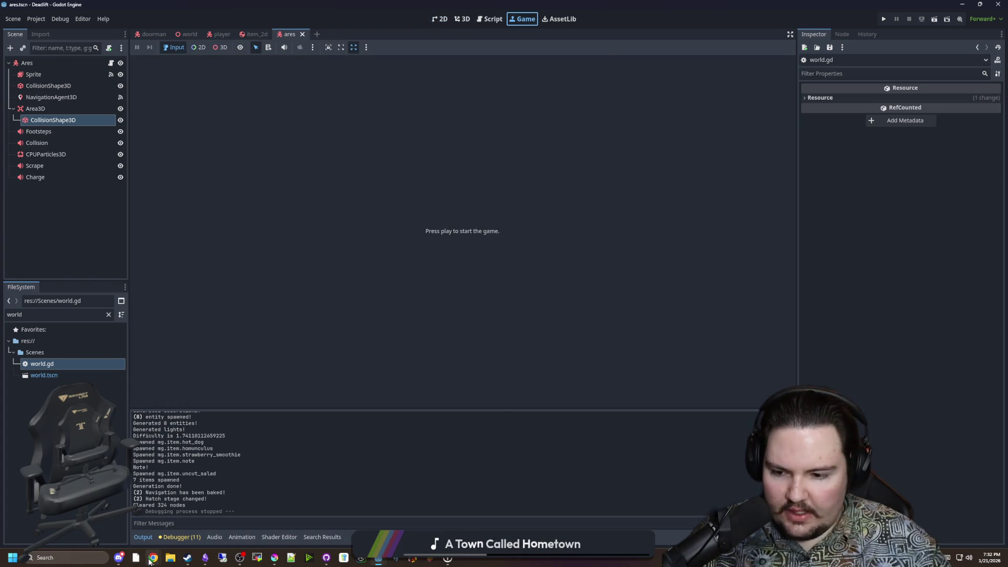
mouse_move(151, 559)
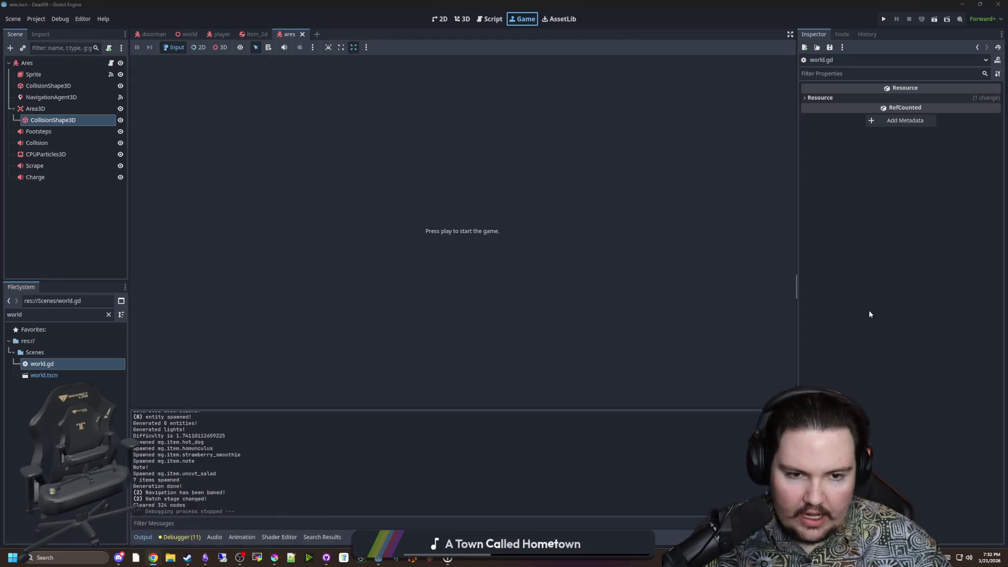
Maximize the Miro board and tick the bandage consumable as done.
key(alt+Tab)
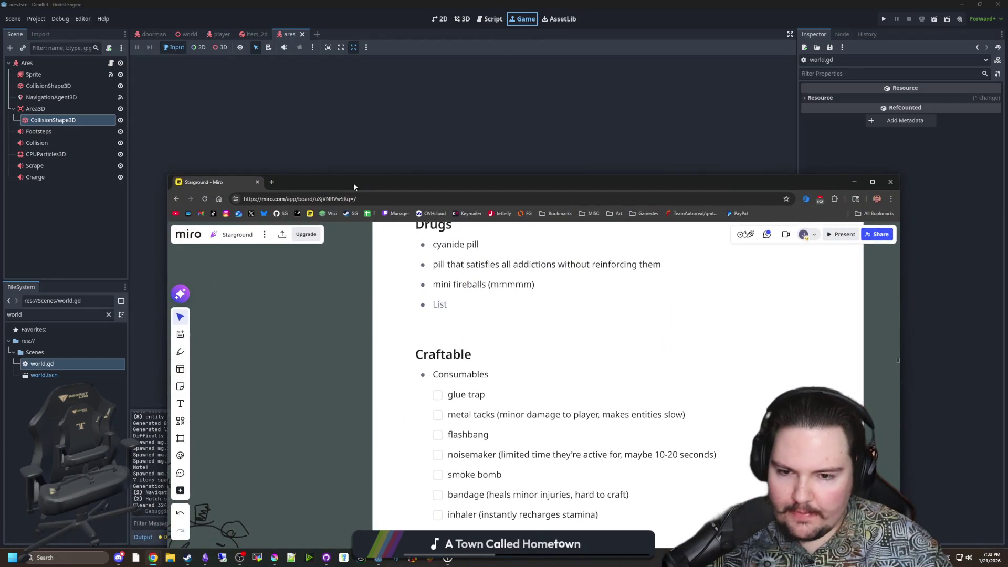
double_click(354, 183)
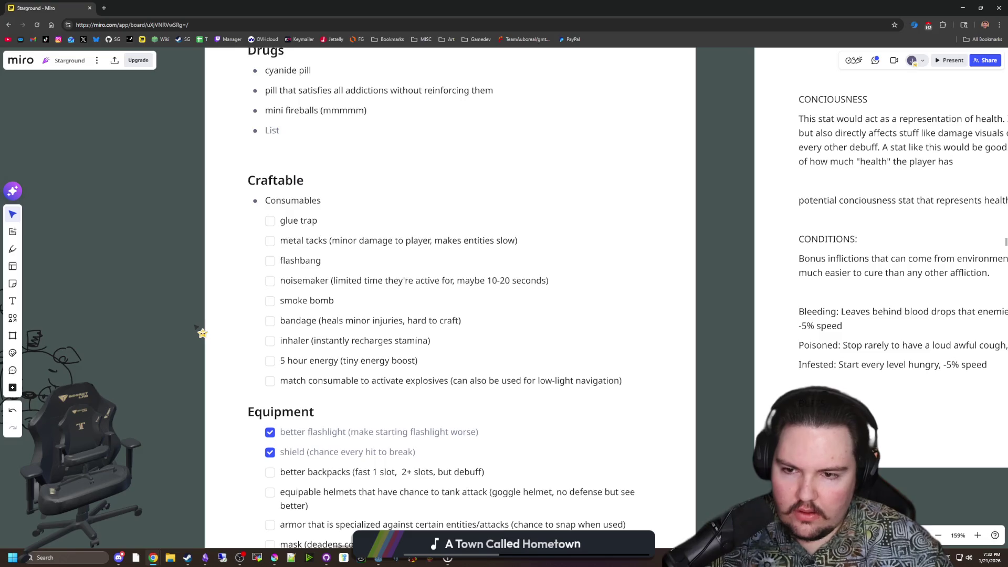
scroll(204, 331, down, 2)
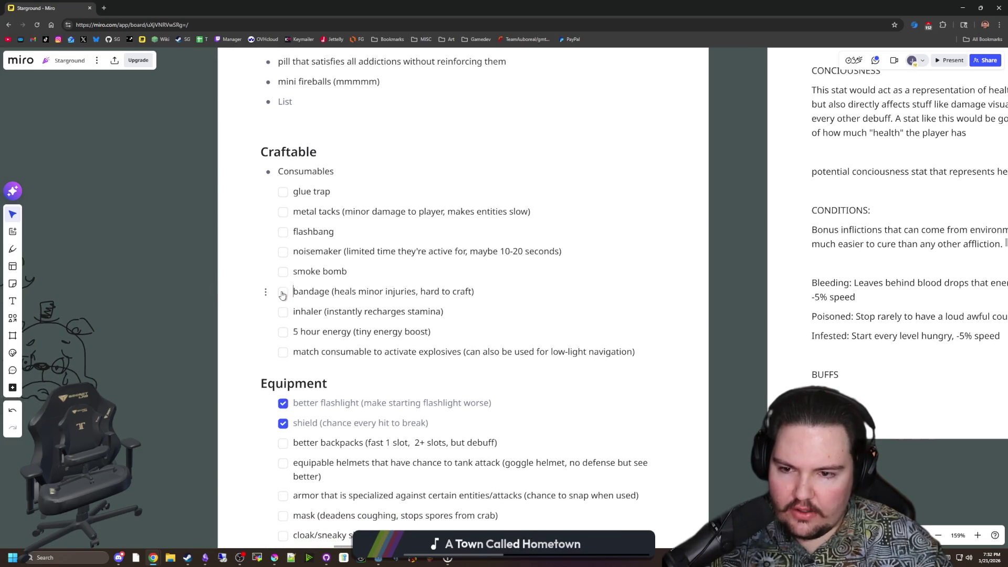
click(281, 296)
scroll(196, 310, down, 10)
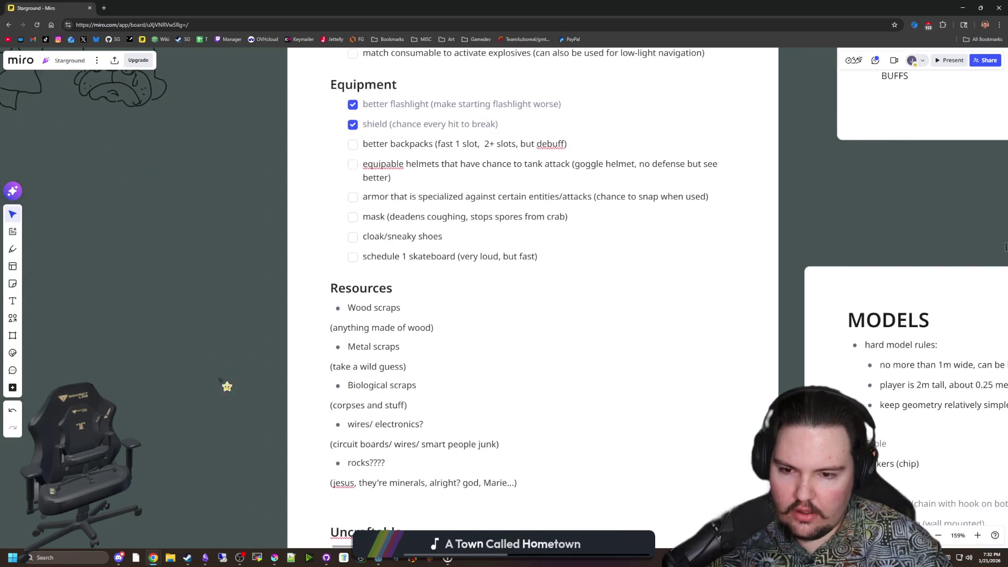
Convert 'medkit is NOT craftable' into a ticked checklist item and pan up to the Craftable section.
drag(406, 383, 309, 384)
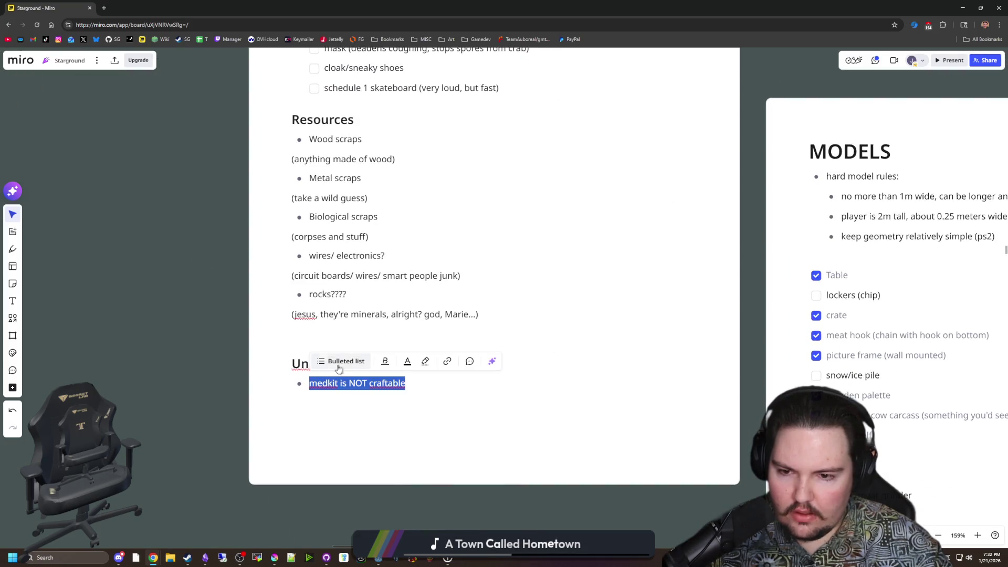
click(339, 363)
click(320, 489)
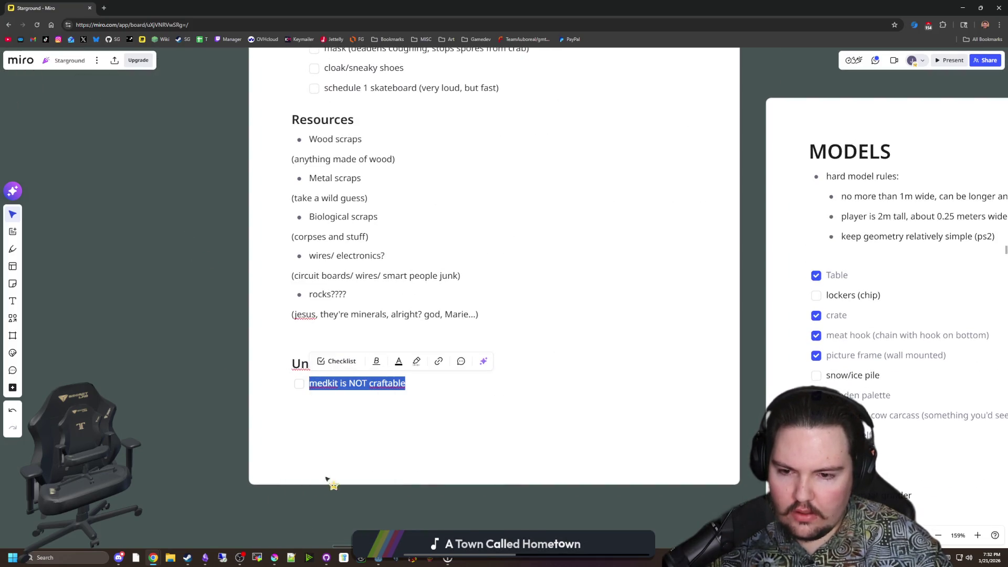
click(330, 475)
click(298, 384)
click(220, 365)
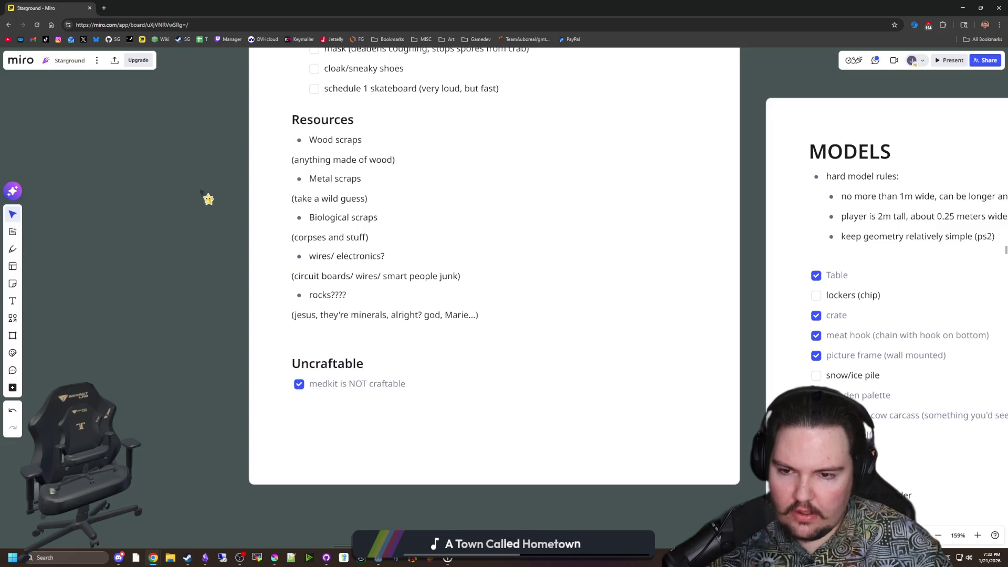
drag(207, 198, 209, 456)
mouse_move(218, 226)
mouse_down()
mouse_move(221, 425)
mouse_move(223, 302)
mouse_up()
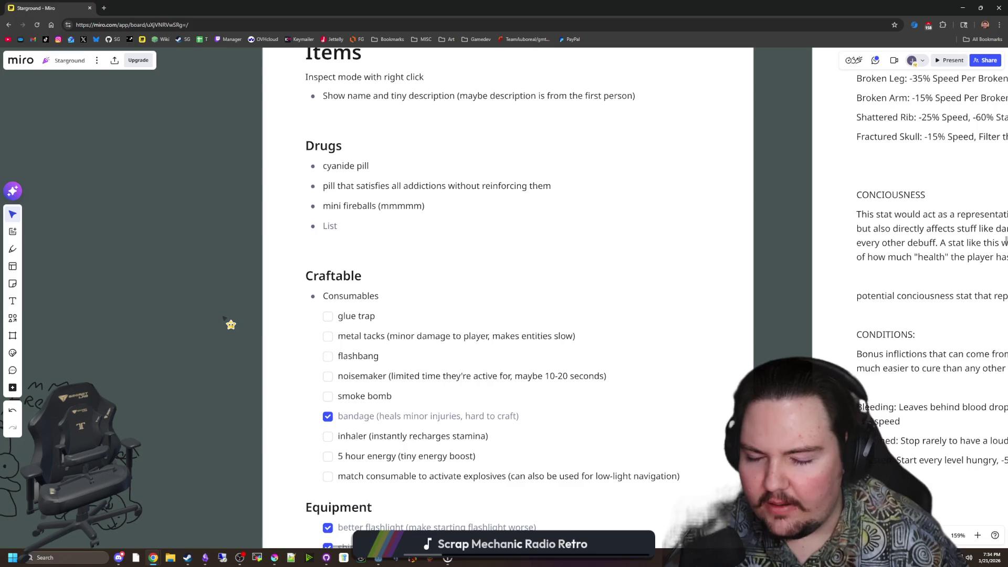
Edit the flashbang and inhaler items on the Miro board, then minimize the browser to reveal Godot.
scroll(422, 340, down, 1)
scroll(327, 413, down, 3)
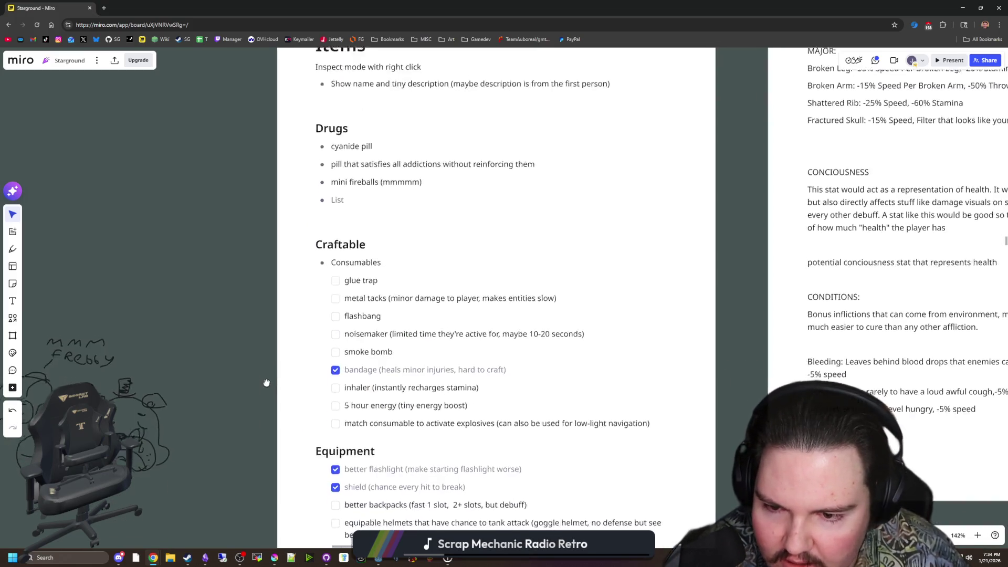
scroll(254, 350, up, 1)
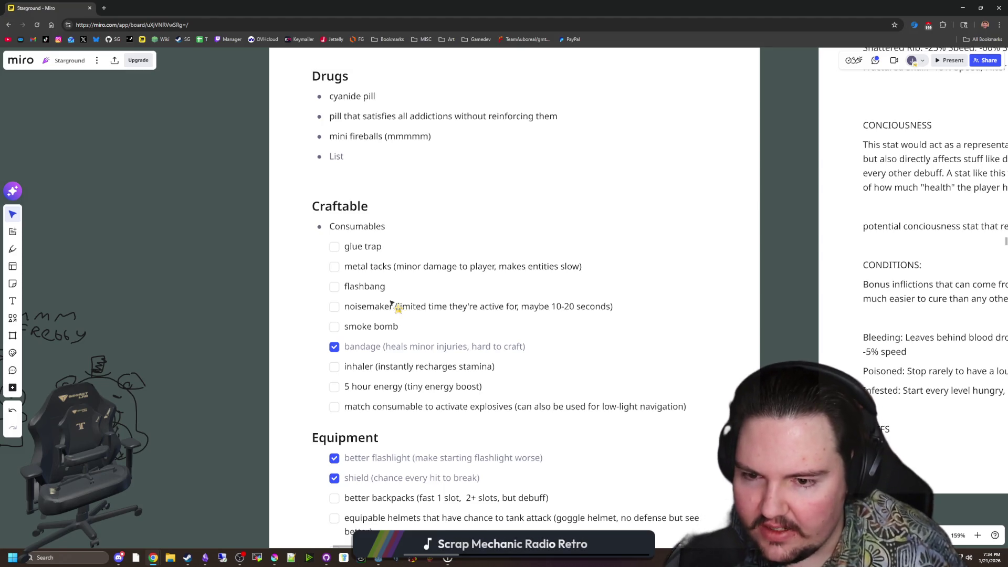
double_click(387, 288)
click(365, 286)
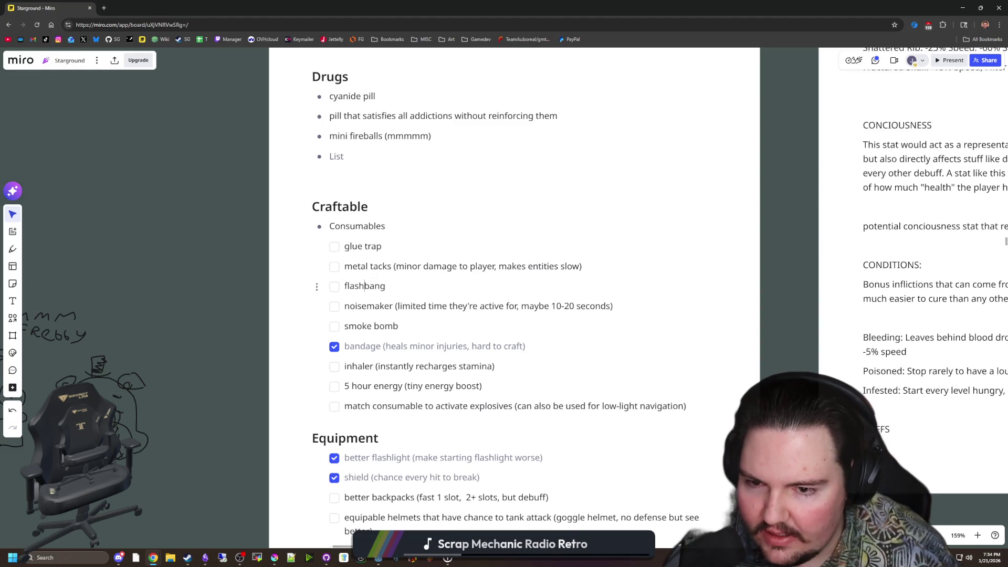
click(386, 286)
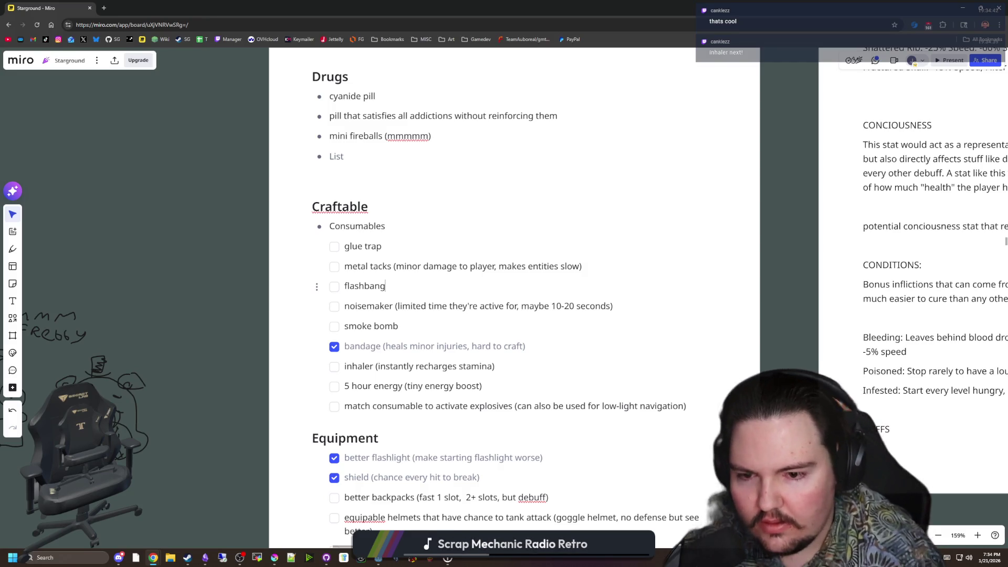
triple_click(479, 366)
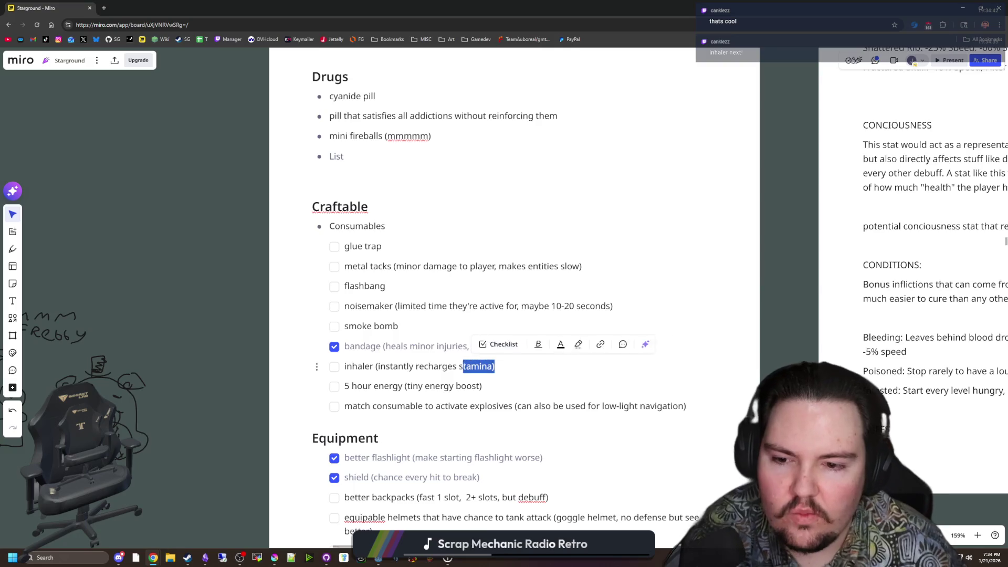
click(352, 366)
key(super+Down)
key(super+Down)
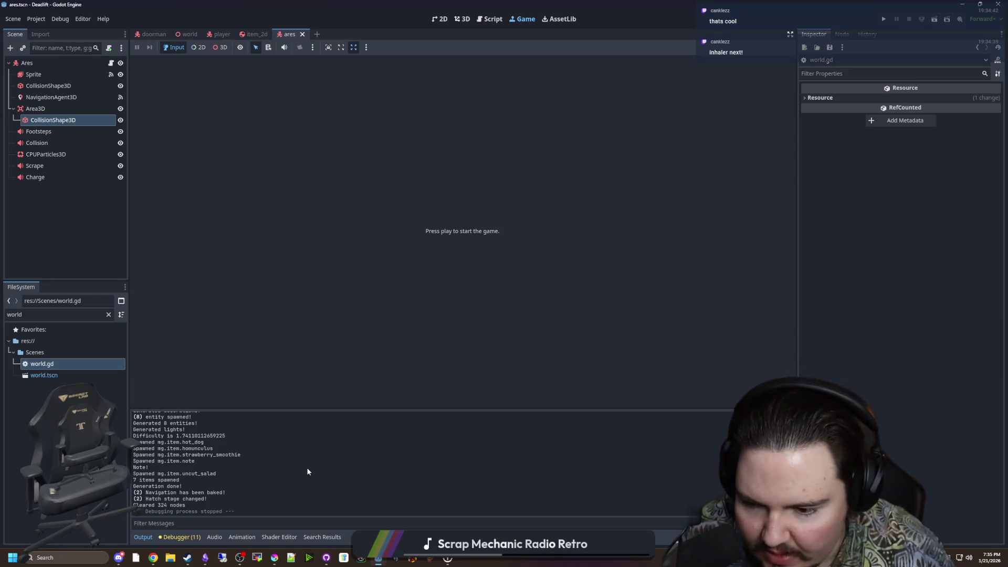
Switch to Krita and create a new 50 × 50 px document via File > New.
mouse_move(280, 557)
click(283, 524)
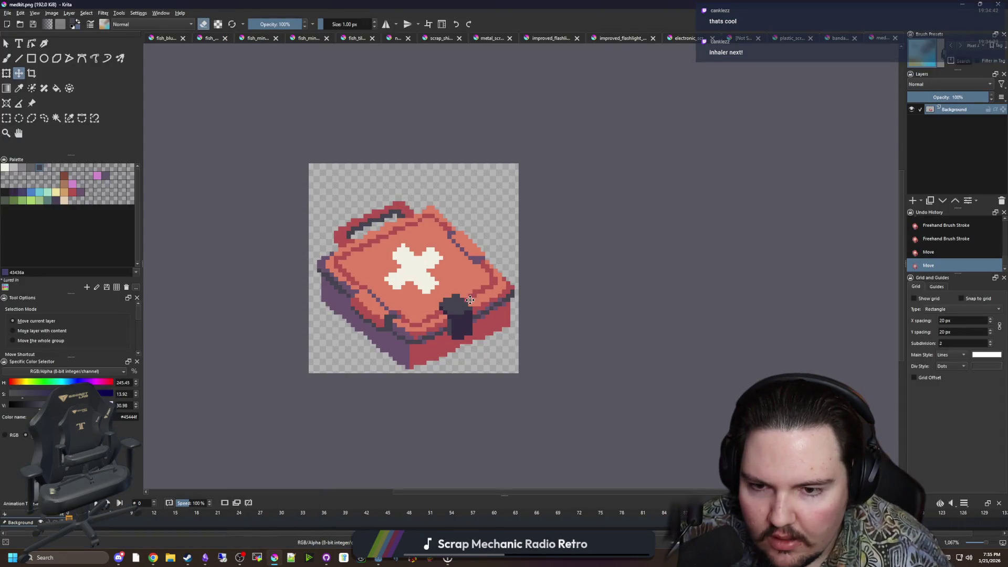
click(8, 12)
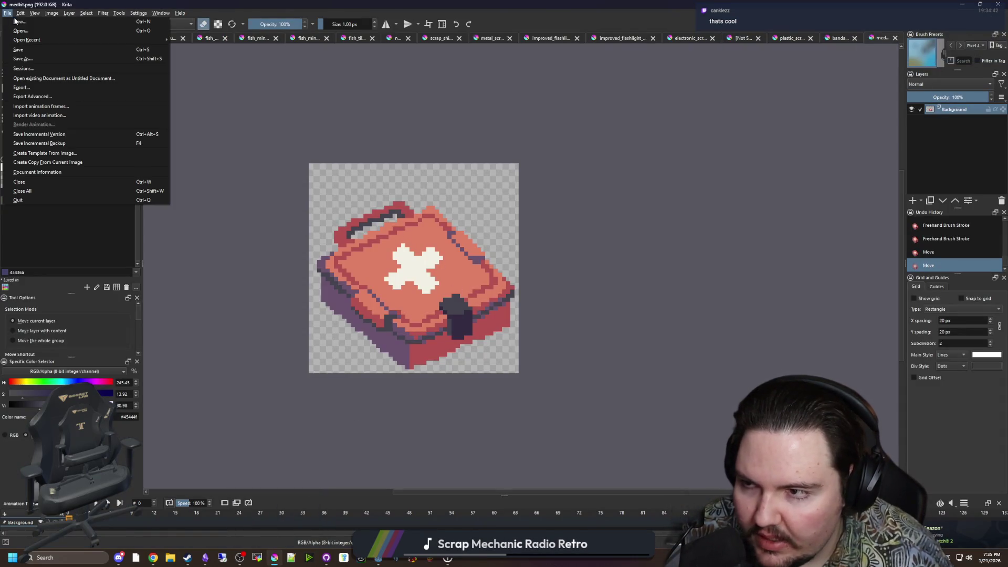
click(21, 24)
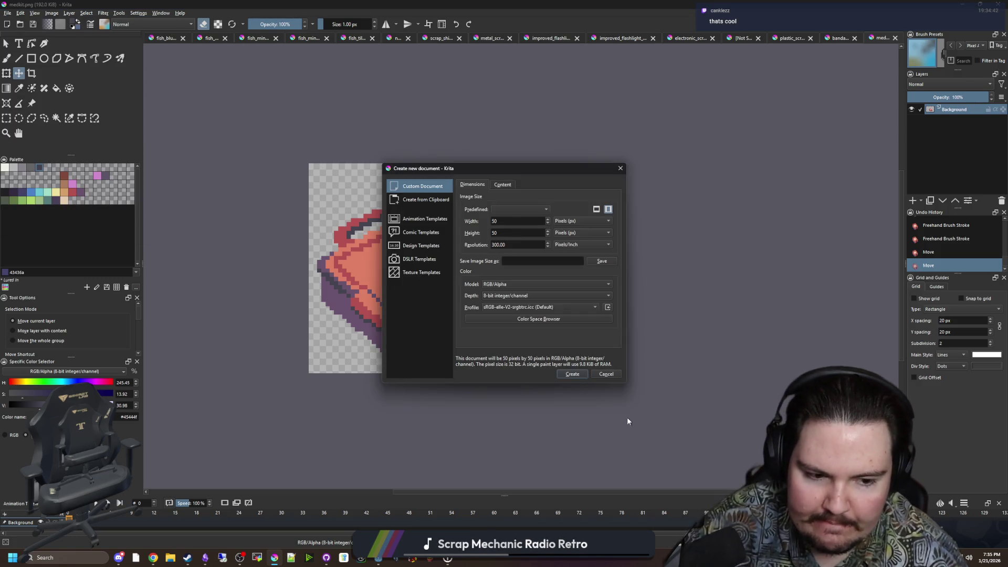
click(574, 375)
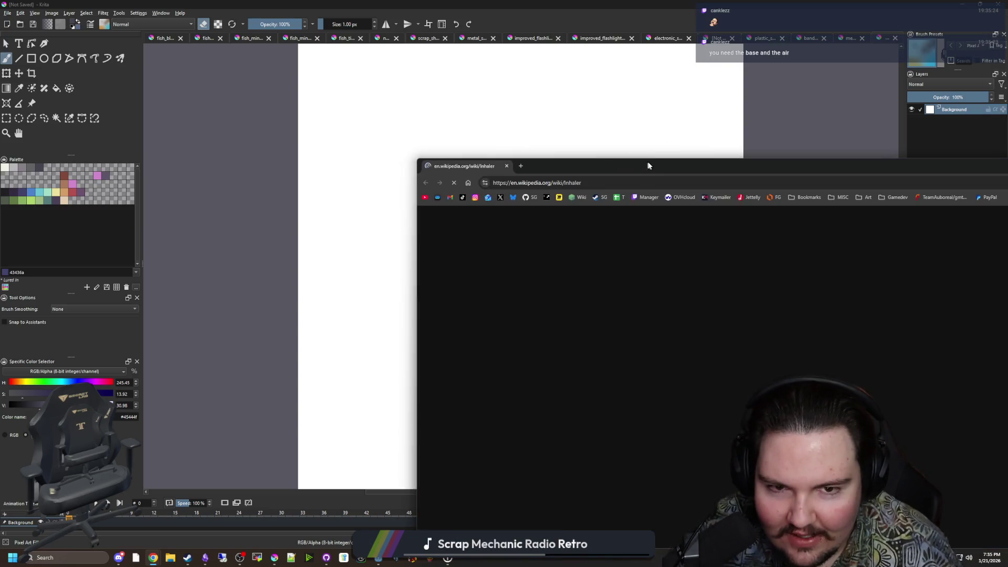
Maximize the Wikipedia Inhaler article to read it, then restore the window so Krita shows behind.
double_click(609, 153)
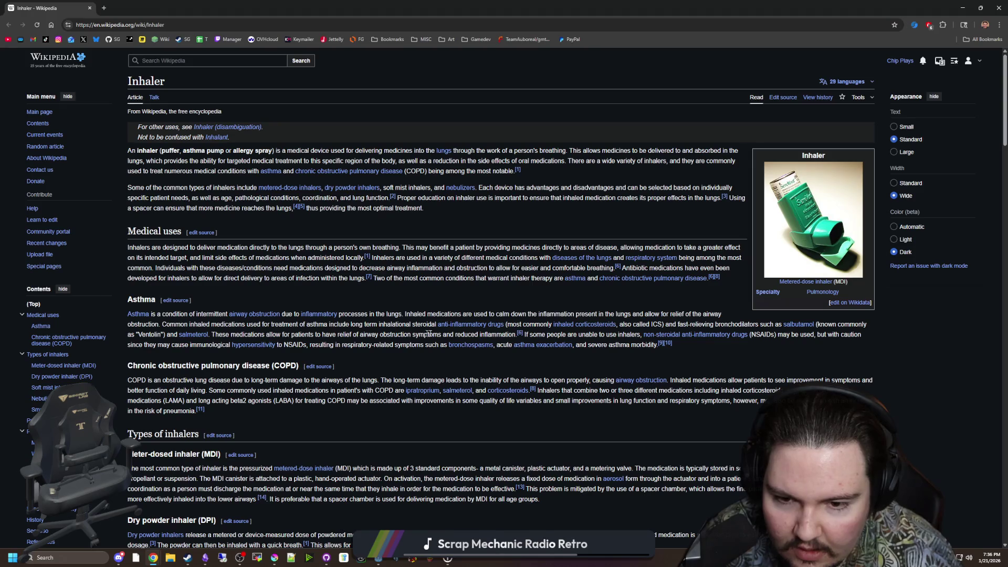
drag(446, 334, 502, 335)
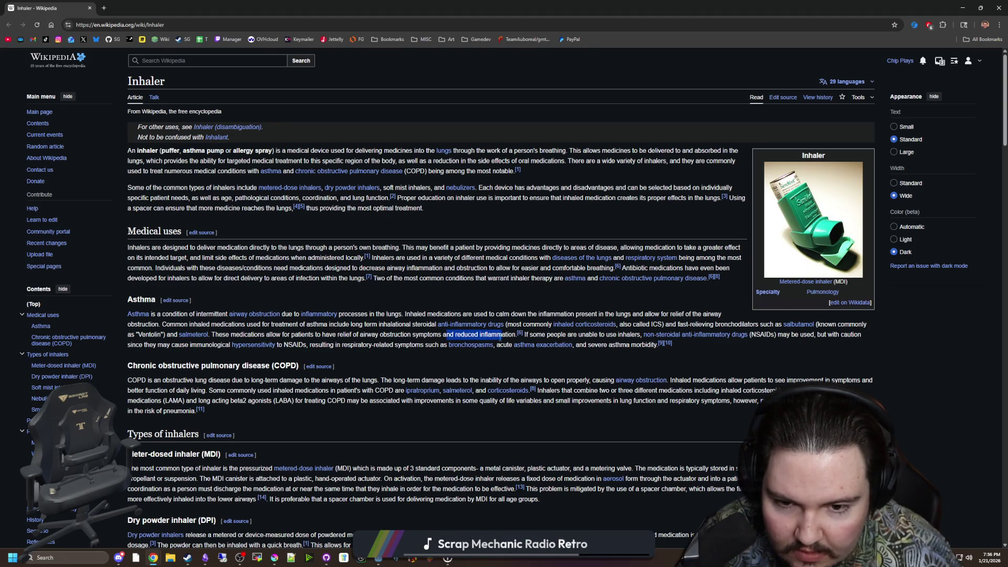
click(597, 335)
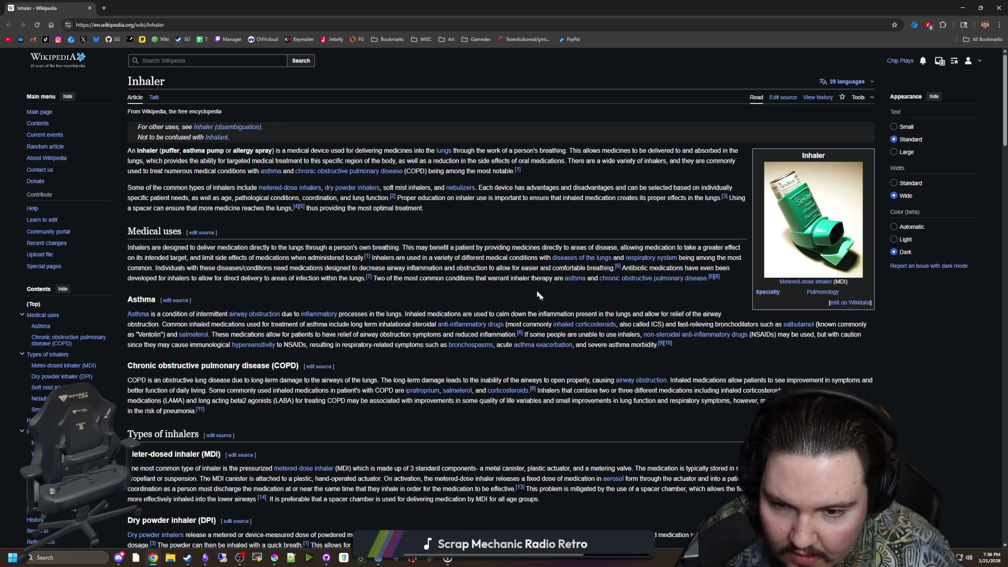
drag(440, 12, 653, 321)
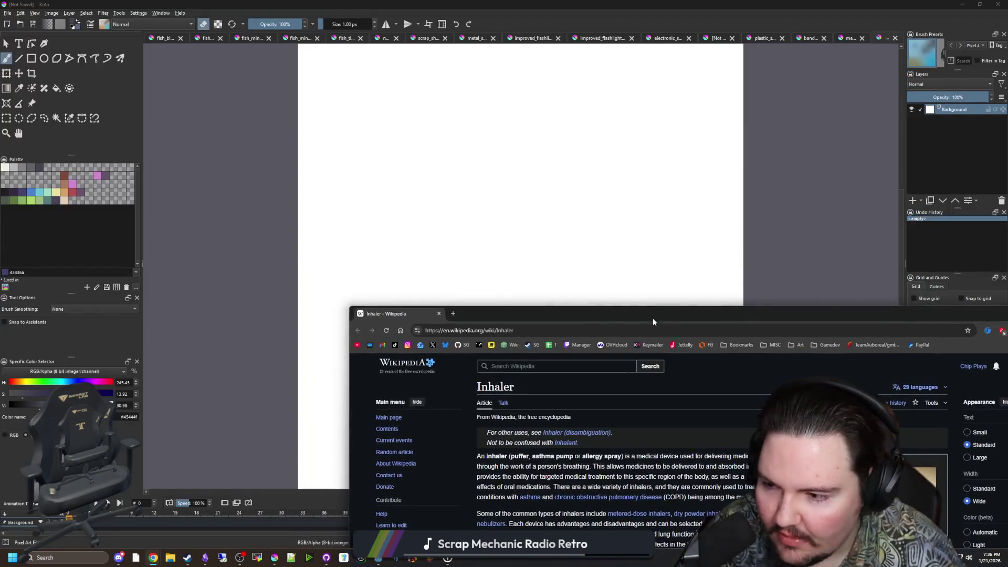
Close the Wikipedia page, clear the whole 50 × 50 canvas to transparency, and deselect.
click(437, 314)
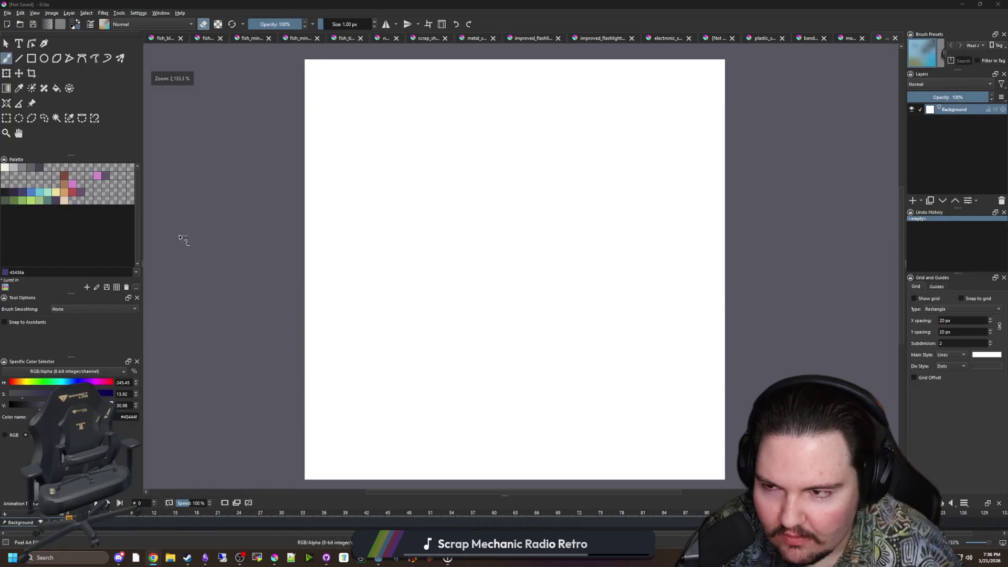
click(6, 118)
scroll(425, 315, down, 2)
drag(305, 142, 634, 408)
key(Delete)
scroll(444, 320, up, 1)
key(ctrl+shift+a)
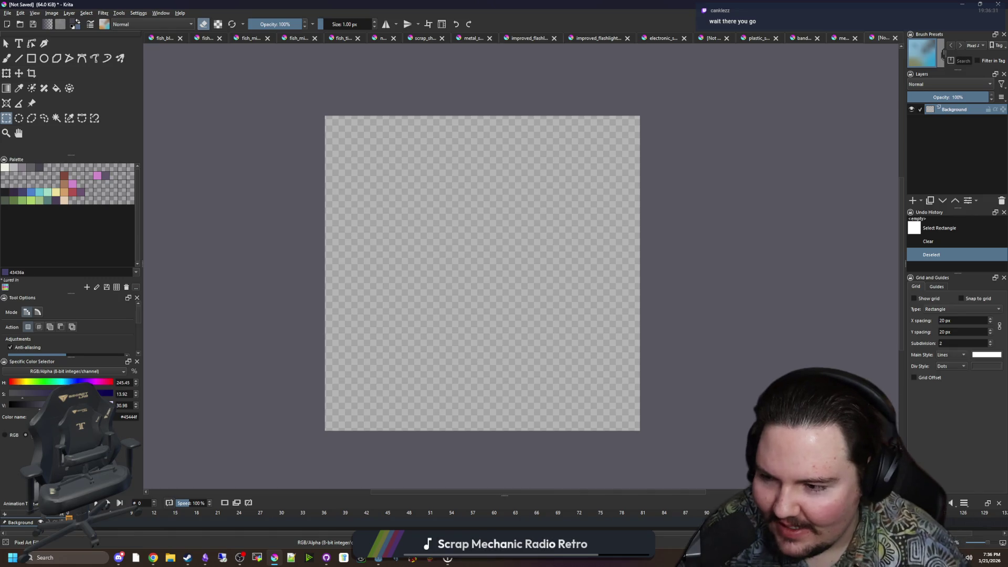
key(alt+Tab)
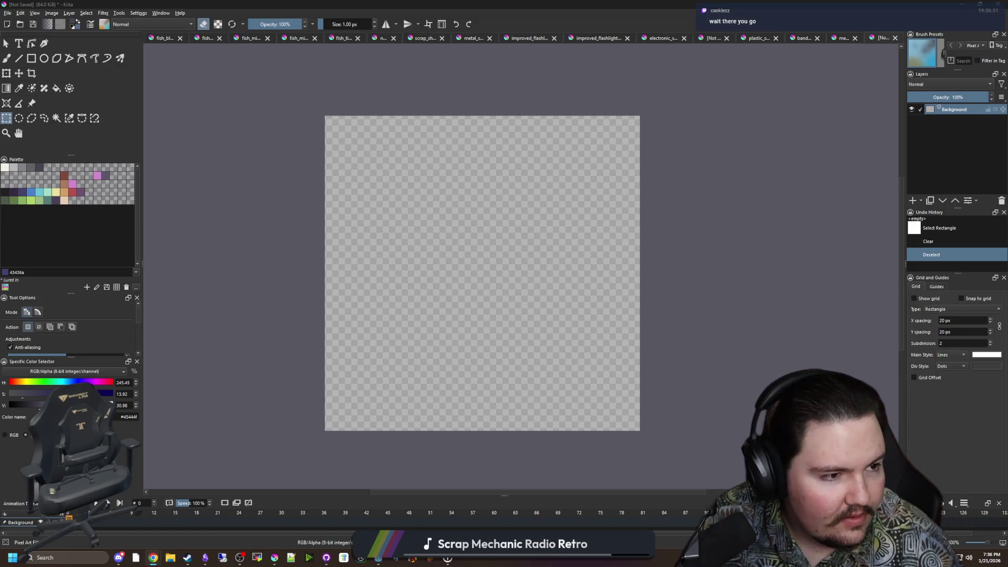
Set up a 4 px blue (4b80ca) freehand brush, test a stroke up top, and undo it.
key(b)
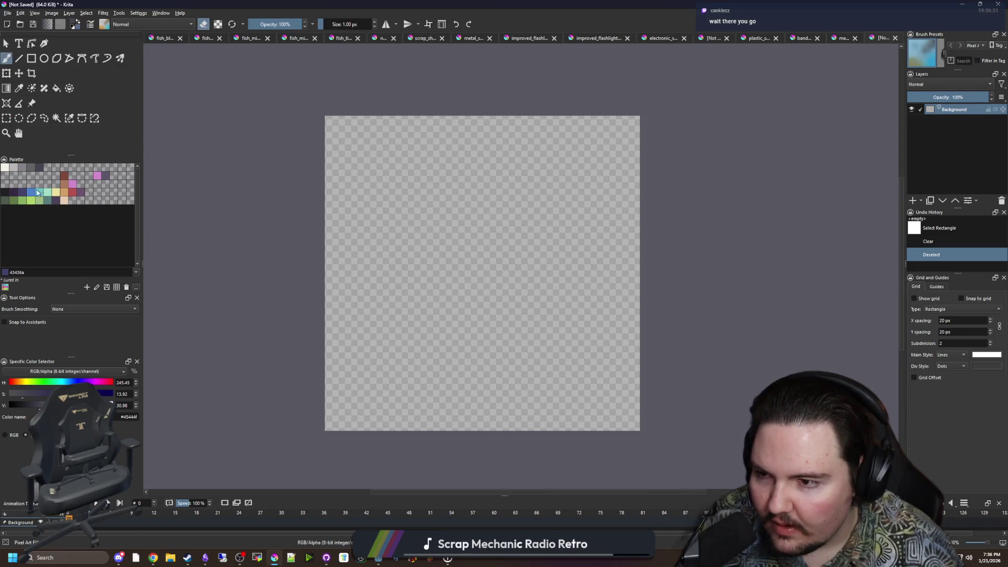
click(37, 193)
key(e)
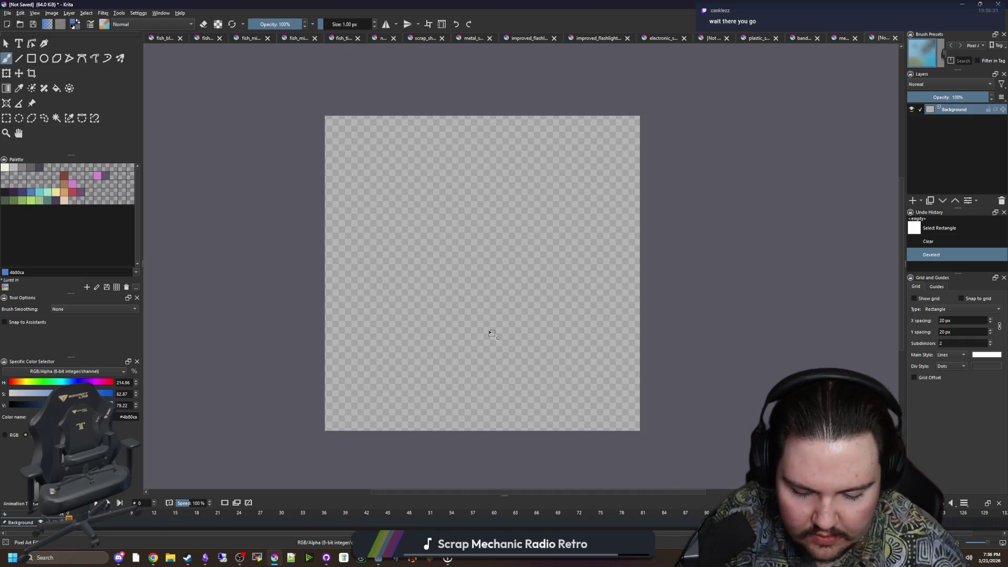
key(bracketright)
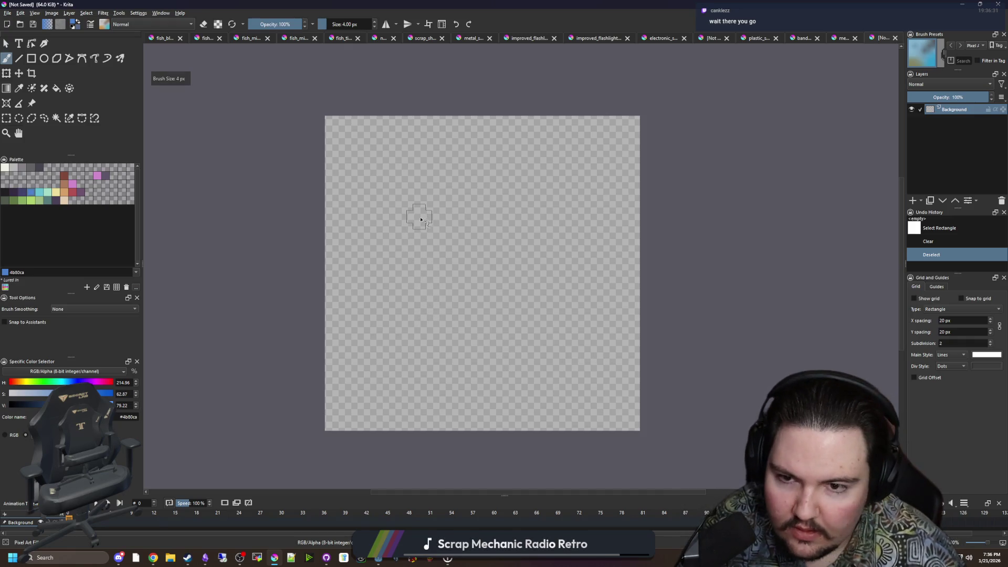
key(bracketright)
mouse_move(411, 200)
mouse_down()
mouse_move(486, 174)
mouse_move(551, 181)
mouse_move(416, 209)
mouse_move(440, 224)
mouse_move(523, 186)
mouse_move(496, 223)
mouse_up()
key(ctrl+z)
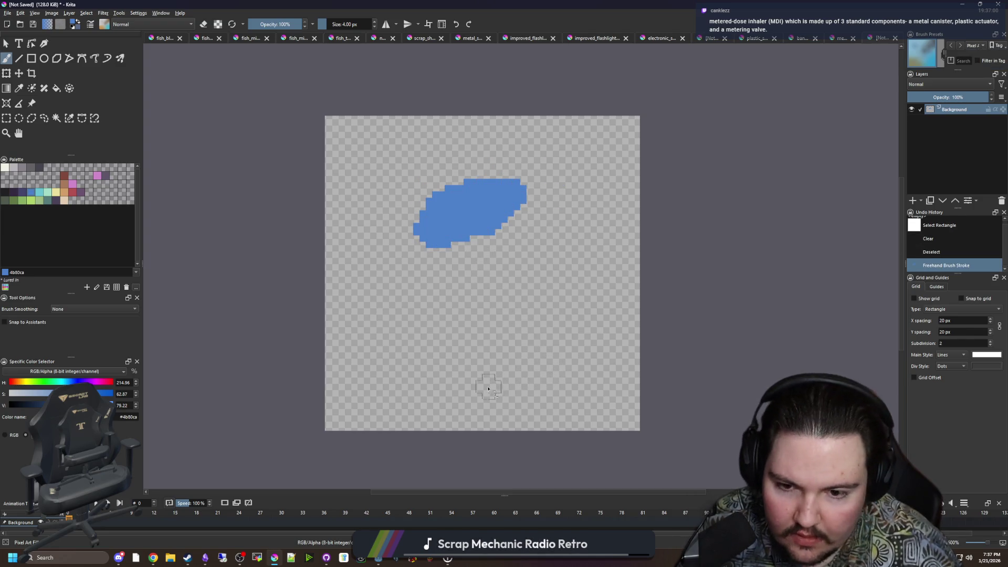
Paint the lower blue blob, widening it leftward and filling its bottom-left gaps.
mouse_move(423, 378)
mouse_down()
mouse_move(507, 347)
mouse_move(483, 399)
mouse_move(525, 373)
mouse_move(428, 354)
mouse_move(543, 336)
mouse_move(498, 395)
mouse_up()
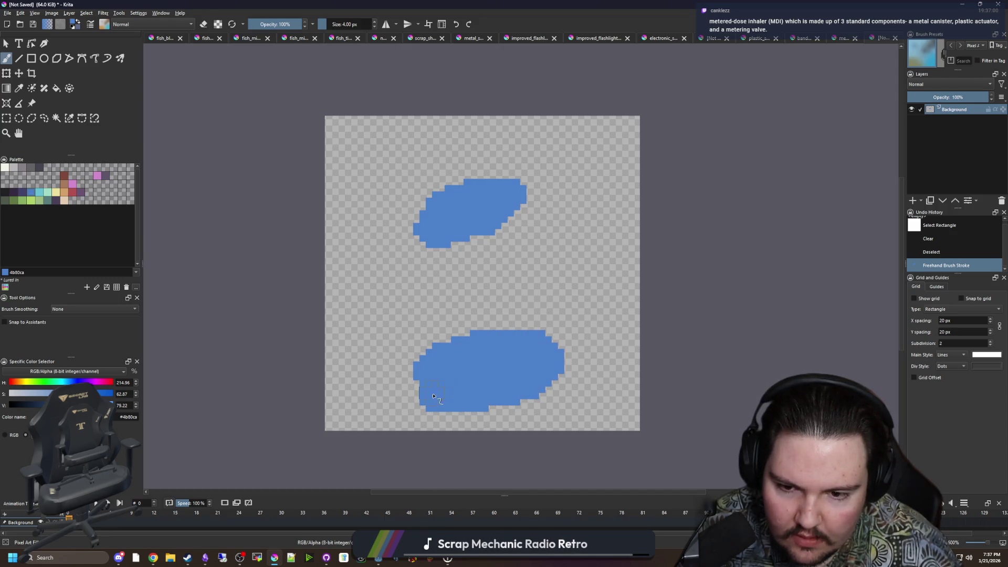
mouse_move(429, 376)
mouse_down()
mouse_move(402, 336)
mouse_move(378, 328)
mouse_move(382, 358)
mouse_up()
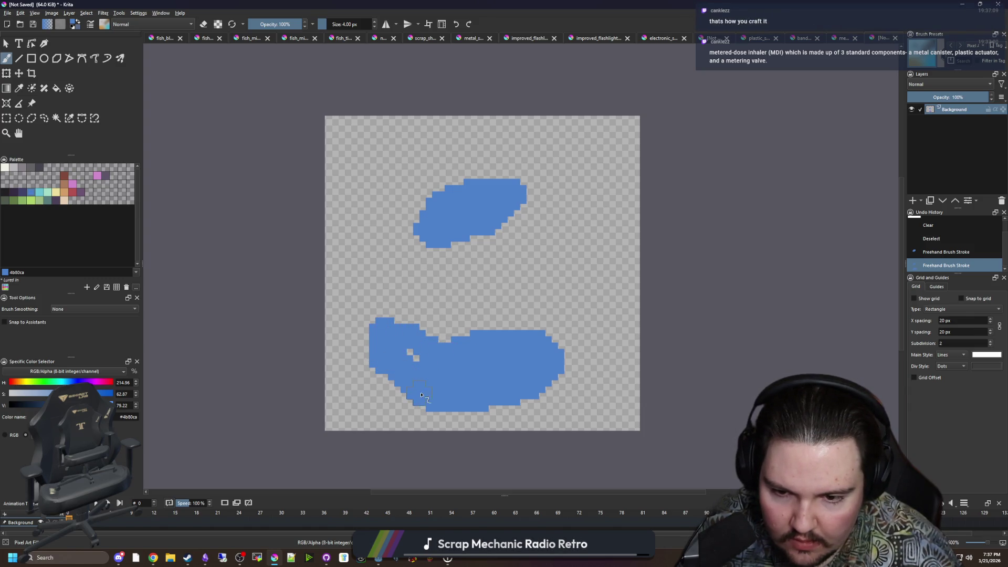
mouse_move(422, 395)
mouse_down()
mouse_move(412, 360)
mouse_move(379, 379)
mouse_move(407, 360)
mouse_up()
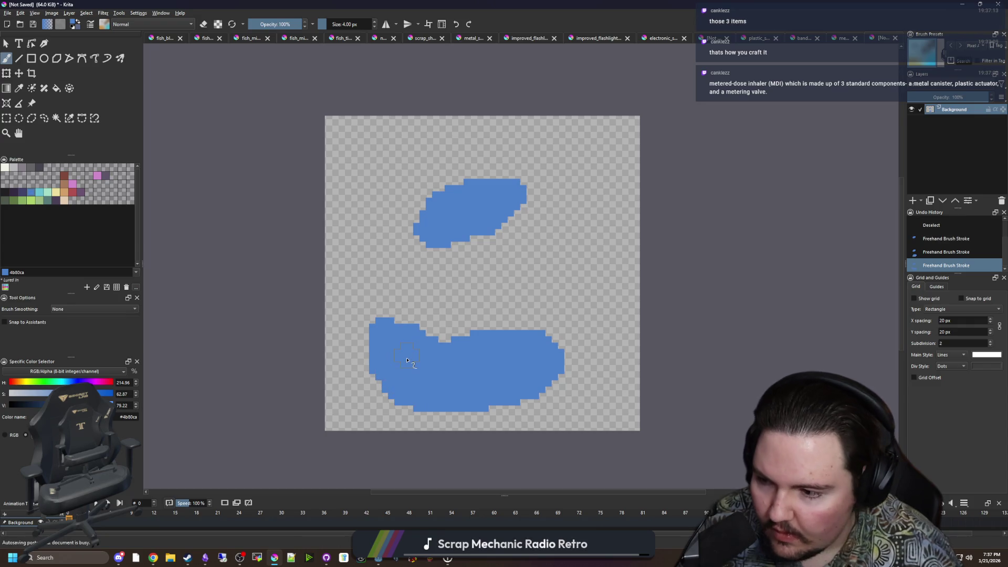
scroll(407, 360, up, 1)
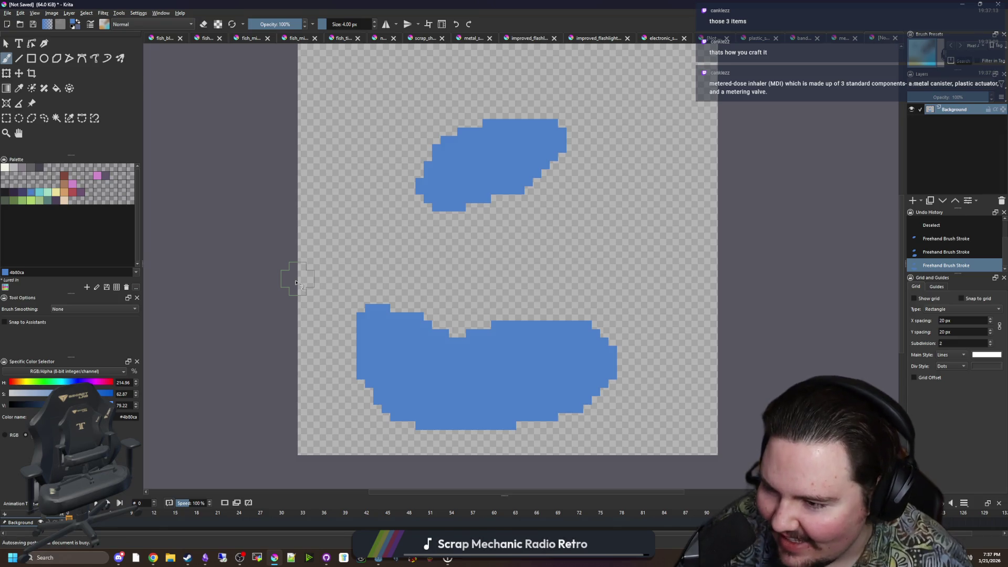
scroll(386, 349, down, 1)
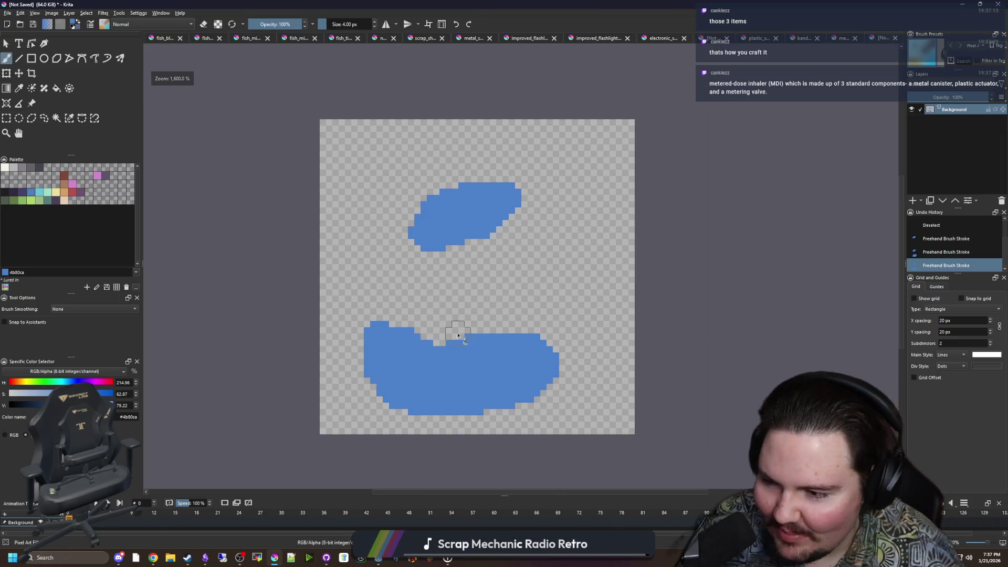
scroll(458, 335, up, 1)
scroll(450, 328, down, 1)
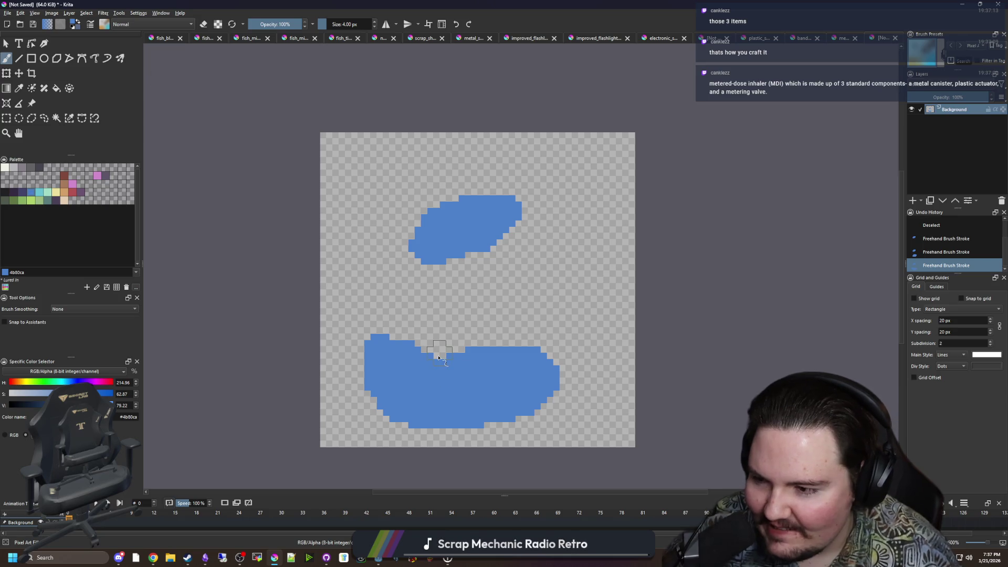
scroll(425, 307, up, 1)
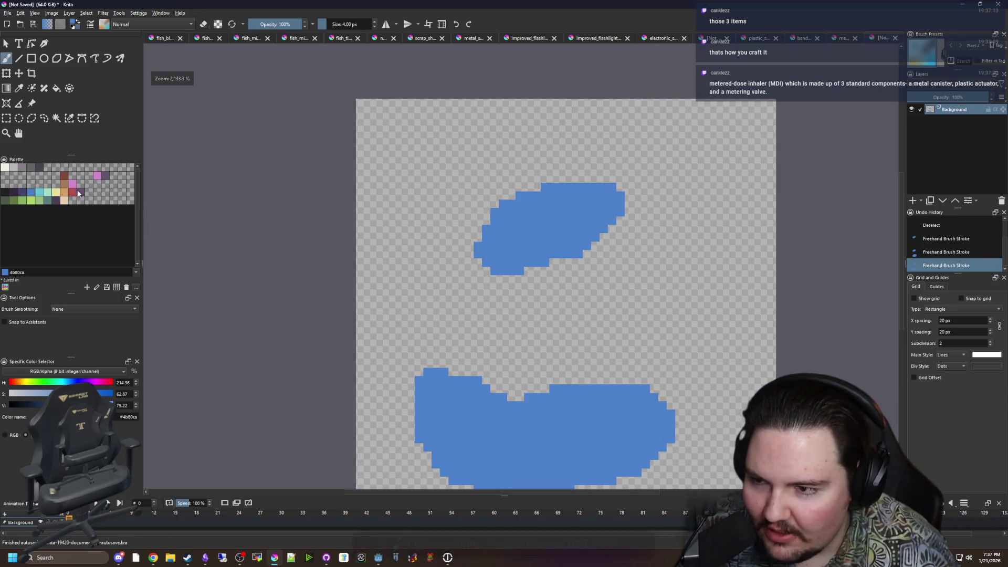
Paint a red body between the blue shapes and shade its left part purple within a contiguous selection.
key(x)
mouse_move(465, 358)
mouse_down()
mouse_move(473, 257)
mouse_move(464, 373)
mouse_move(480, 368)
mouse_move(310, 313)
mouse_move(389, 318)
mouse_move(450, 298)
mouse_move(447, 147)
mouse_move(373, 181)
mouse_move(427, 197)
mouse_move(341, 268)
mouse_move(341, 302)
mouse_move(420, 218)
mouse_move(366, 262)
mouse_move(411, 254)
mouse_up()
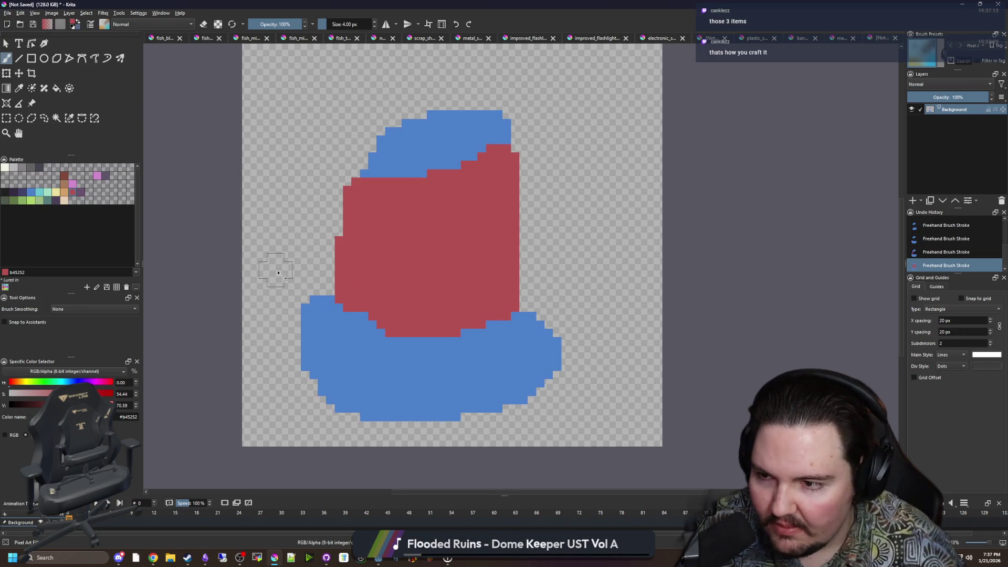
click(84, 193)
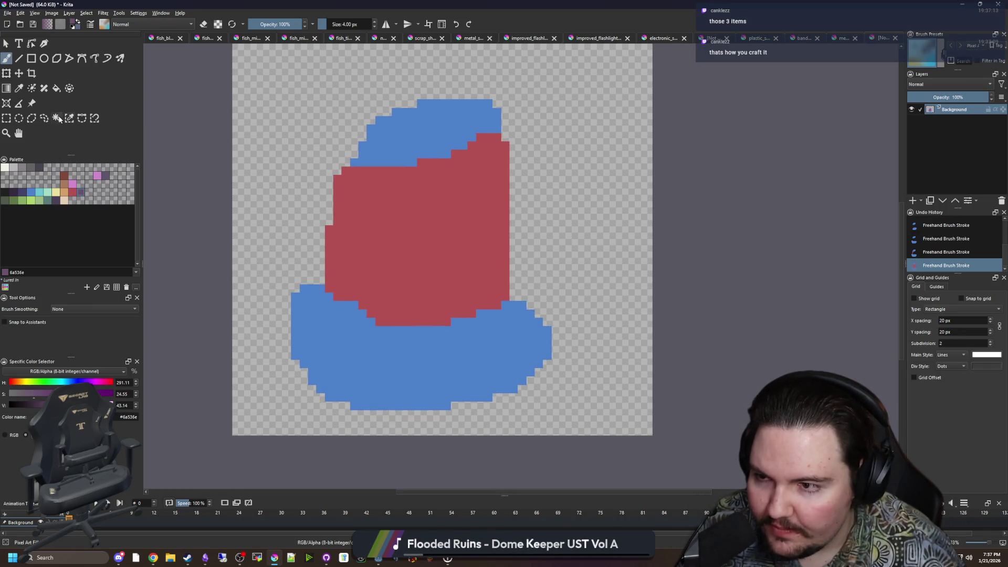
click(357, 244)
mouse_move(376, 324)
mouse_down()
mouse_move(378, 173)
mouse_move(342, 263)
mouse_move(388, 221)
mouse_up()
key(ctrl+shift+a)
drag(381, 181, 384, 259)
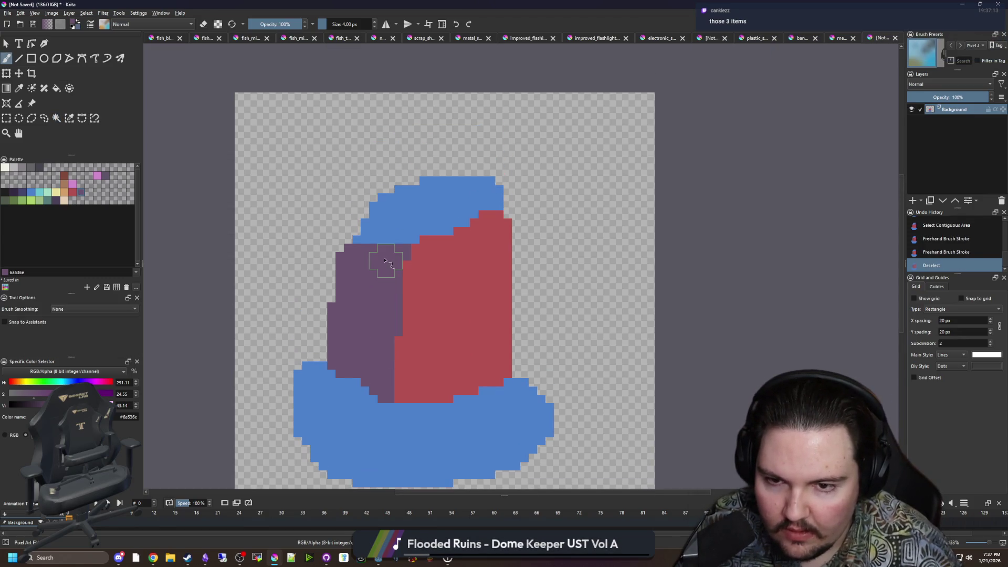
Sample purple and, with a smaller brush, cover leftover pixels along the body's left edge.
key(p)
click(396, 210)
scroll(396, 210, up, 2)
click(382, 281)
key(b)
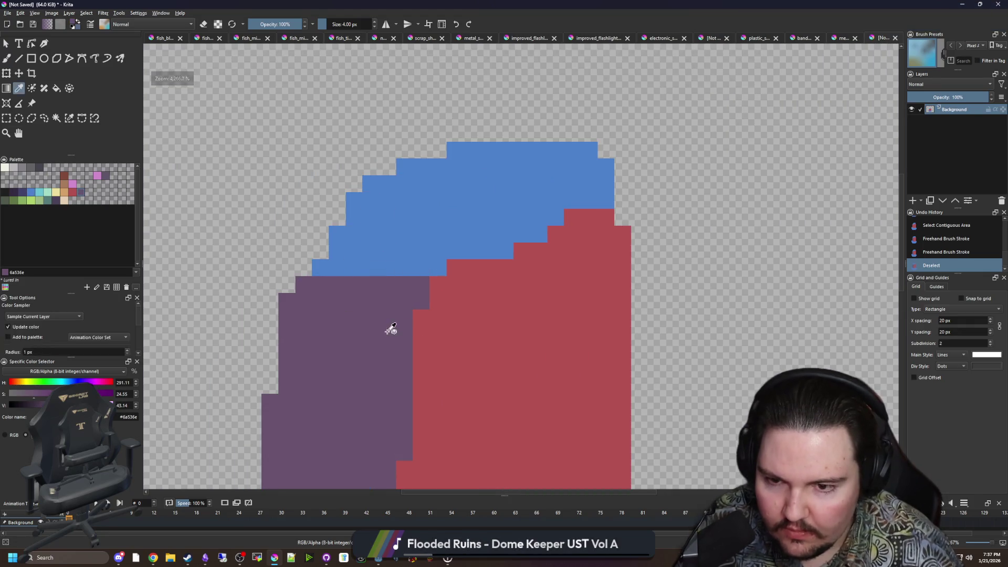
key(bracketleft)
key(bracketleft)
key(bracketleft)
mouse_move(423, 279)
mouse_down()
mouse_move(304, 229)
mouse_move(303, 301)
mouse_move(322, 260)
mouse_move(347, 249)
mouse_move(321, 205)
mouse_move(300, 197)
mouse_move(362, 181)
mouse_move(409, 151)
mouse_move(543, 134)
mouse_up()
click(302, 217)
click(287, 217)
Repaint the body's top-right red pixels blue.
ctrl+click(427, 218)
mouse_move(557, 212)
mouse_down()
mouse_move(603, 218)
mouse_move(567, 234)
mouse_up()
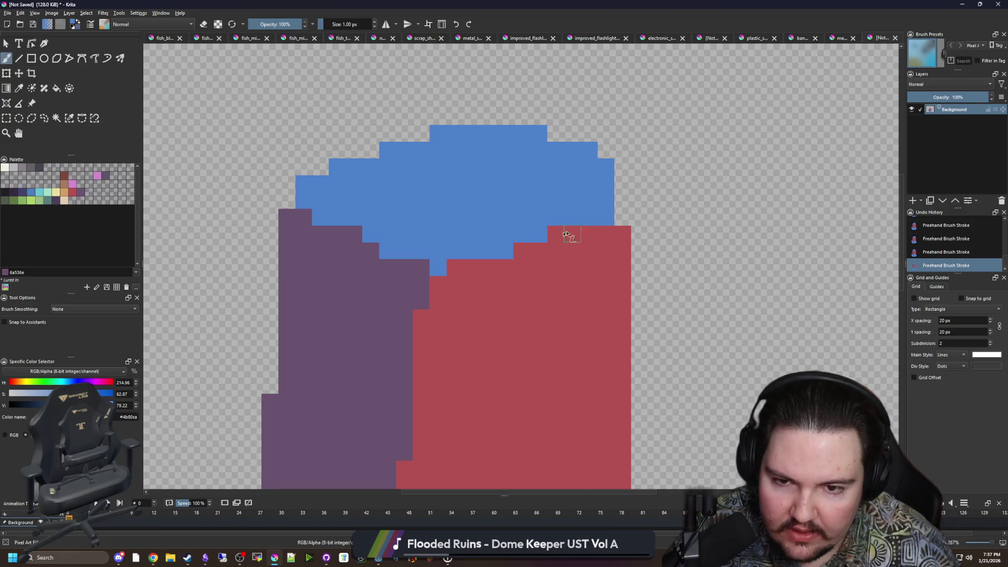
scroll(472, 243, down, 1)
ctrl+click(455, 267)
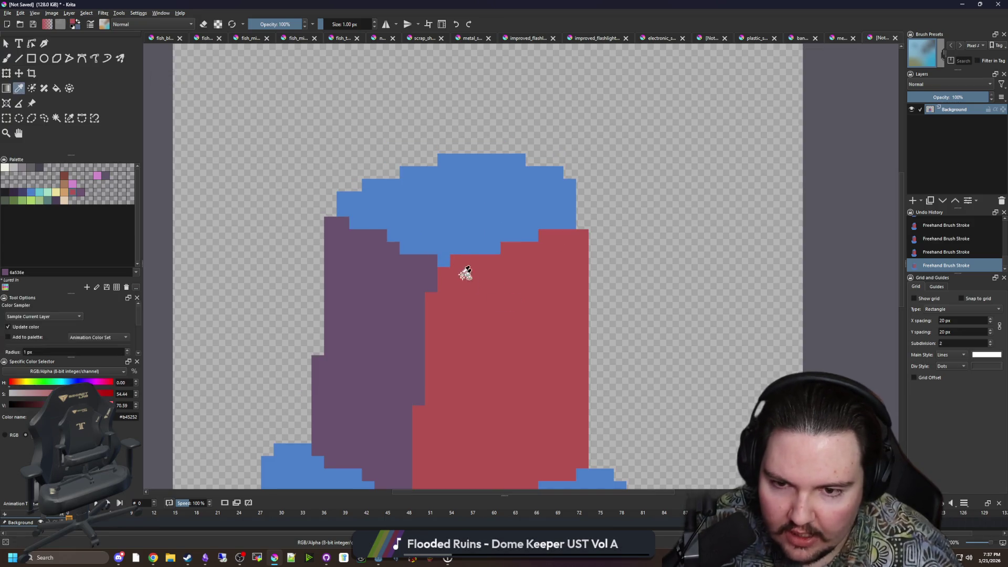
Turn blue pixels along the cap boundary red and extend the blue cap's right edge.
drag(511, 250, 487, 249)
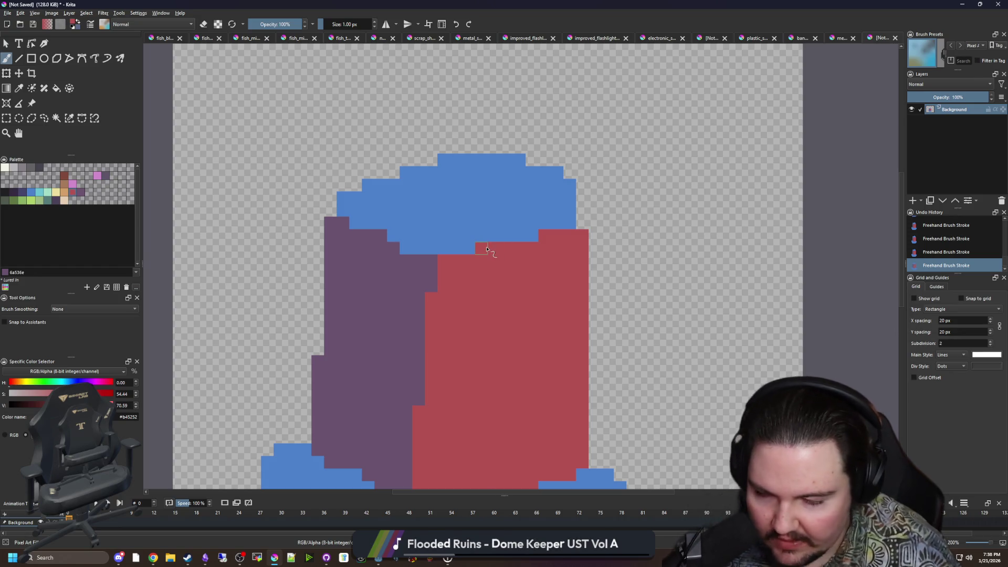
scroll(535, 215, up, 1)
ctrl+click(326, 191)
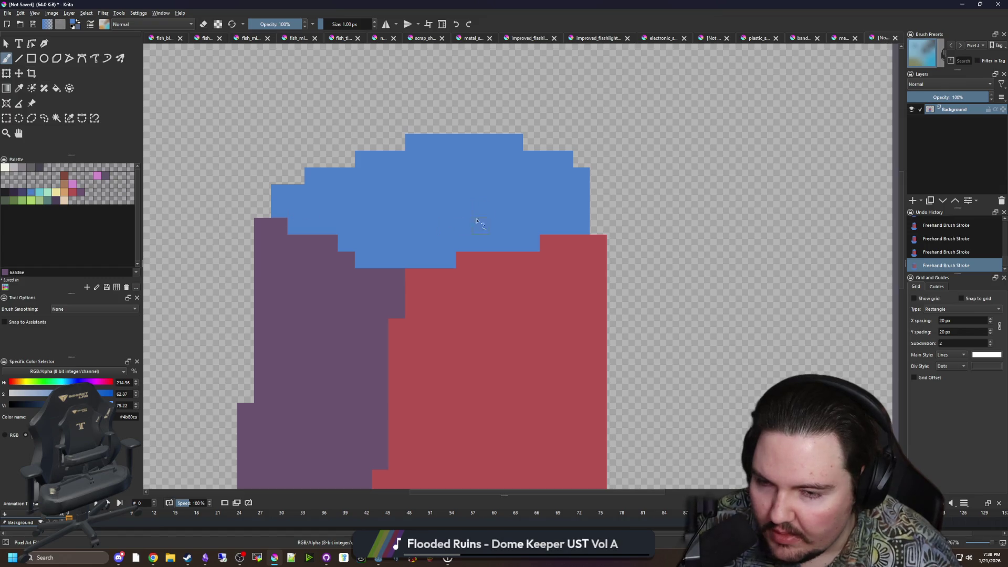
mouse_move(599, 210)
mouse_down()
mouse_move(599, 228)
mouse_move(599, 192)
mouse_up()
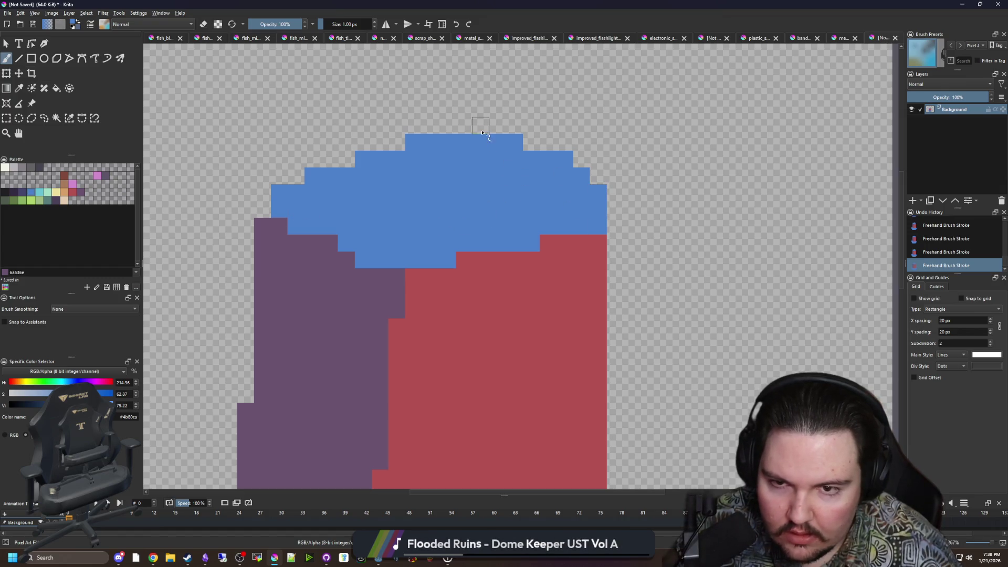
drag(482, 133, 447, 130)
scroll(370, 198, down, 3)
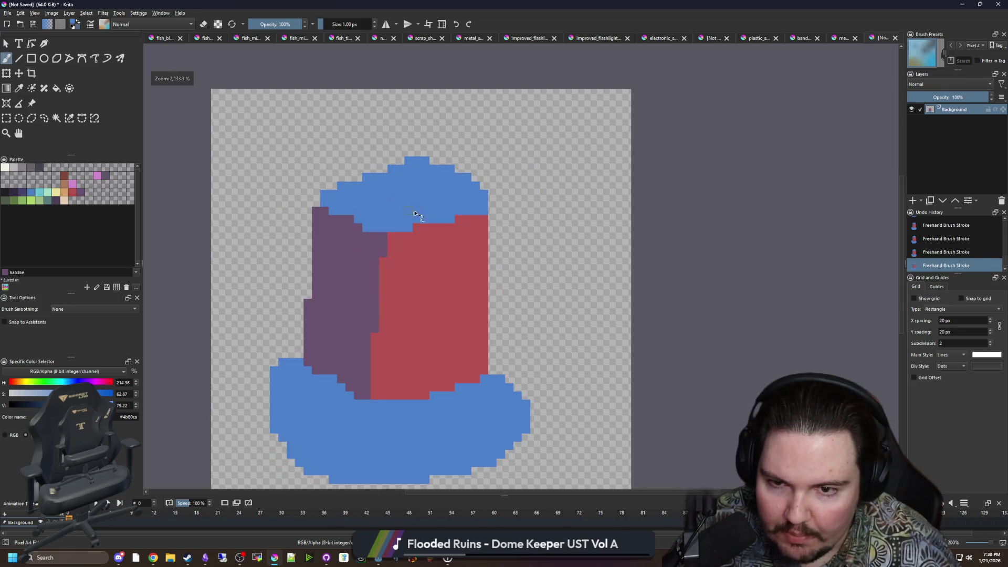
scroll(382, 173, up, 3)
Erase the stray blue block on top of the cap.
key(e)
drag(404, 160, 455, 143)
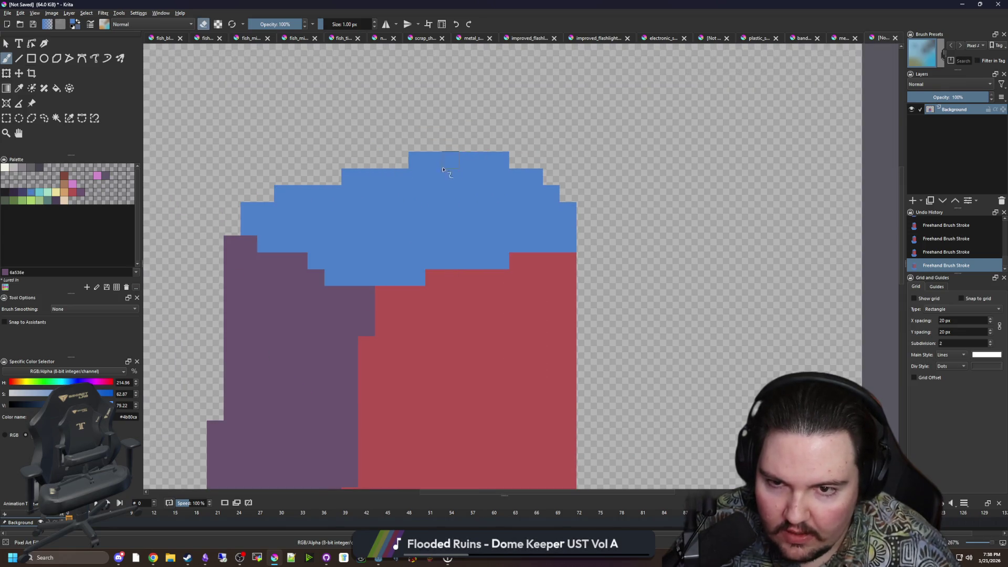
scroll(494, 165, down, 3)
scroll(475, 225, up, 3)
scroll(469, 362, down, 2)
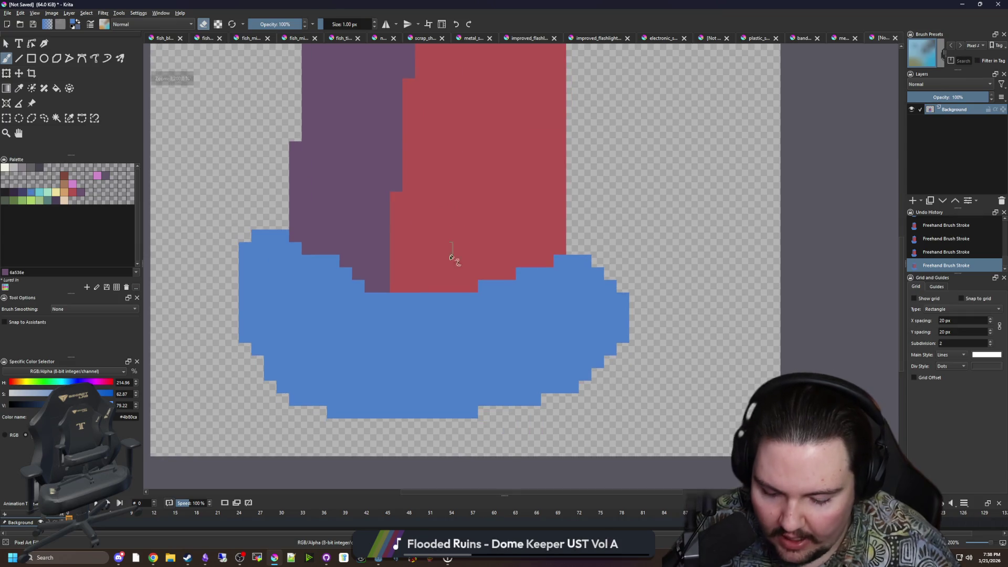
Return to the brush, sampling purple from the body and blue from the base.
key(p)
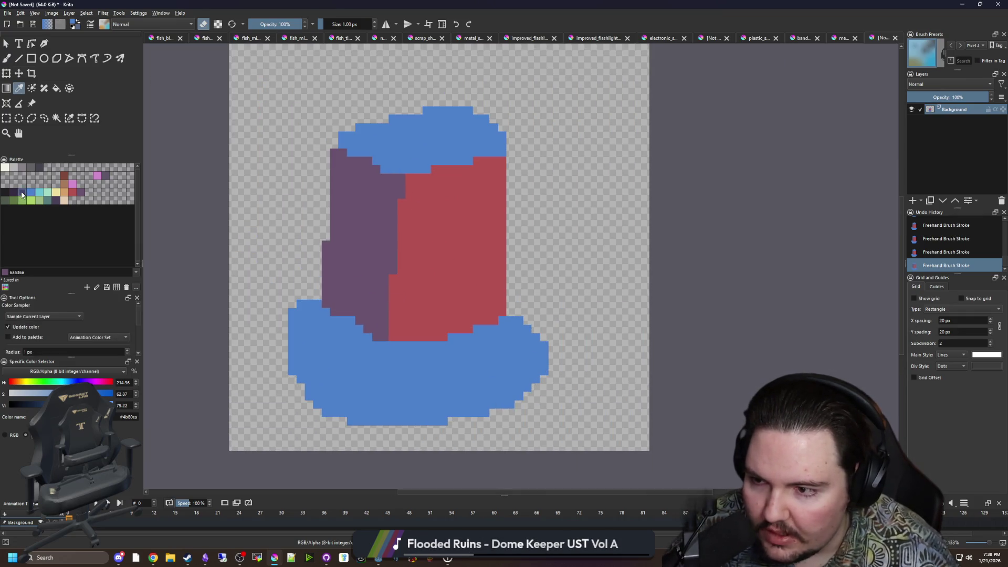
click(365, 336)
key(e)
scroll(365, 325, up, 2)
key(b)
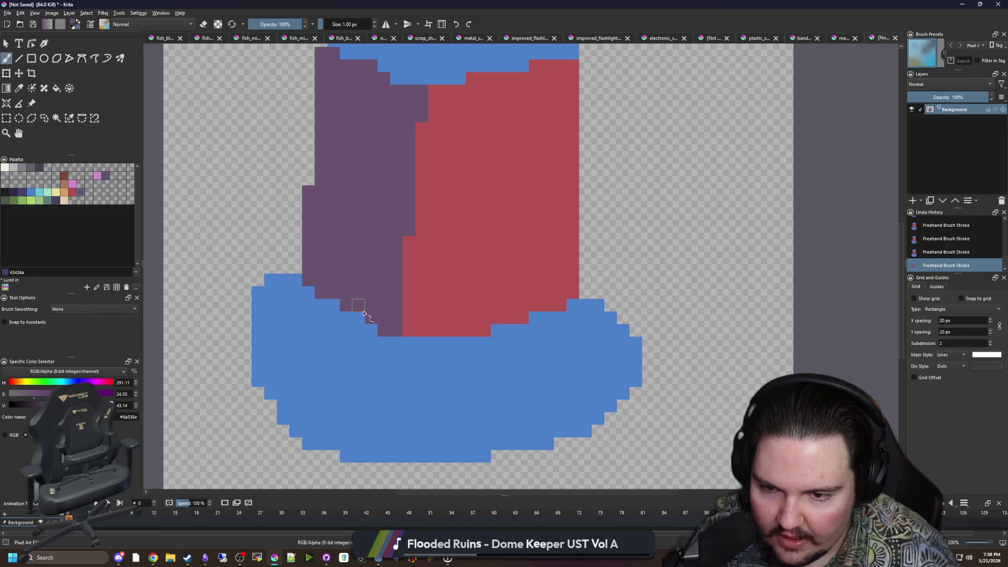
scroll(362, 318, down, 2)
scroll(367, 326, up, 3)
scroll(391, 322, down, 3)
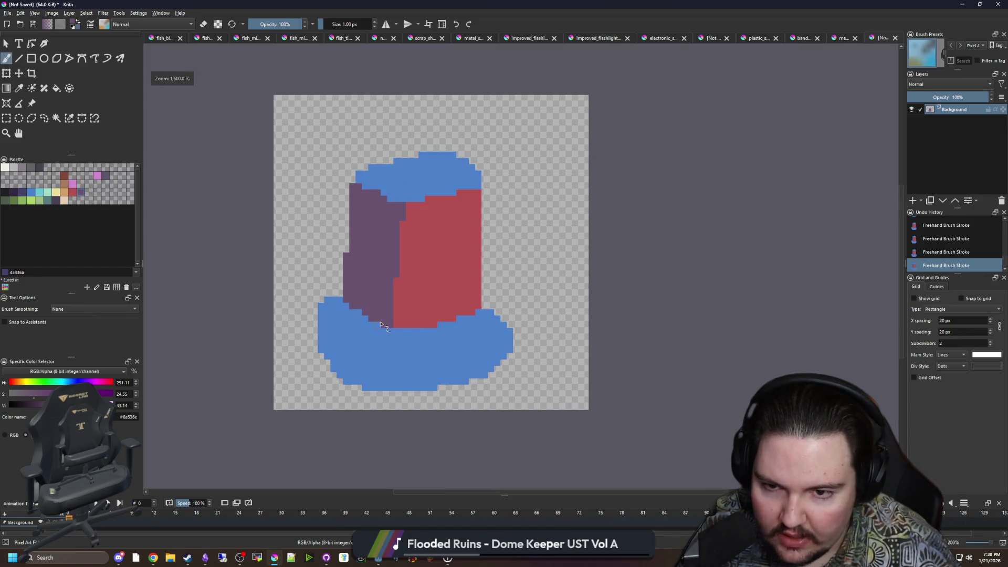
scroll(399, 323, up, 3)
ctrl+click(459, 339)
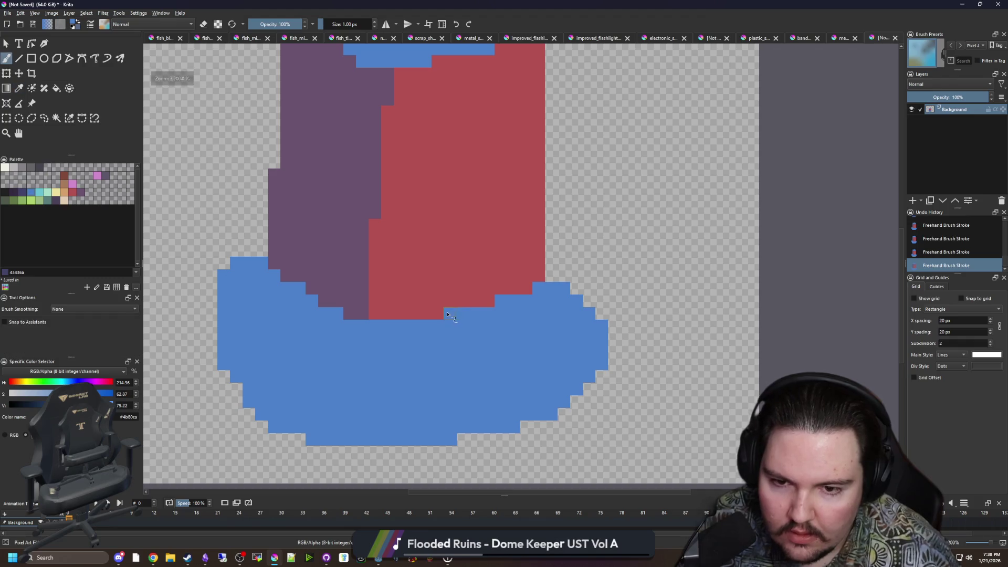